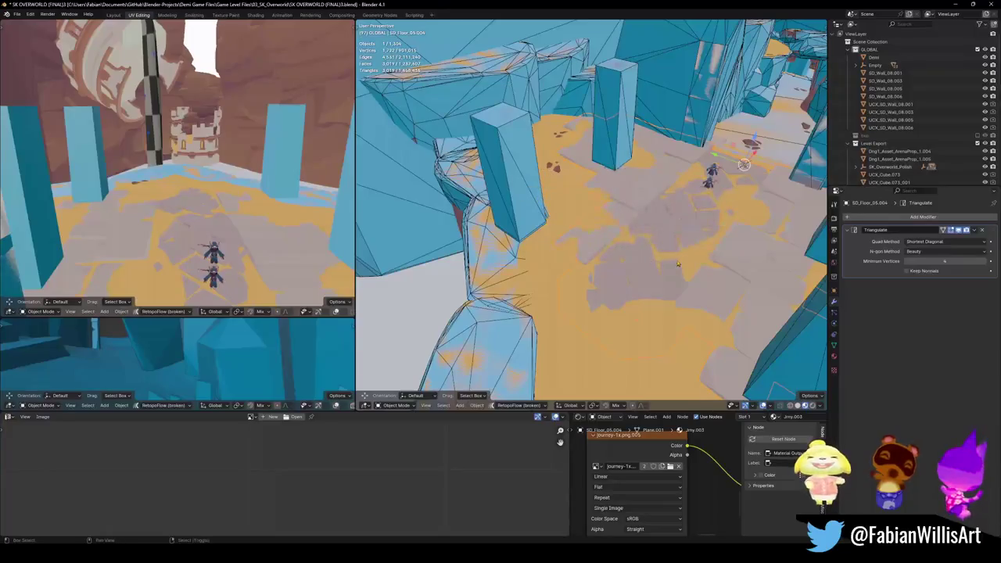
# - Walk into the level and move the plane on the rocky floor to a new position
pyautogui.hotkey('ctrl', 's')
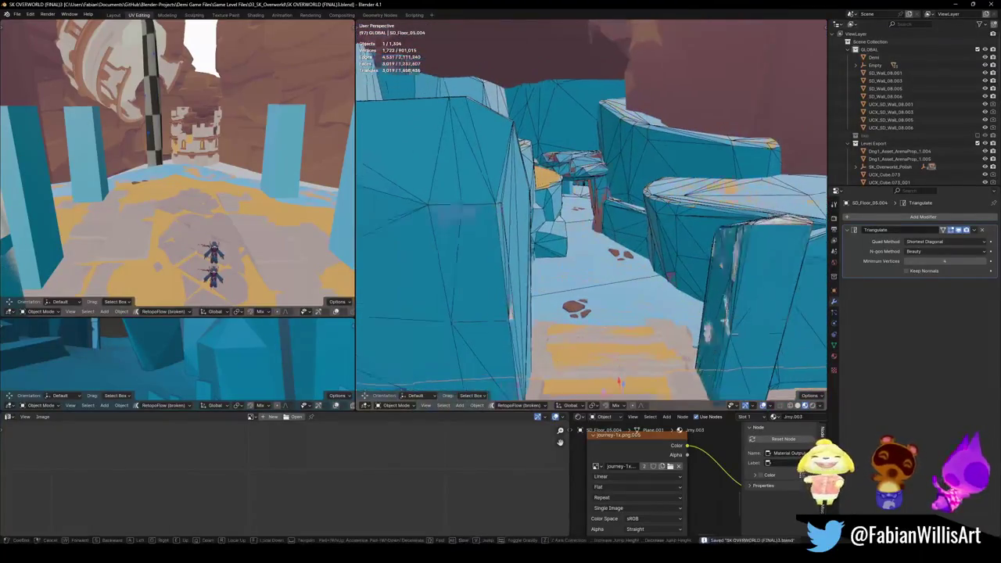
pyautogui.press('w')
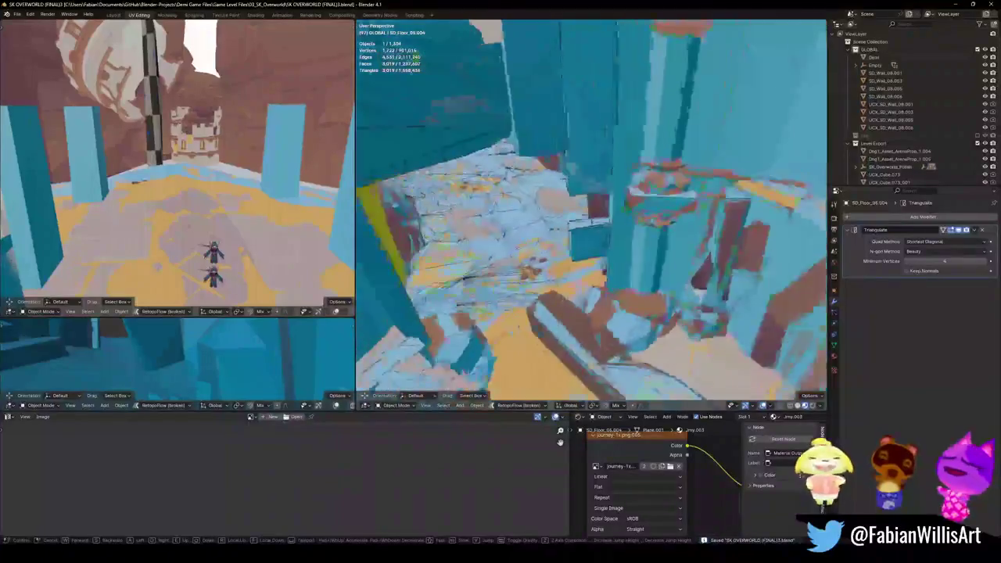
pyautogui.click(560, 443)
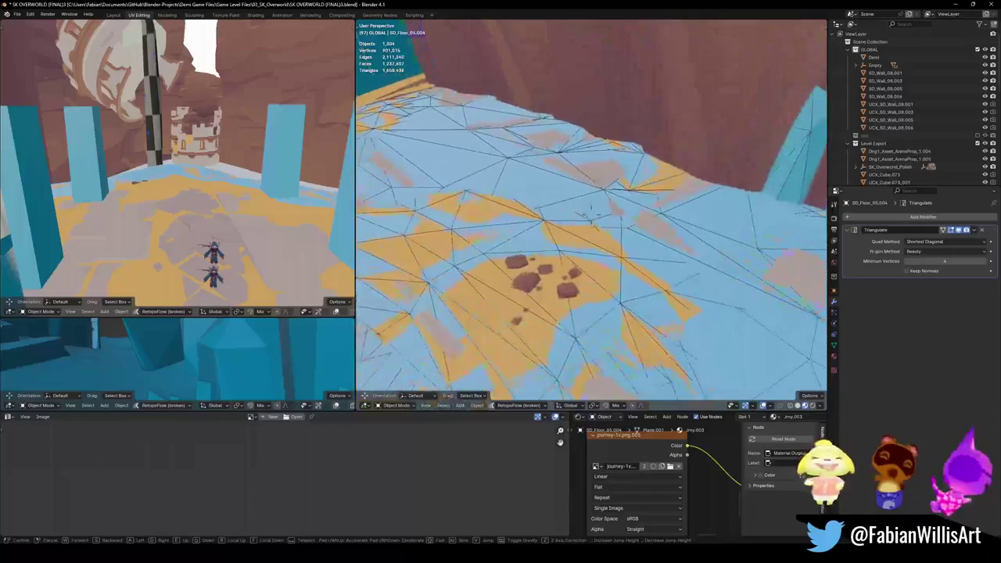
pyautogui.click(670, 247)
pyautogui.click(670, 246)
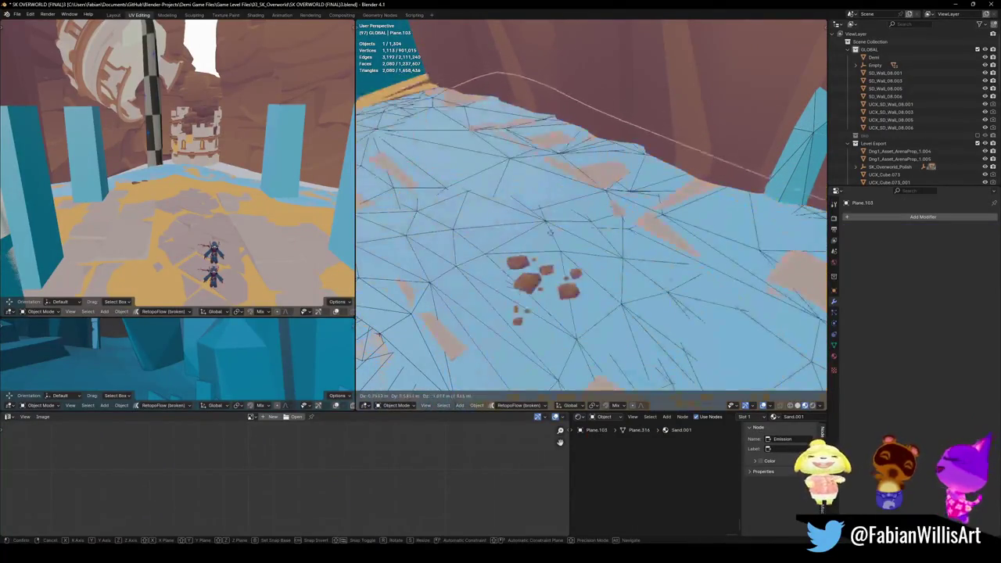
pyautogui.press('g')
pyautogui.click(589, 140)
# - Fly into the tiled corridor, duplicate its floor faces and separate them as col.001
pyautogui.hotkey('shift', '`')
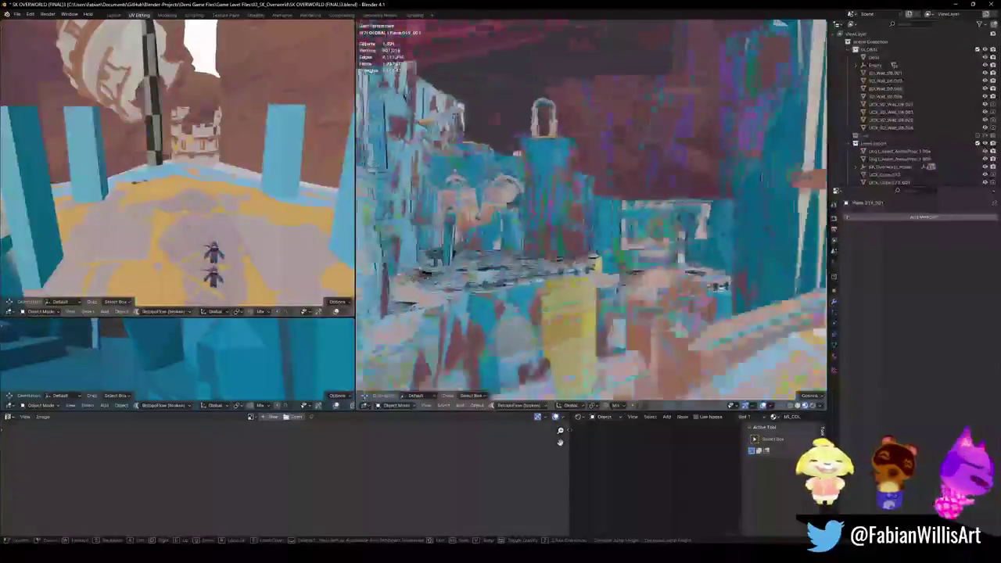
pyautogui.press('w')
pyautogui.press('Tab')
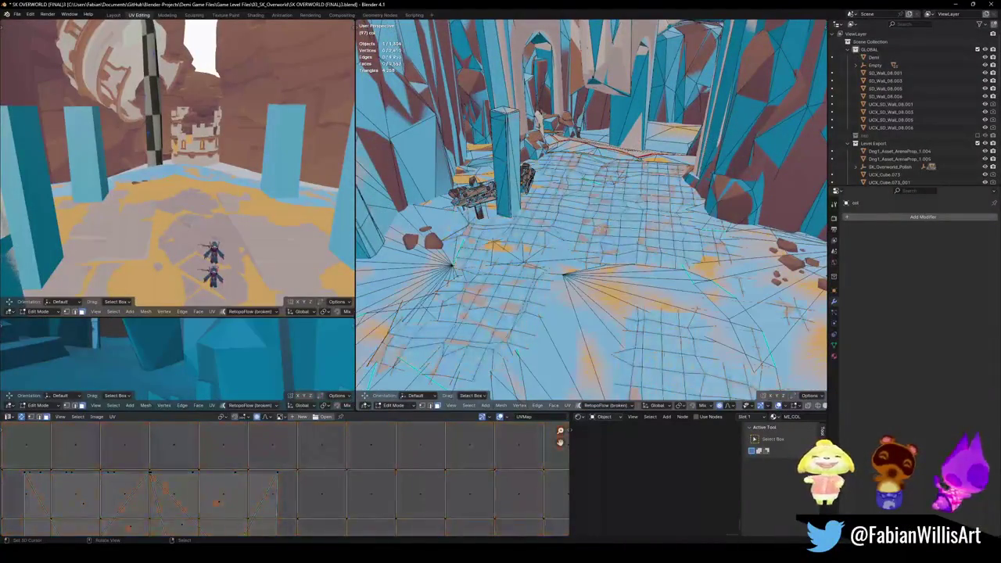
pyautogui.hotkey('shift', 'd')
pyautogui.press('Escape')
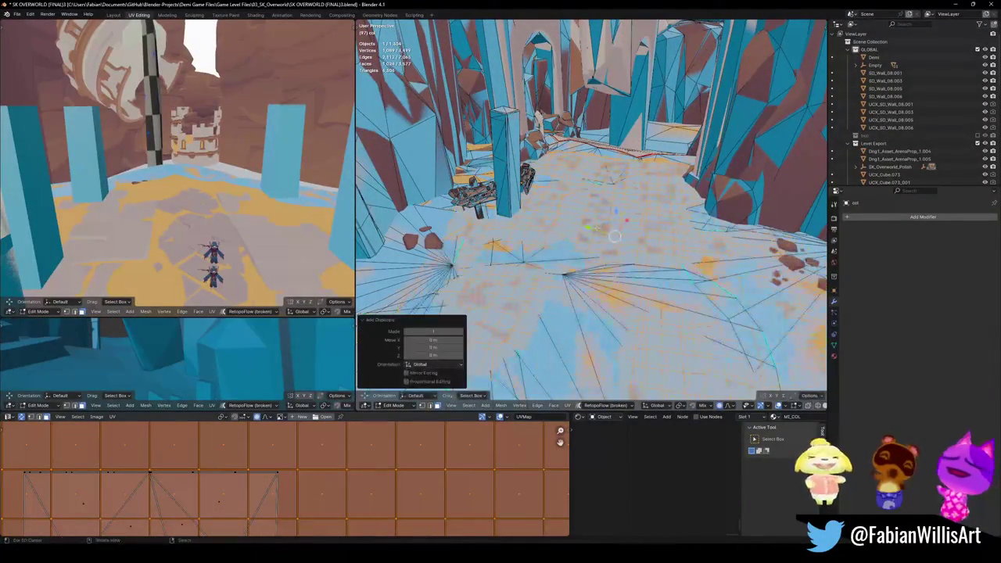
pyautogui.click(563, 228)
pyautogui.press('Tab')
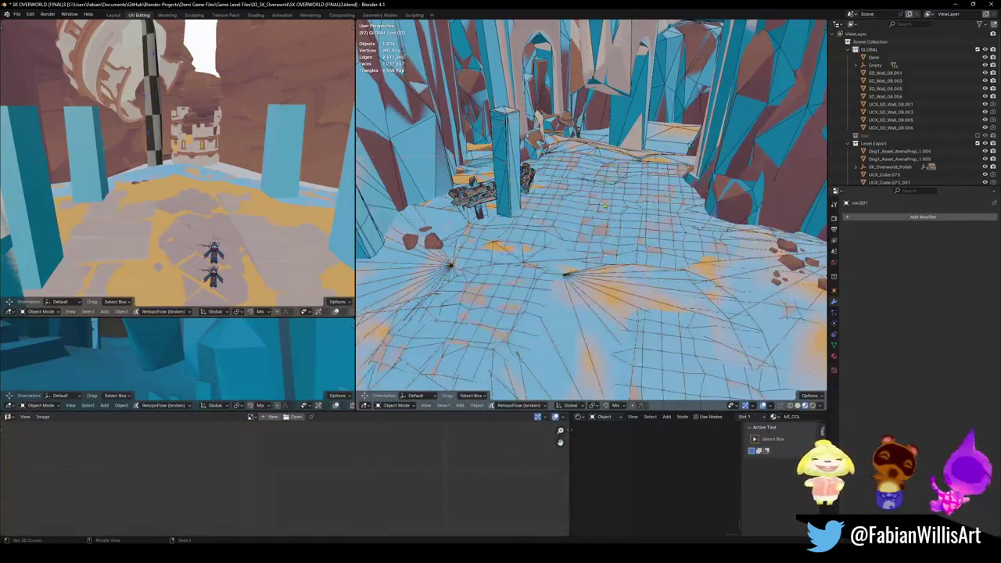
pyautogui.click(560, 233)
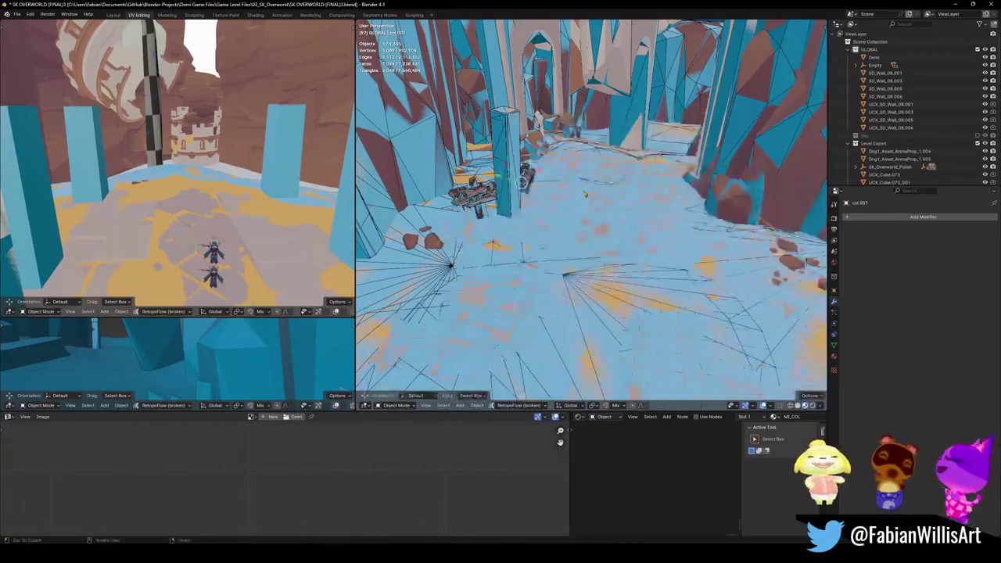
# - Fly back through the level to overlook the sandy floor
pyautogui.hotkey('shift', '`')
pyautogui.press('w')
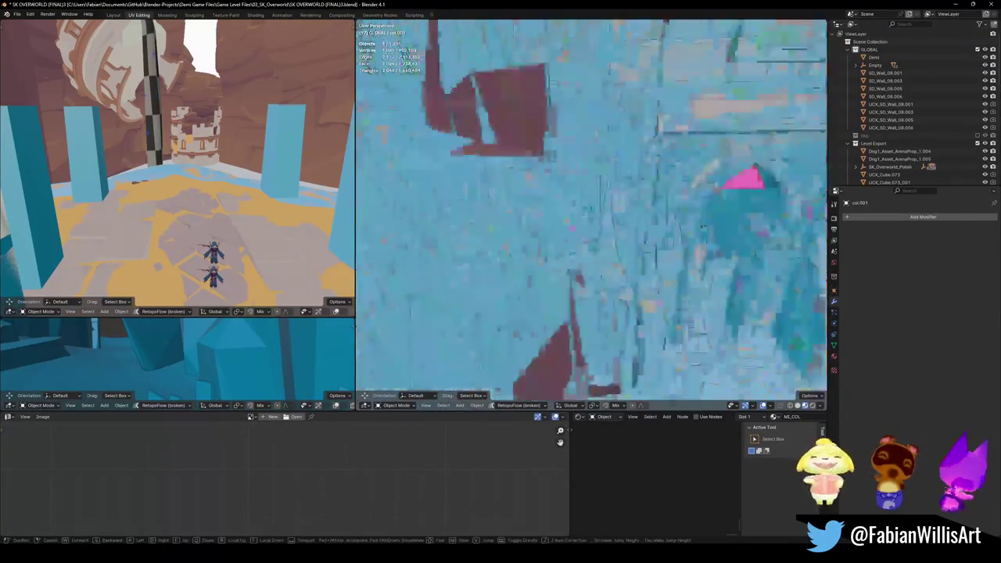
pyautogui.press('w')
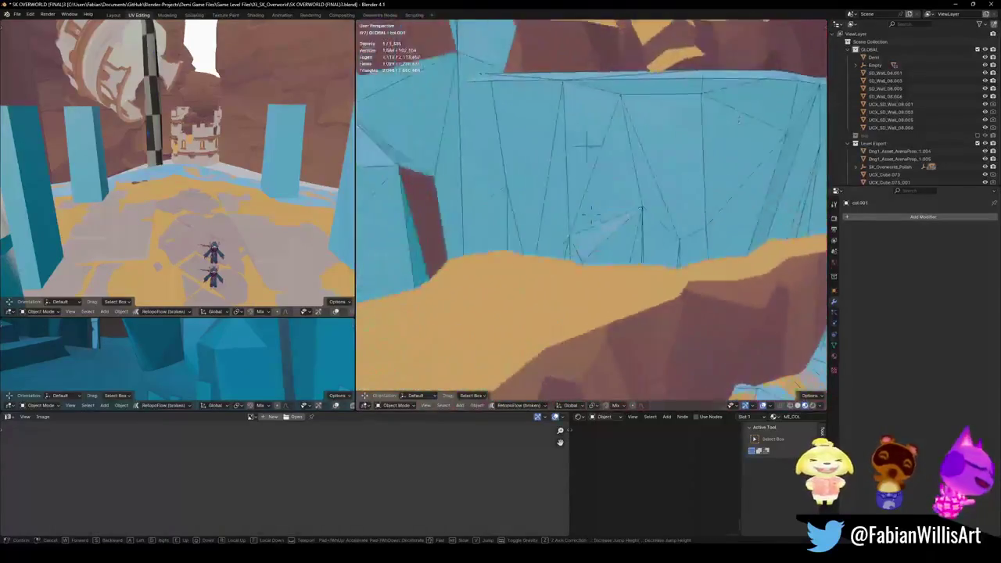
pyautogui.press('s')
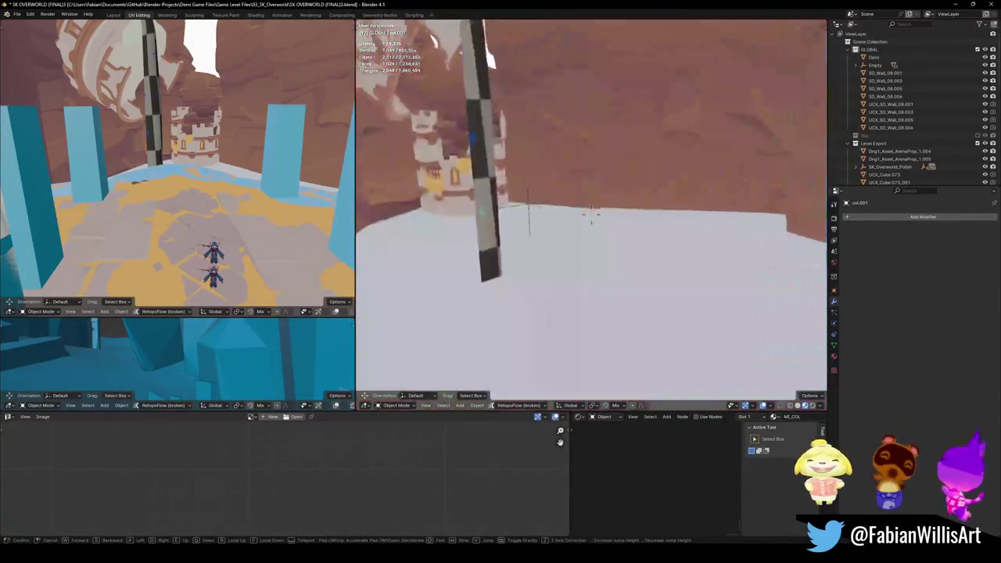
pyautogui.click(590, 165)
pyautogui.hotkey('shift', 's')
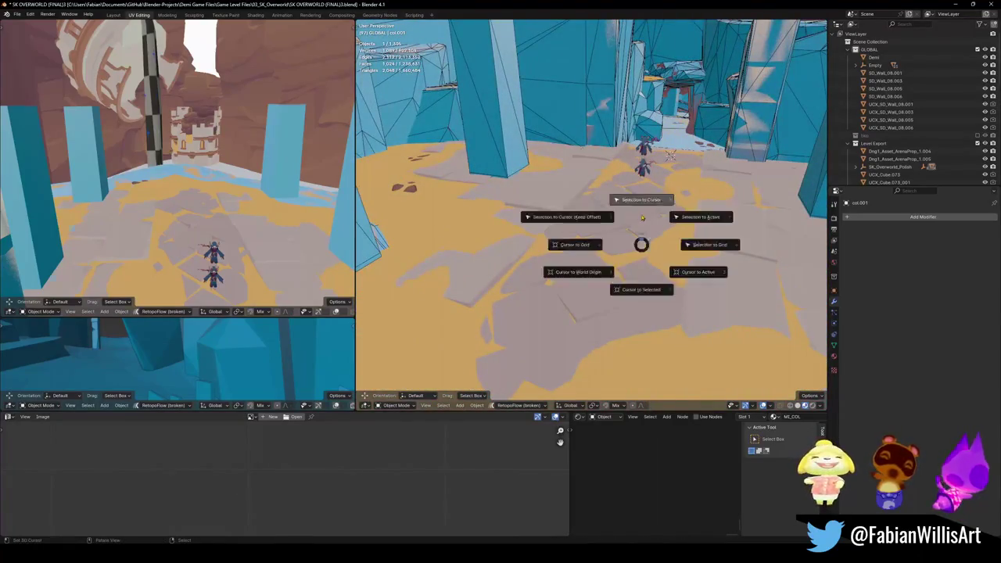
# - Snap col.001 to the chosen floor spot and clear its rotation
pyautogui.click(639, 197)
pyautogui.press('q')
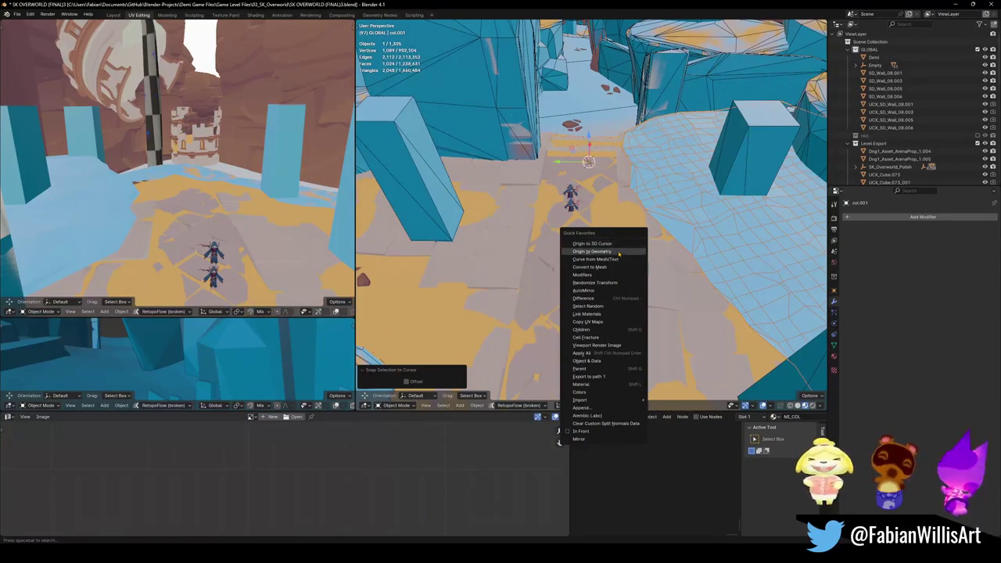
pyautogui.press('Escape')
pyautogui.hotkey('alt', 'r')
pyautogui.moveTo(623, 246)
pyautogui.mouseDown(button='middle')
pyautogui.moveTo(692, 225)
pyautogui.moveTo(700, 237)
pyautogui.mouseUp(button='middle')
pyautogui.hotkey('shift', 's')
pyautogui.click(692, 204)
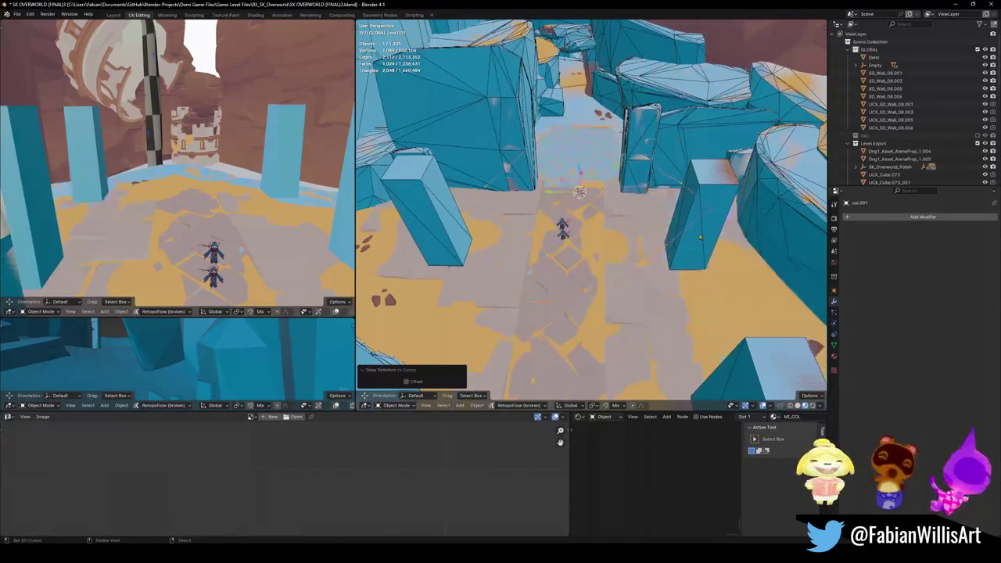
# - Rotate col.001 about -117° around Z and slide it along X onto the sandy stairs
pyautogui.press('r')
pyautogui.press('z')
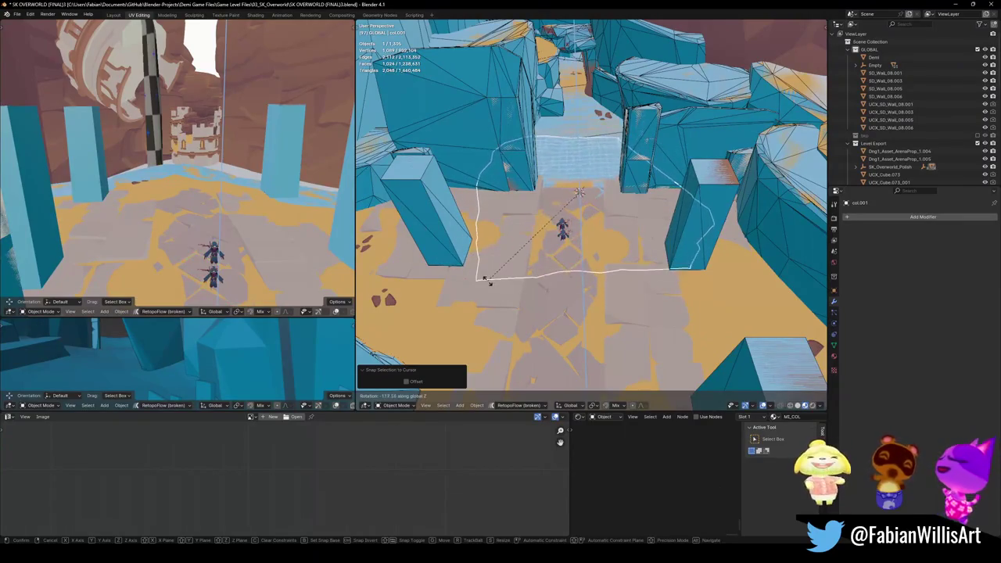
pyautogui.click(481, 285)
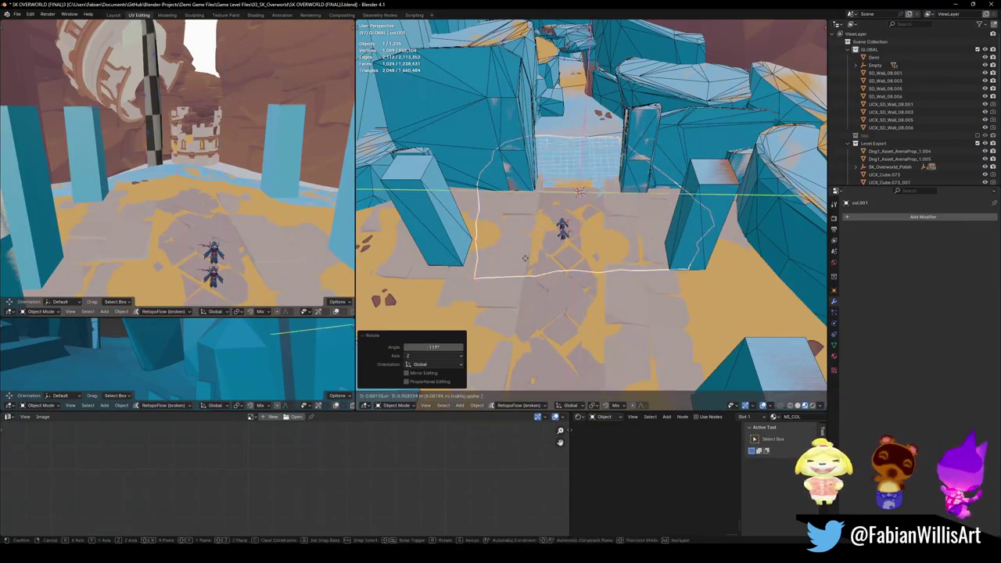
pyautogui.press('g')
pyautogui.click(532, 341)
pyautogui.moveTo(533, 341); pyautogui.dragTo(548, 313, button='middle')
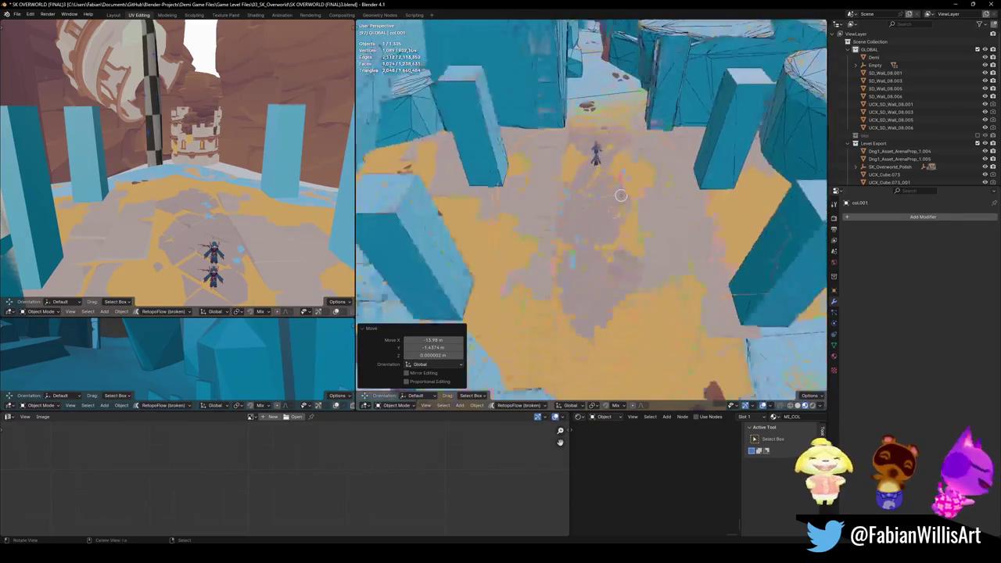
pyautogui.click(548, 218)
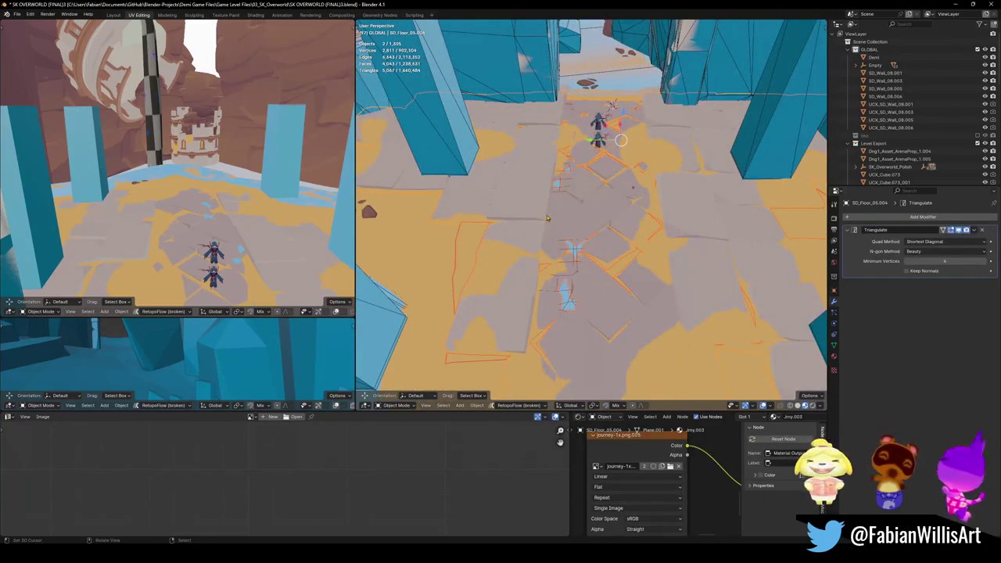
# - In Local View, turn col.001 -3.69° on Z, raise it 0.511 m and scale it to 1.248
pyautogui.press('KP_Divide')
pyautogui.press('s')
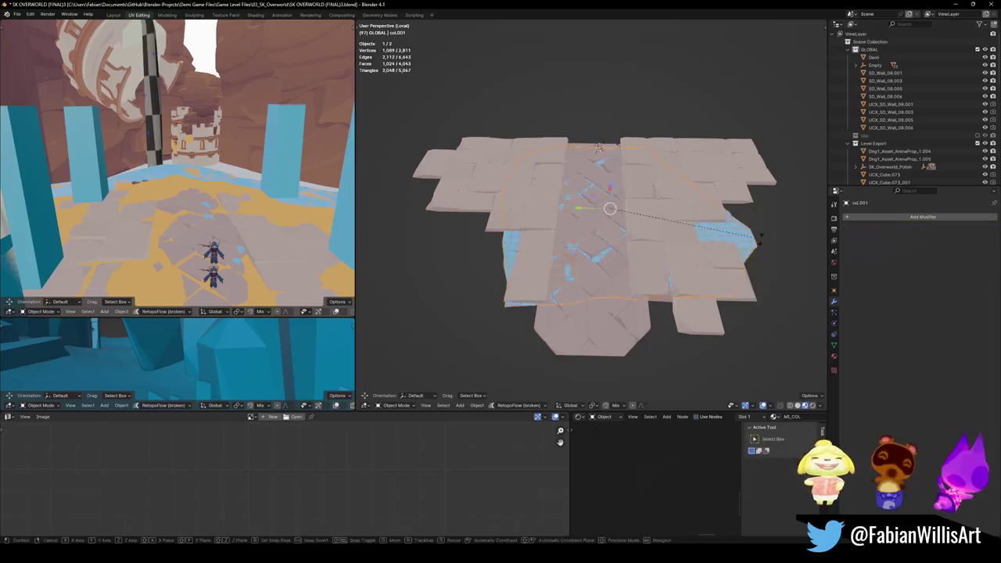
pyautogui.press('z')
pyautogui.click(754, 236)
pyautogui.press('g')
pyautogui.press('z')
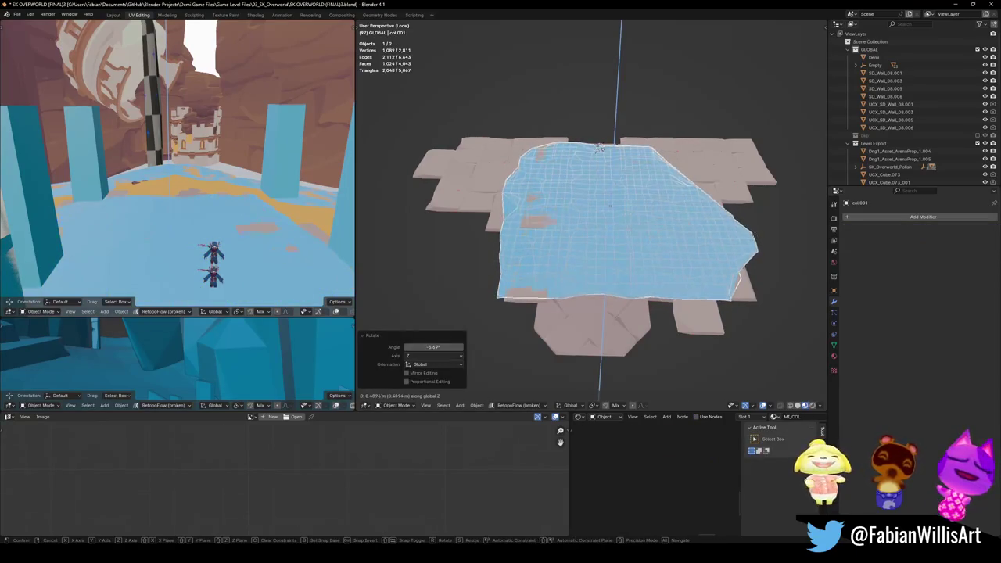
pyautogui.click(599, 147)
pyautogui.press('s')
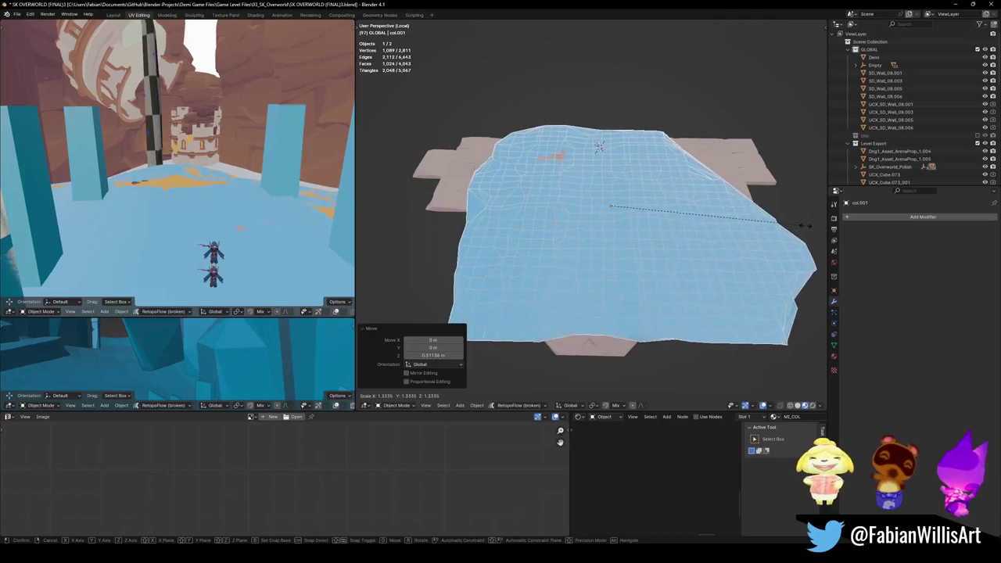
pyautogui.click(794, 228)
# - Fine-tune col.001's height with two small vertical moves
pyautogui.moveTo(794, 228); pyautogui.dragTo(681, 200, button='middle')
pyautogui.press('g')
pyautogui.press('z')
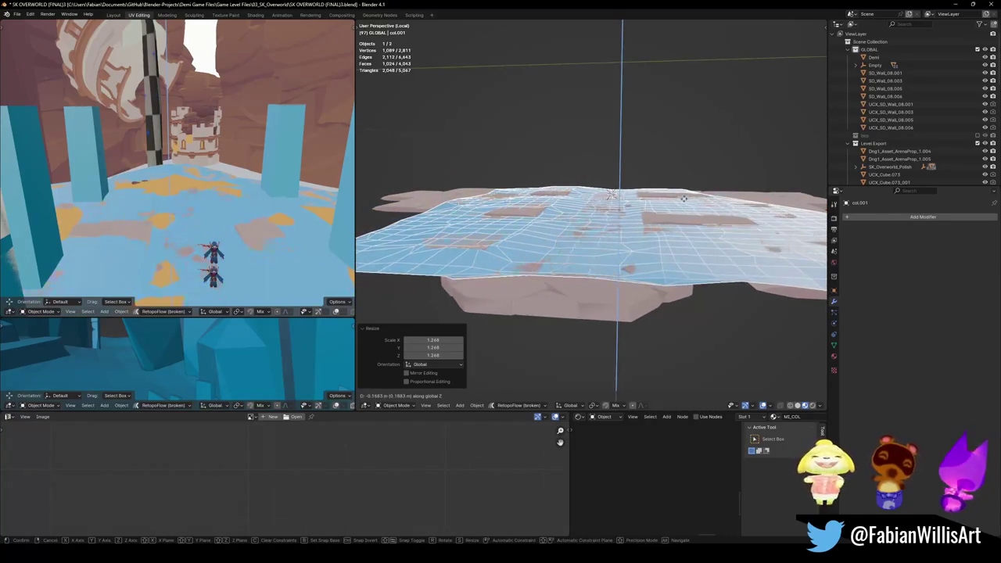
pyautogui.click(687, 205)
pyautogui.press('g')
pyautogui.press('z')
pyautogui.click(691, 221)
pyautogui.moveTo(692, 221)
pyautogui.mouseDown(button='middle')
pyautogui.moveTo(655, 221)
pyautogui.moveTo(643, 251)
pyautogui.mouseUp(button='middle')
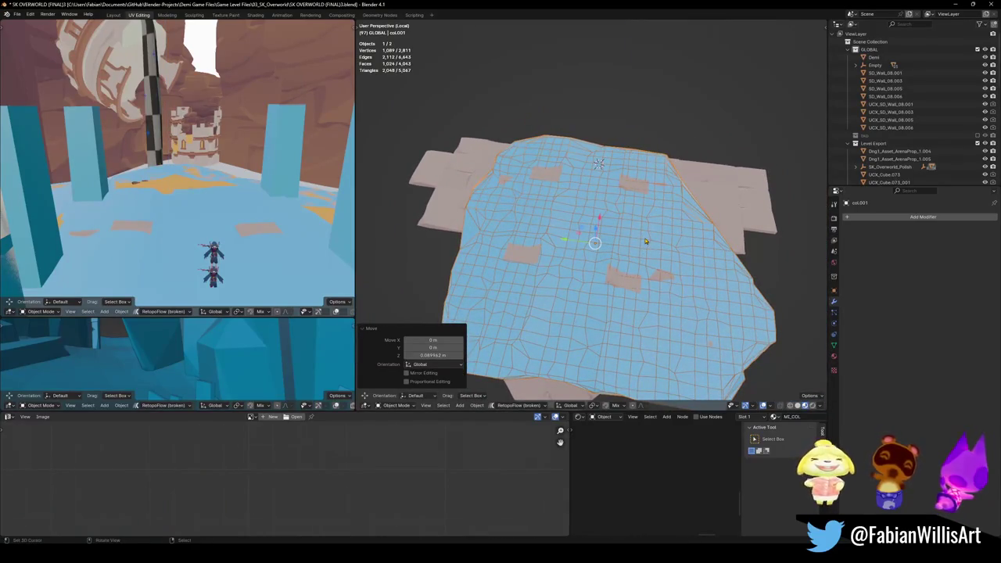
# - Mirror col.001 along Y, then undo the mirror
pyautogui.hotkey('ctrl', 'm')
pyautogui.press('y')
pyautogui.press('Return')
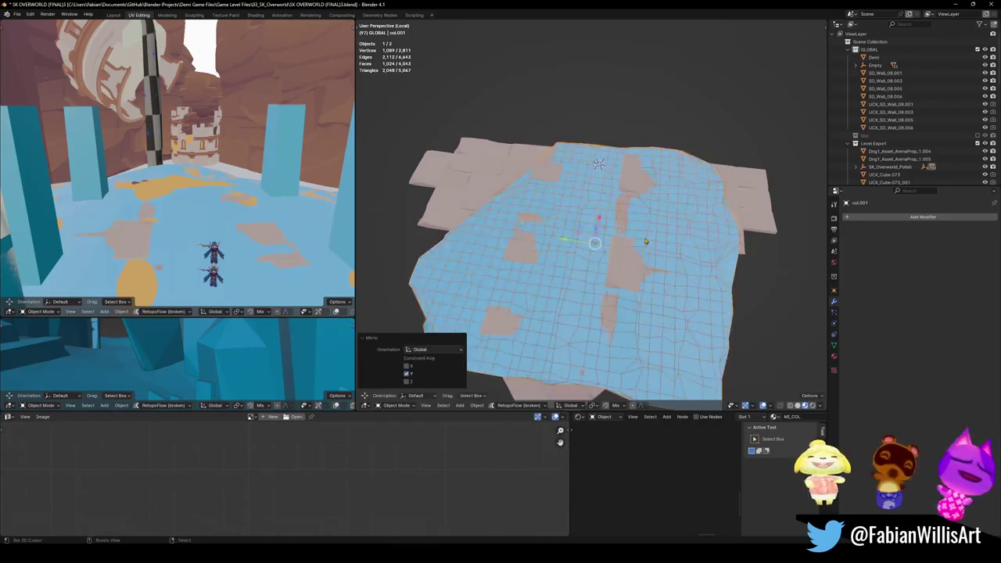
pyautogui.hotkey('ctrl', 'z')
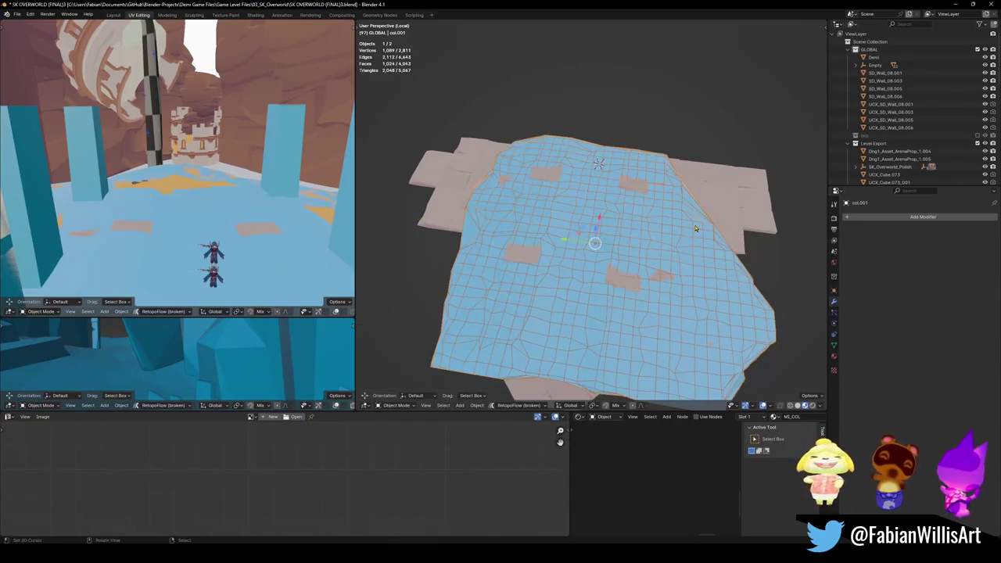
# - Exit Local View and delete col.001, leaving the original sand floor
pyautogui.moveTo(715, 234)
pyautogui.mouseDown(button='middle')
pyautogui.moveTo(636, 186)
pyautogui.moveTo(652, 232)
pyautogui.moveTo(646, 216)
pyautogui.mouseUp(button='middle')
pyautogui.press('/')
pyautogui.scroll(2, 645, 219)
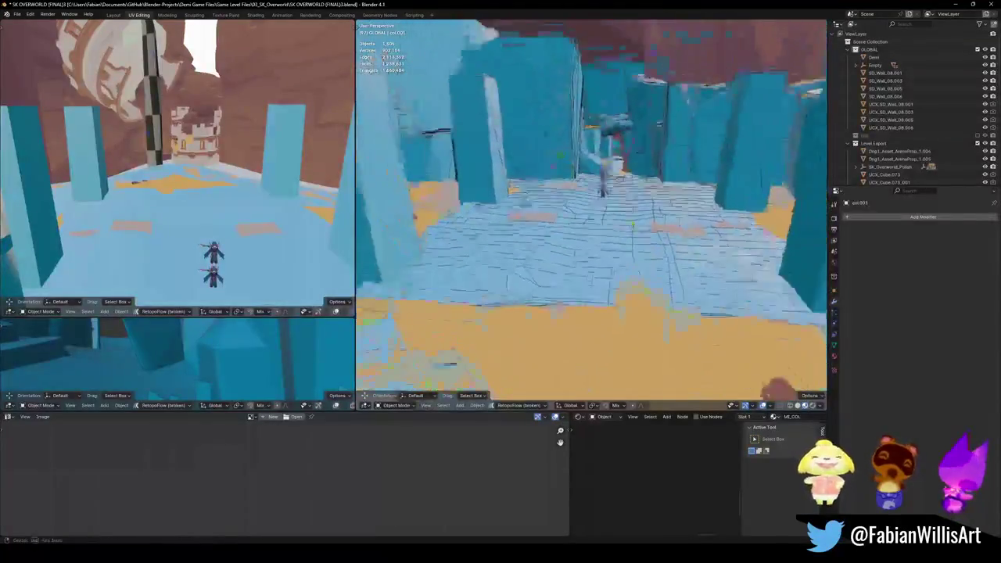
pyautogui.moveTo(646, 215)
pyautogui.mouseDown(button='middle')
pyautogui.moveTo(605, 270)
pyautogui.moveTo(602, 229)
pyautogui.mouseUp(button='middle')
pyautogui.press('Delete')
pyautogui.click(602, 226)
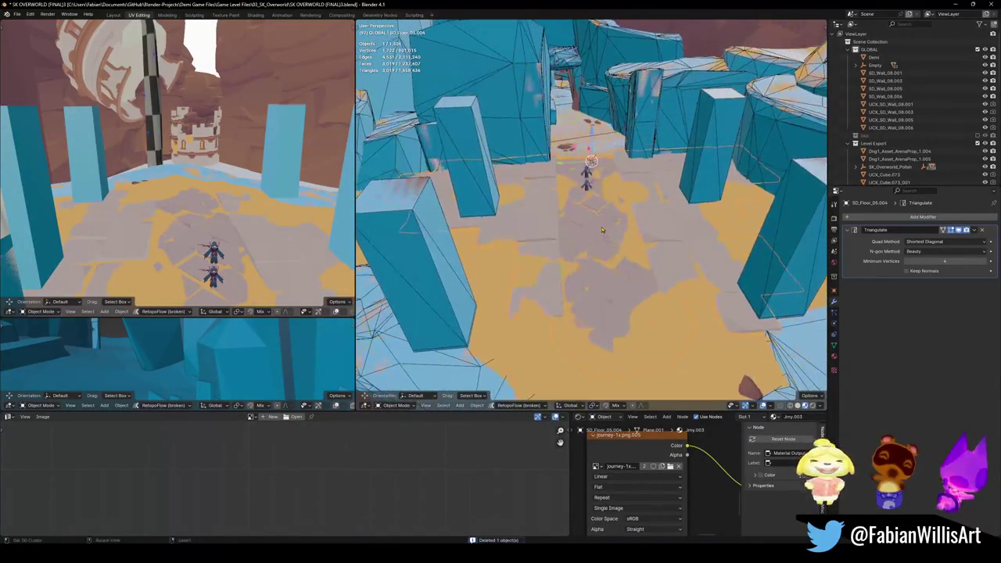
# - Save the file, isolate the sand floor in top view and add a new plane
pyautogui.hotkey('ctrl', 's')
pyautogui.press('KP_Divide')
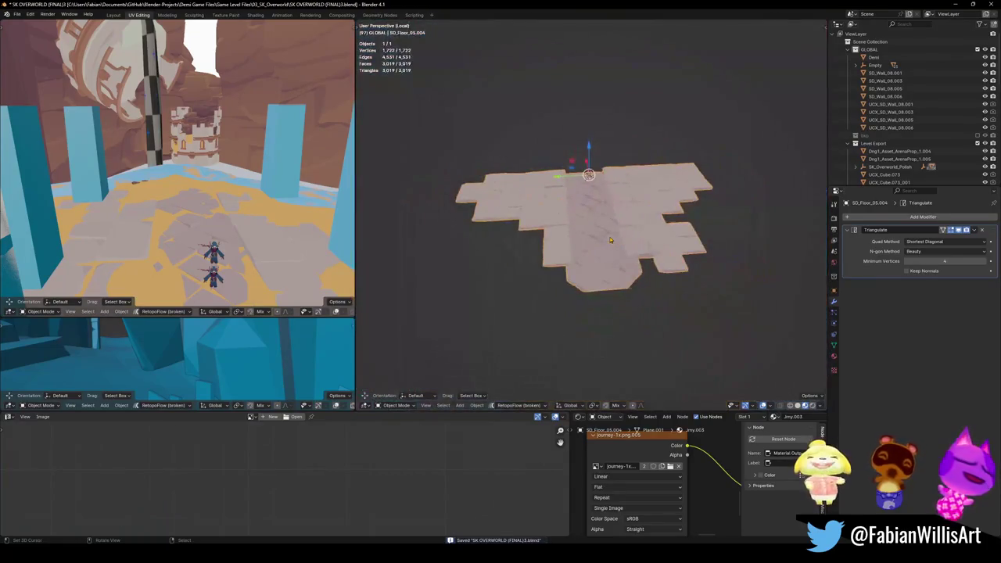
pyautogui.press('KP_7')
pyautogui.hotkey('shift', 'a')
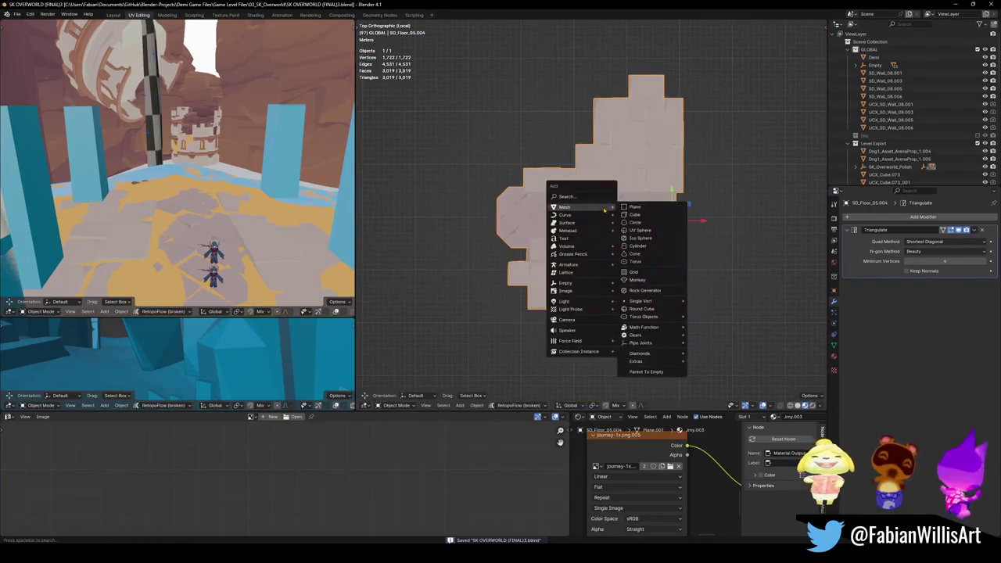
pyautogui.click(636, 210)
# - Scale the plane up and shift it along X over the sand area
pyautogui.press('s')
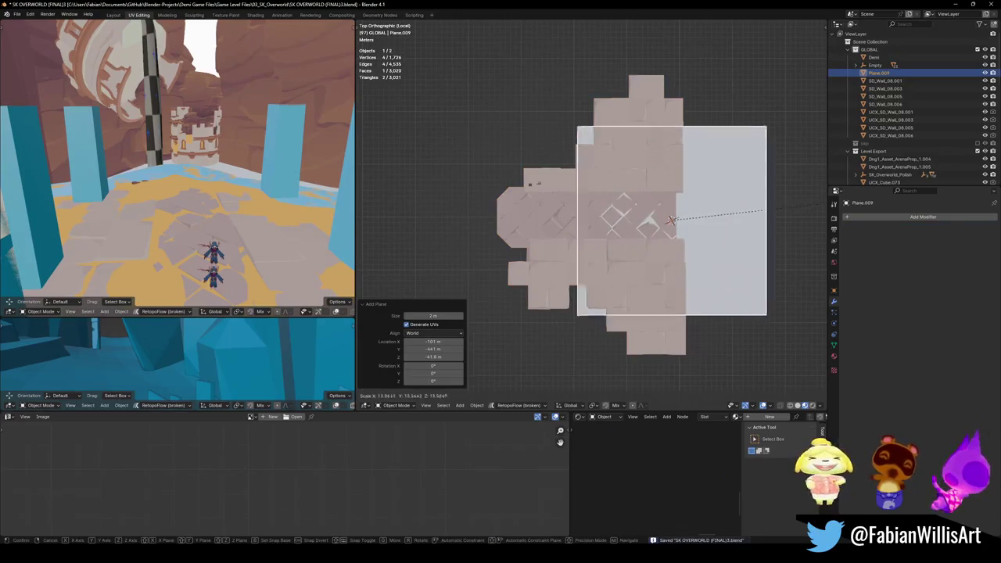
pyautogui.click(670, 171)
pyautogui.press('g')
pyautogui.press('x')
pyautogui.click(607, 172)
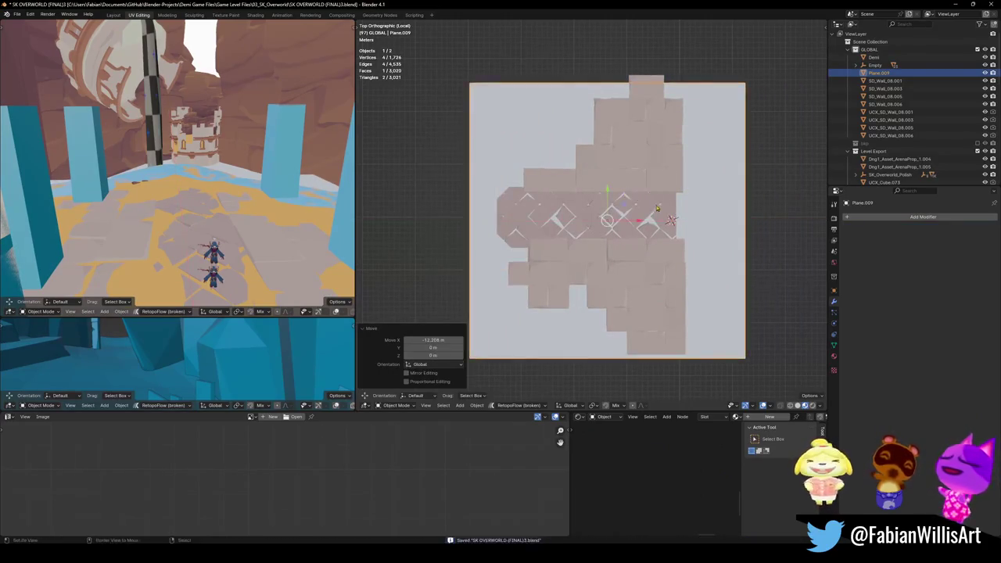
pyautogui.moveTo(606, 172); pyautogui.dragTo(654, 186, button='middle')
# - Enlarge the plane to 1.131, raise it above the floor and apply its transforms
pyautogui.press('s')
pyautogui.click(662, 172)
pyautogui.press('g')
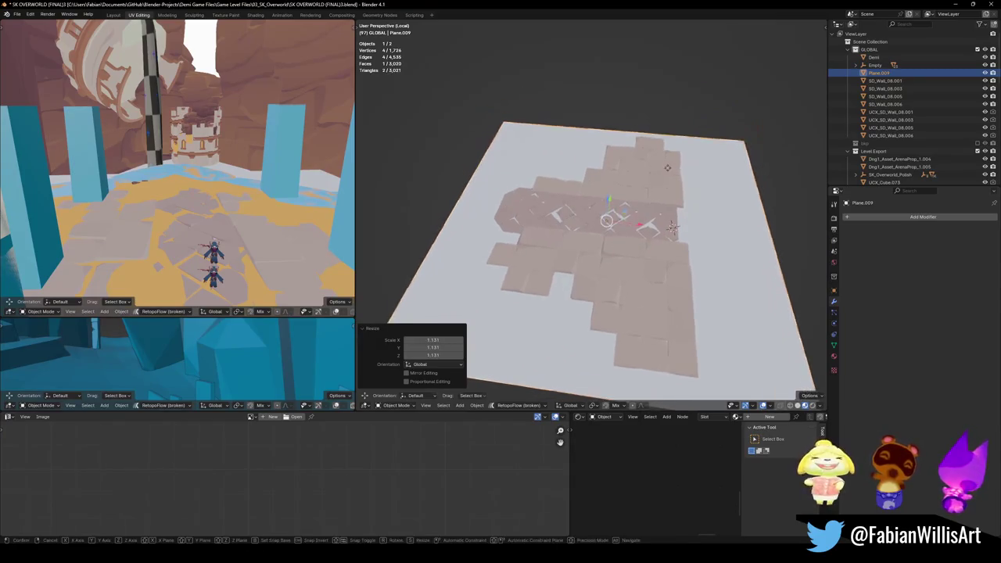
pyautogui.press('z')
pyautogui.click(668, 161)
pyautogui.hotkey('ctrl', 'a')
pyautogui.click(666, 180)
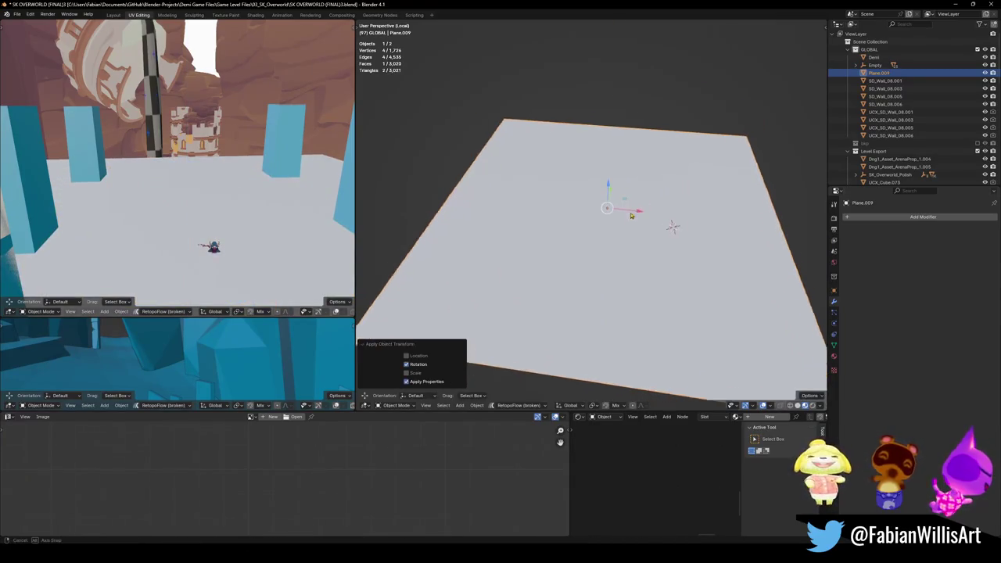
# - Subdivide the plane four times in Edit Mode into a 4,096-face grid
pyautogui.press('Tab')
pyautogui.rightClick(614, 231)
pyautogui.click(614, 234)
pyautogui.rightClick(604, 234)
pyautogui.click(604, 235)
pyautogui.rightClick(604, 237)
pyautogui.click(605, 235)
pyautogui.rightClick(605, 234)
pyautogui.click(605, 235)
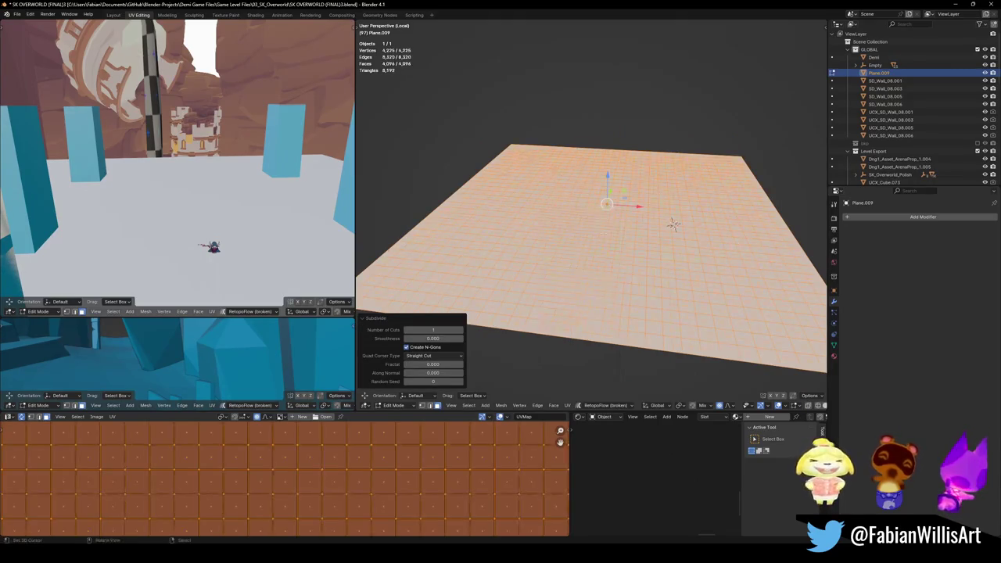
pyautogui.press('Tab')
pyautogui.moveTo(574, 230); pyautogui.dragTo(579, 204, button='middle')
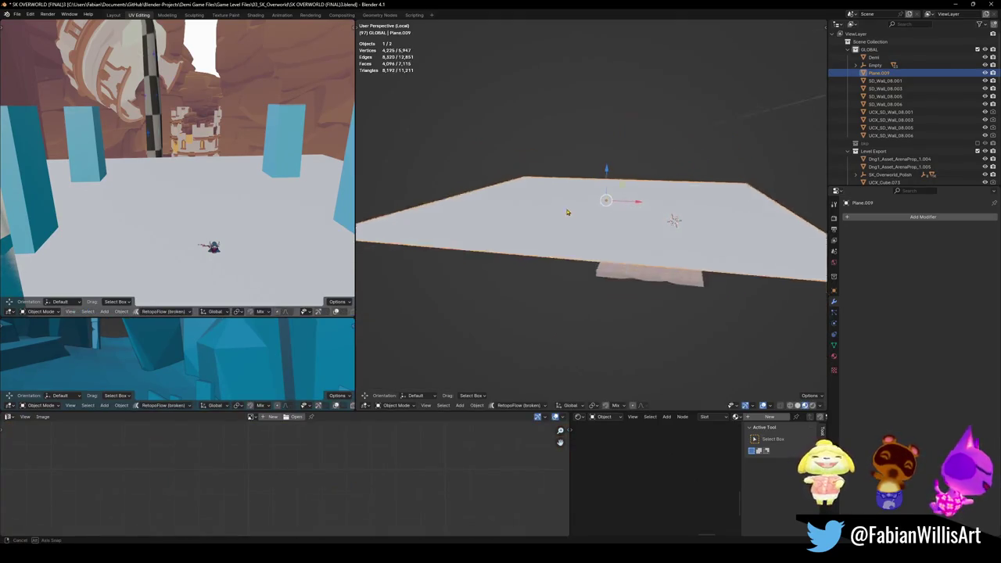
# - Add a Shrinkwrap modifier to Plane.009 with SD_Floor_05.004 as its target
pyautogui.click(900, 219)
pyautogui.write('sh')
pyautogui.press('Return')
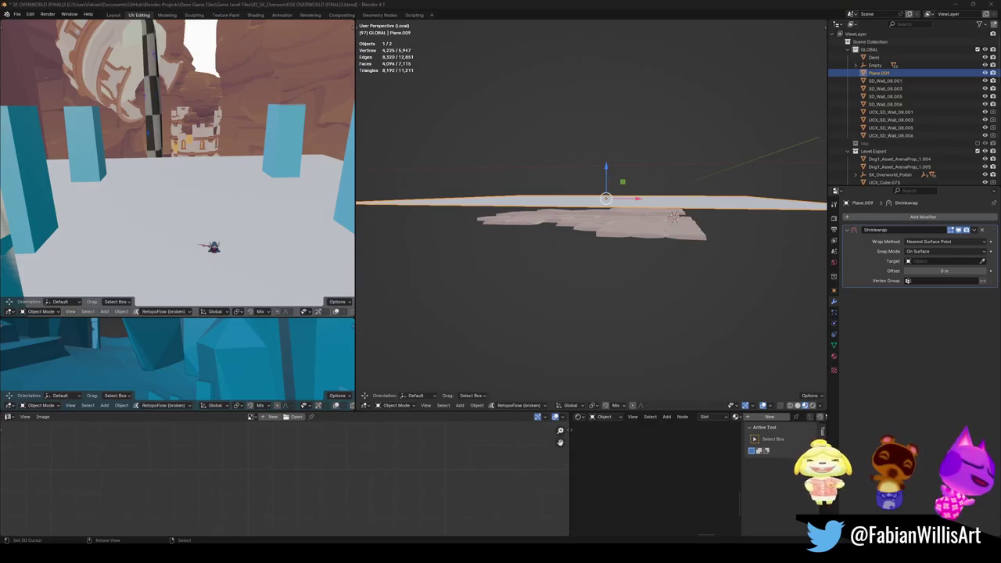
pyautogui.click(983, 262)
pyautogui.click(664, 219)
pyautogui.moveTo(665, 219)
pyautogui.mouseDown(button='middle')
pyautogui.moveTo(614, 280)
pyautogui.moveTo(631, 192)
pyautogui.moveTo(668, 205)
pyautogui.moveTo(605, 239)
pyautogui.mouseUp(button='middle')
pyautogui.scroll(3, 615, 280)
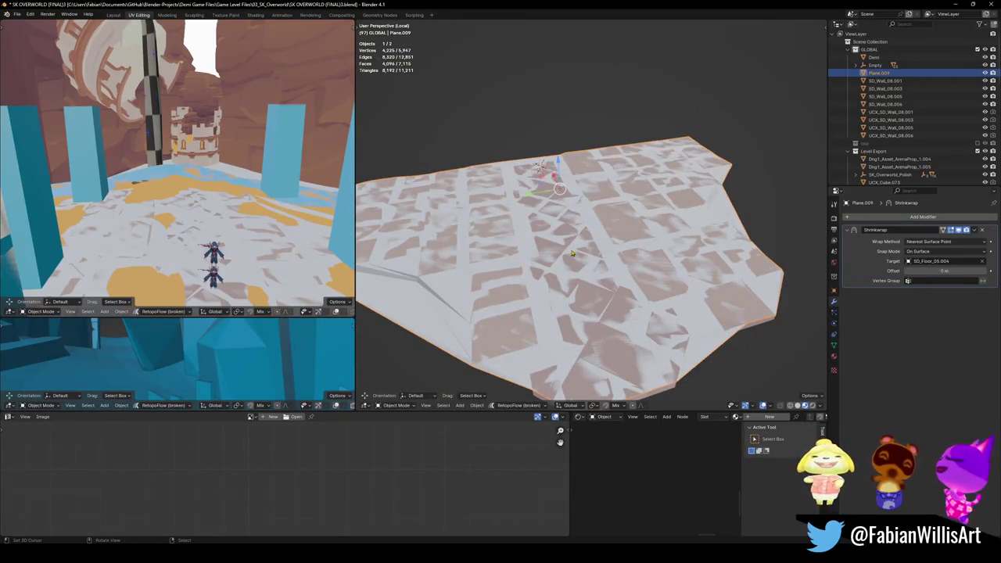
# - From top orthographic view in Edit Mode, paint-select the plane's outer faces and delete them
pyautogui.press('KP_7')
pyautogui.press('Tab')
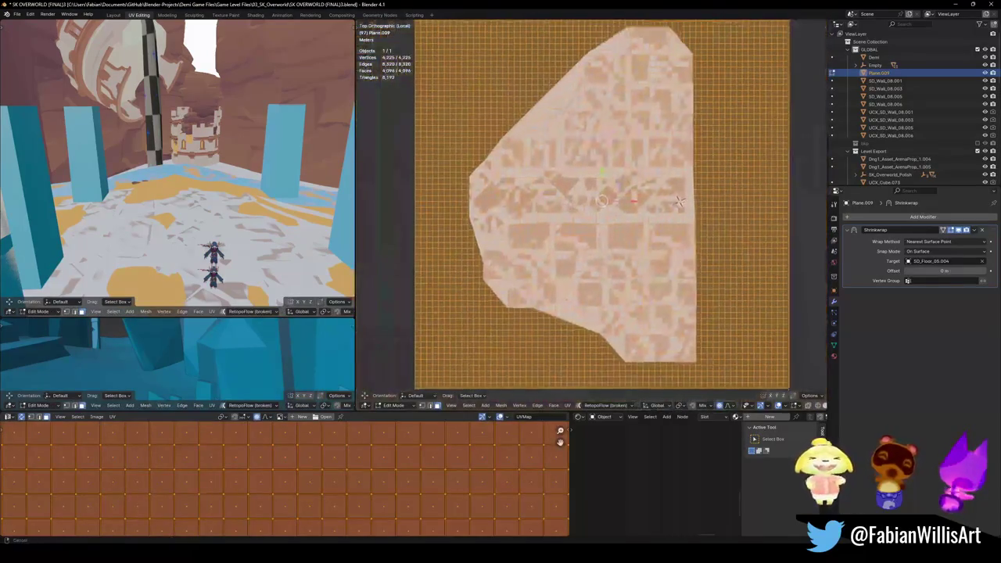
pyautogui.keyDown('shift'); pyautogui.moveTo(678, 201); pyautogui.dragTo(674, 252, button='middle'); pyautogui.keyUp('shift')
pyautogui.hotkey('alt', 'a')
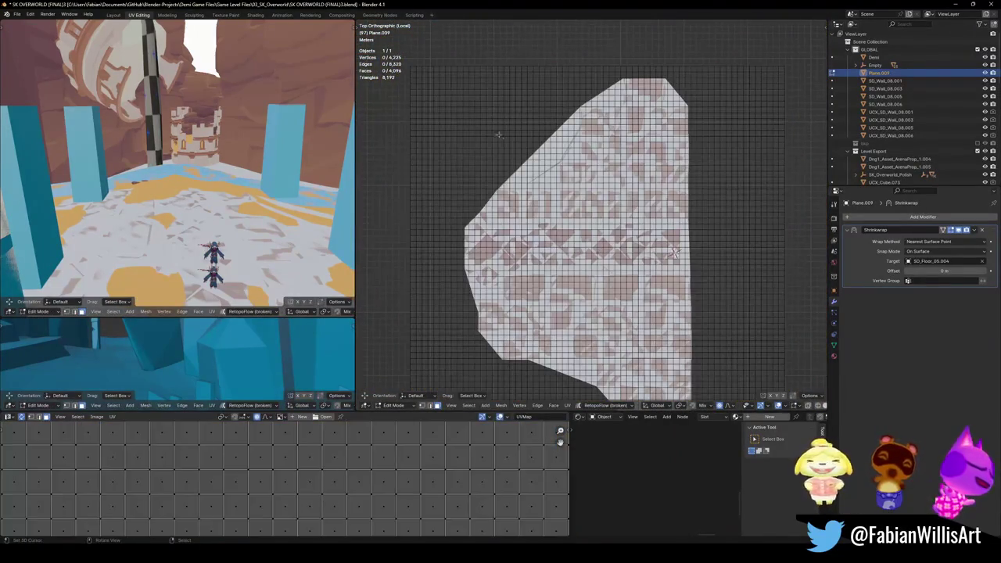
pyautogui.moveTo(422, 74)
pyautogui.mouseDown()
pyautogui.moveTo(525, 115)
pyautogui.moveTo(422, 196)
pyautogui.moveTo(444, 186)
pyautogui.moveTo(414, 157)
pyautogui.mouseUp()
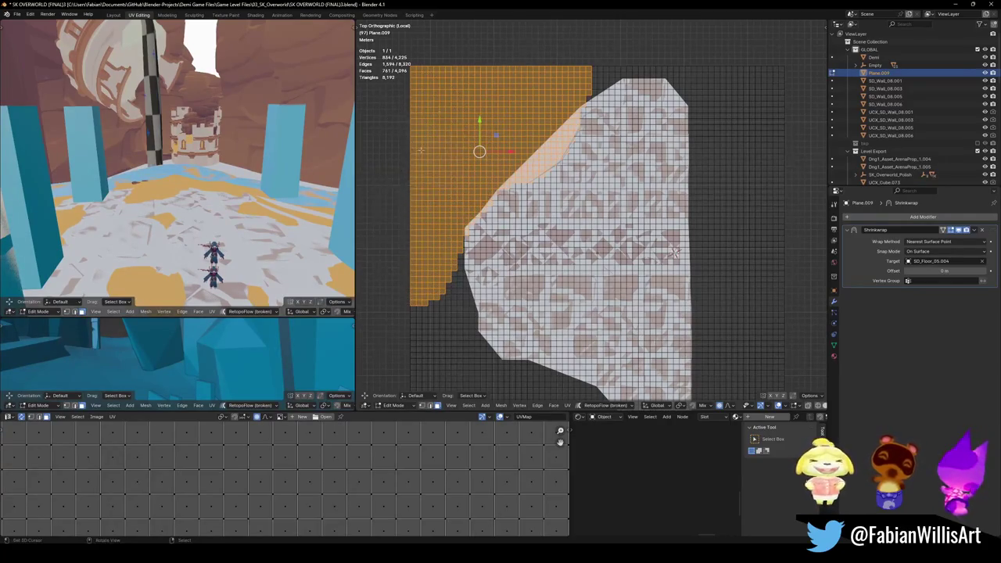
pyautogui.scroll(-2, 426, 157)
pyautogui.moveTo(452, 229)
pyautogui.mouseDown()
pyautogui.moveTo(458, 302)
pyautogui.moveTo(455, 208)
pyautogui.moveTo(458, 235)
pyautogui.moveTo(509, 306)
pyautogui.moveTo(695, 331)
pyautogui.moveTo(708, 79)
pyautogui.moveTo(693, 45)
pyautogui.mouseUp()
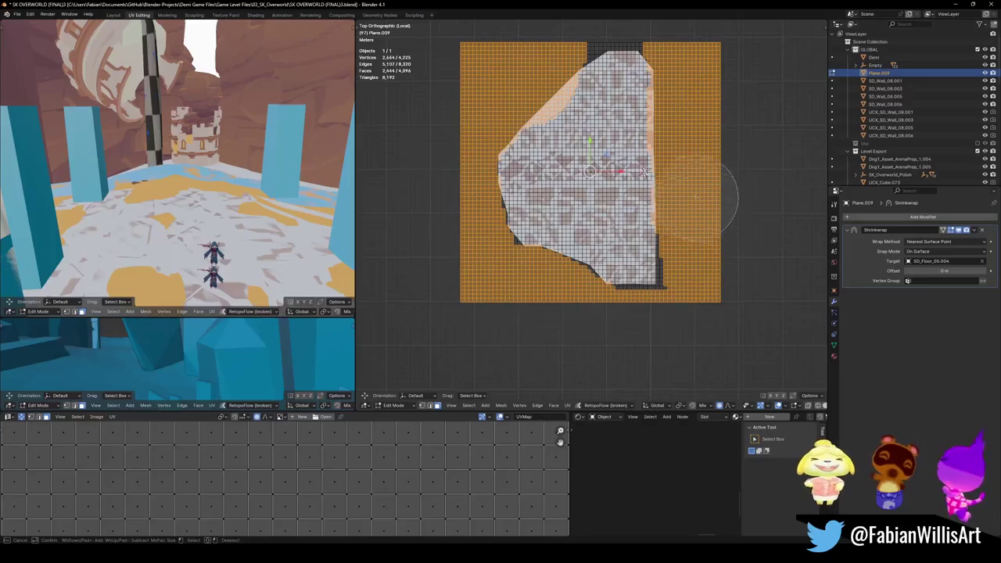
pyautogui.keyDown('shift'); pyautogui.moveTo(677, 79); pyautogui.dragTo(675, 234, button='middle'); pyautogui.keyUp('shift')
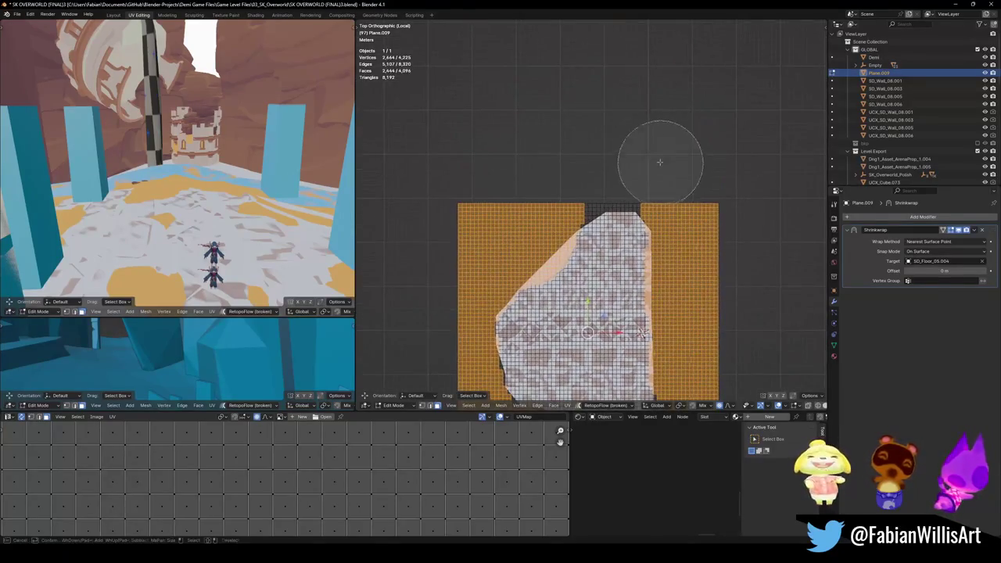
pyautogui.moveTo(635, 162)
pyautogui.mouseDown()
pyautogui.moveTo(578, 170)
pyautogui.moveTo(669, 169)
pyautogui.mouseUp()
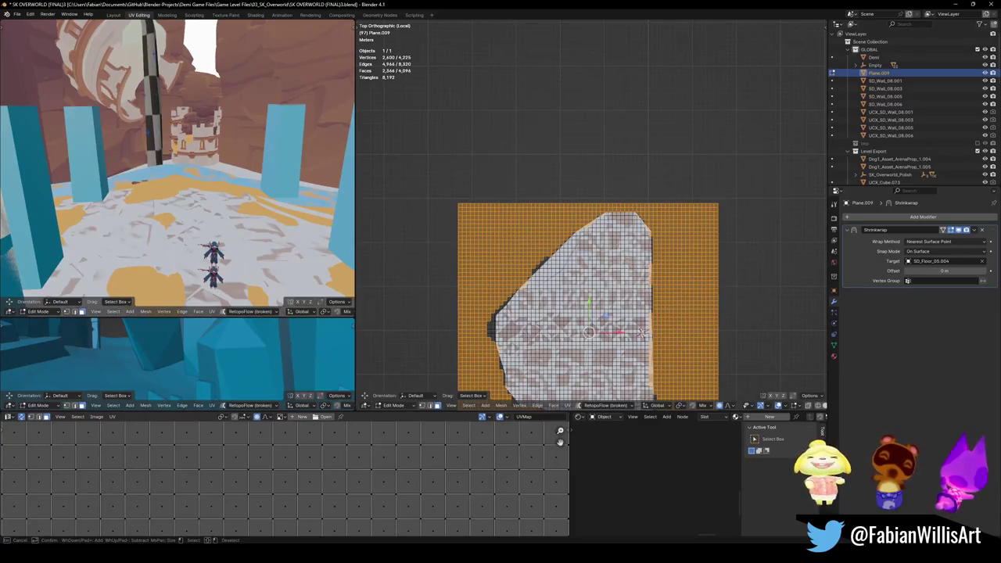
pyautogui.press('Escape')
pyautogui.press('x')
pyautogui.click(594, 190)
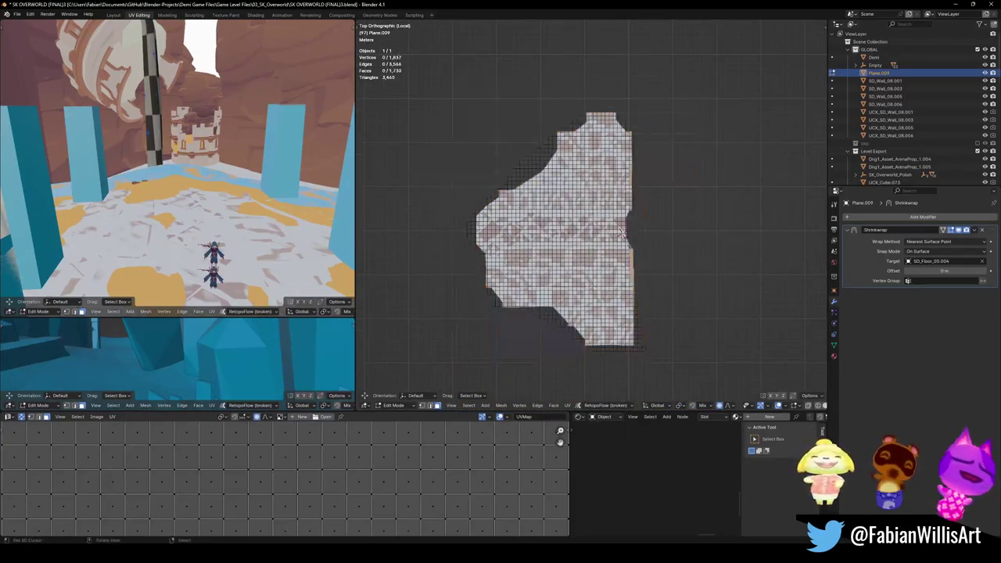
# - Delete the column of jagged-edge faces together with the top row to its left
pyautogui.moveTo(622, 231)
pyautogui.mouseDown(button='middle')
pyautogui.moveTo(588, 163)
pyautogui.moveTo(639, 228)
pyautogui.moveTo(704, 213)
pyautogui.mouseUp(button='middle')
pyautogui.scroll(5, 704, 214)
pyautogui.scroll(2, 641, 274)
pyautogui.scroll(2, 594, 321)
pyautogui.click(589, 324)
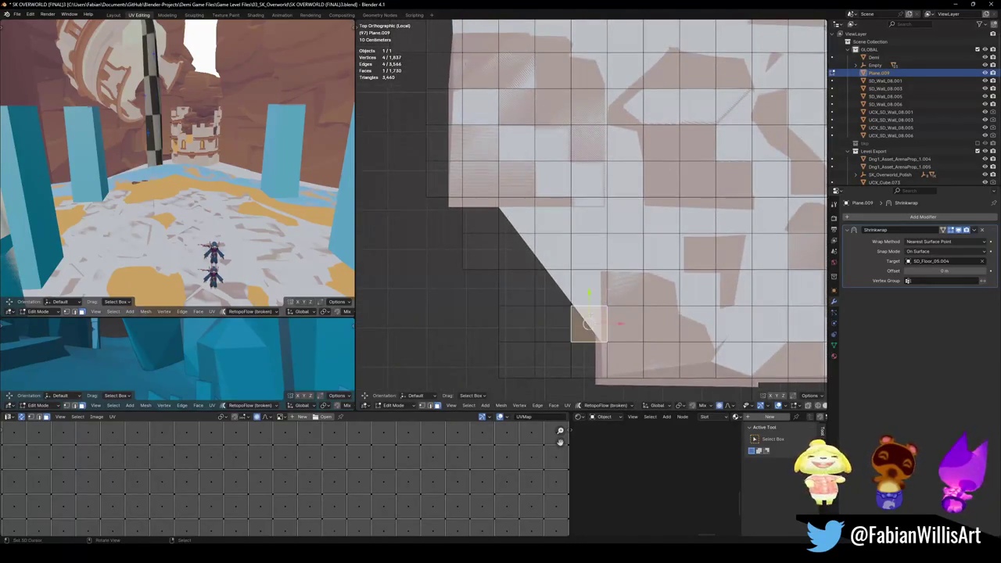
pyautogui.keyDown('ctrl'); pyautogui.click(588, 215); pyautogui.keyUp('ctrl')
pyautogui.keyDown('ctrl'); pyautogui.click(472, 222); pyautogui.keyUp('ctrl')
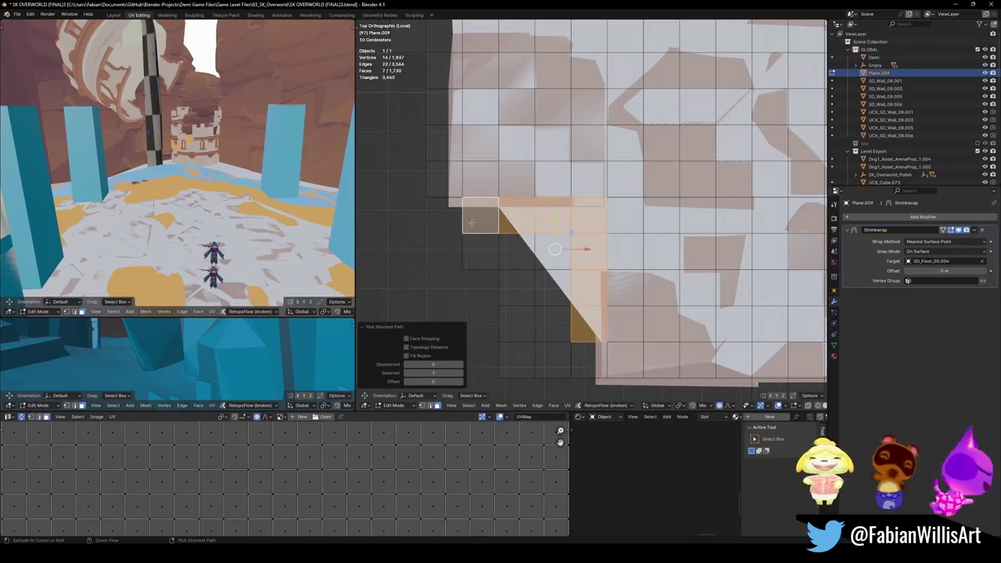
pyautogui.press('x')
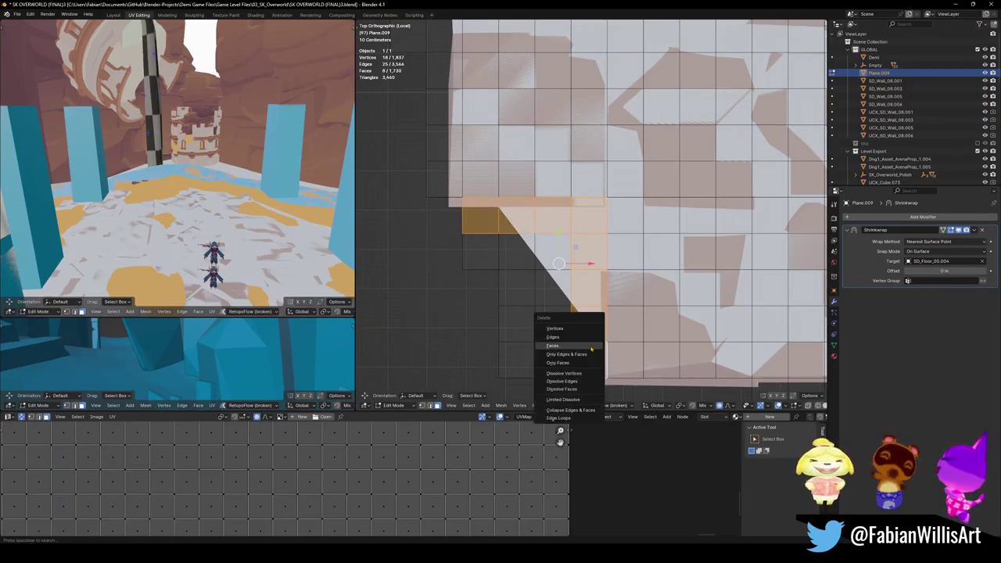
pyautogui.click(567, 338)
# - Delete the row of faces along the plane's lower edge
pyautogui.hotkey('ctrl', 'z')
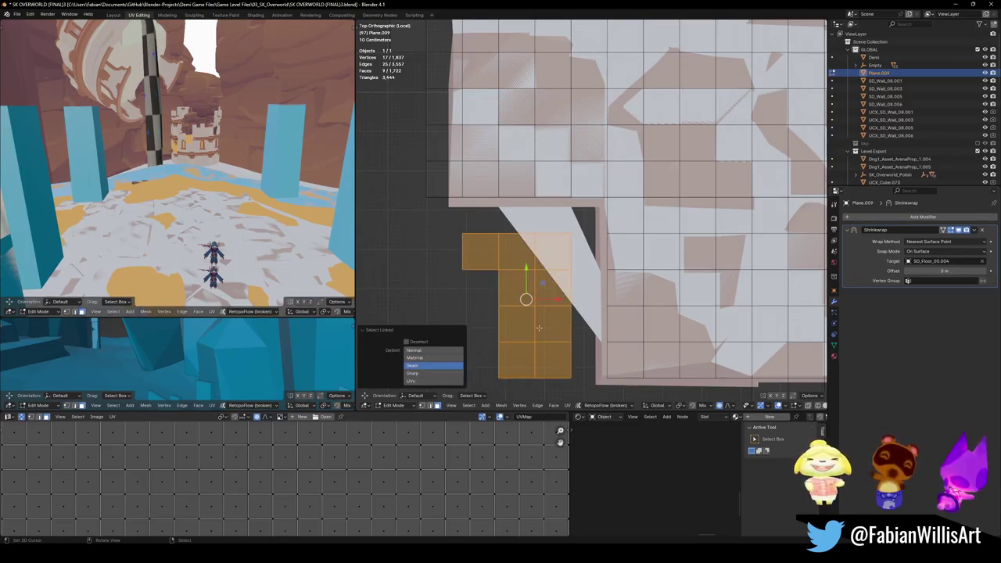
pyautogui.hotkey('ctrl', 'shift', 'z')
pyautogui.scroll(-3, 538, 328)
pyautogui.scroll(2, 541, 278)
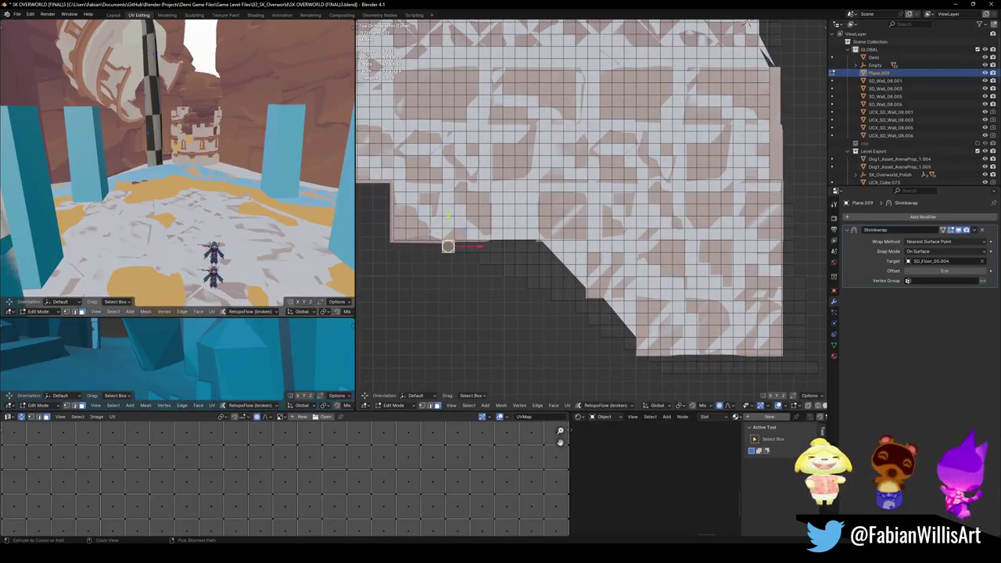
pyautogui.keyDown('ctrl'); pyautogui.click(581, 247); pyautogui.keyUp('ctrl')
pyautogui.press('x')
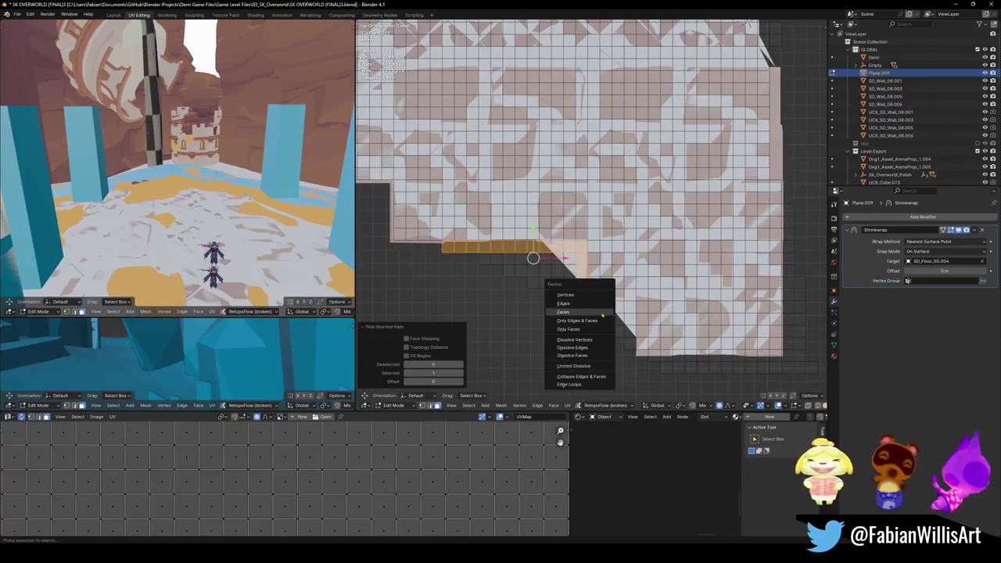
pyautogui.click(575, 291)
# - Delete the faces around the hole and a short row of edge faces
pyautogui.moveTo(479, 244); pyautogui.dragTo(575, 301)
pyautogui.press('x')
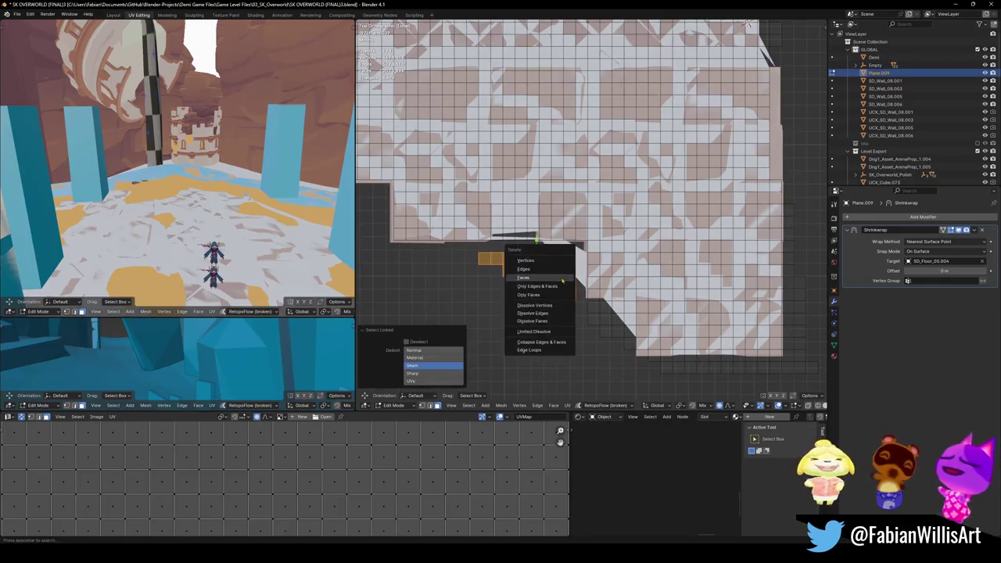
pyautogui.click(561, 276)
pyautogui.keyDown('shift'); pyautogui.moveTo(595, 310); pyautogui.dragTo(557, 272, button='middle'); pyautogui.keyUp('shift')
pyautogui.click(553, 270)
pyautogui.keyDown('ctrl'); pyautogui.click(571, 269); pyautogui.keyUp('ctrl')
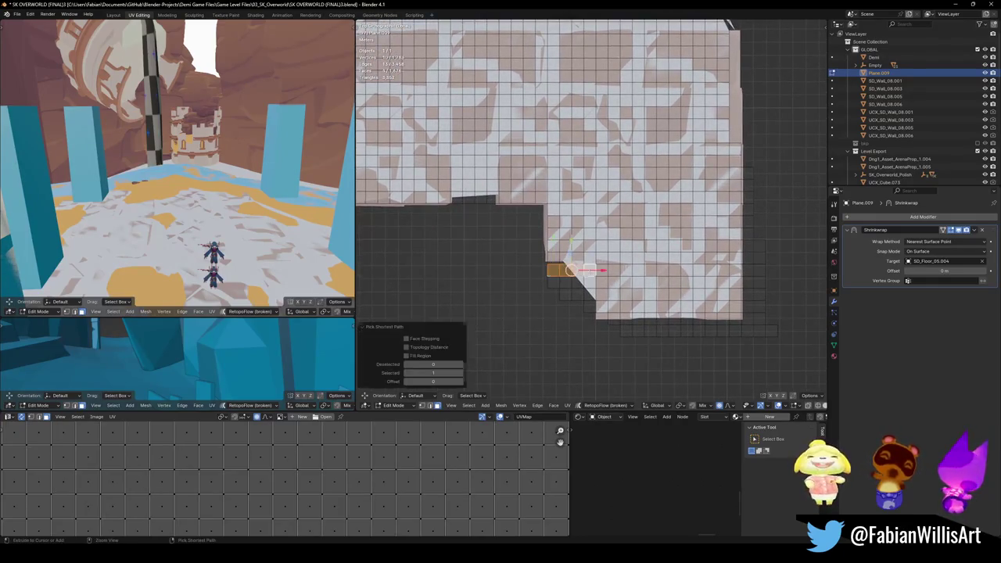
pyautogui.press('x')
pyautogui.click(577, 311)
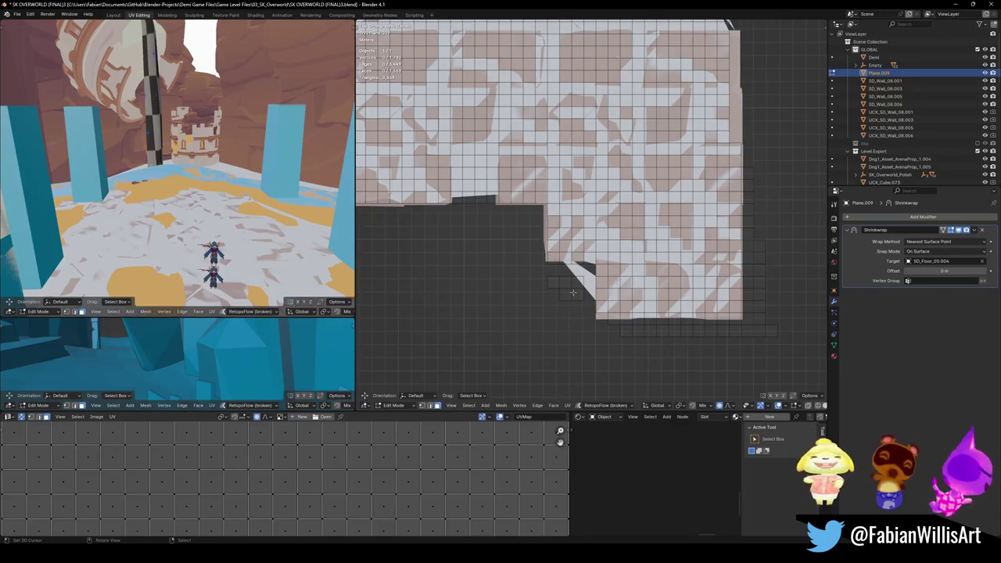
# - Delete another run of faces along the lower edge
pyautogui.click(558, 279)
pyautogui.keyDown('ctrl'); pyautogui.click(577, 289); pyautogui.keyUp('ctrl')
pyautogui.press('x')
pyautogui.click(540, 294)
pyautogui.keyDown('shift'); pyautogui.moveTo(548, 294); pyautogui.dragTo(500, 286, button='middle'); pyautogui.keyUp('shift')
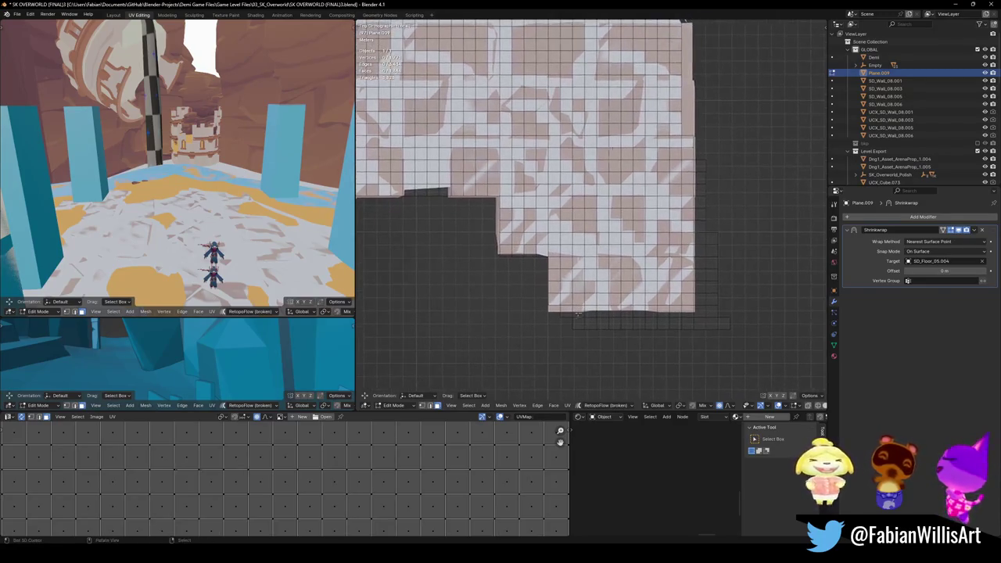
# - Delete the linked bottom row and right-edge column of faces
pyautogui.keyDown('ctrl'); pyautogui.click(708, 311); pyautogui.keyUp('ctrl')
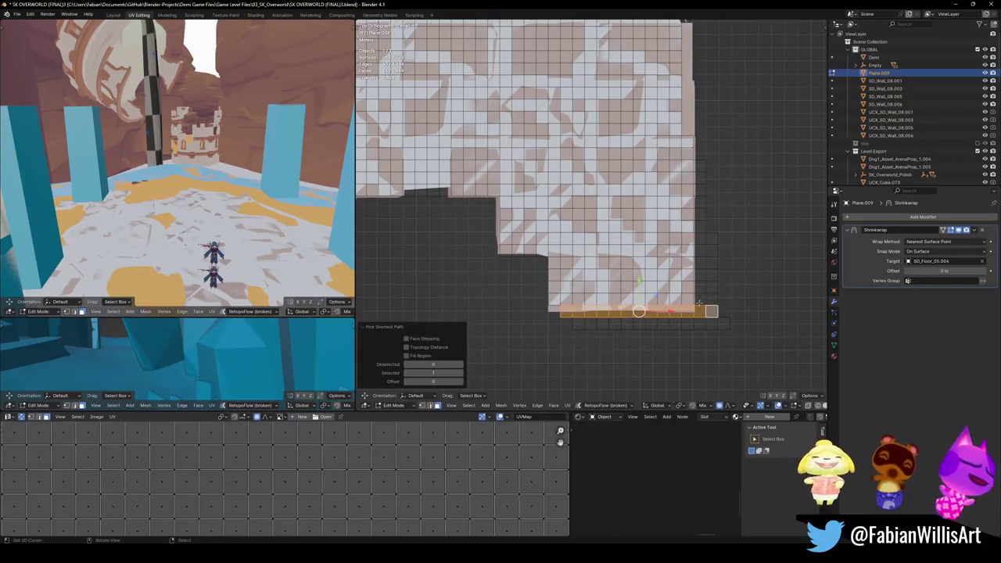
pyautogui.moveTo(698, 301)
pyautogui.keyDown('shift'); pyautogui.mouseDown(button='middle')
pyautogui.moveTo(692, 381)
pyautogui.moveTo(687, 265)
pyautogui.mouseUp(button='middle'); pyautogui.keyUp('shift')
pyautogui.keyDown('ctrl'); pyautogui.click(691, 247); pyautogui.keyUp('ctrl')
pyautogui.press('h')
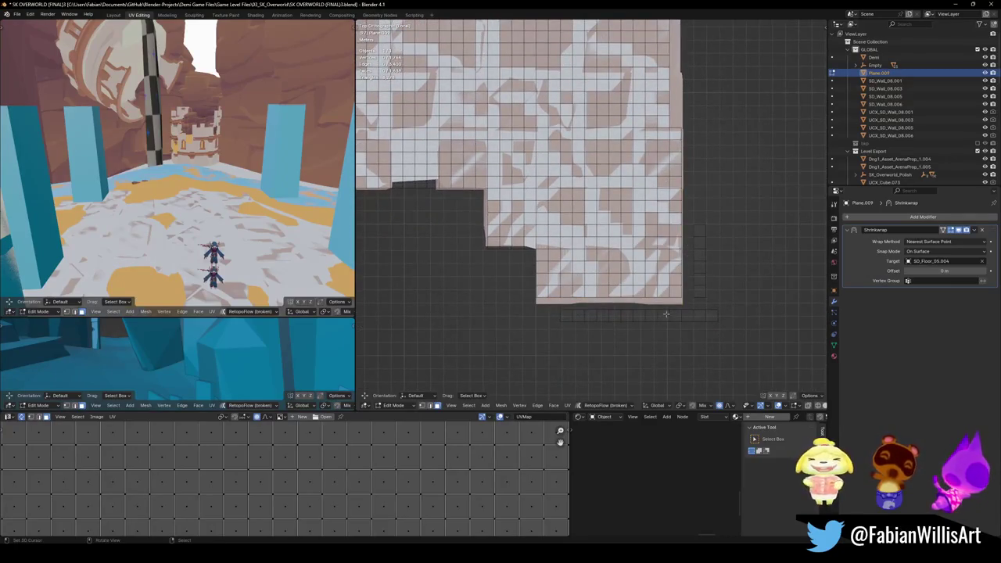
pyautogui.press('l')
pyautogui.press('l')
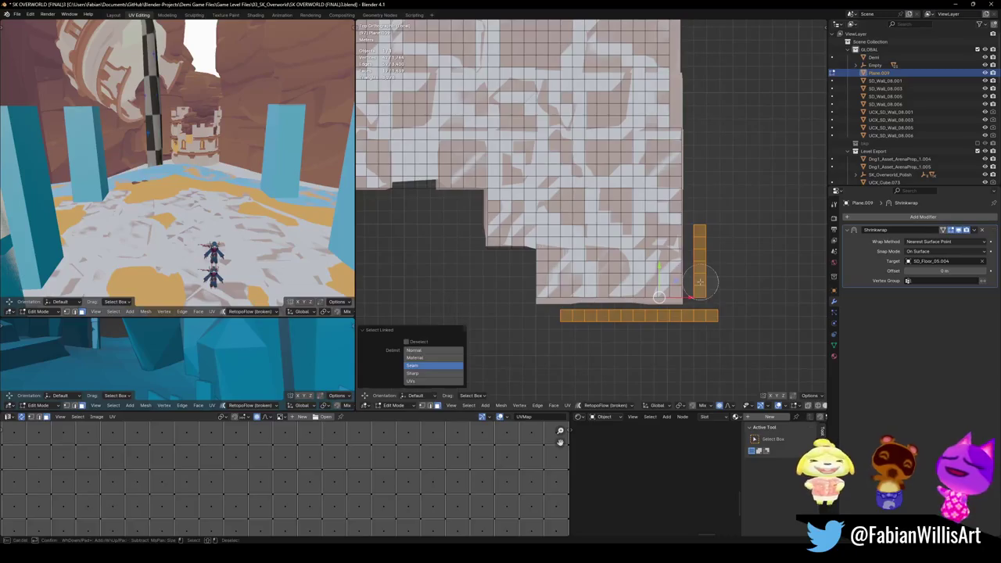
pyautogui.press('x')
pyautogui.click(673, 270)
# - Frame the whole mesh and delete the column of faces along the right edge
pyautogui.press('Home')
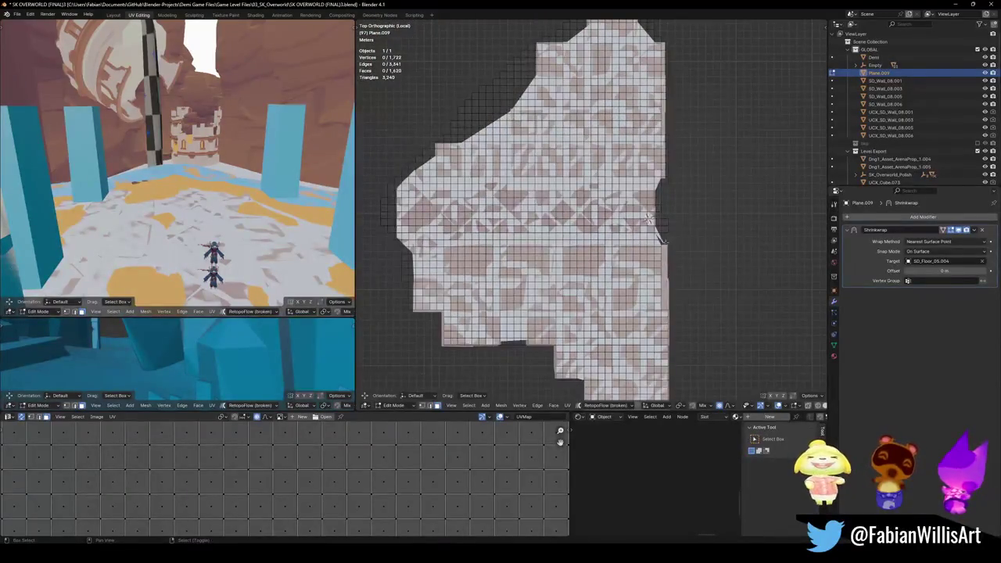
pyautogui.scroll(4, 648, 218)
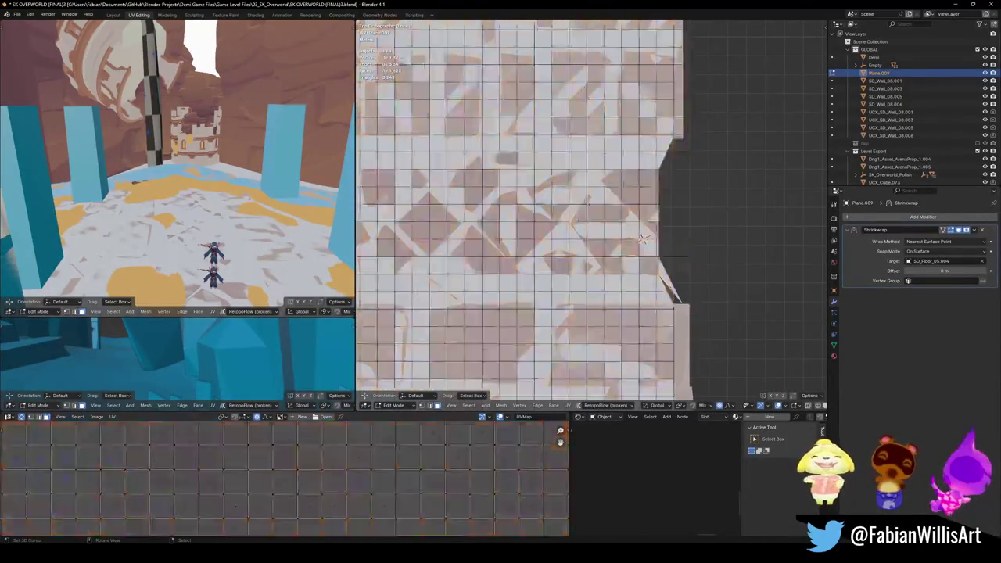
pyautogui.keyDown('ctrl'); pyautogui.click(674, 149); pyautogui.keyUp('ctrl')
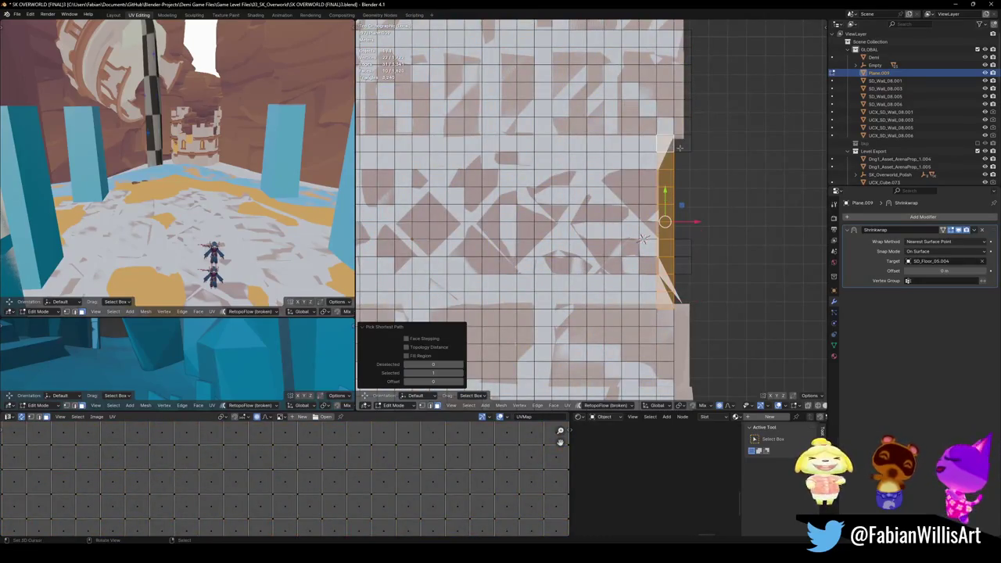
pyautogui.keyDown('shift'); pyautogui.moveTo(682, 211); pyautogui.dragTo(654, 300, button='middle'); pyautogui.keyUp('shift')
pyautogui.press('x')
pyautogui.click(669, 247)
# - Select the remaining strip of faces along the right edge for deletion
pyautogui.keyDown('shift'); pyautogui.moveTo(640, 231); pyautogui.dragTo(641, 310, button='middle'); pyautogui.keyUp('shift')
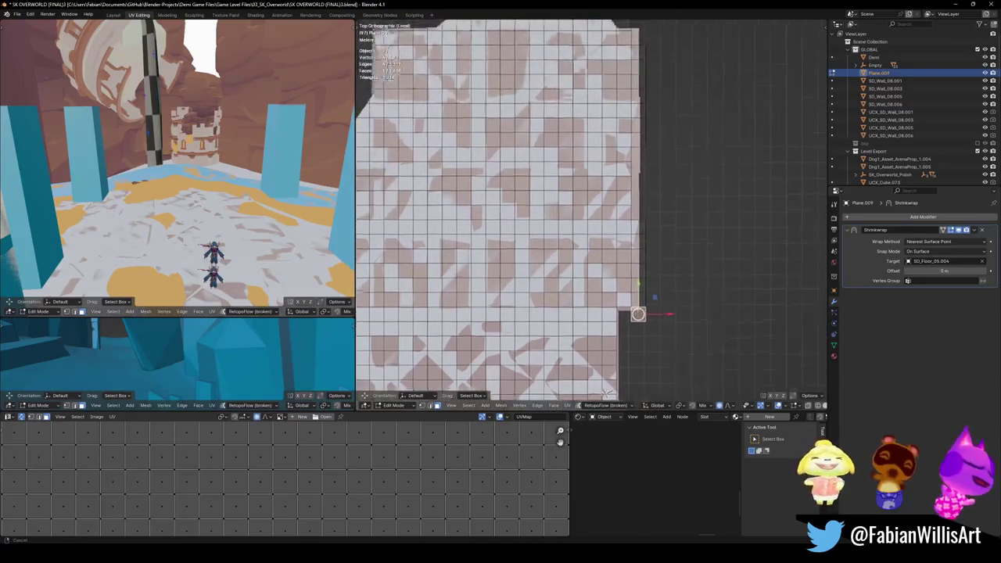
pyautogui.keyDown('ctrl'); pyautogui.click(646, 272); pyautogui.keyUp('ctrl')
pyautogui.press('x')
pyautogui.click(642, 221)
pyautogui.scroll(-2, 637, 232)
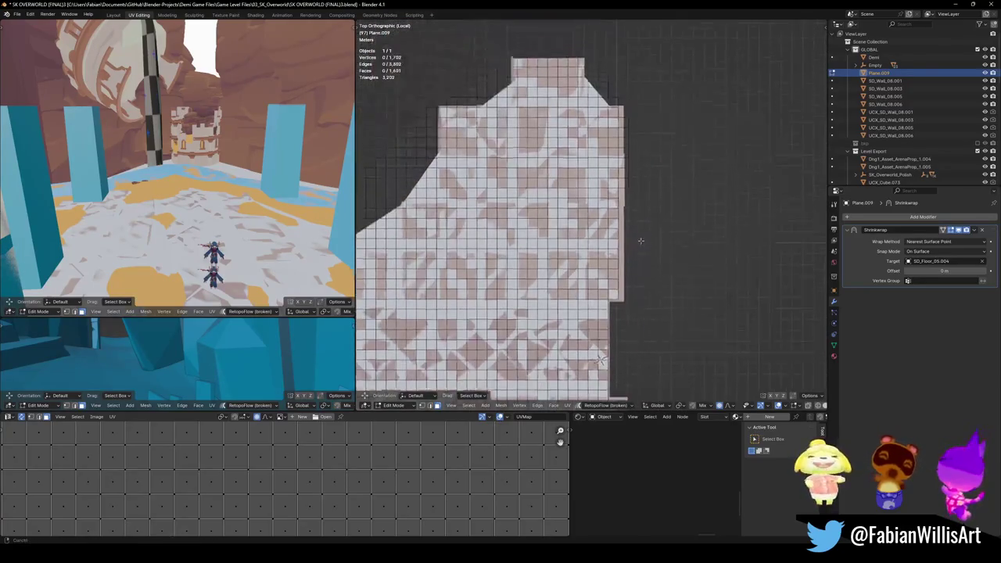
# - Delete a column of border faces and the connected staircase island
pyautogui.scroll(4, 637, 232)
pyautogui.keyDown('shift'); pyautogui.moveTo(636, 236); pyautogui.dragTo(632, 234, button='middle'); pyautogui.keyUp('shift')
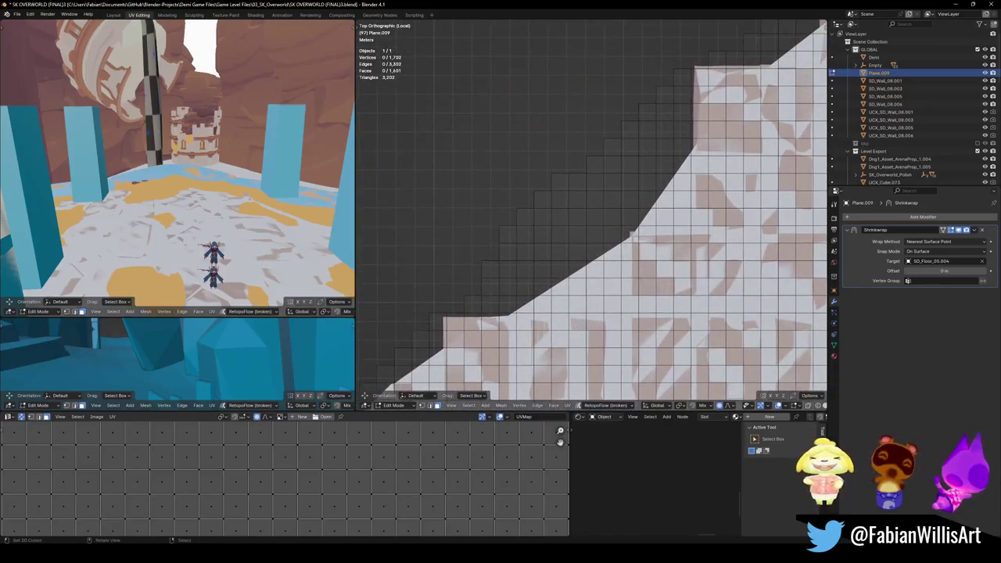
pyautogui.keyDown('ctrl'); pyautogui.click(630, 304); pyautogui.keyUp('ctrl')
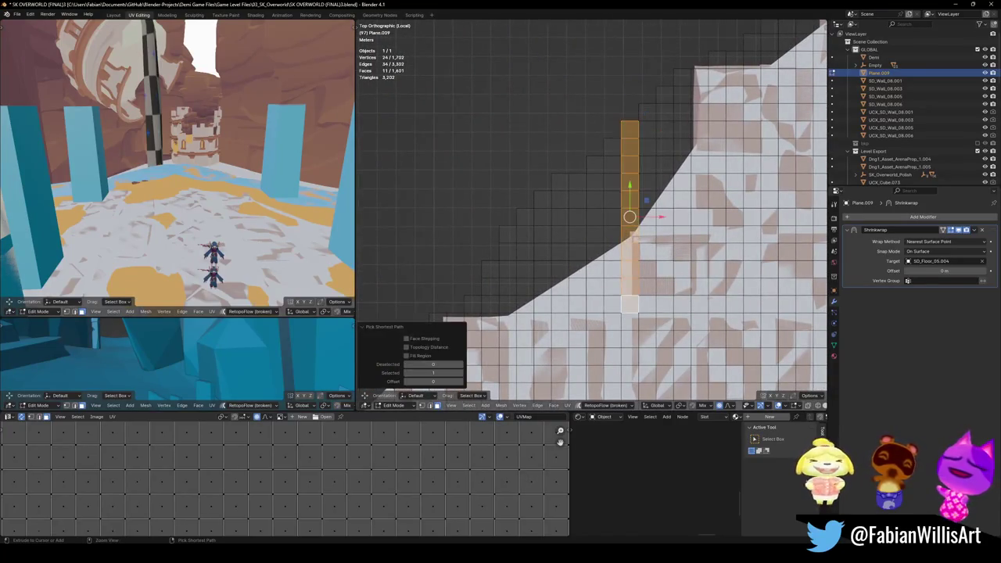
pyautogui.press('x')
pyautogui.click(468, 313)
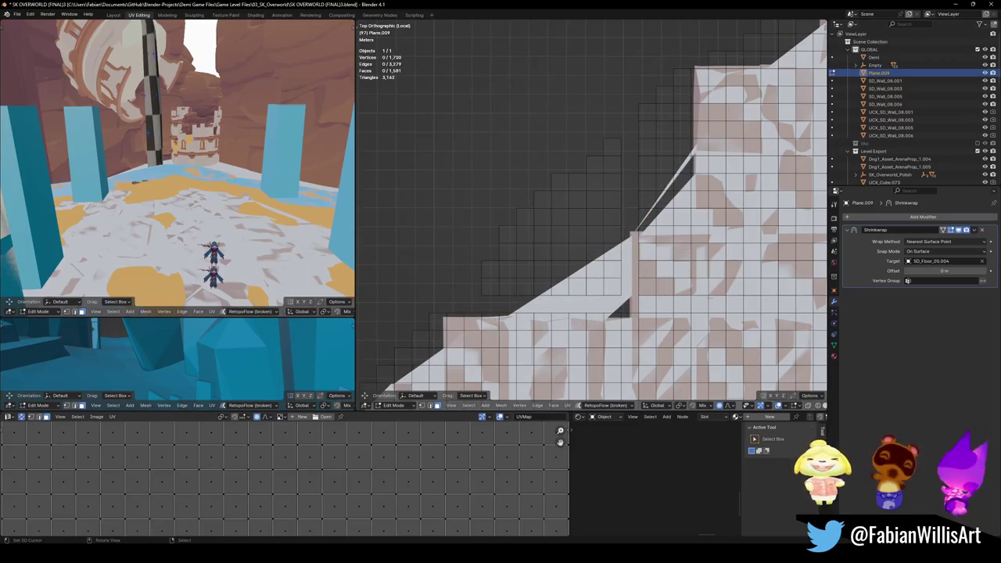
pyautogui.press('l')
pyautogui.press('x')
pyautogui.click(563, 234)
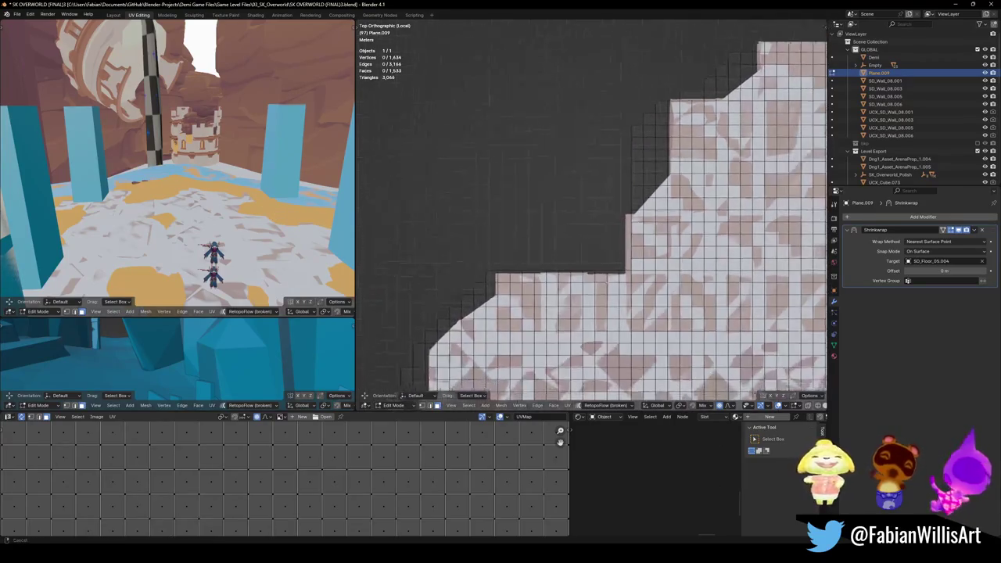
# - Delete the loose vertical strip and the linked faces near the border
pyautogui.scroll(3, 637, 239)
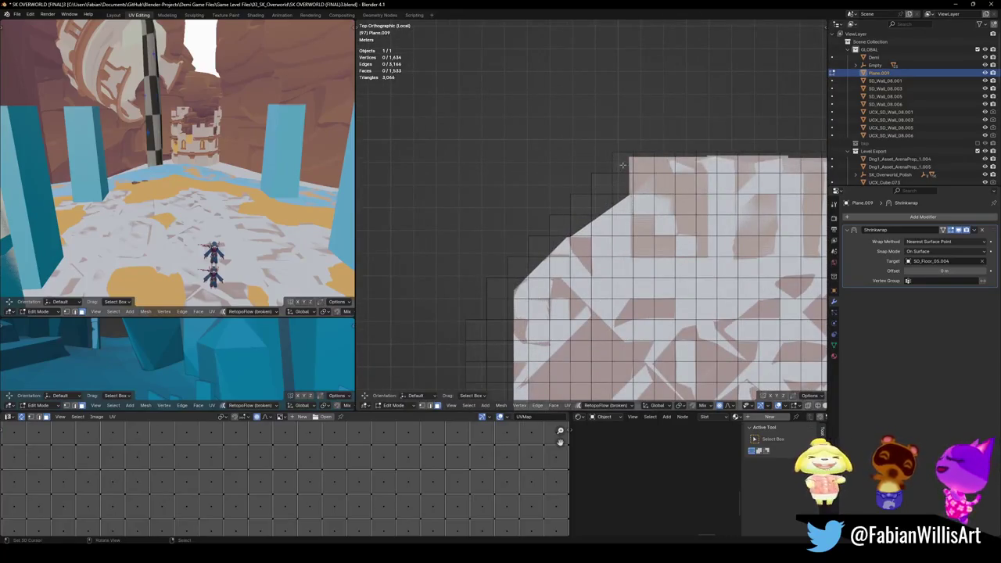
pyautogui.press('l')
pyautogui.press('x')
pyautogui.click(556, 226)
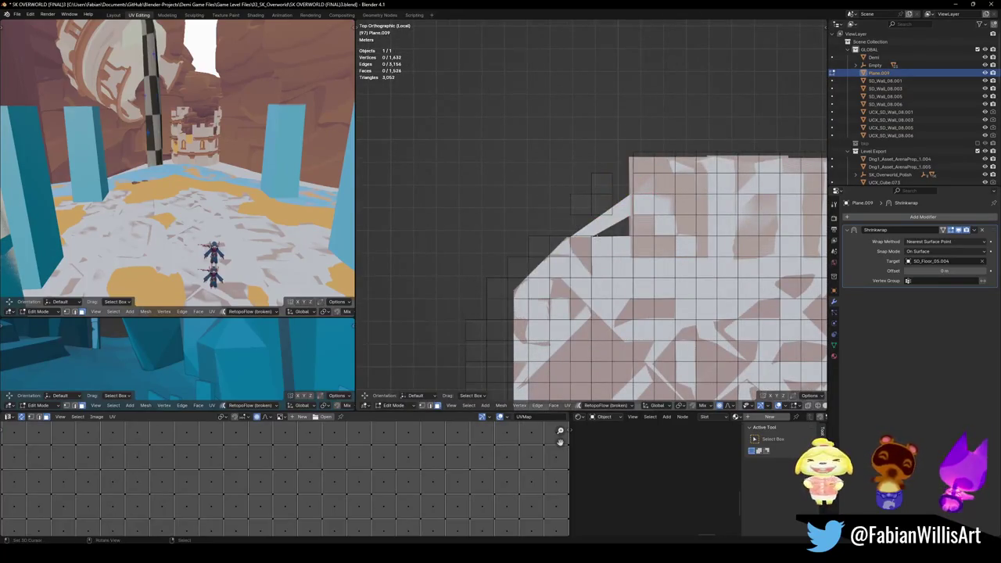
pyautogui.press('l')
pyautogui.press('x')
pyautogui.click(594, 199)
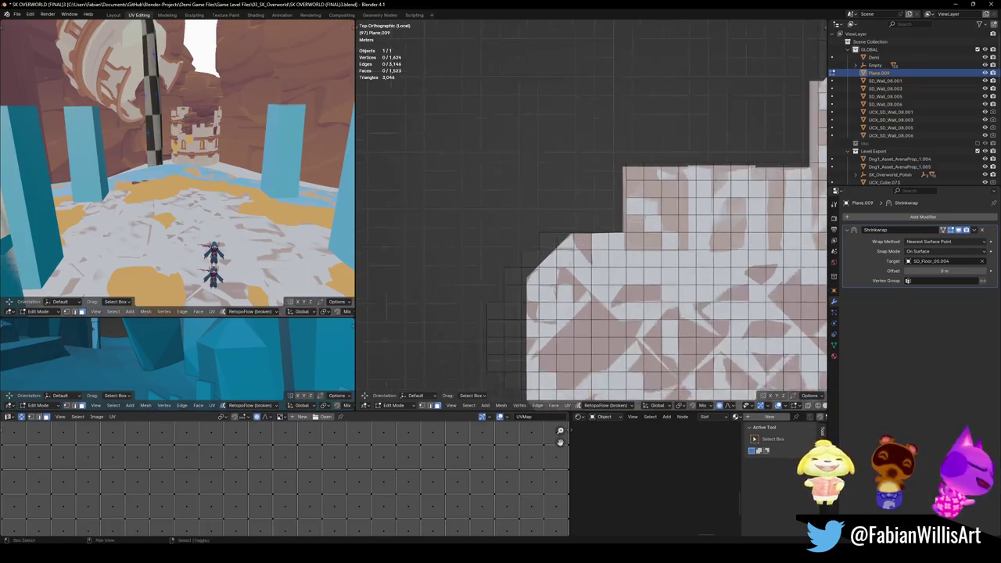
# - Delete 16 faces forming a staircase from the corner down the column
pyautogui.scroll(1, 563, 231)
pyautogui.click(580, 204)
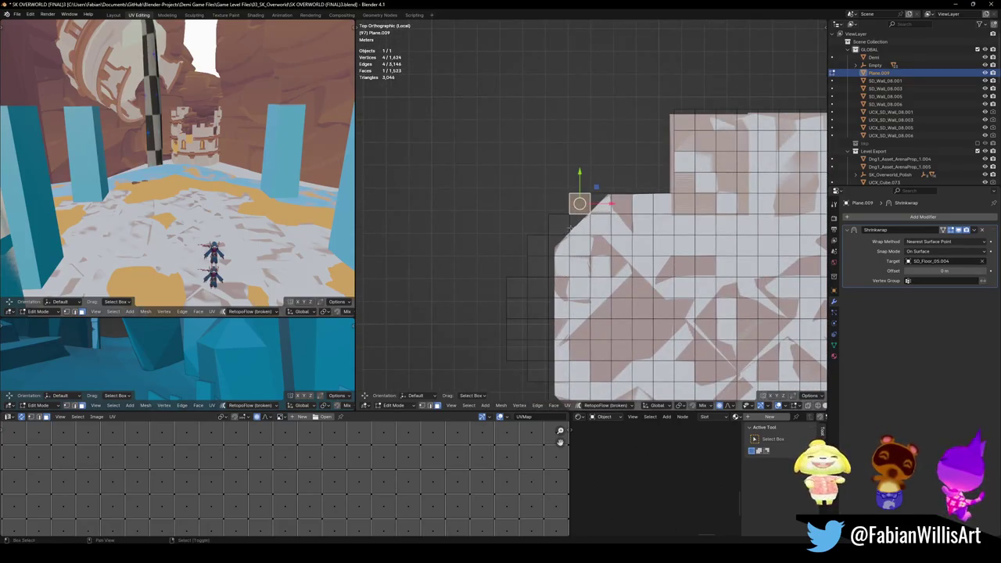
pyautogui.keyDown('ctrl'); pyautogui.click(558, 224); pyautogui.keyUp('ctrl')
pyautogui.keyDown('ctrl'); pyautogui.click(538, 244); pyautogui.keyUp('ctrl')
pyautogui.keyDown('shift'); pyautogui.moveTo(538, 266); pyautogui.dragTo(560, 226, button='middle'); pyautogui.keyUp('shift')
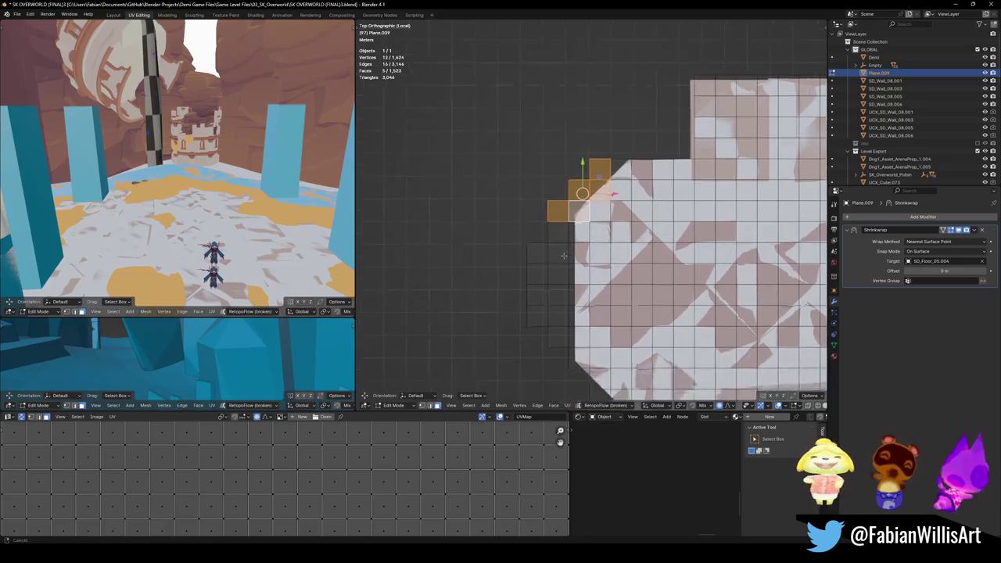
pyautogui.keyDown('ctrl'); pyautogui.click(559, 245); pyautogui.keyUp('ctrl')
pyautogui.keyDown('ctrl'); pyautogui.click(562, 334); pyautogui.keyUp('ctrl')
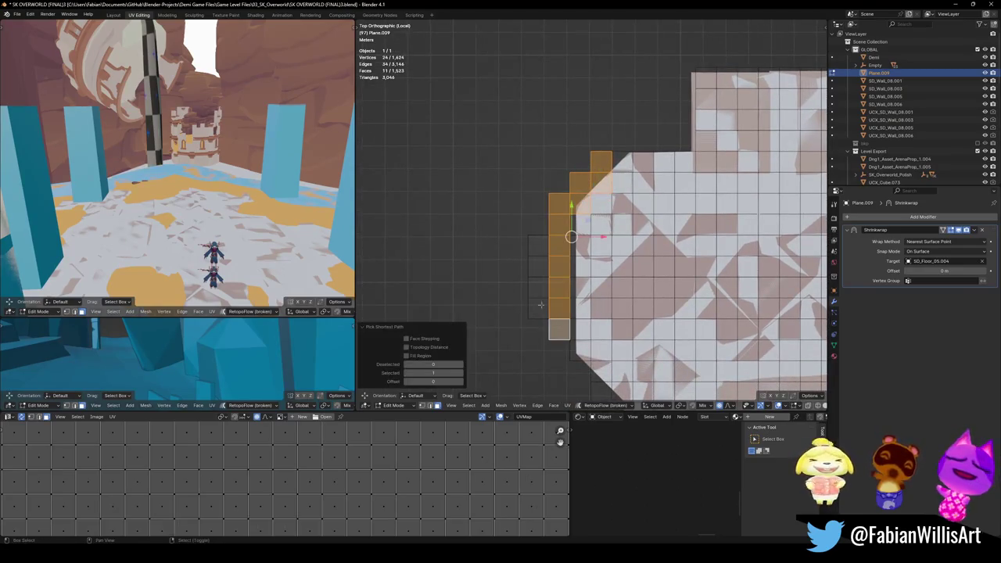
pyautogui.keyDown('ctrl'); pyautogui.click(538, 317); pyautogui.keyUp('ctrl')
pyautogui.press('x')
pyautogui.click(564, 344)
# - Delete another full column along the border and save the blend file
pyautogui.keyDown('shift'); pyautogui.moveTo(601, 299); pyautogui.dragTo(562, 252, button='middle'); pyautogui.keyUp('shift')
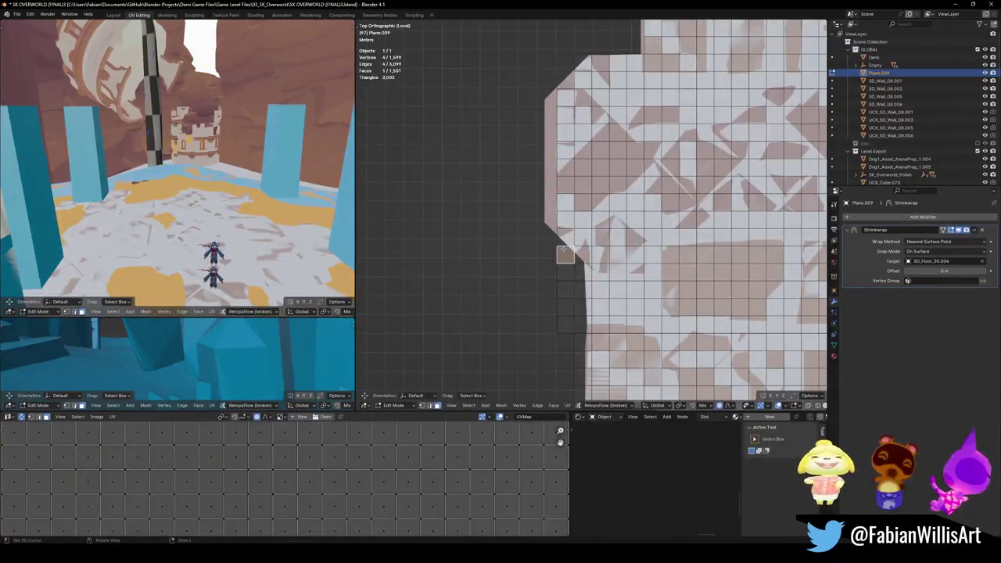
pyautogui.keyDown('ctrl'); pyautogui.click(583, 322); pyautogui.keyUp('ctrl')
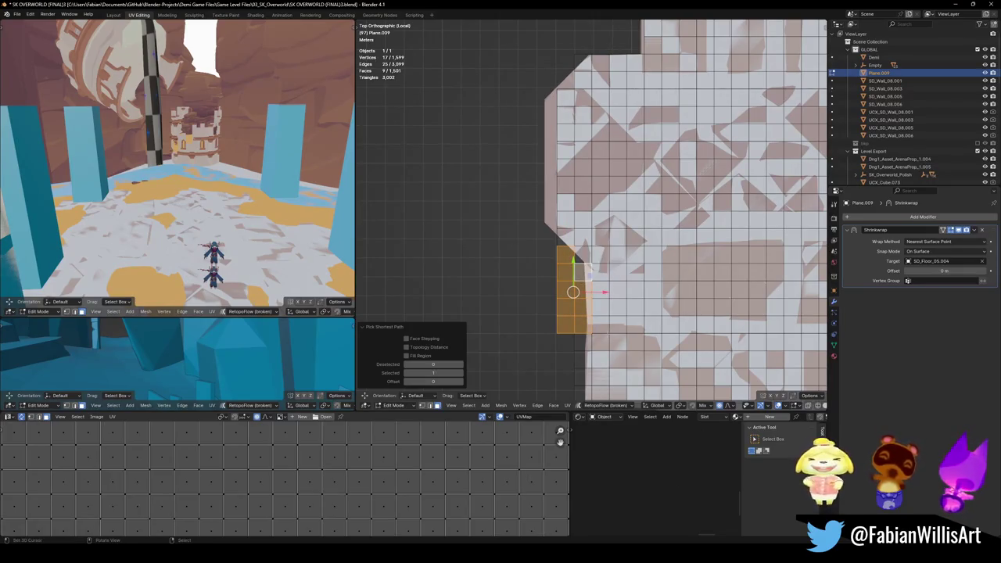
pyautogui.keyDown('shift'); pyautogui.moveTo(595, 234); pyautogui.dragTo(579, 156, button='middle'); pyautogui.keyUp('shift')
pyautogui.keyDown('ctrl'); pyautogui.click(570, 297); pyautogui.keyUp('ctrl')
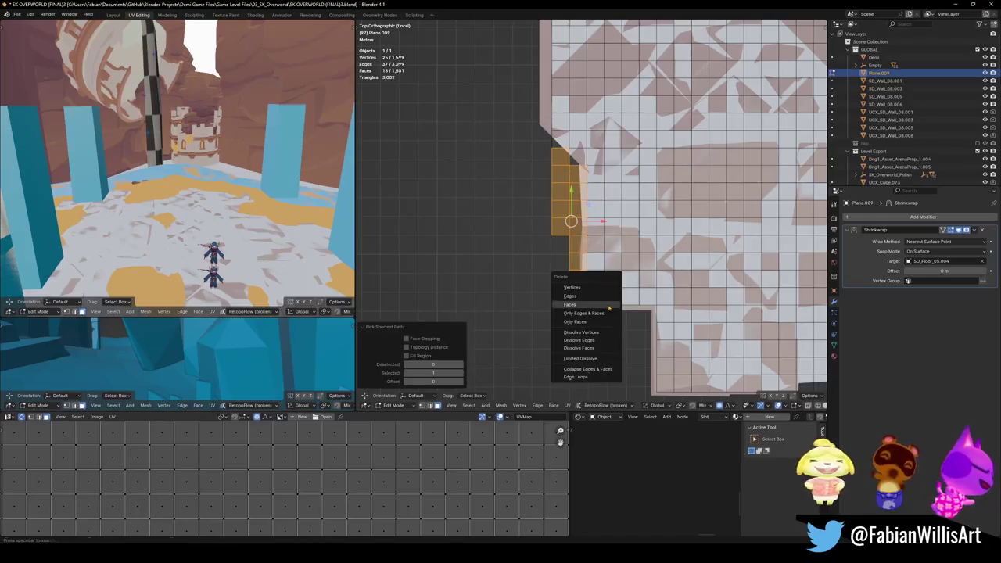
pyautogui.press('x')
pyautogui.scroll(-3, 579, 253)
pyautogui.keyDown('shift'); pyautogui.moveTo(704, 179); pyautogui.dragTo(579, 253, button='middle'); pyautogui.keyUp('shift')
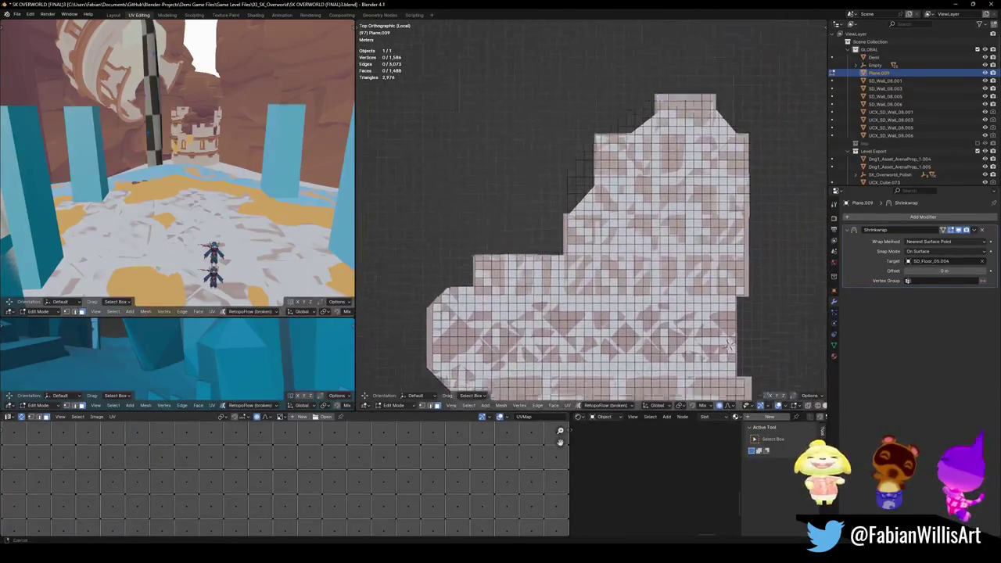
pyautogui.scroll(4, 578, 254)
pyautogui.hotkey('ctrl', 's')
# - Delete 13 border faces, then the 24-face column along the edge
pyautogui.click(500, 257)
pyautogui.keyDown('ctrl'); pyautogui.click(568, 258); pyautogui.keyUp('ctrl')
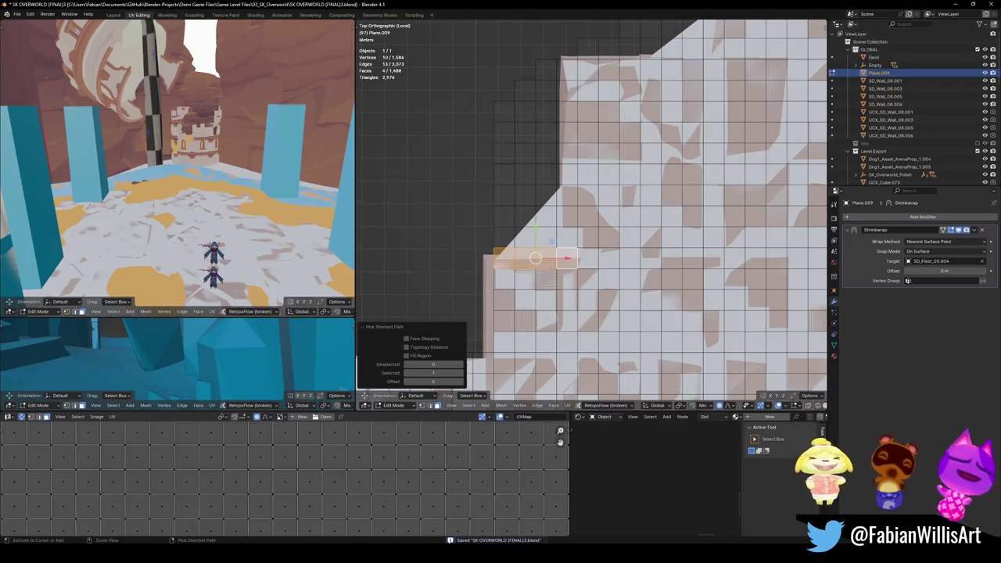
pyautogui.keyDown('ctrl'); pyautogui.click(567, 68); pyautogui.keyUp('ctrl')
pyautogui.press('x')
pyautogui.click(552, 128)
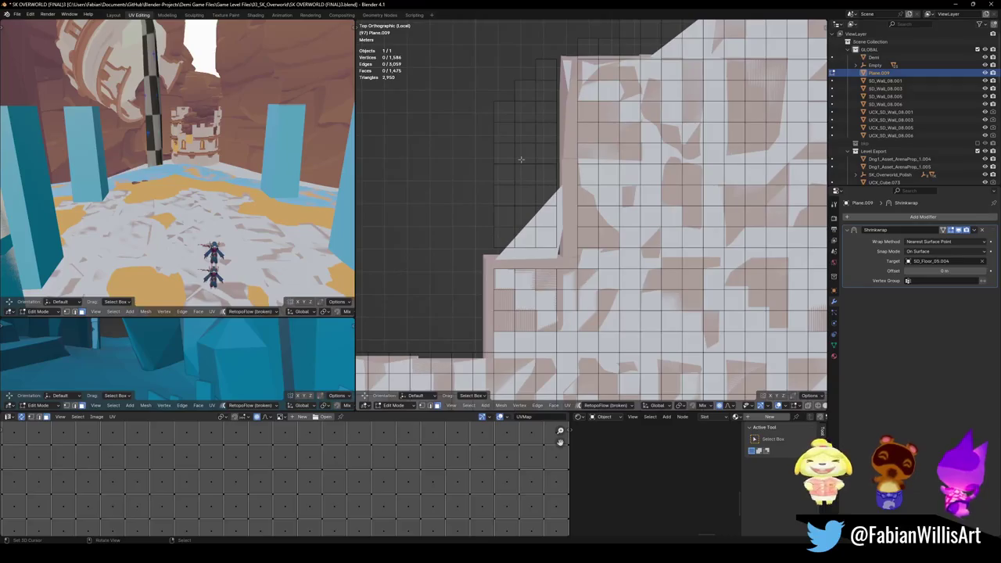
pyautogui.keyDown('alt'); pyautogui.click(521, 159); pyautogui.keyUp('alt')
pyautogui.press('x')
pyautogui.click(508, 150)
# - Delete a border row and column, then the loose faces and diagonal strip
pyautogui.scroll(-4, 543, 183)
pyautogui.scroll(2, 543, 183)
pyautogui.scroll(2, 625, 160)
pyautogui.keyDown('ctrl'); pyautogui.click(596, 196); pyautogui.keyUp('ctrl')
pyautogui.keyDown('ctrl'); pyautogui.click(636, 144); pyautogui.keyUp('ctrl')
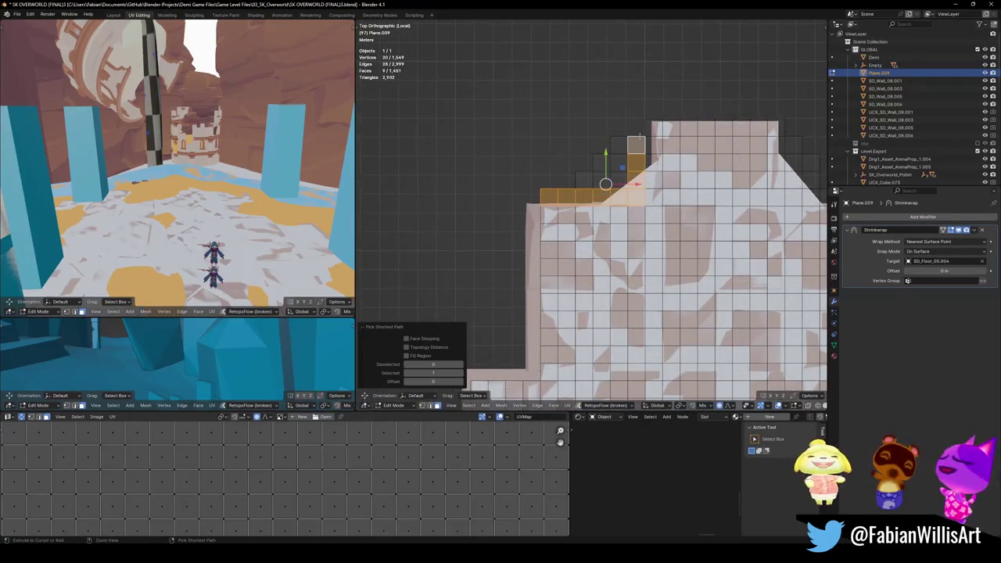
pyautogui.press('x')
pyautogui.click(625, 181)
pyautogui.press('l')
pyautogui.press('x')
pyautogui.click(614, 180)
# - Delete the geometry linked to the corner and the top-right diagonal strip
pyautogui.scroll(-3, 539, 210)
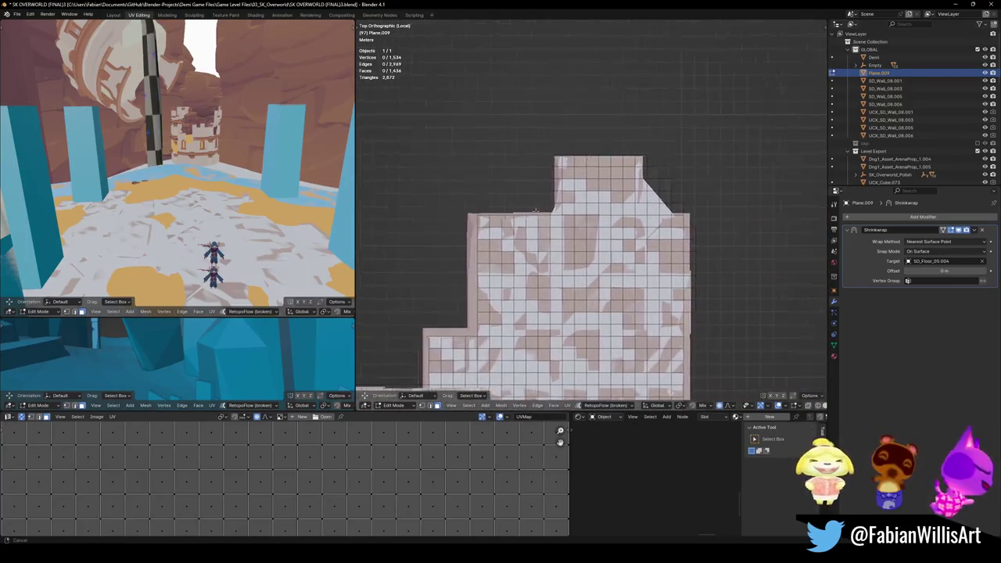
pyautogui.scroll(2, 538, 210)
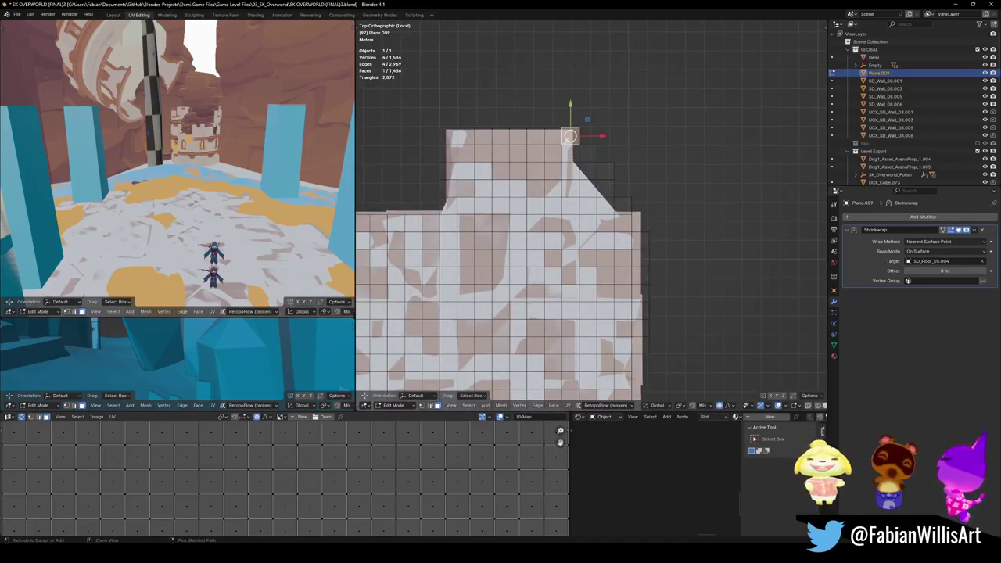
pyautogui.press('l')
pyautogui.press('x')
pyautogui.click(595, 183)
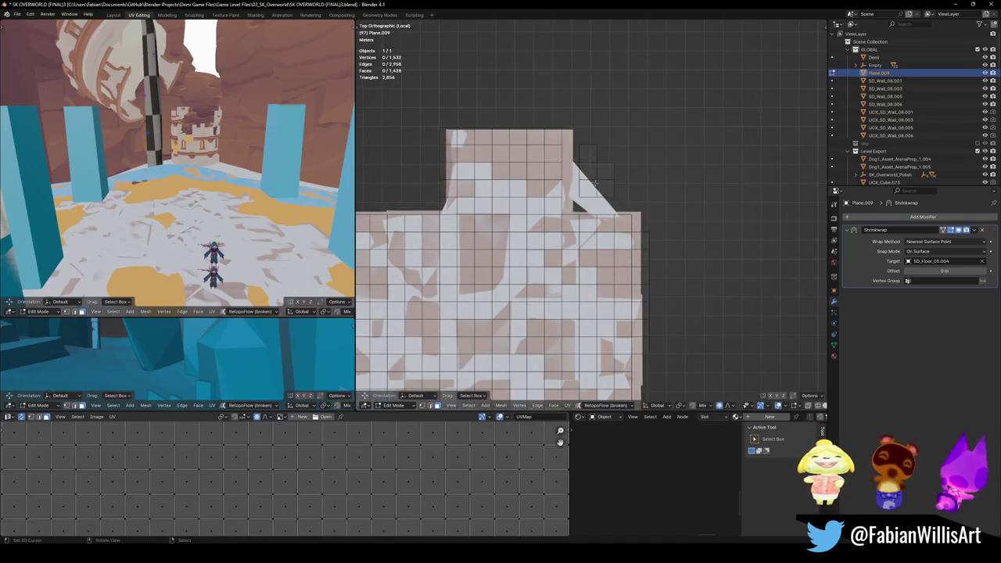
pyautogui.press('l')
pyautogui.press('x')
pyautogui.click(595, 184)
# - Orbit to a perspective view and return the plane to Object Mode
pyautogui.scroll(-4, 611, 336)
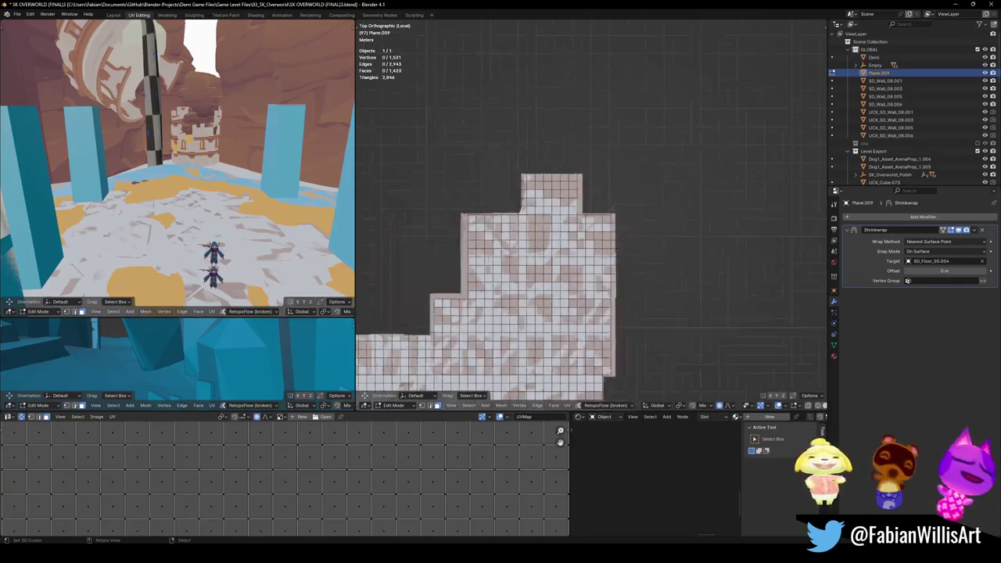
pyautogui.scroll(-4, 611, 336)
pyautogui.moveTo(602, 262)
pyautogui.mouseDown(button='middle')
pyautogui.moveTo(579, 258)
pyautogui.moveTo(563, 227)
pyautogui.moveTo(584, 176)
pyautogui.moveTo(584, 255)
pyautogui.mouseUp(button='middle')
pyautogui.scroll(3, 578, 258)
pyautogui.press('Tab')
# - Save, then from a bottom X-ray view delete the plane's faces covering the red patch
pyautogui.hotkey('ctrl', 's')
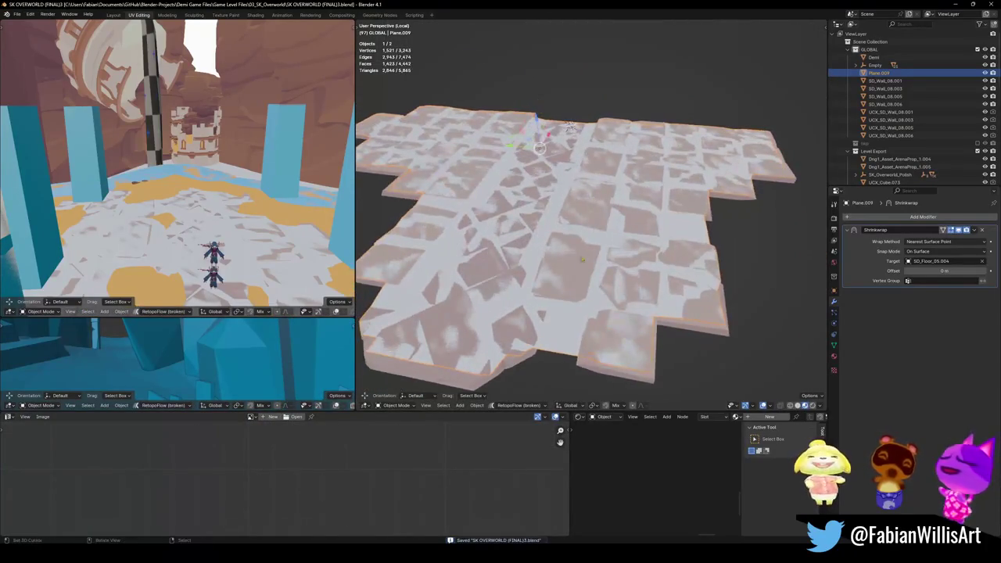
pyautogui.moveTo(568, 329)
pyautogui.mouseDown(button='middle')
pyautogui.moveTo(509, 282)
pyautogui.moveTo(573, 228)
pyautogui.moveTo(552, 260)
pyautogui.mouseUp(button='middle')
pyautogui.press('ctrl+KP_7')
pyautogui.press('Tab')
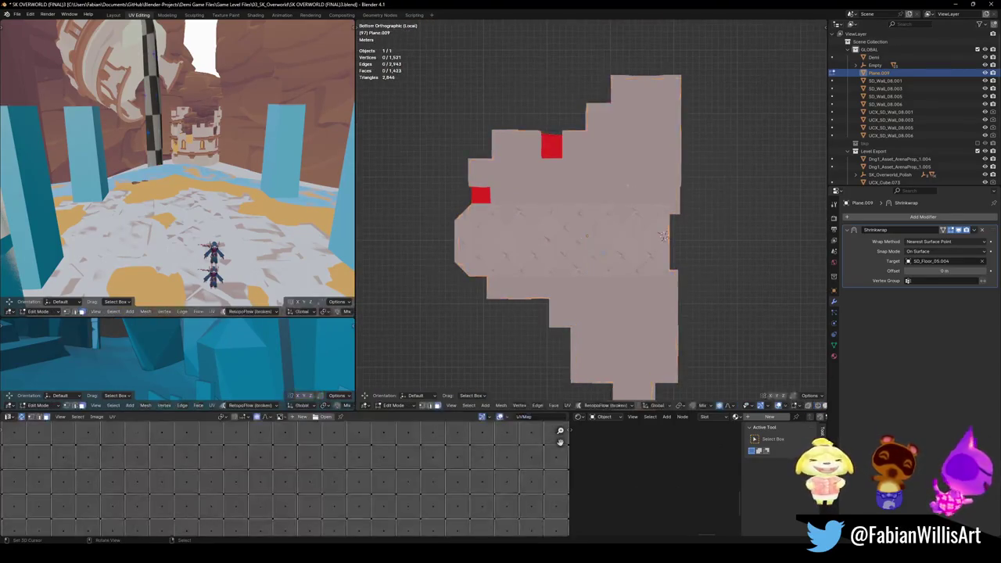
pyautogui.scroll(3, 530, 215)
pyautogui.keyDown('shift'); pyautogui.moveTo(529, 215); pyautogui.dragTo(555, 258, button='middle'); pyautogui.keyUp('shift')
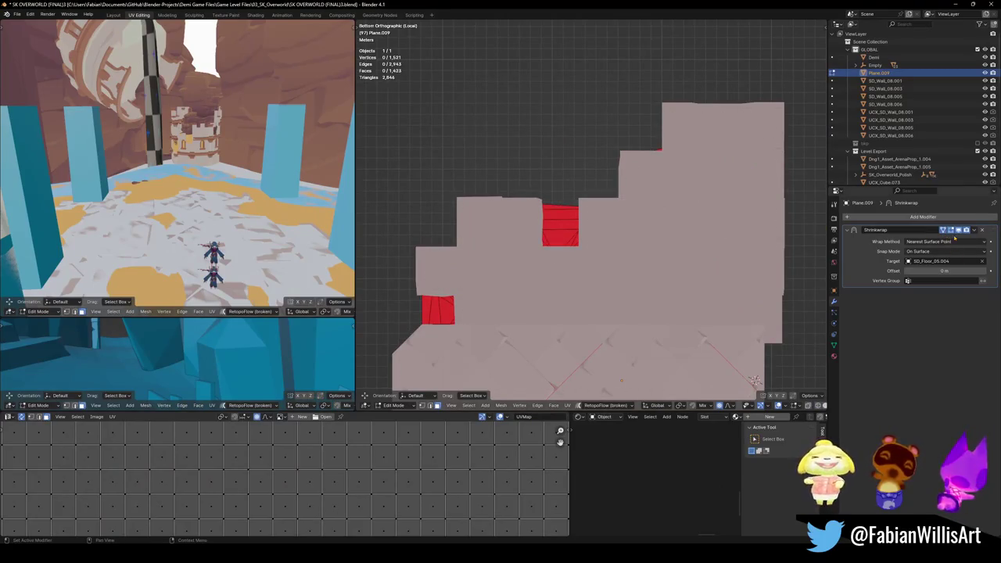
pyautogui.hotkey('alt', 'z')
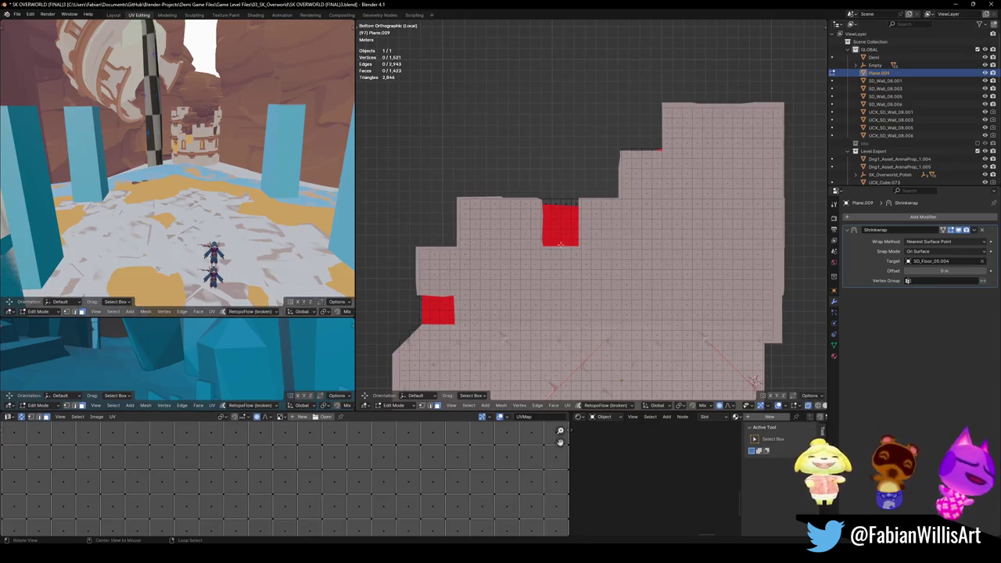
pyautogui.keyDown('ctrl'); pyautogui.click(575, 228); pyautogui.keyUp('ctrl')
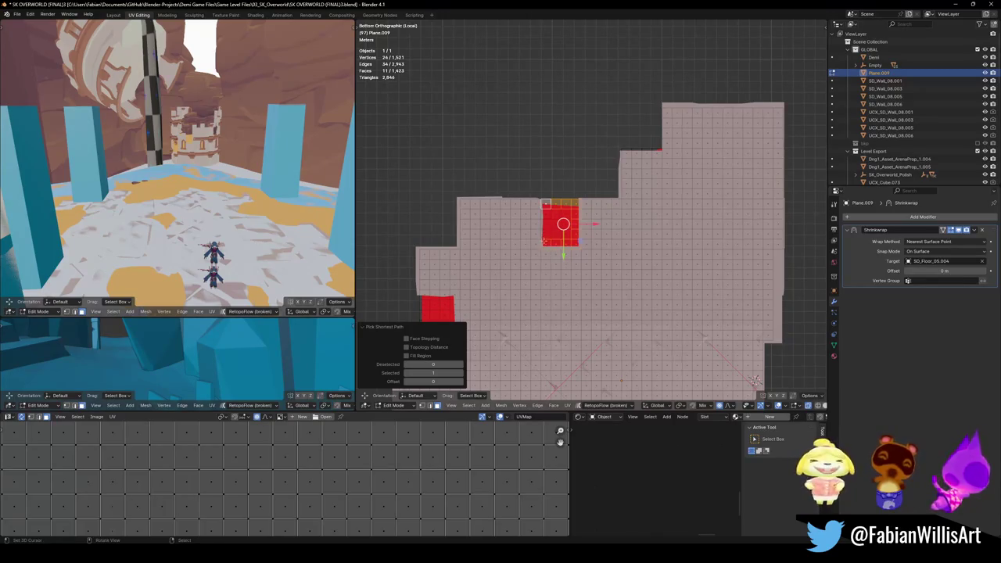
pyautogui.press('x')
pyautogui.click(557, 226)
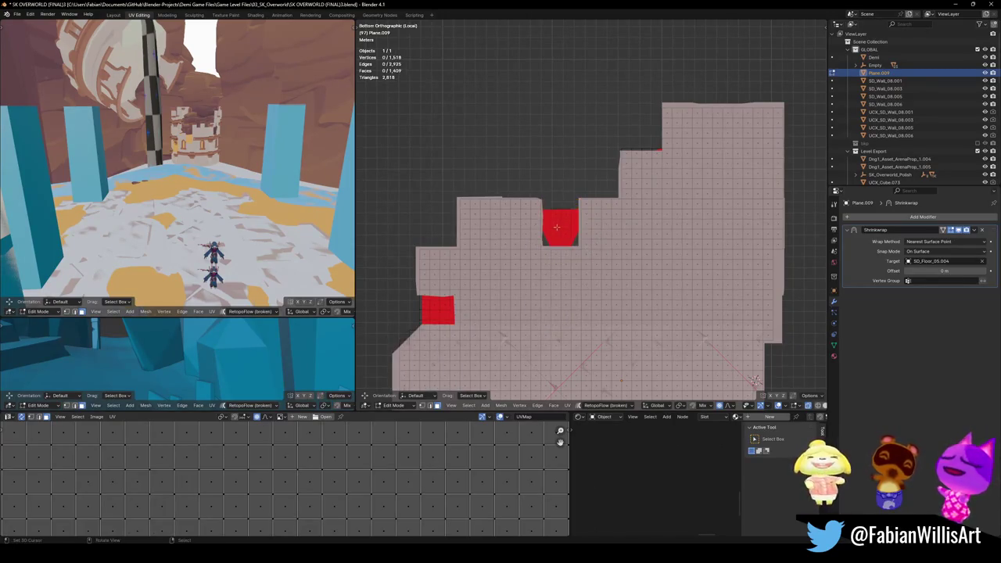
# - Circle-select and delete the remaining faces over the red patch, plus one stray face
pyautogui.scroll(4, 596, 209)
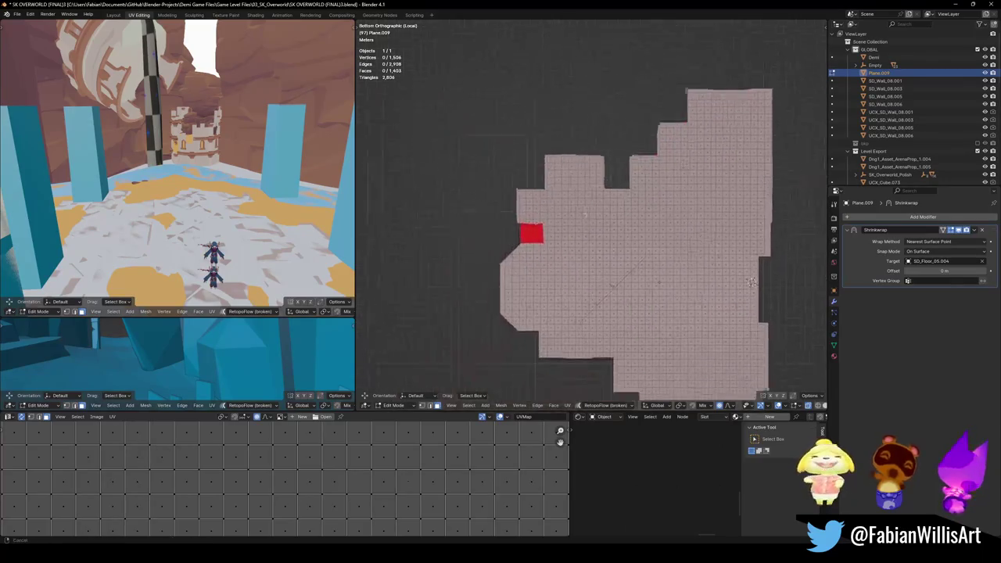
pyautogui.press('c')
pyautogui.moveTo(519, 216)
pyautogui.mouseDown()
pyautogui.moveTo(556, 217)
pyautogui.moveTo(513, 240)
pyautogui.mouseUp()
pyautogui.rightClick(513, 240)
pyautogui.press('Delete')
pyautogui.scroll(-1, 579, 235)
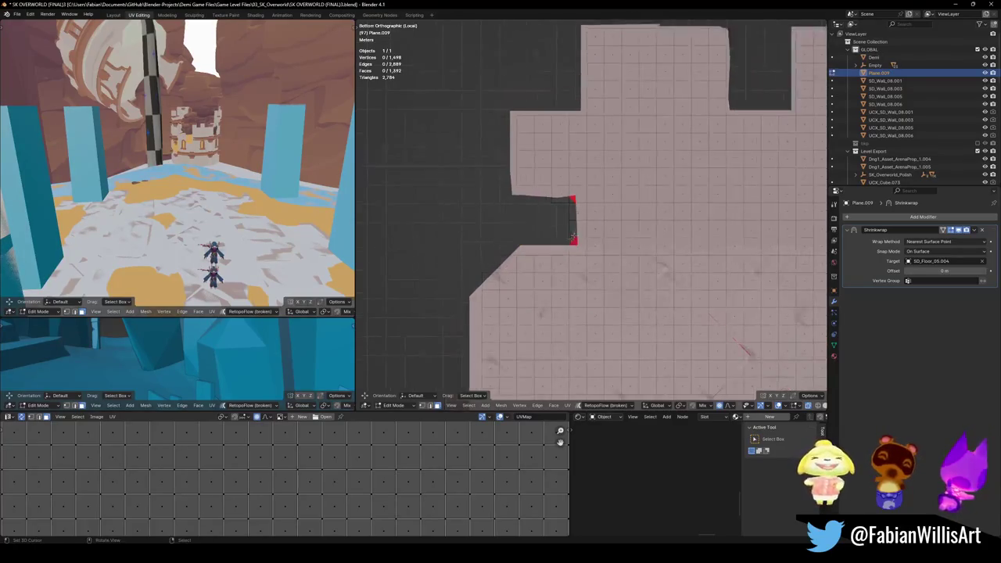
pyautogui.scroll(-1, 576, 237)
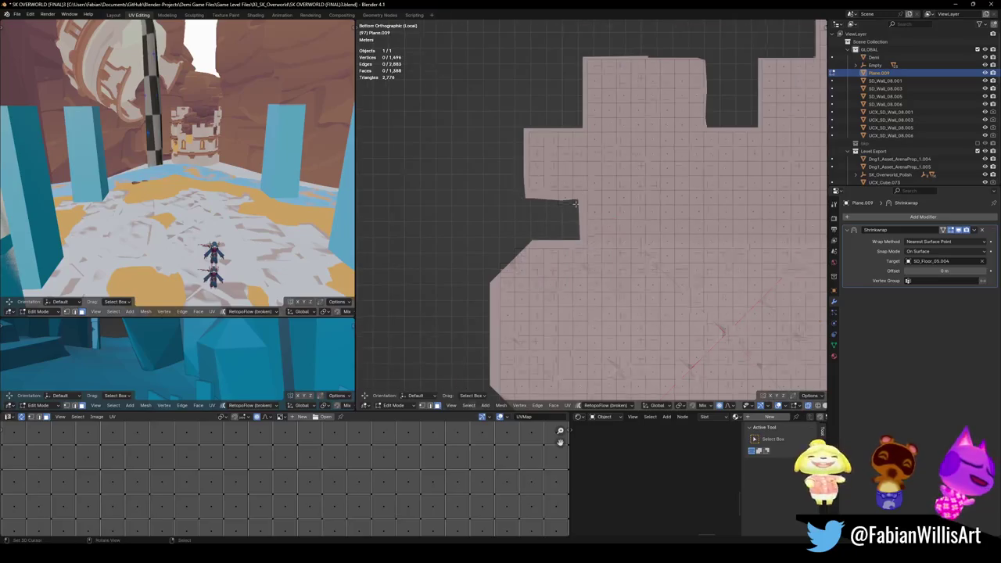
pyautogui.scroll(3, 576, 223)
pyautogui.press('x')
pyautogui.click(548, 195)
pyautogui.scroll(-2, 547, 197)
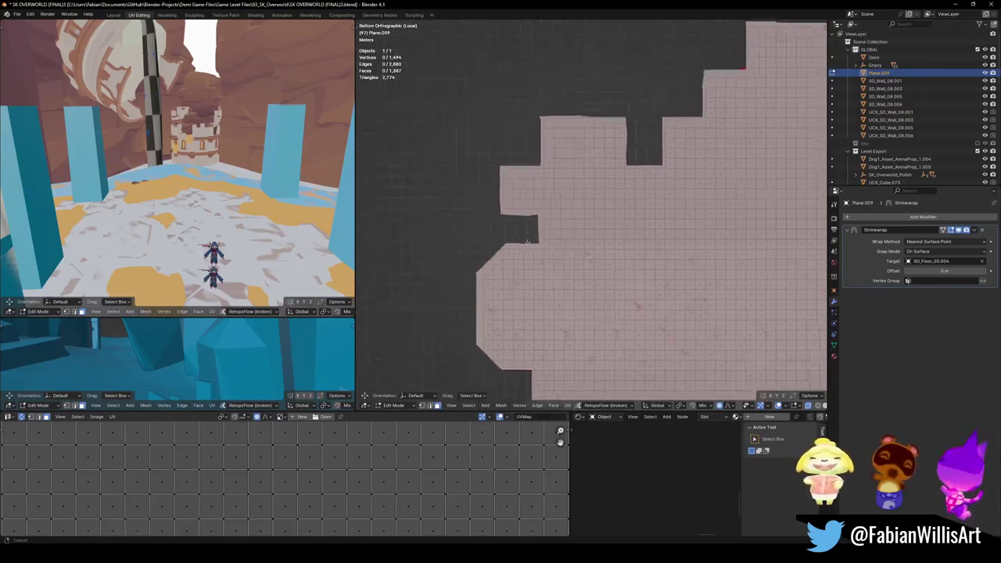
pyautogui.scroll(-2, 747, 296)
# - In Object Mode, save and apply Plane.009's Shrinkwrap modifier onto SD_Floor_05.004
pyautogui.moveTo(747, 295)
pyautogui.mouseDown(button='middle')
pyautogui.moveTo(586, 221)
pyautogui.moveTo(531, 234)
pyautogui.moveTo(612, 247)
pyautogui.moveTo(538, 247)
pyautogui.mouseUp(button='middle')
pyautogui.press('Tab')
pyautogui.scroll(3, 513, 243)
pyautogui.hotkey('ctrl', 's')
pyautogui.scroll(2, 579, 247)
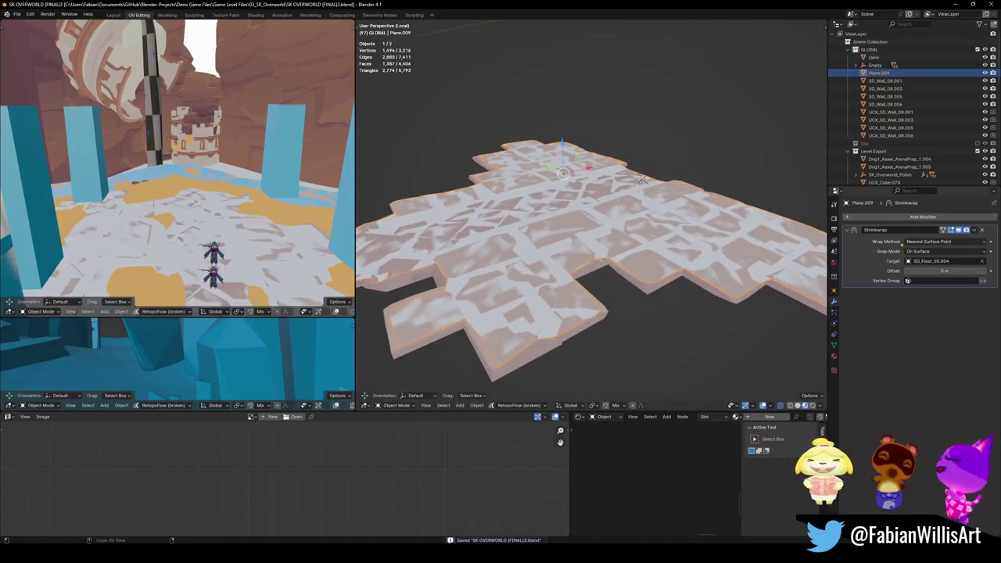
pyautogui.hotkey('ctrl', 'a')
# - Re-enter Edit Mode on the sand plane and clear its geometry selection
pyautogui.press('Tab')
pyautogui.moveTo(643, 178); pyautogui.dragTo(595, 235, button='middle')
pyautogui.scroll(-2, 595, 235)
pyautogui.press('a')
pyautogui.hotkey('alt', 'a')
pyautogui.moveTo(625, 203); pyautogui.dragTo(671, 152, button='middle')
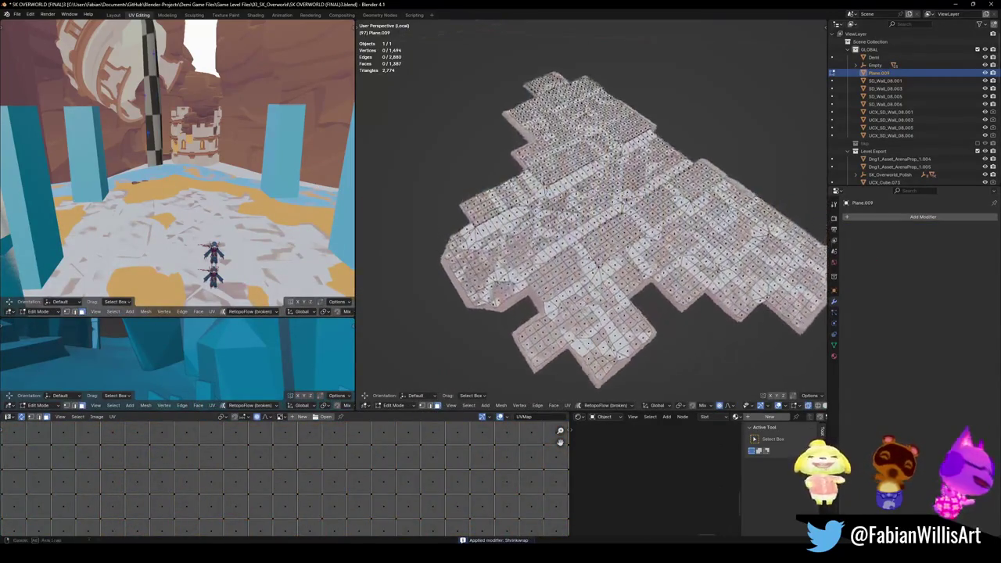
# - Scale the whole sand plane up by about 1.02 with proportional falloff, then exit Local View
pyautogui.press('a')
pyautogui.hotkey('alt', 's')
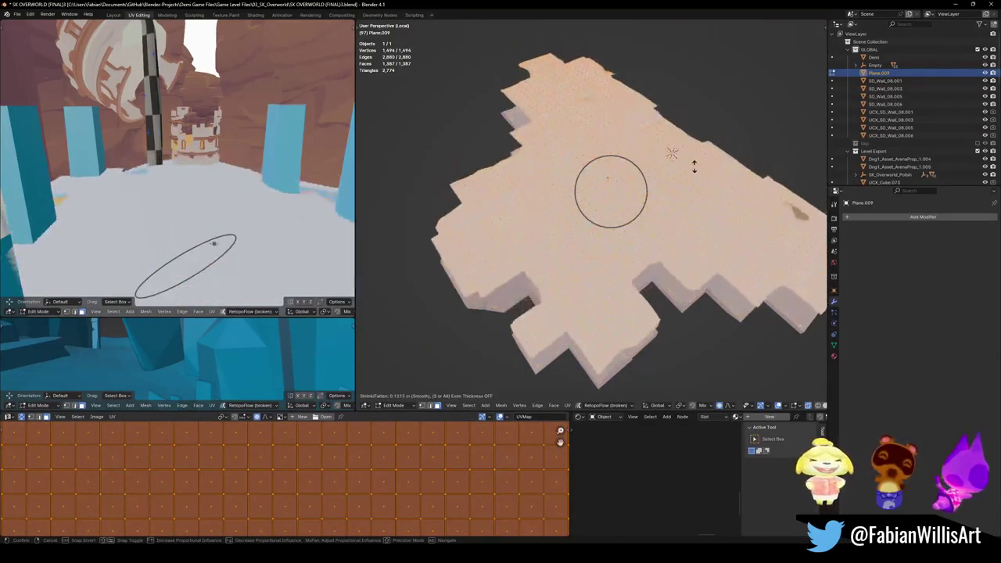
pyautogui.press('Escape')
pyautogui.press('s')
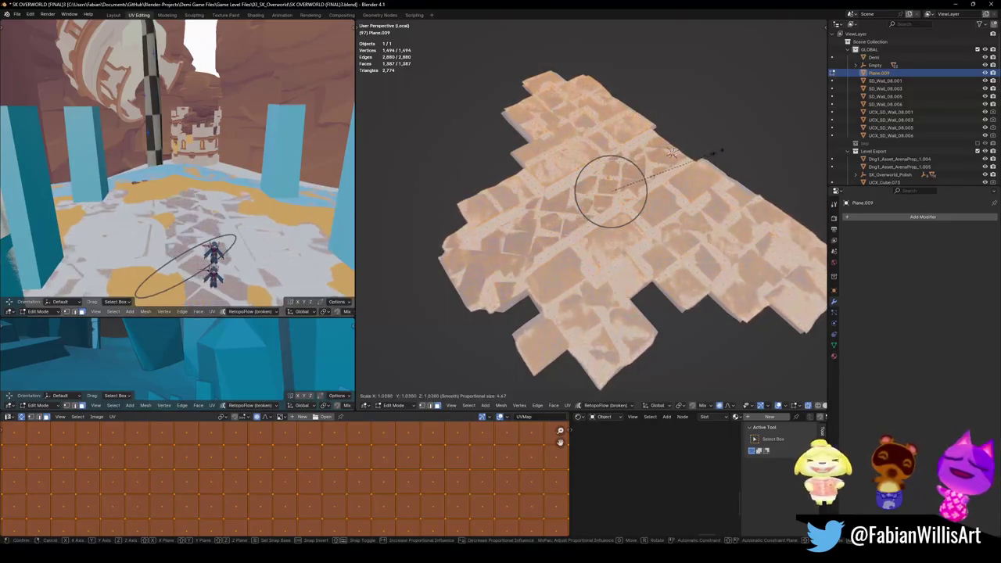
pyautogui.click(707, 160)
pyautogui.moveTo(708, 160); pyautogui.dragTo(641, 144, button='middle')
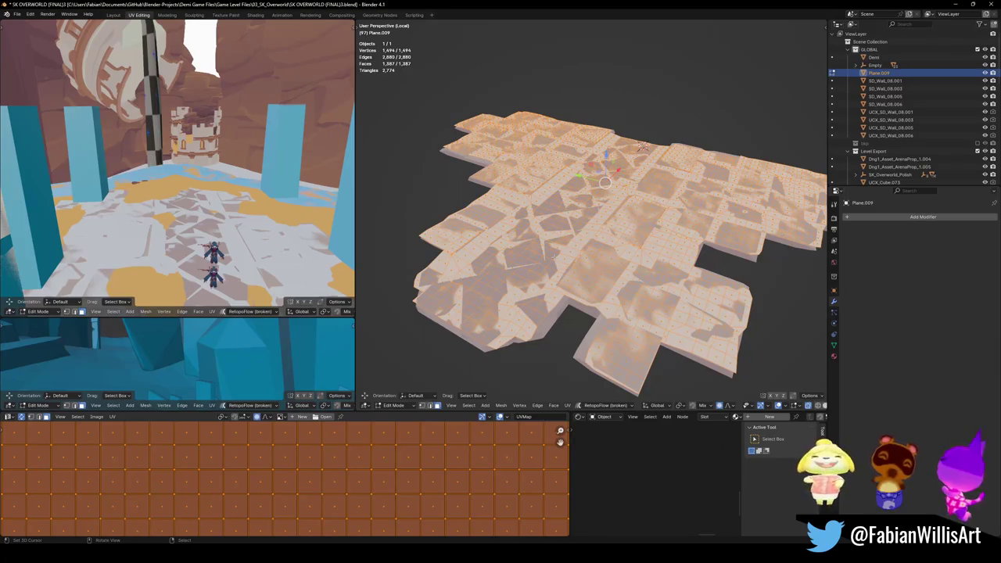
pyautogui.moveTo(641, 146); pyautogui.dragTo(632, 152, button='middle')
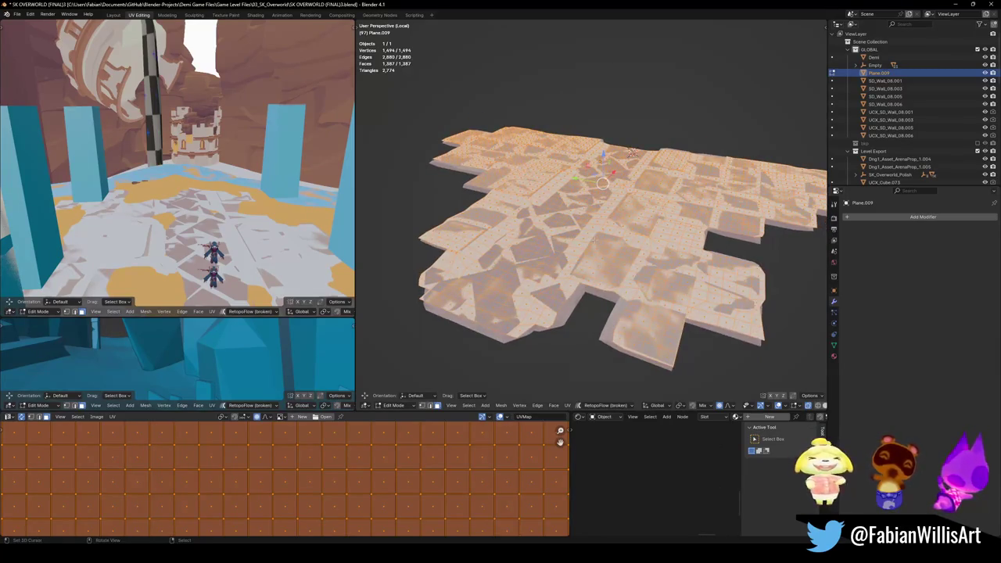
pyautogui.press('KP_Divide')
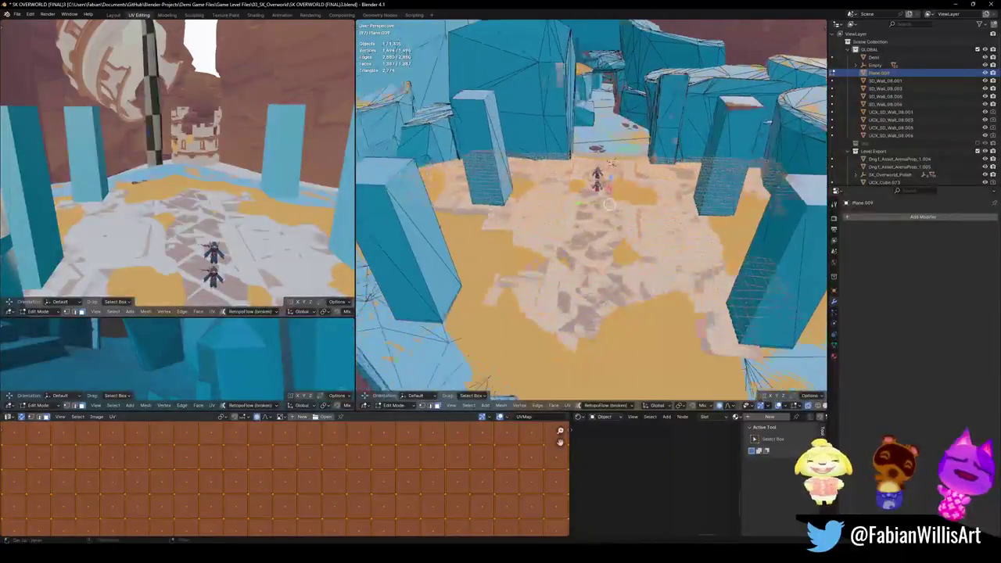
# - Generate a mesh collider for DK_Terrain_03.085 at about 0.105 decimate ratio, X-ray off
pyautogui.press('Tab')
pyautogui.click(538, 237)
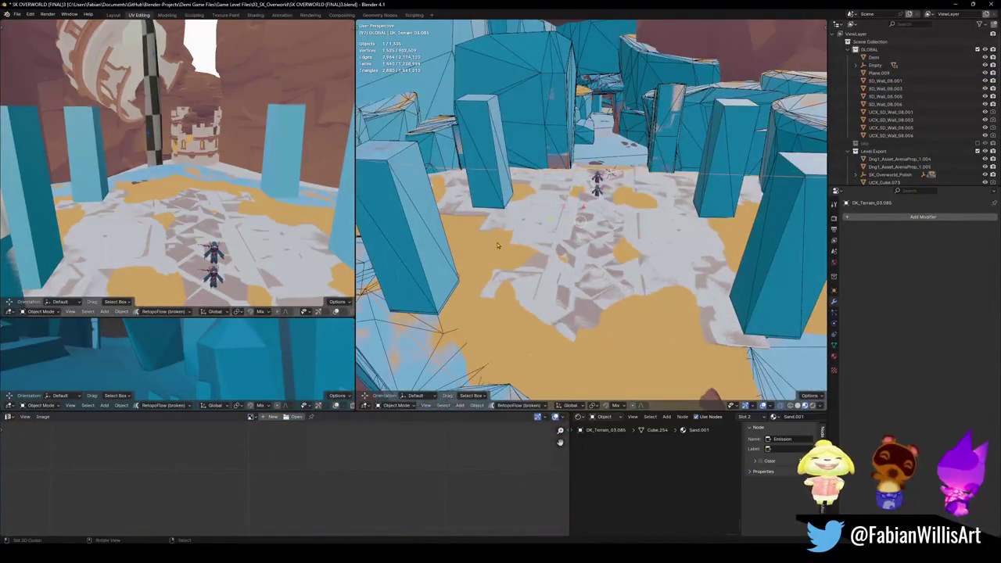
pyautogui.scroll(-3, 551, 247)
pyautogui.hotkey('shift', 'alt', 'c')
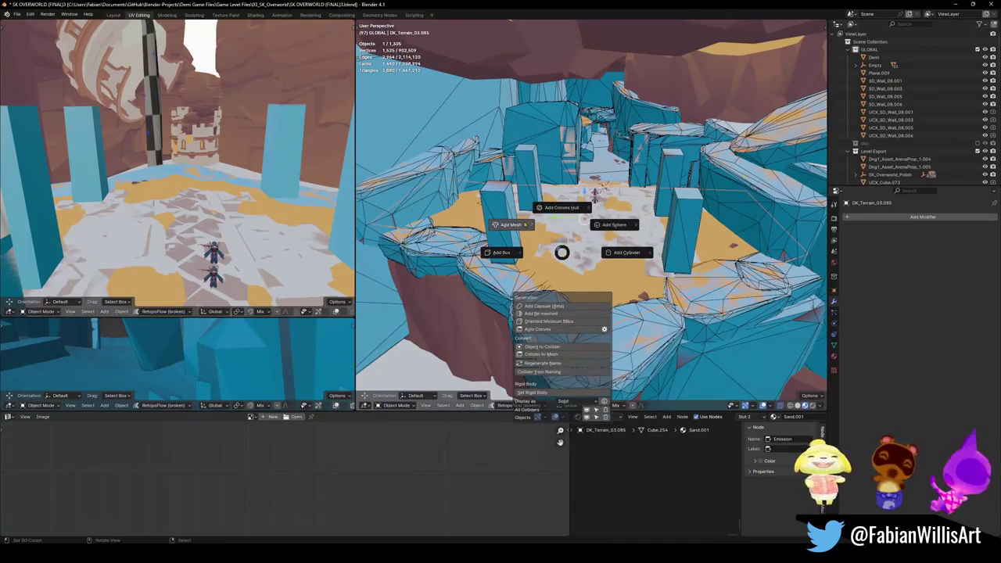
pyautogui.click(536, 234)
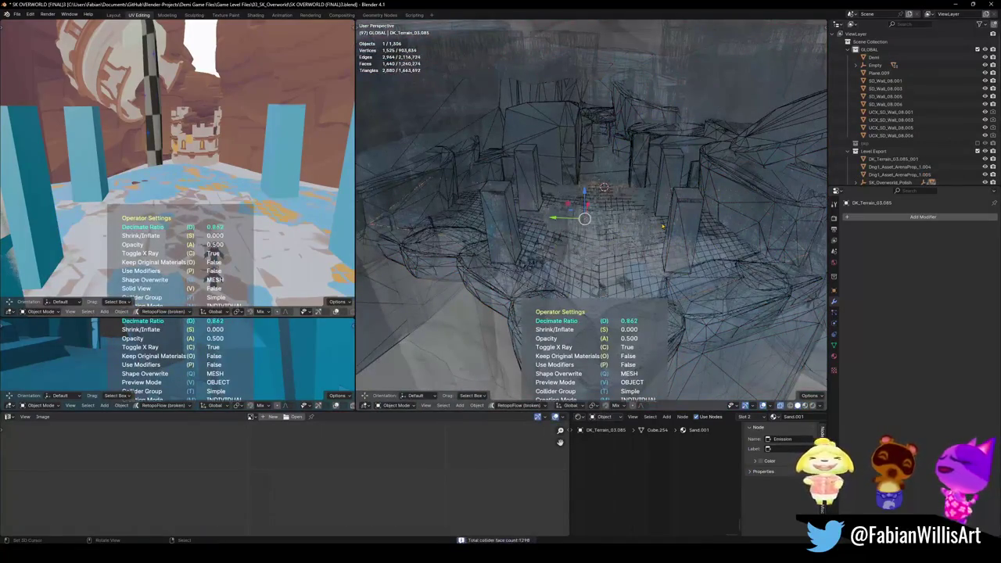
pyautogui.press('c')
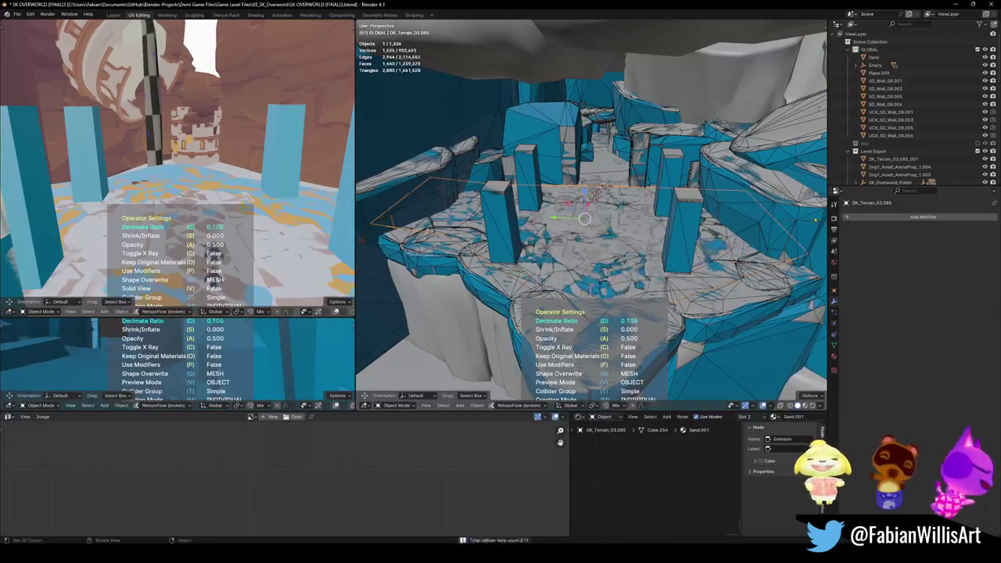
pyautogui.click(584, 218)
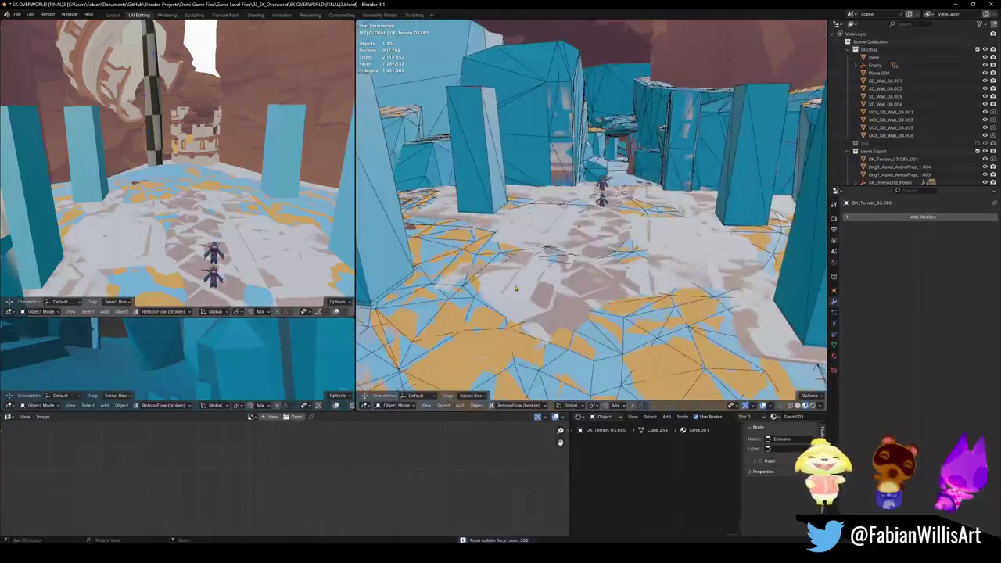
pyautogui.click(501, 283)
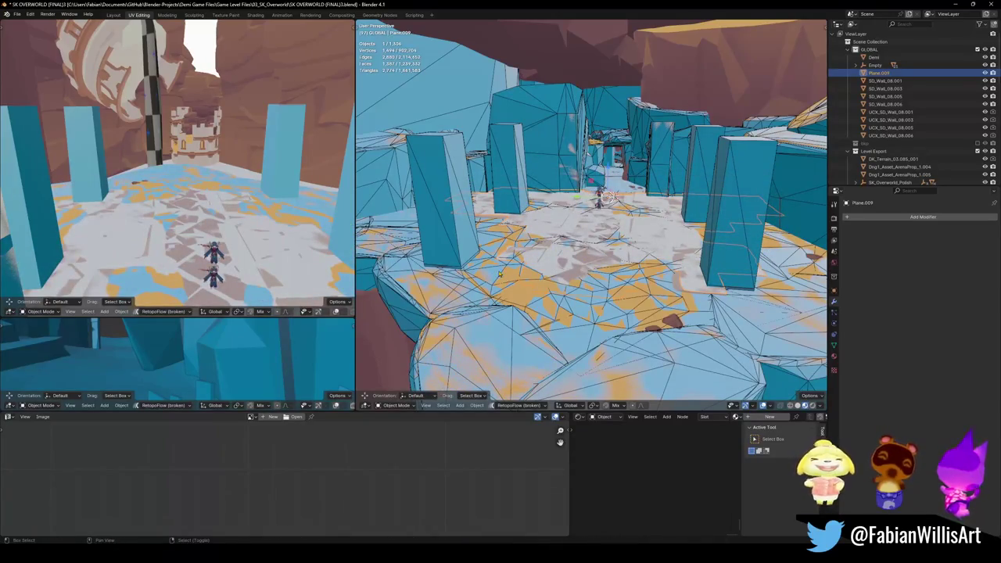
# - Convert DK_Terrain_03.085_001 to a plain mesh and isolate it in Local View
pyautogui.click(500, 273)
pyautogui.press('q')
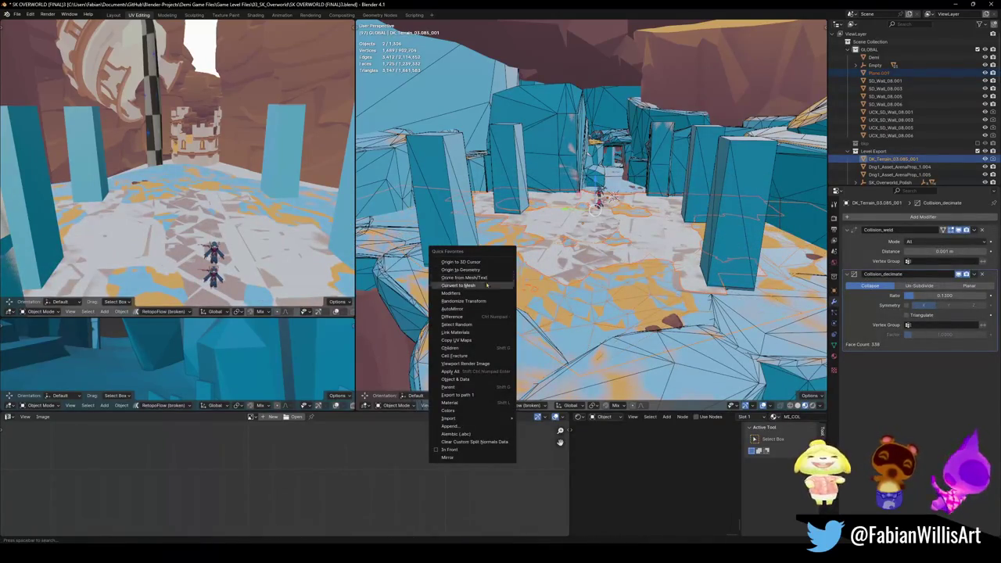
pyautogui.click(487, 286)
pyautogui.moveTo(487, 286)
pyautogui.mouseDown(button='middle')
pyautogui.moveTo(597, 280)
pyautogui.moveTo(666, 355)
pyautogui.moveTo(592, 277)
pyautogui.moveTo(558, 277)
pyautogui.moveTo(610, 256)
pyautogui.moveTo(648, 294)
pyautogui.moveTo(576, 226)
pyautogui.mouseUp(button='middle')
pyautogui.click(581, 258)
pyautogui.press('KP_Divide')
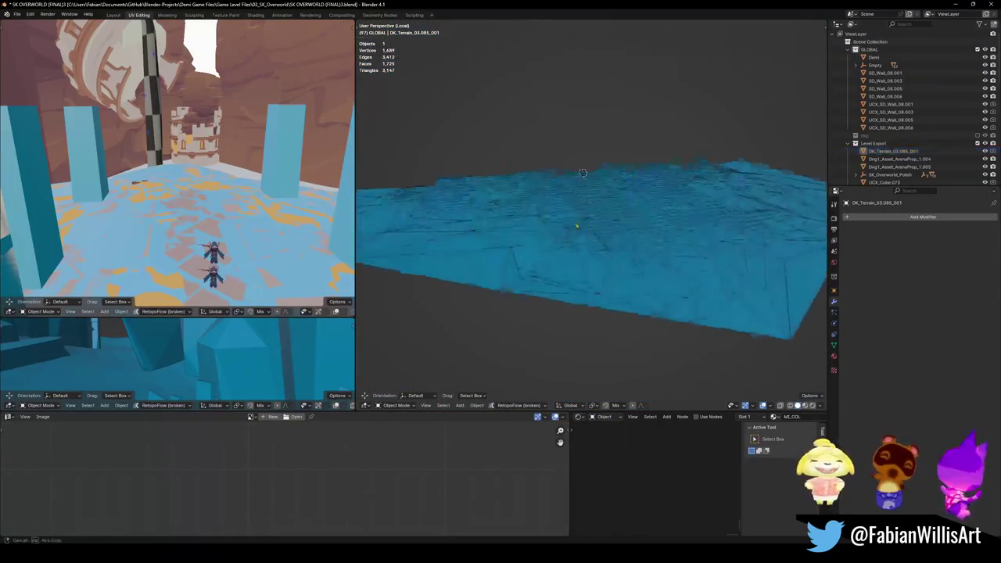
# - Orbit around the 1,725-face collider, exit Local View, and enter Edit Mode on it
pyautogui.scroll(5, 639, 240)
pyautogui.moveTo(639, 240)
pyautogui.mouseDown(button='middle')
pyautogui.moveTo(650, 237)
pyautogui.moveTo(513, 286)
pyautogui.moveTo(542, 240)
pyautogui.mouseUp(button='middle')
pyautogui.moveTo(611, 158); pyautogui.dragTo(789, 243, button='middle')
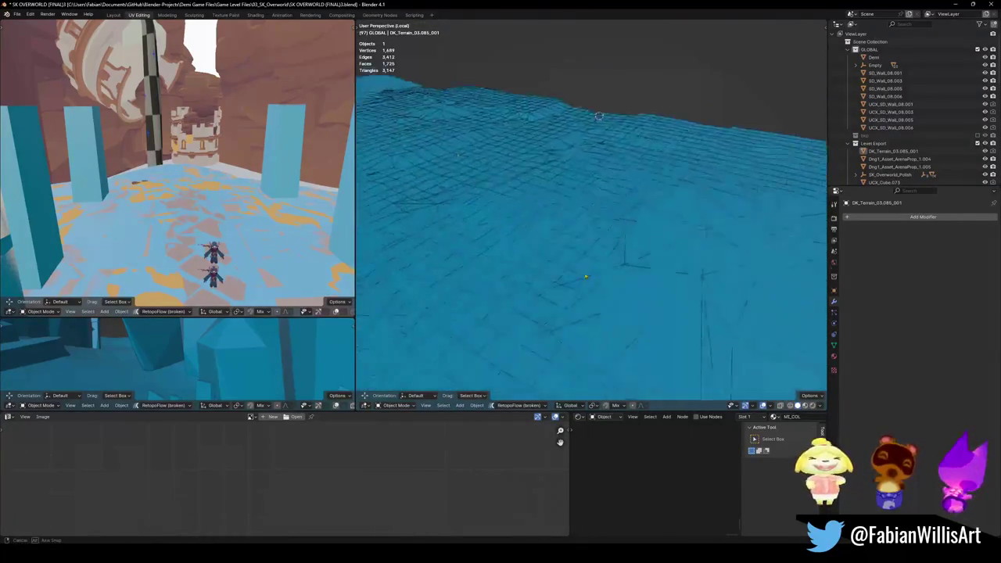
pyautogui.moveTo(594, 243); pyautogui.dragTo(571, 282, button='middle')
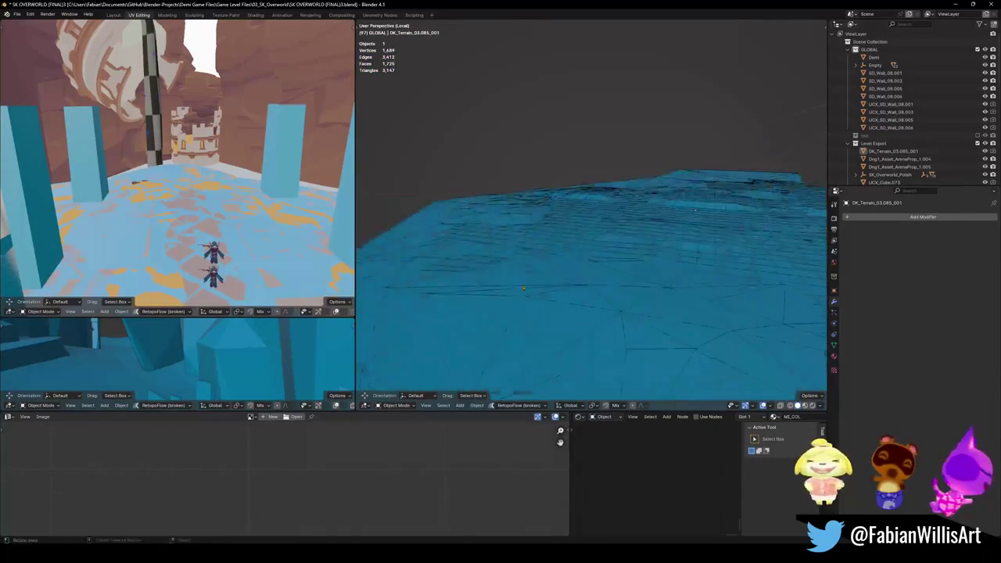
pyautogui.moveTo(595, 234)
pyautogui.mouseDown(button='middle')
pyautogui.moveTo(625, 258)
pyautogui.moveTo(482, 184)
pyautogui.moveTo(555, 240)
pyautogui.moveTo(512, 265)
pyautogui.mouseUp(button='middle')
pyautogui.press('KP_Divide')
pyautogui.press('Tab')
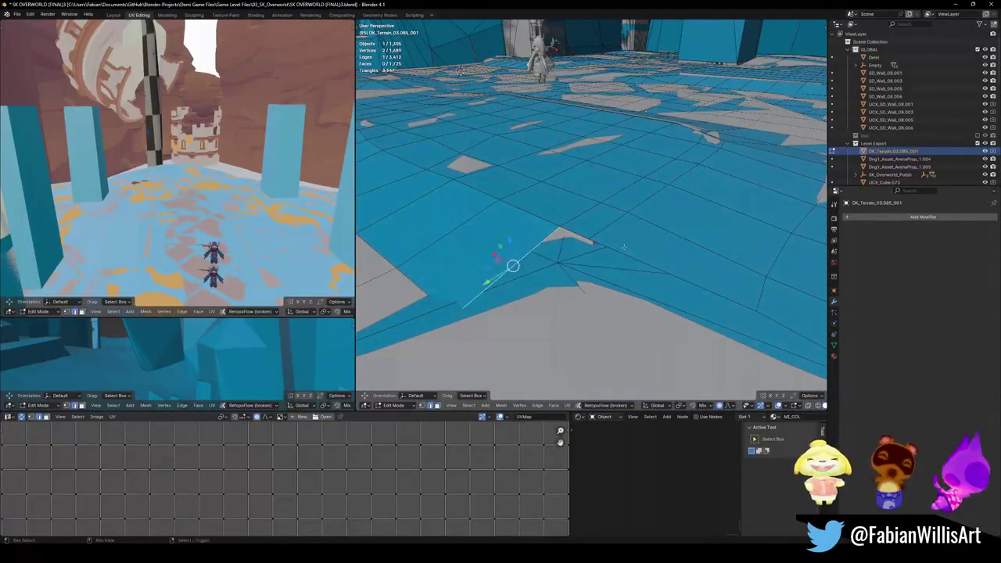
# - Extrude collider vertices into small filler faces near the walls, undoing failed attempts
pyautogui.hotkey('shift', '`')
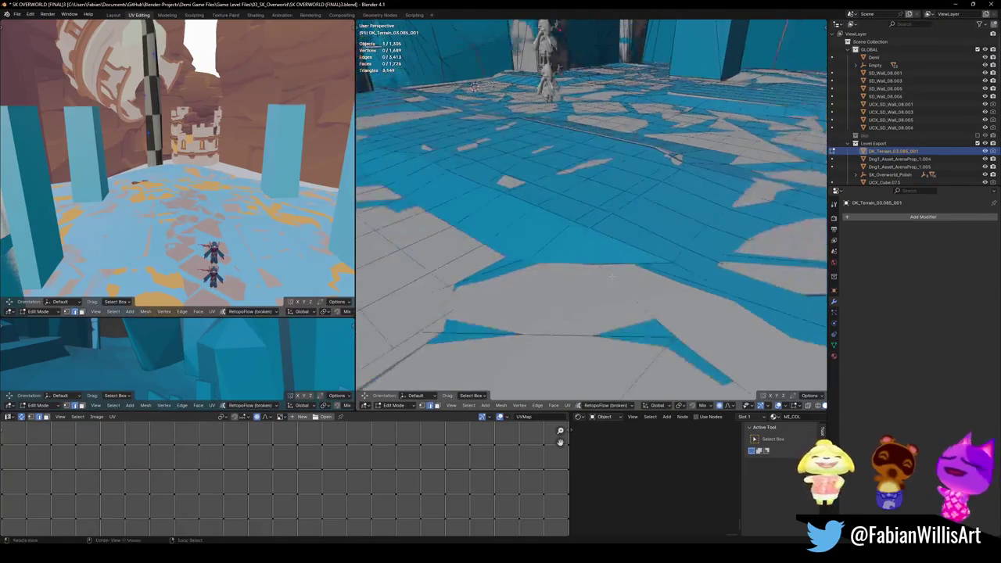
pyautogui.click(653, 295)
pyautogui.press('g')
pyautogui.hotkey('ctrl', 'z')
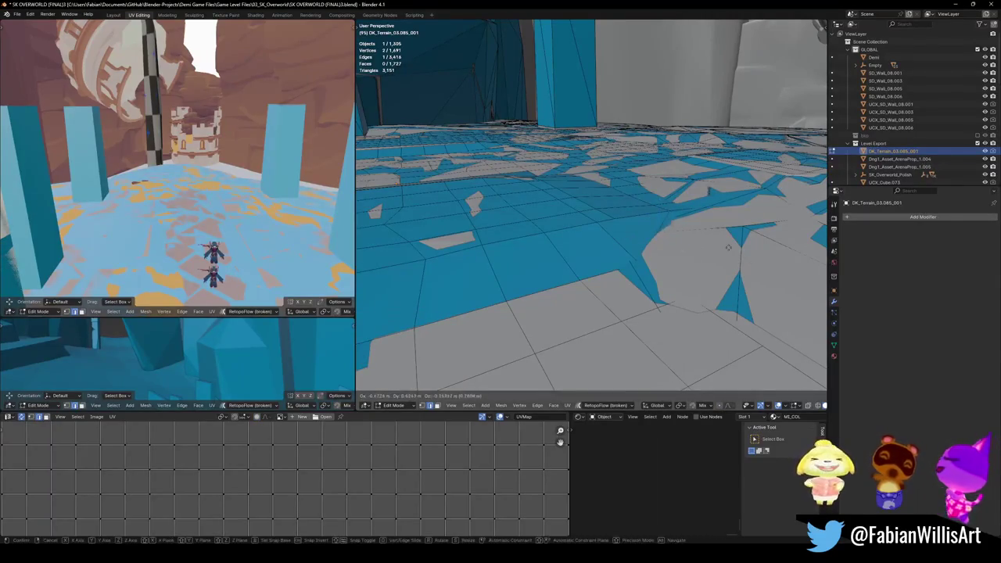
pyautogui.press('e')
pyautogui.moveTo(548, 258); pyautogui.dragTo(593, 291, button='middle')
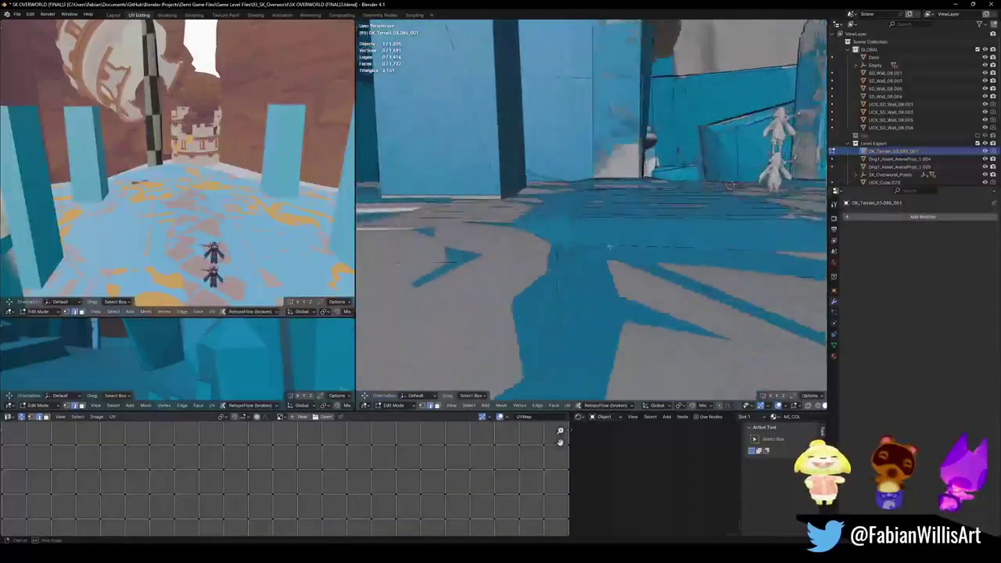
pyautogui.hotkey('ctrl', 'z')
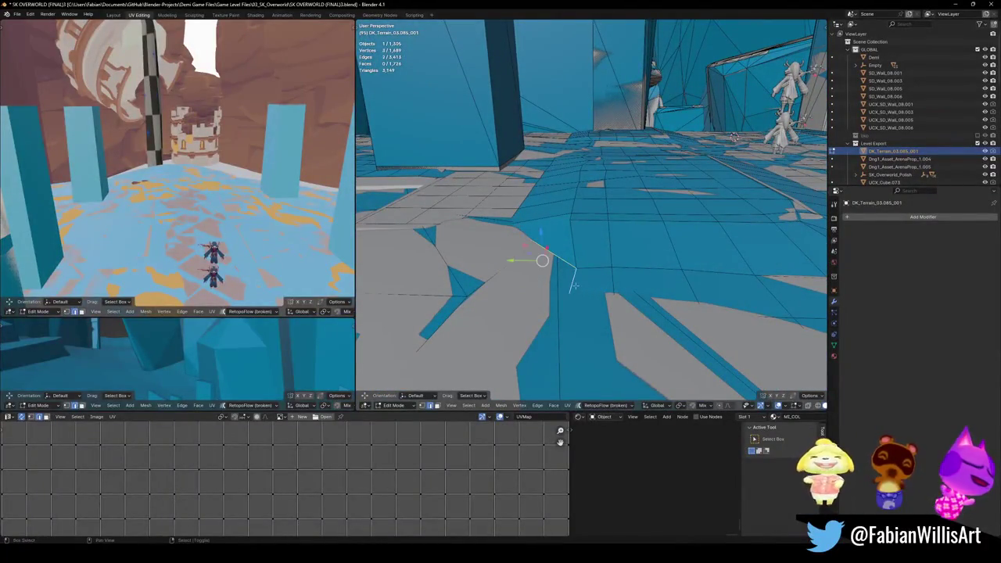
pyautogui.moveTo(559, 288)
pyautogui.mouseDown(button='middle')
pyautogui.moveTo(595, 274)
pyautogui.moveTo(573, 169)
pyautogui.moveTo(595, 187)
pyautogui.moveTo(590, 277)
pyautogui.mouseUp(button='middle')
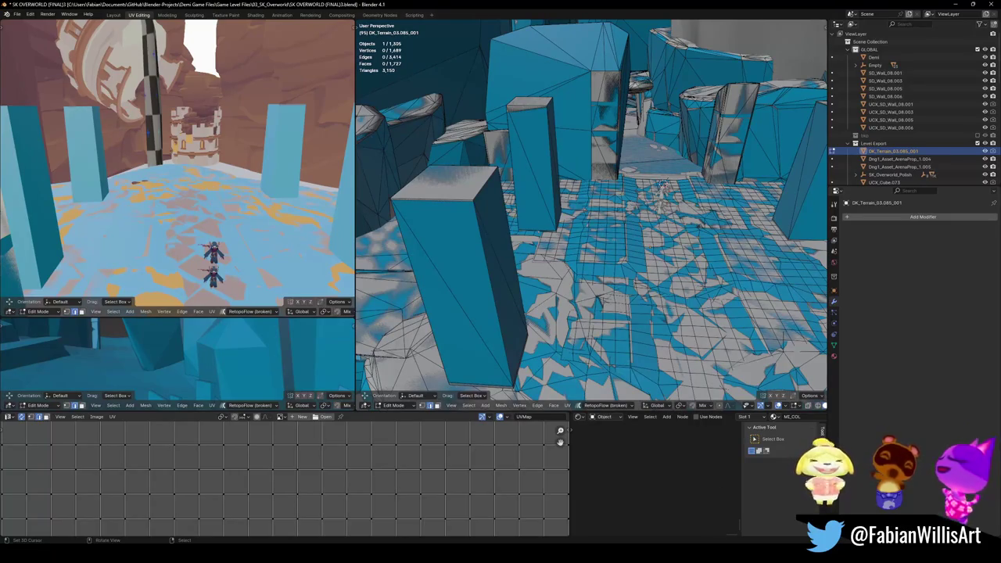
# - Save the .blend file with the 1,727-face collider
pyautogui.hotkey('ctrl', 's')
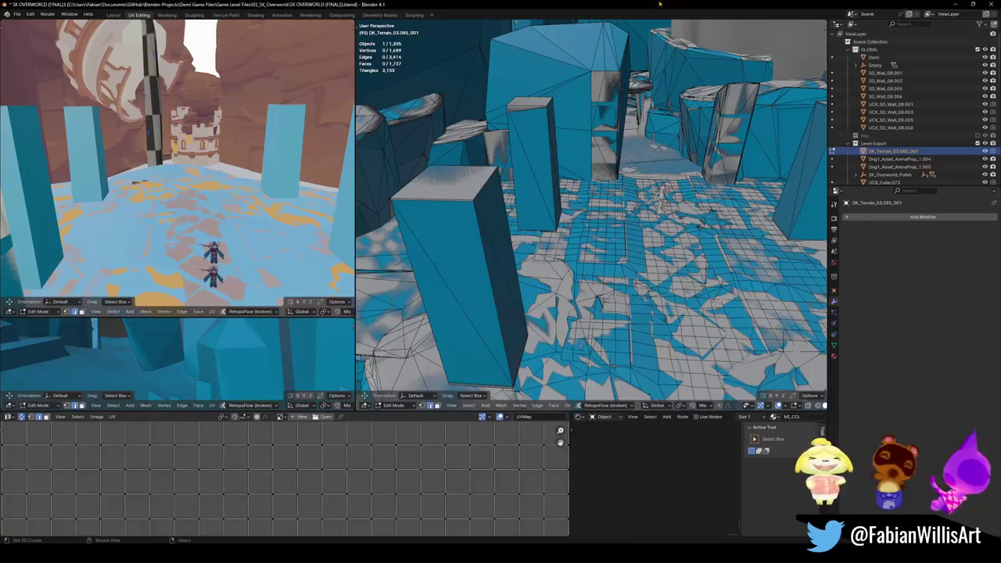
# - Return to Object Mode, save, and walk the view over to the stone stairs
pyautogui.moveTo(591, 215); pyautogui.dragTo(547, 235, button='middle')
pyautogui.press('Tab')
pyautogui.hotkey('ctrl', 's')
pyautogui.moveTo(590, 215); pyautogui.dragTo(563, 223, button='middle')
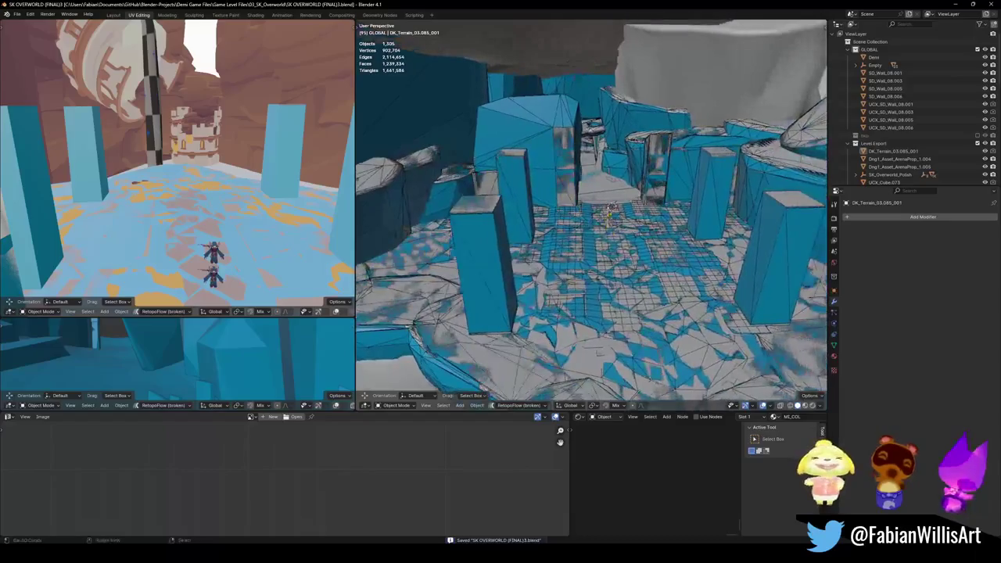
pyautogui.scroll(2, 591, 215)
pyautogui.hotkey('shift', '`')
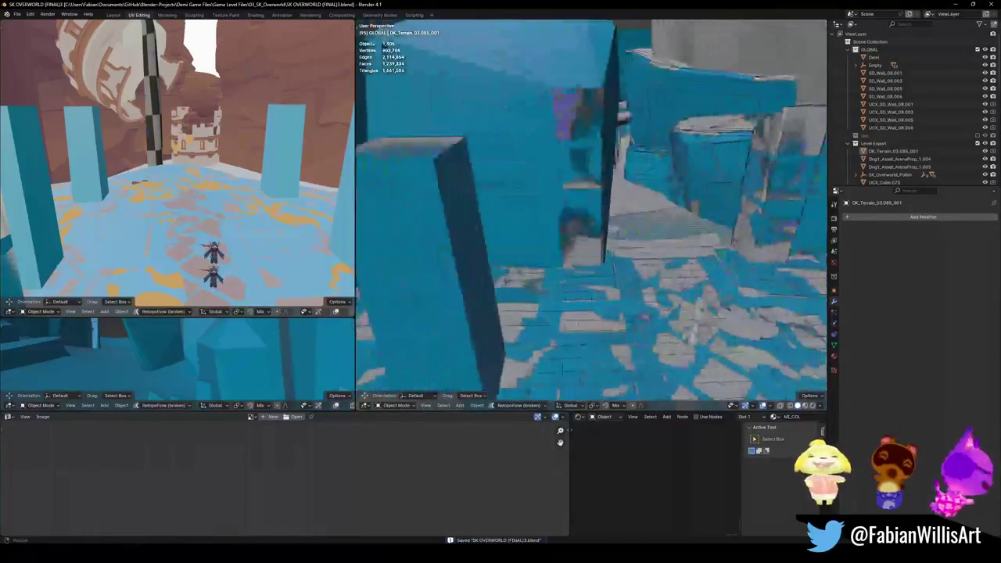
pyautogui.press('w')
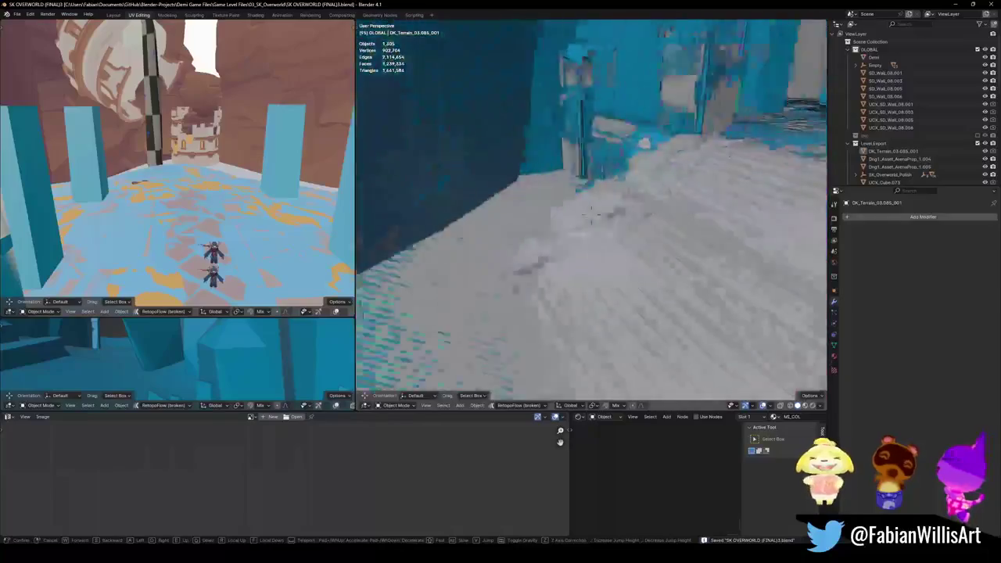
pyautogui.press('s')
pyautogui.press('w')
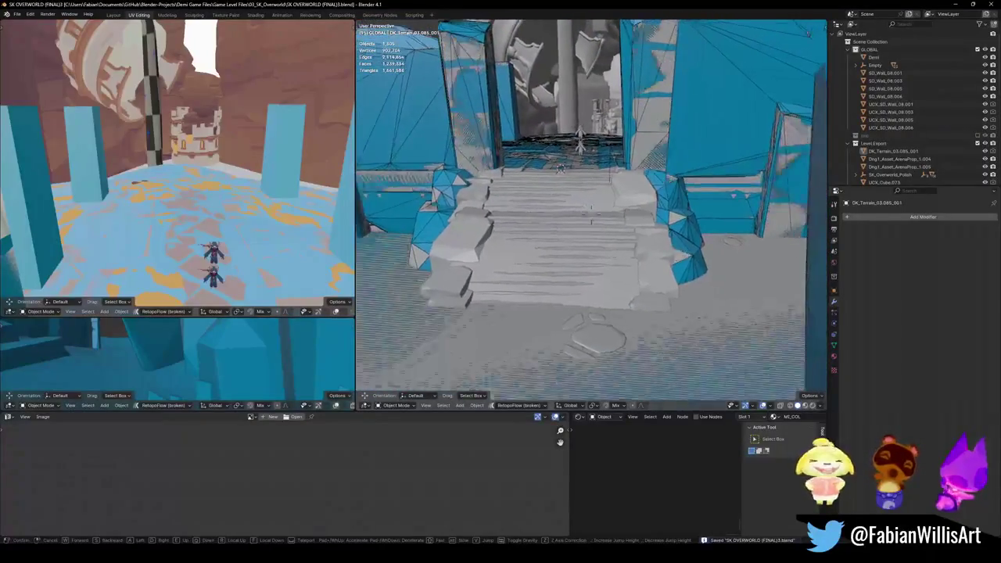
pyautogui.click(539, 231)
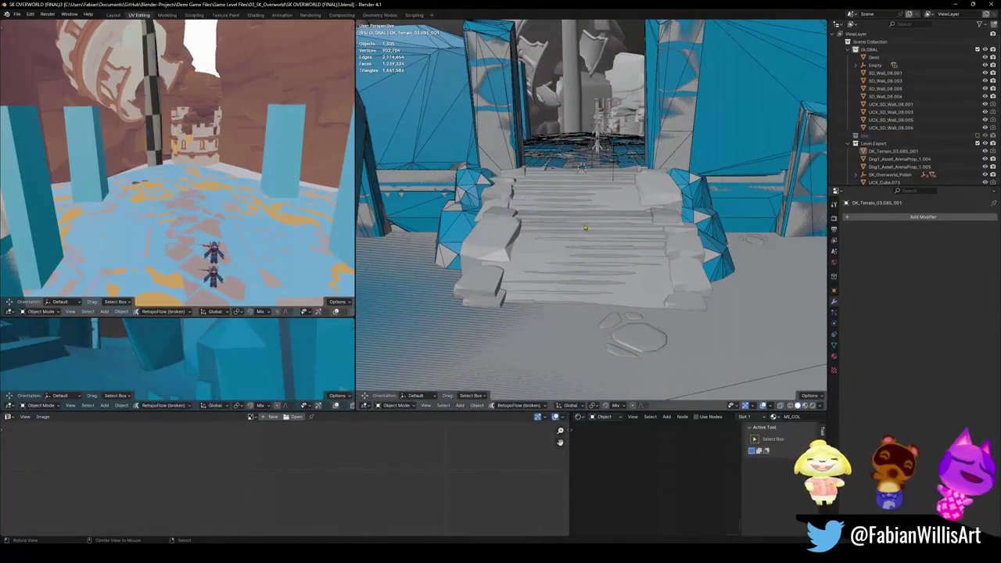
pyautogui.moveTo(587, 227); pyautogui.dragTo(588, 294, button='middle')
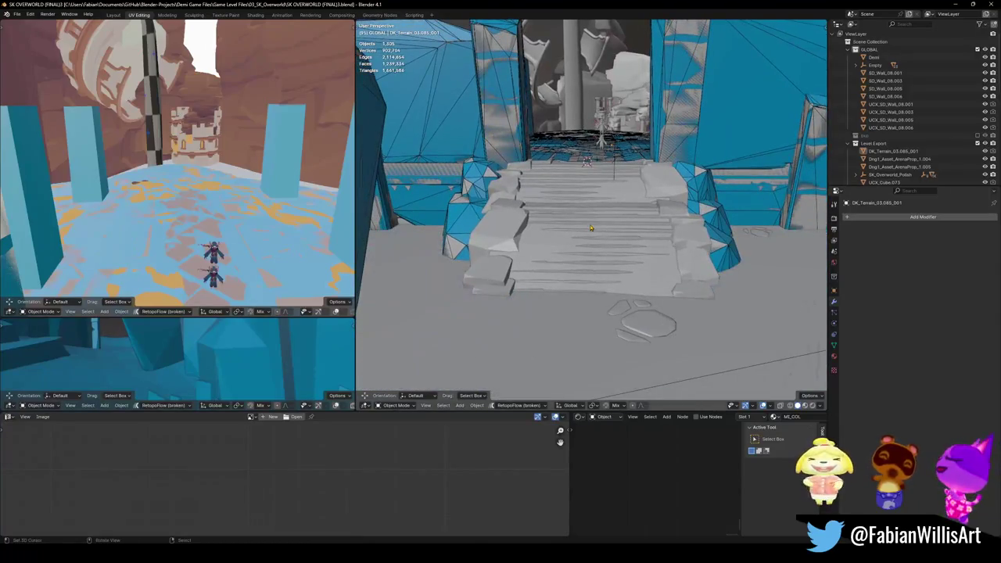
# - Inspect the UCX_Cube.095 convex hull collider's mesh, deselect it, and save
pyautogui.click(456, 216)
pyautogui.press('Tab')
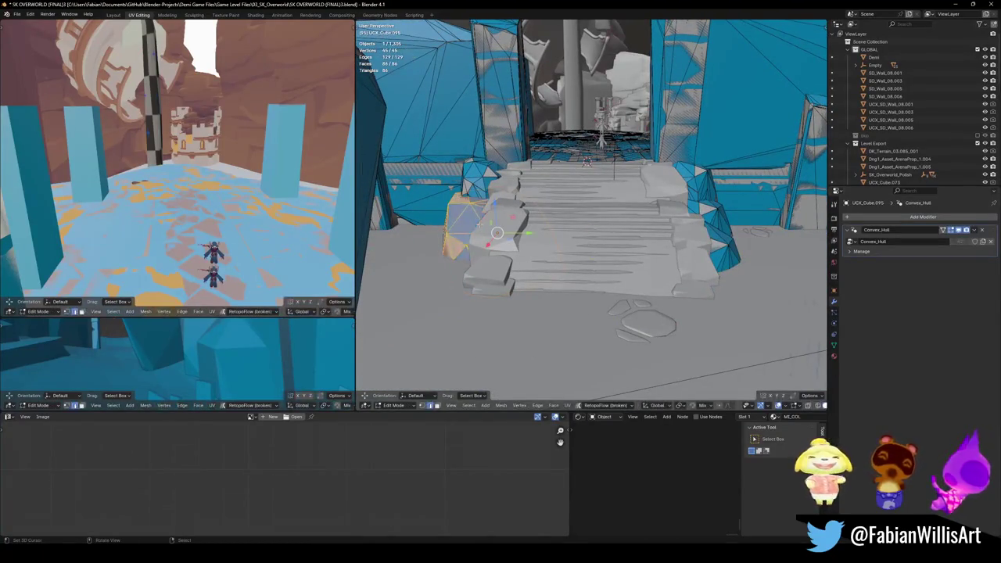
pyautogui.press('Tab')
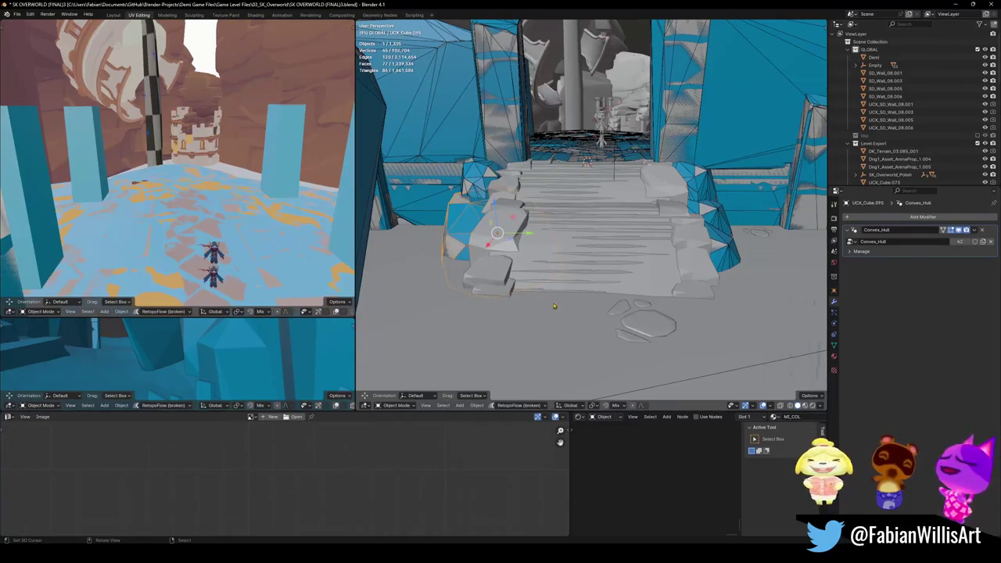
pyautogui.hotkey('alt', 'a')
pyautogui.hotkey('ctrl', 's')
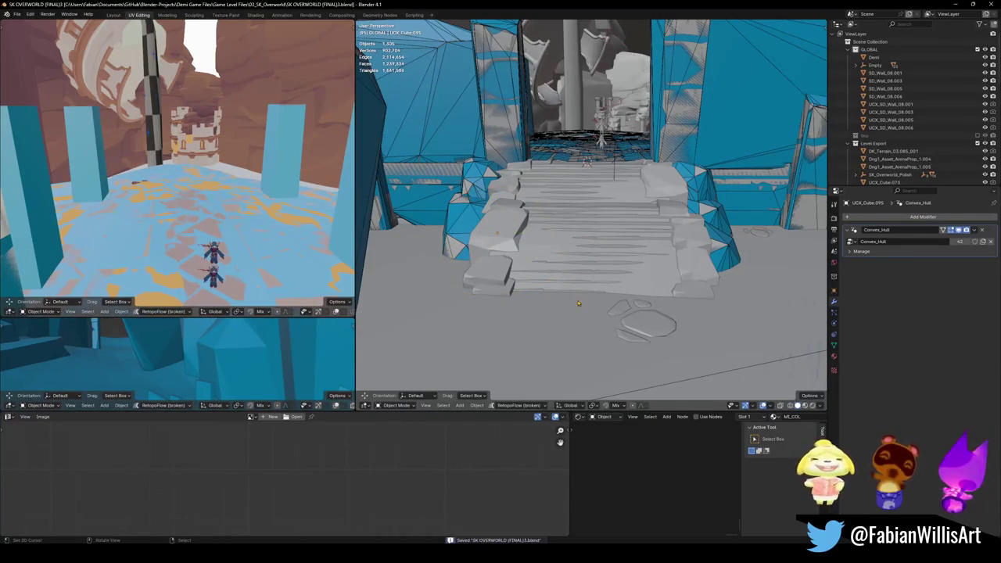
# - Zoom in above the stairs and select the stair piece SD_MirageStair_01.004
pyautogui.click(632, 285)
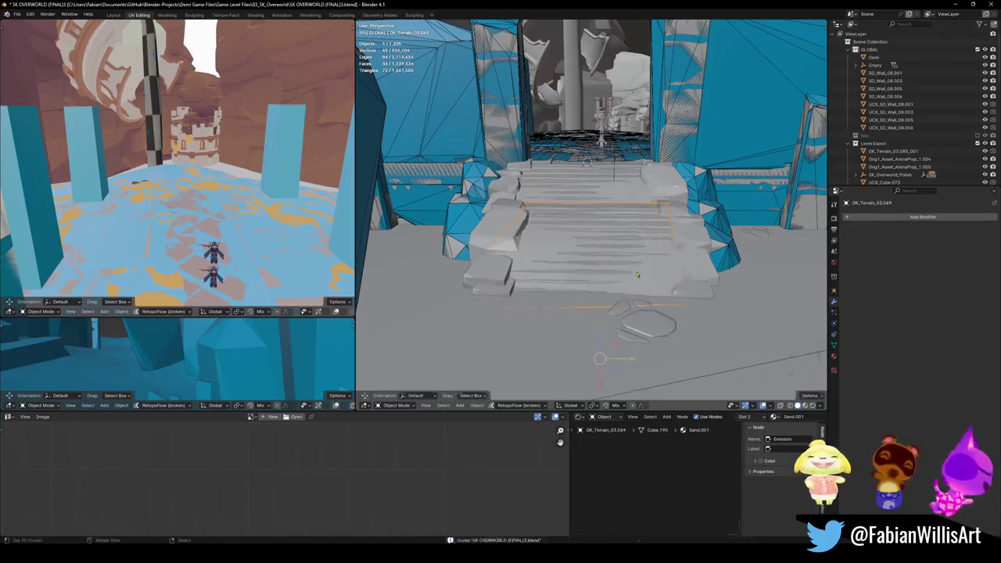
pyautogui.scroll(3, 623, 272)
pyautogui.moveTo(623, 271)
pyautogui.mouseDown(button='middle')
pyautogui.moveTo(594, 275)
pyautogui.moveTo(457, 221)
pyautogui.mouseUp(button='middle')
pyautogui.scroll(2, 594, 276)
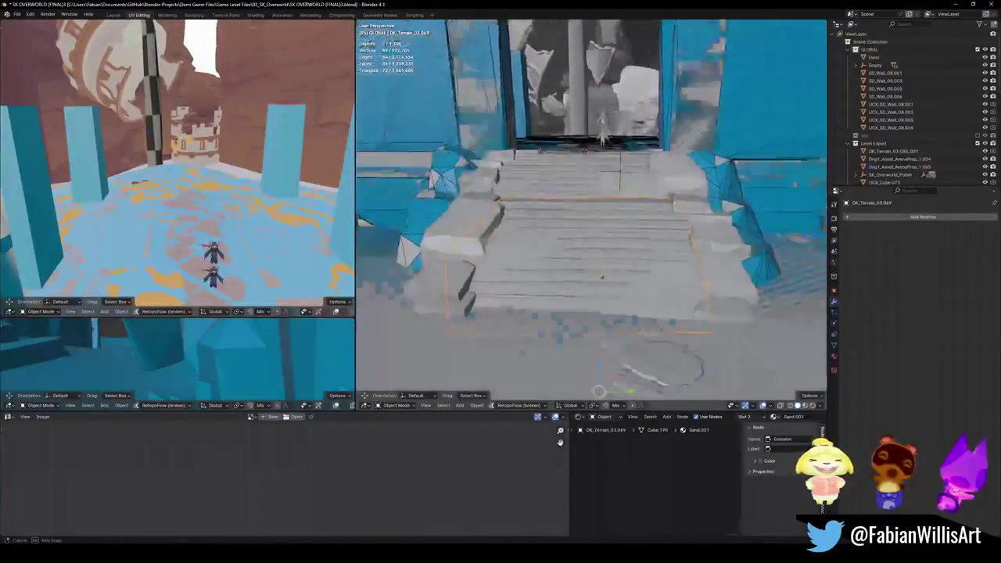
pyautogui.click(458, 220)
# - Generate a decimated mesh collider around the stairs SD_MirageStair_01.004
pyautogui.hotkey('shift', 'alt', 'c')
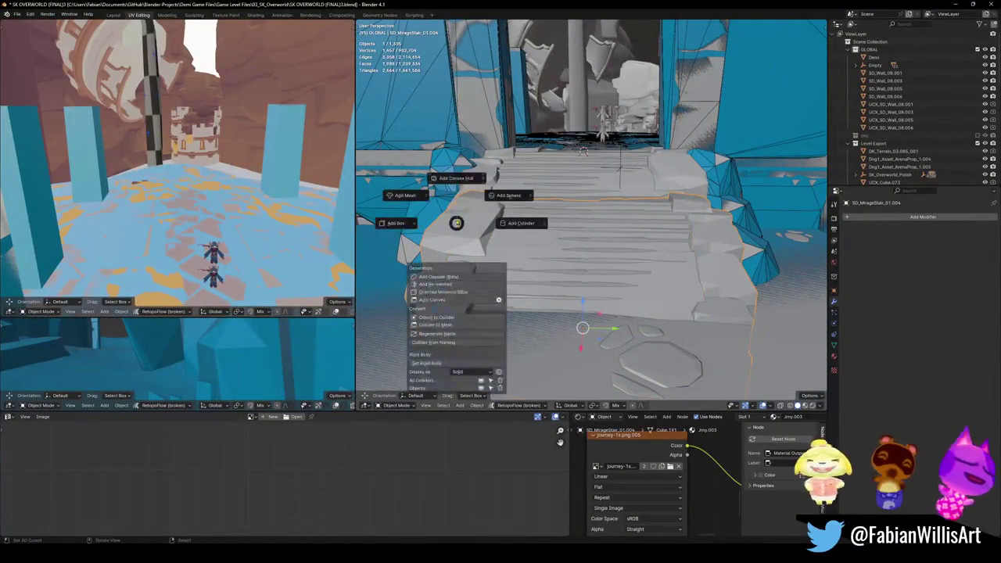
pyautogui.click(419, 200)
pyautogui.press('d')
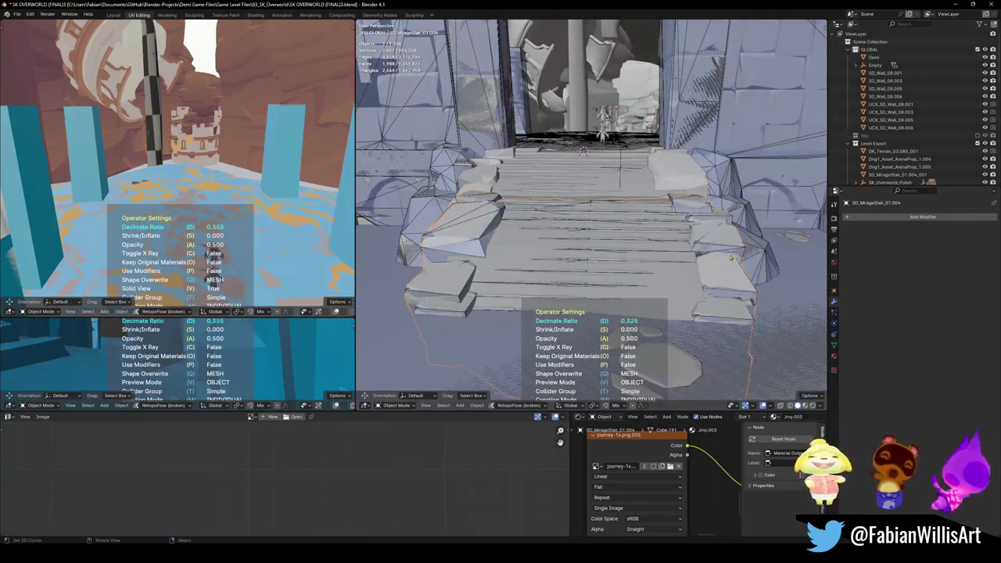
pyautogui.click(725, 262)
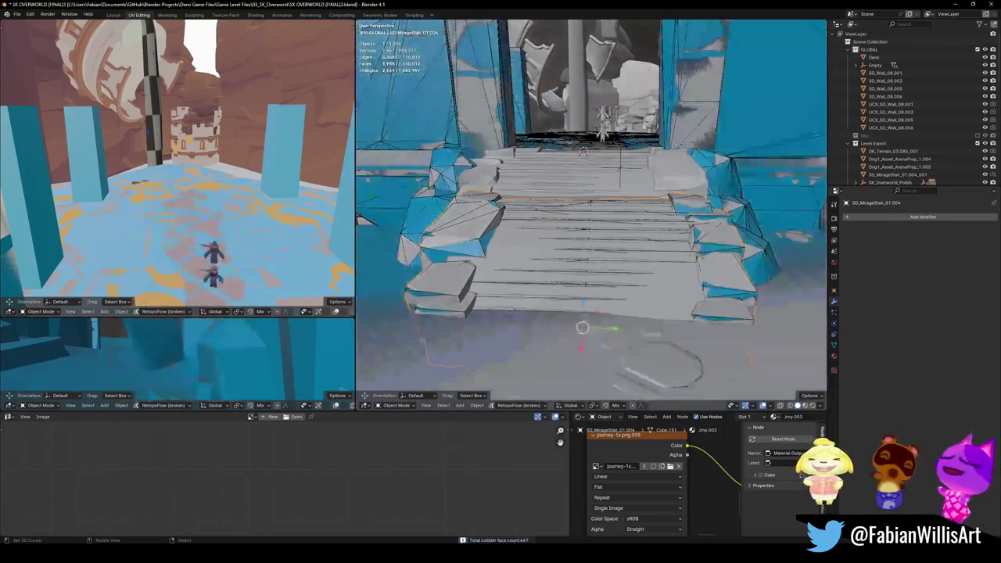
pyautogui.moveTo(704, 266); pyautogui.dragTo(608, 276, button='middle')
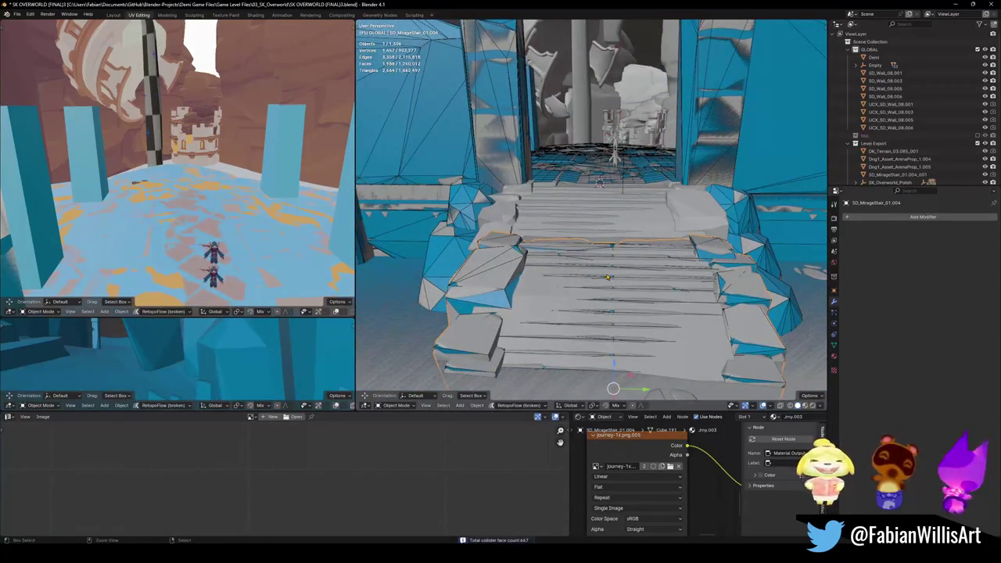
# - Discard an accidental duplicate of the stair mesh and reselect the stairs
pyautogui.hotkey('shift', 'd')
pyautogui.rightClick(561, 247)
pyautogui.press('Delete')
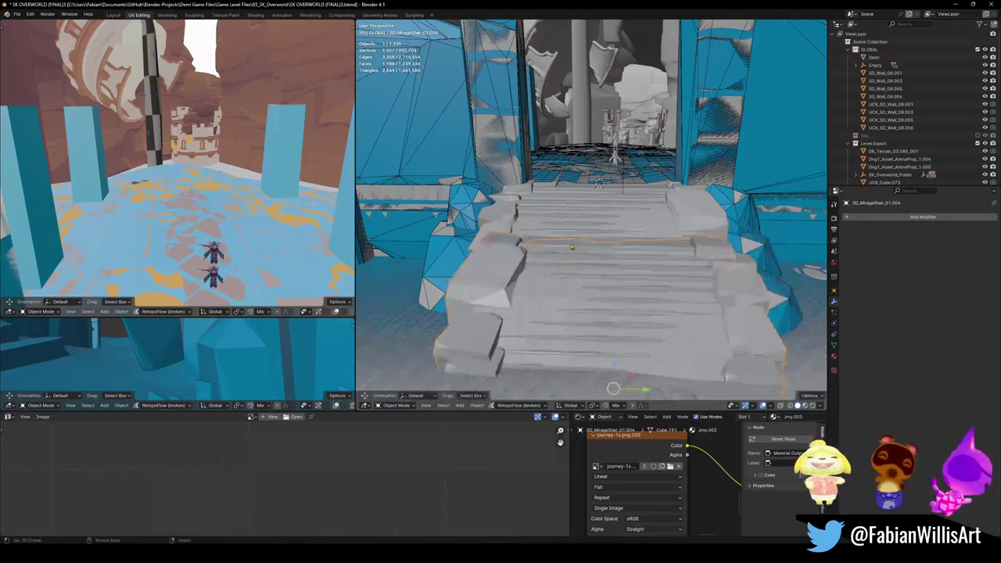
pyautogui.click(493, 247)
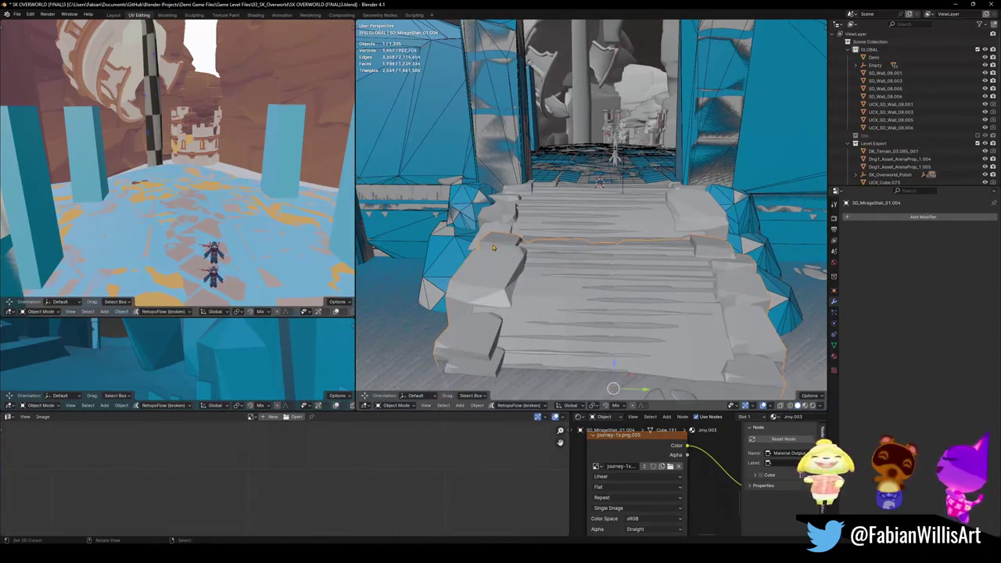
# - Try a coarser re-meshed stair collider, move it into the stairs, then delete it
pyautogui.hotkey('shift', 'alt', 'c')
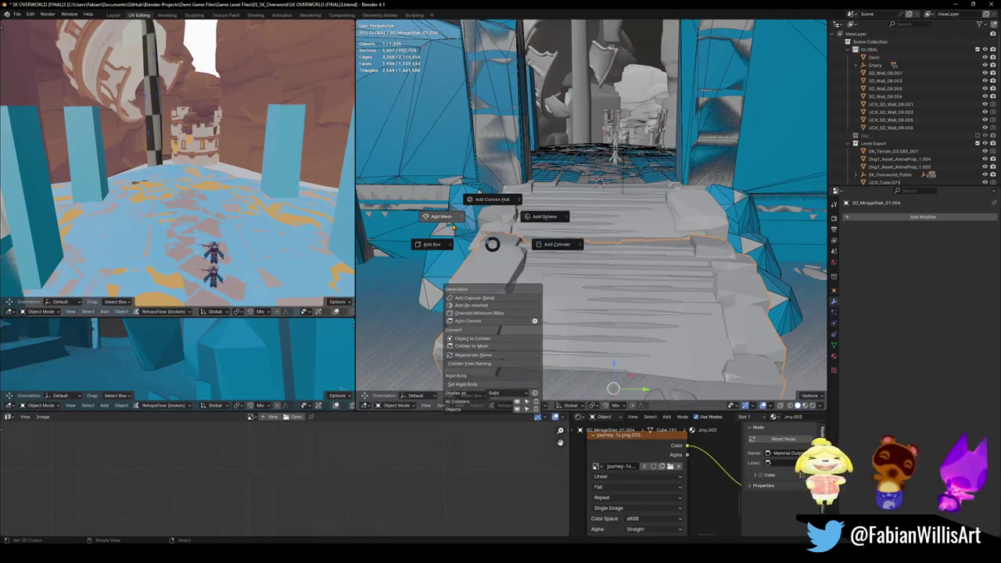
pyautogui.click(494, 305)
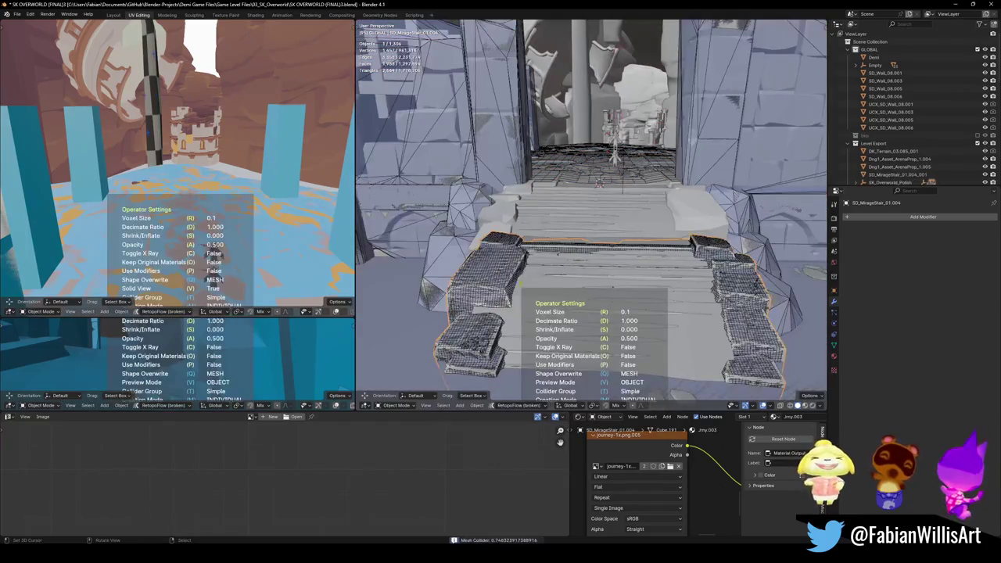
pyautogui.press('d')
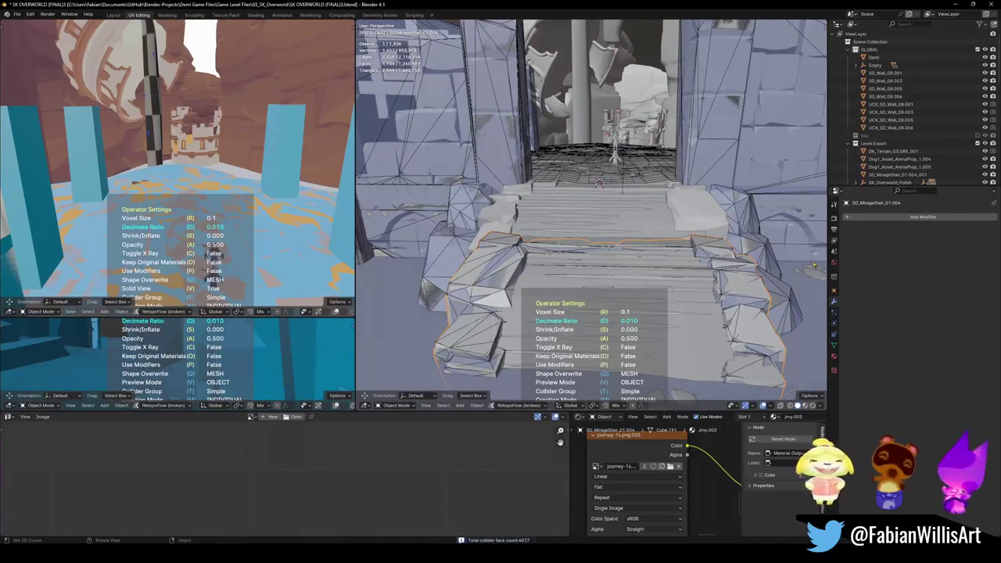
pyautogui.press('Return')
pyautogui.press('g')
pyautogui.press('Return')
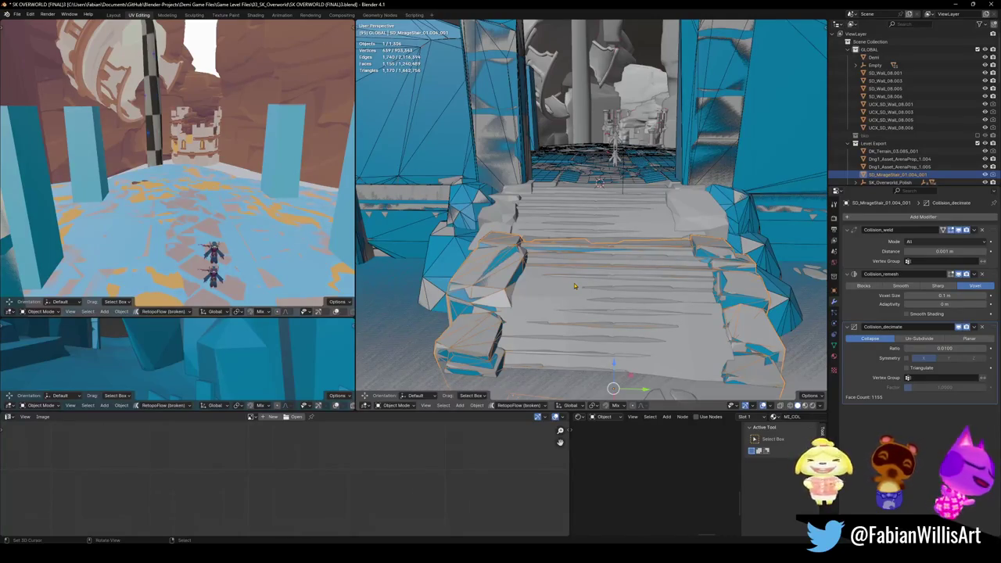
pyautogui.press('Delete')
# - In Edit Mode, wrap the left stair chunk in a convex hull collider
pyautogui.click(505, 291)
pyautogui.press('Tab')
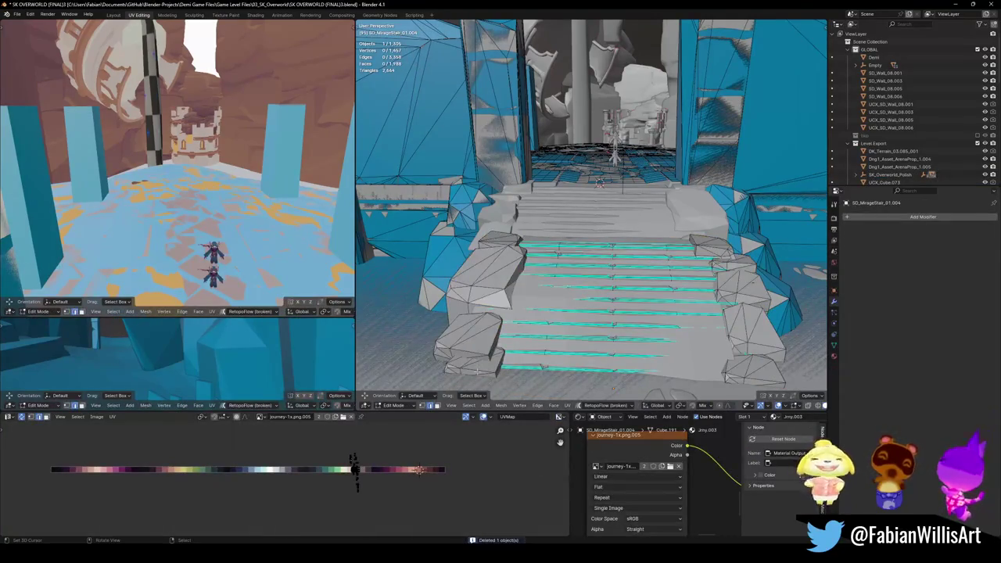
pyautogui.press('l')
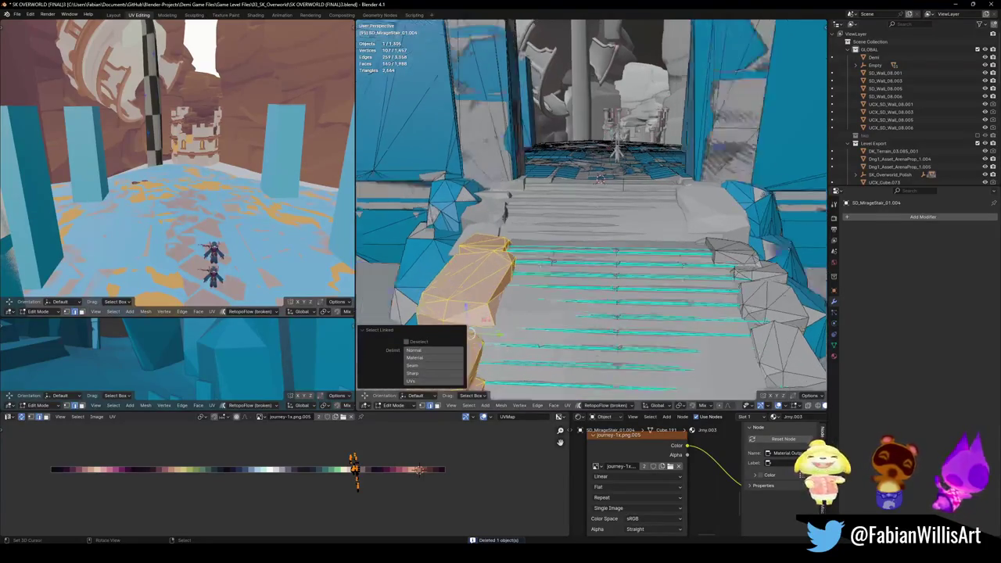
pyautogui.moveTo(594, 235); pyautogui.dragTo(571, 250, button='middle')
pyautogui.scroll(4, 576, 313)
pyautogui.moveTo(576, 343); pyautogui.dragTo(610, 272, button='middle')
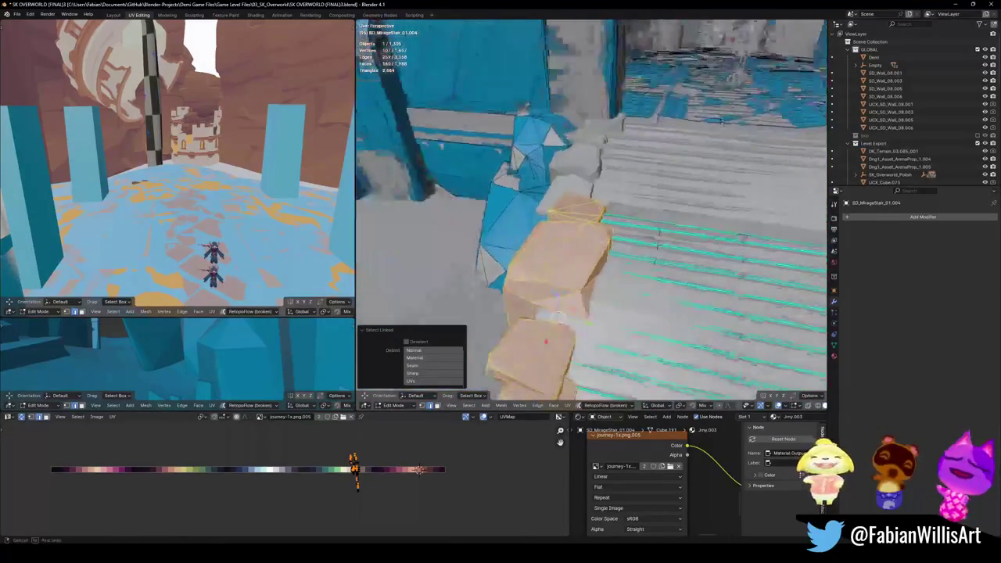
pyautogui.hotkey('shift', 'alt', 'c')
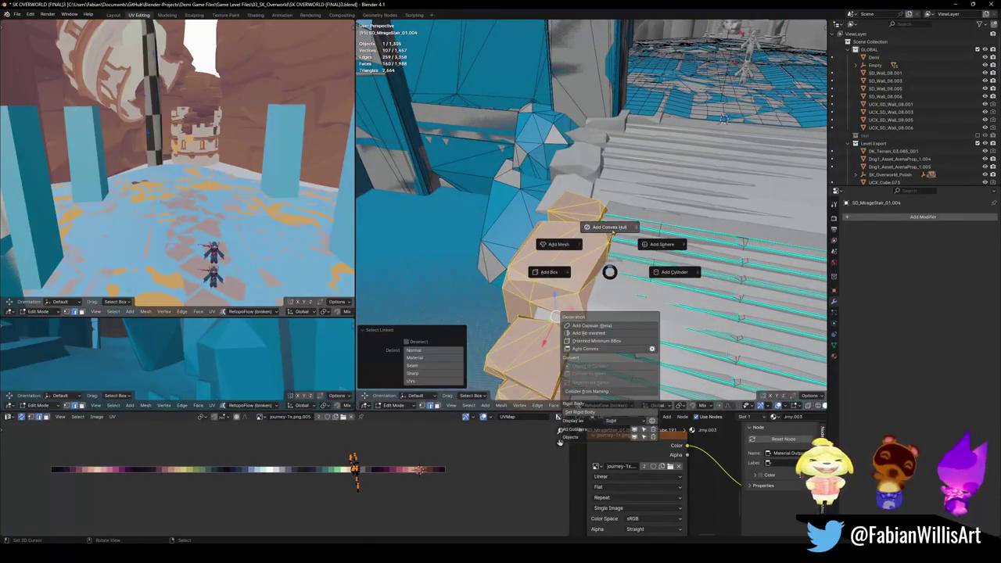
pyautogui.click(609, 226)
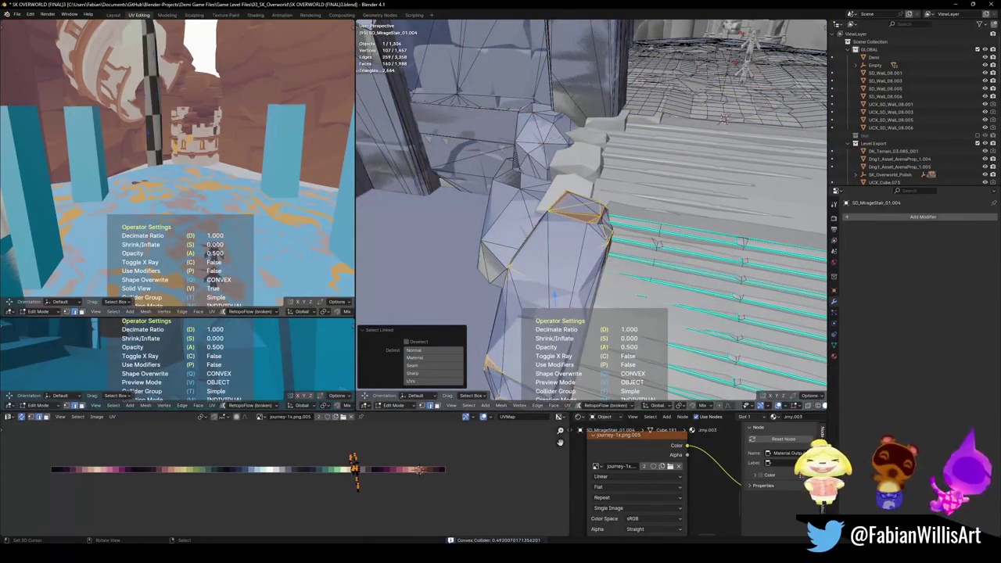
pyautogui.press('Tab')
pyautogui.moveTo(555, 295)
pyautogui.mouseDown(button='middle')
pyautogui.moveTo(681, 245)
pyautogui.moveTo(661, 299)
pyautogui.moveTo(627, 316)
pyautogui.mouseUp(button='middle')
# - Add a convex hull collider around the rock at the stairs' right foot
pyautogui.press('Tab')
pyautogui.press('l')
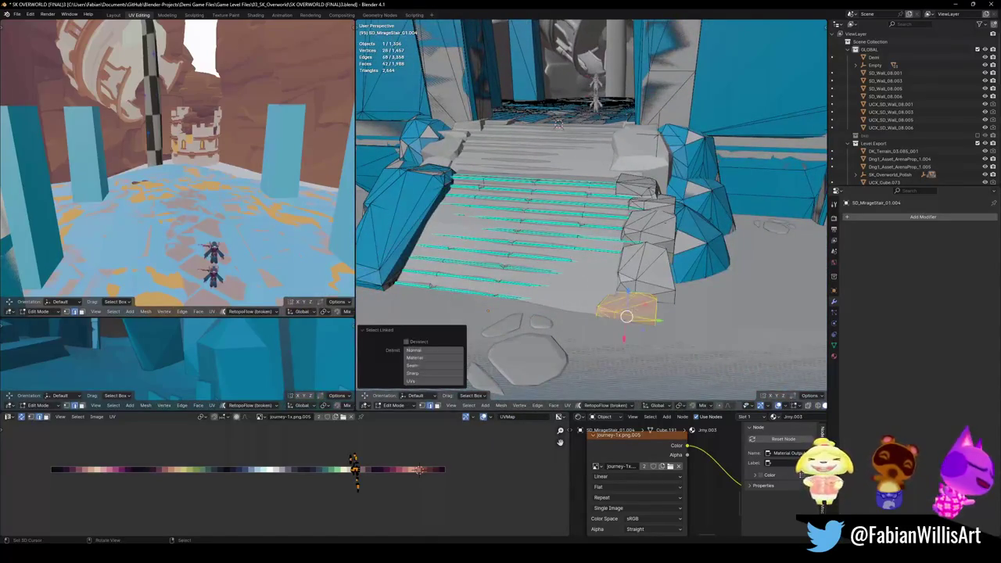
pyautogui.hotkey('shift', 'c')
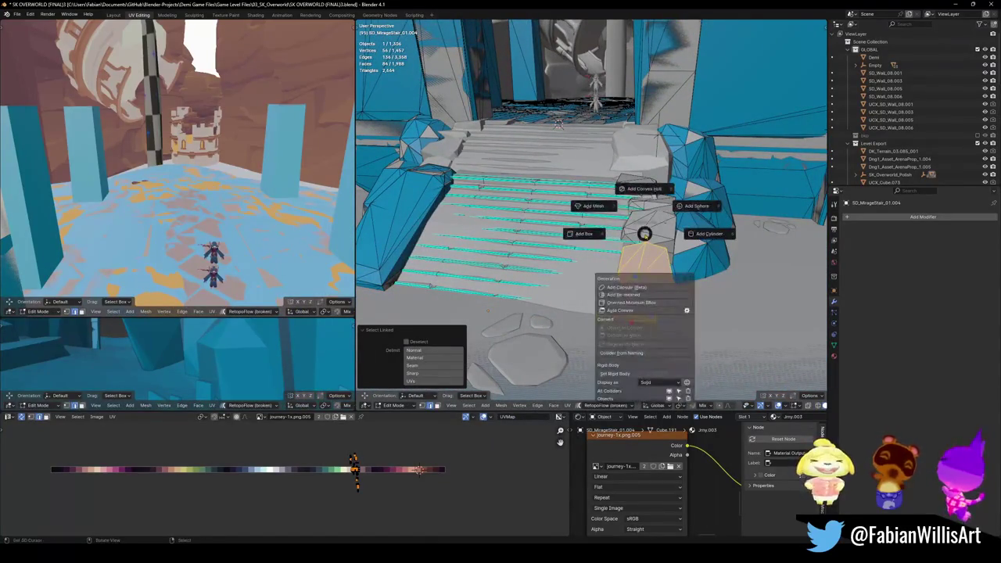
pyautogui.click(644, 192)
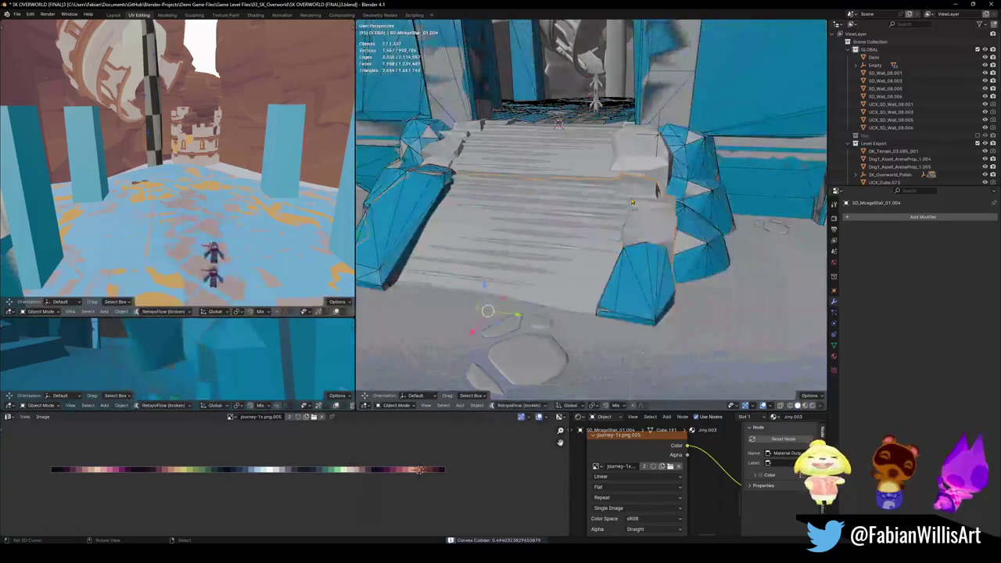
pyautogui.moveTo(643, 233); pyautogui.dragTo(663, 258, button='middle')
# - Add convex hull colliders around a rock along the stairs and the grey box-shaped rock
pyautogui.press('Tab')
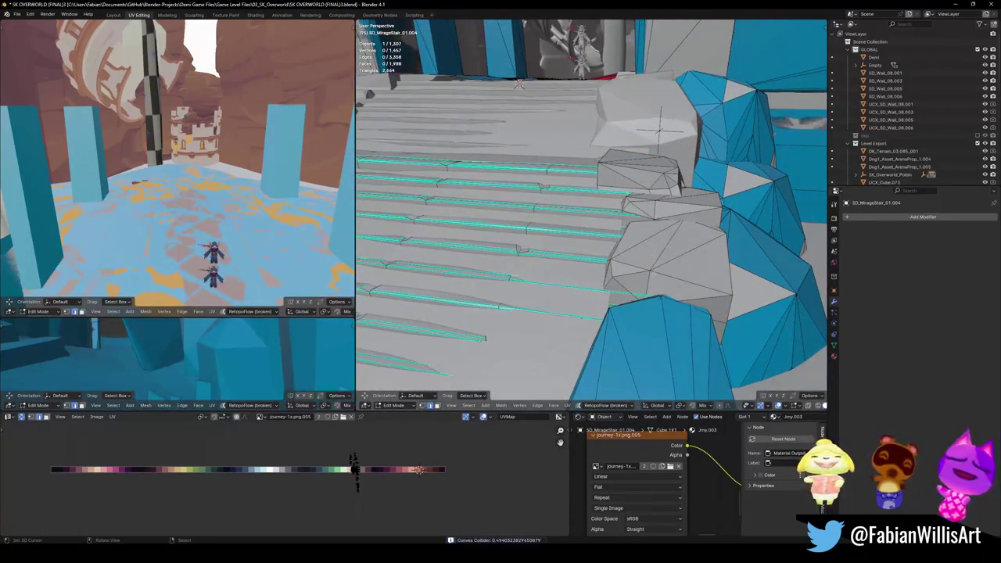
pyautogui.press('l')
pyautogui.moveTo(664, 253); pyautogui.dragTo(641, 232, button='middle')
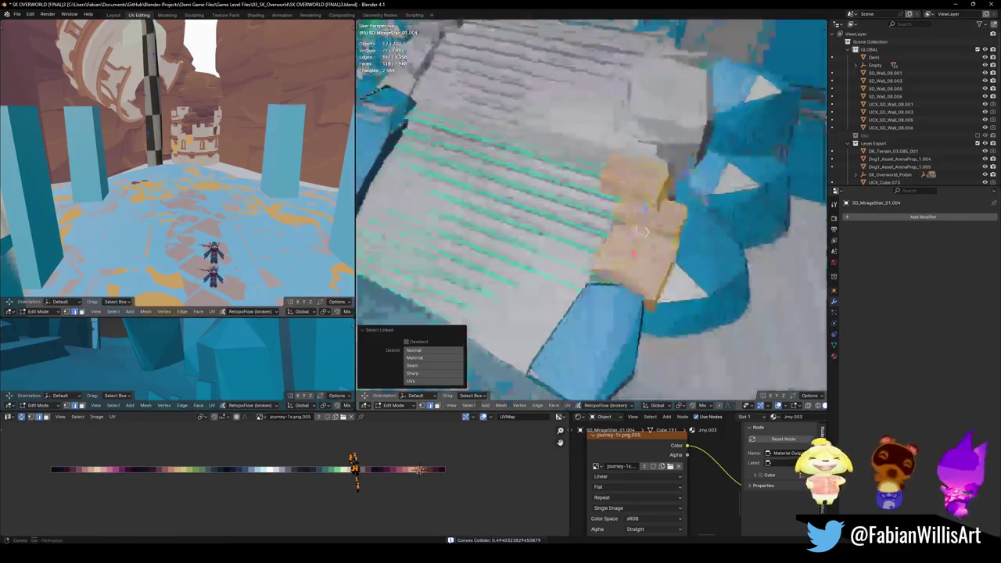
pyautogui.hotkey('shift', 'c')
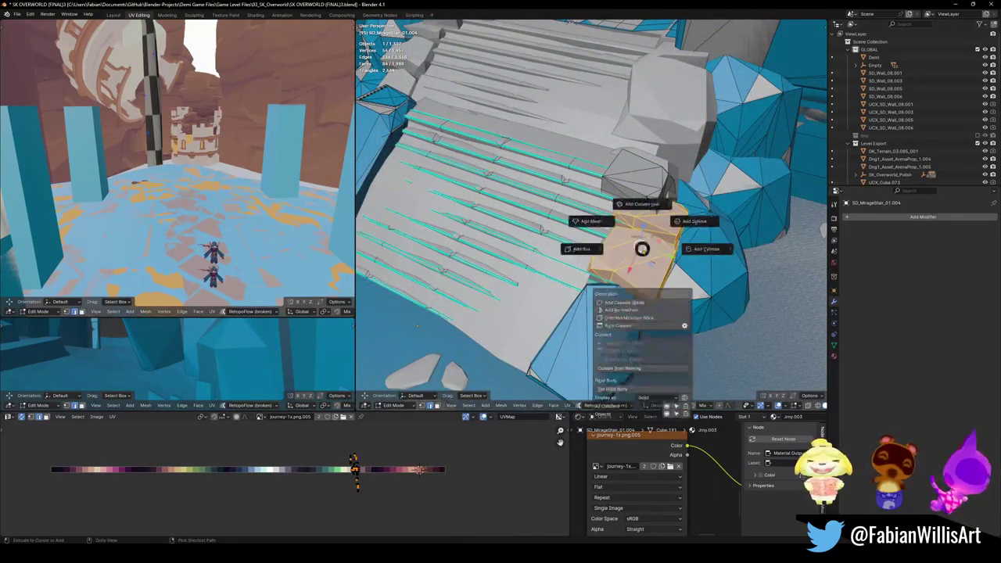
pyautogui.click(641, 203)
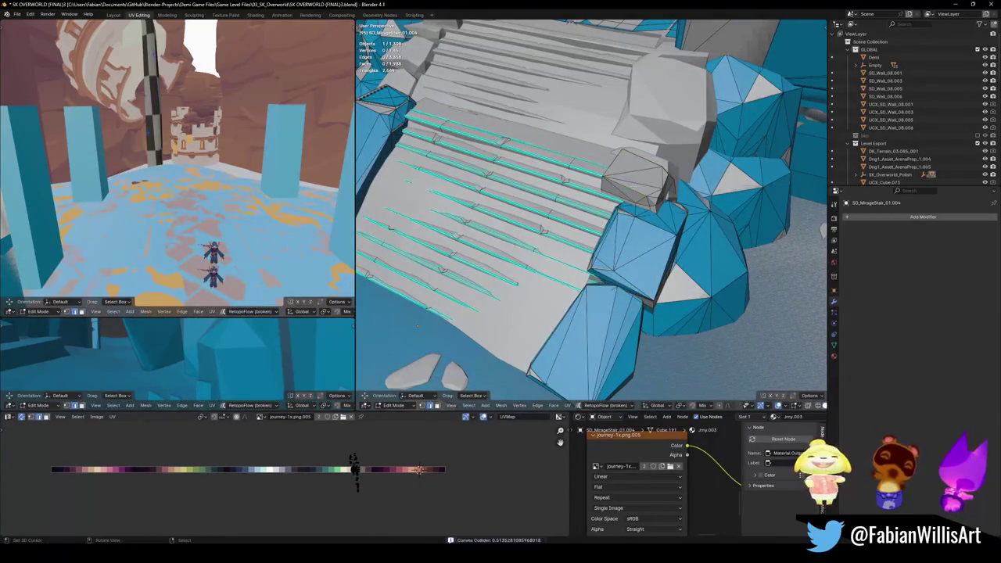
pyautogui.press('l')
pyautogui.hotkey('shift', 'c')
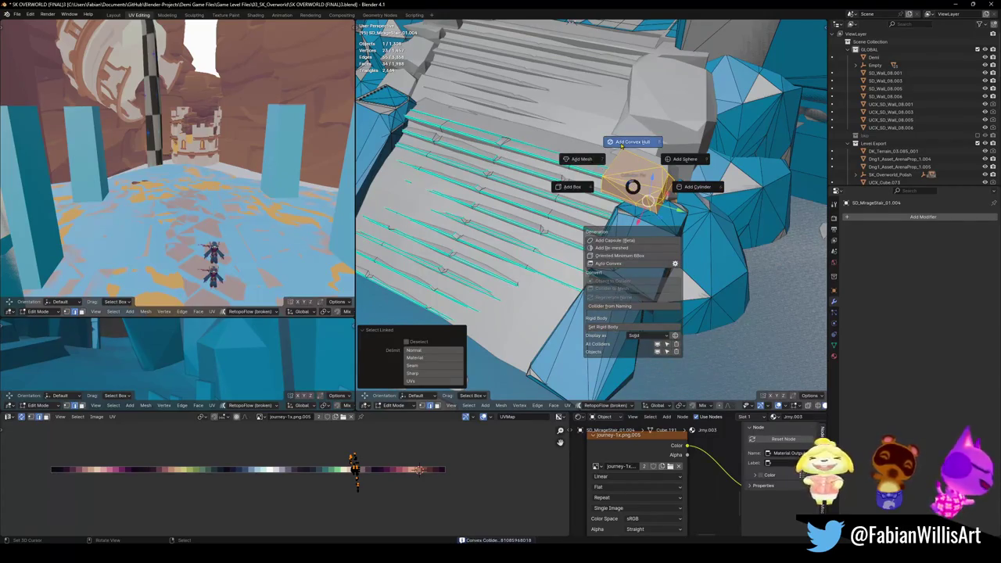
pyautogui.click(632, 142)
pyautogui.moveTo(508, 259)
pyautogui.mouseDown(button='middle')
pyautogui.moveTo(529, 297)
pyautogui.moveTo(469, 266)
pyautogui.mouseUp(button='middle')
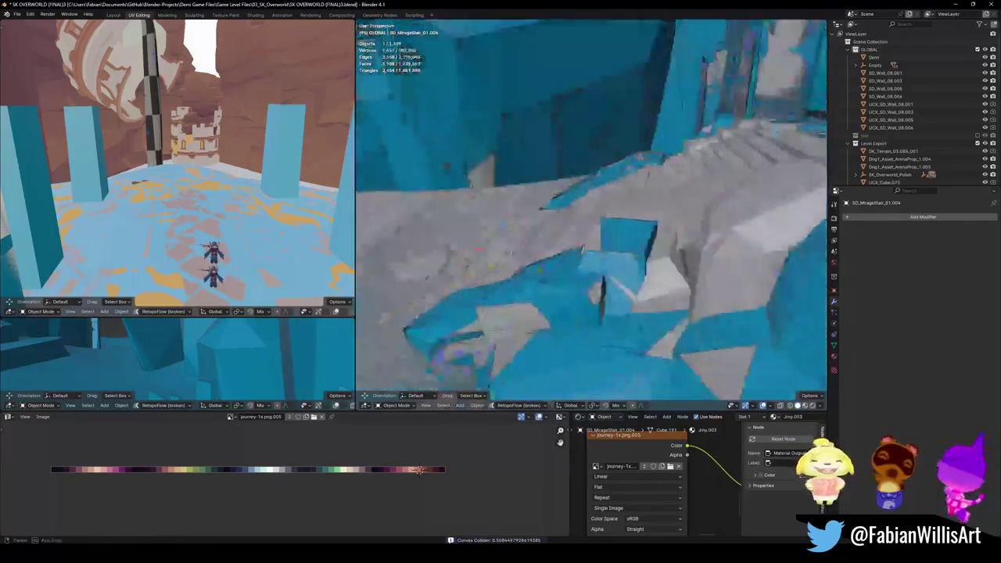
# - Delete an unwanted collider object
pyautogui.press('Tab')
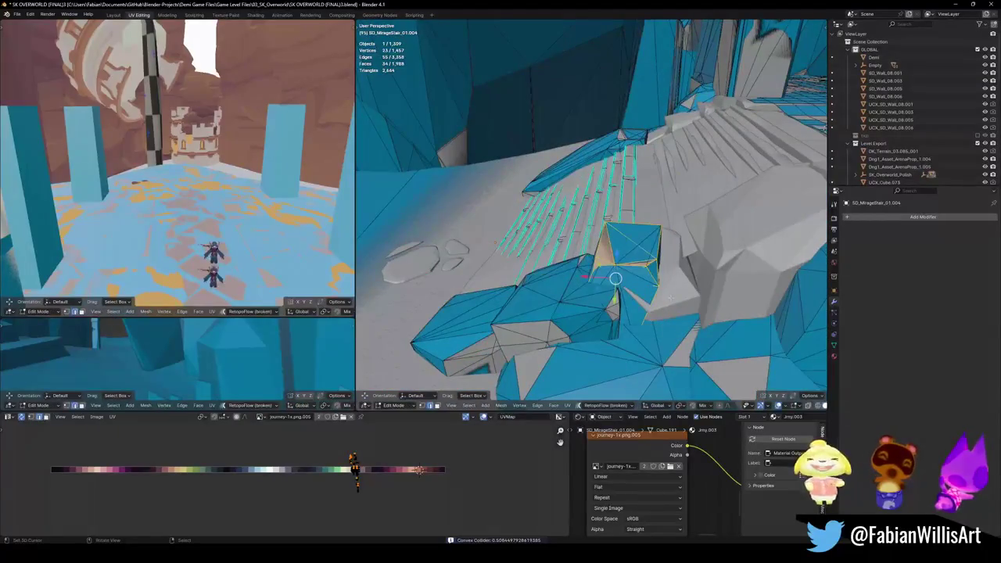
pyautogui.press('Tab')
pyautogui.moveTo(594, 258)
pyautogui.mouseDown(button='middle')
pyautogui.moveTo(610, 268)
pyautogui.moveTo(595, 258)
pyautogui.mouseUp(button='middle')
pyautogui.press('Delete')
pyautogui.press('Tab')
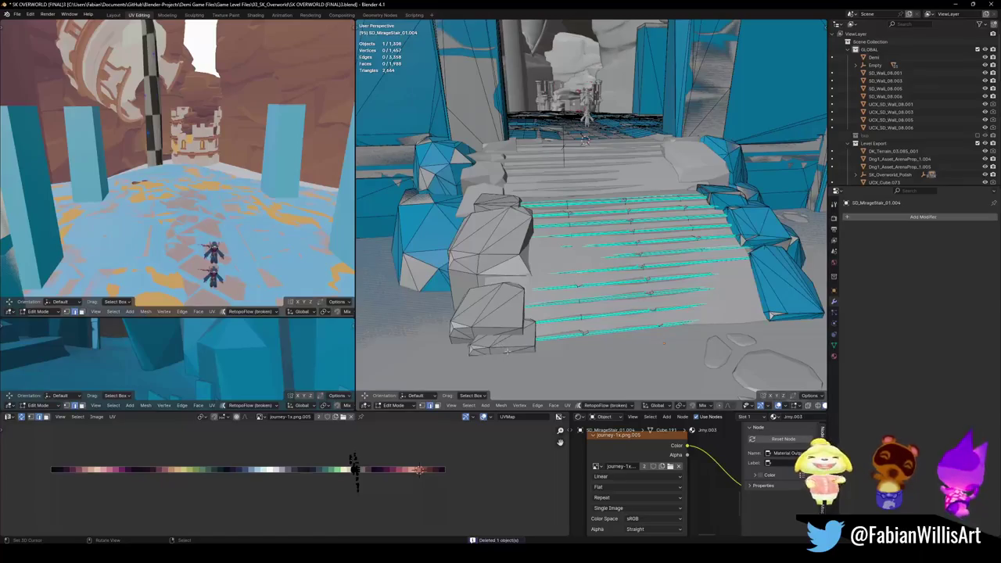
# - Wrap the bottom rock and the next rock in convex hull colliders, then save
pyautogui.press('l')
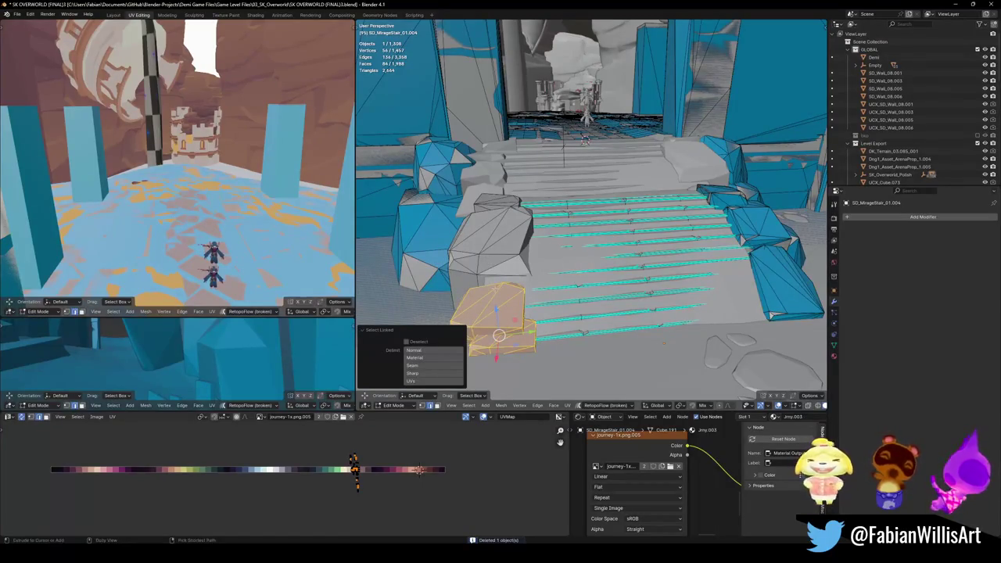
pyautogui.hotkey('shift', 'alt', 'c')
pyautogui.click(493, 258)
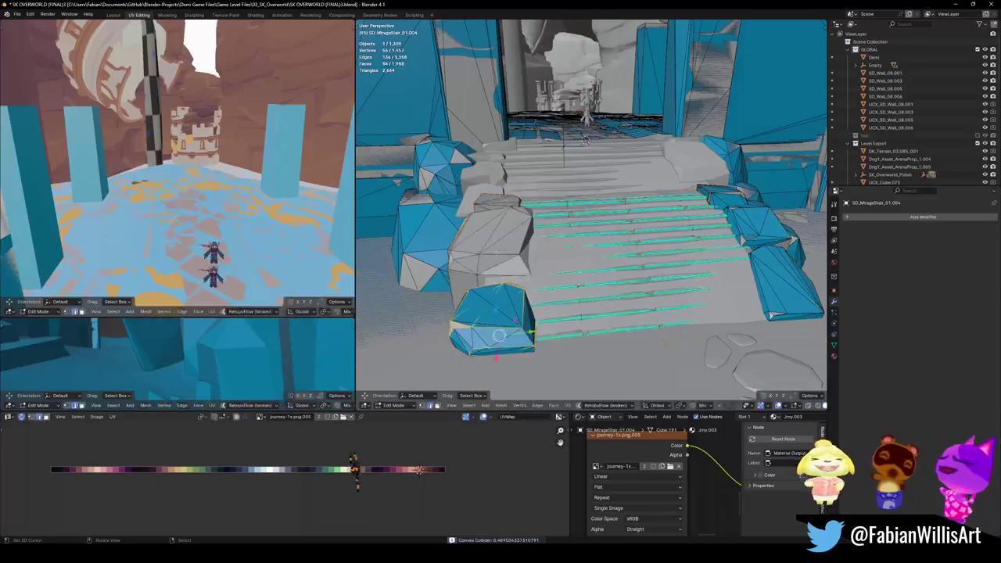
pyautogui.press('l')
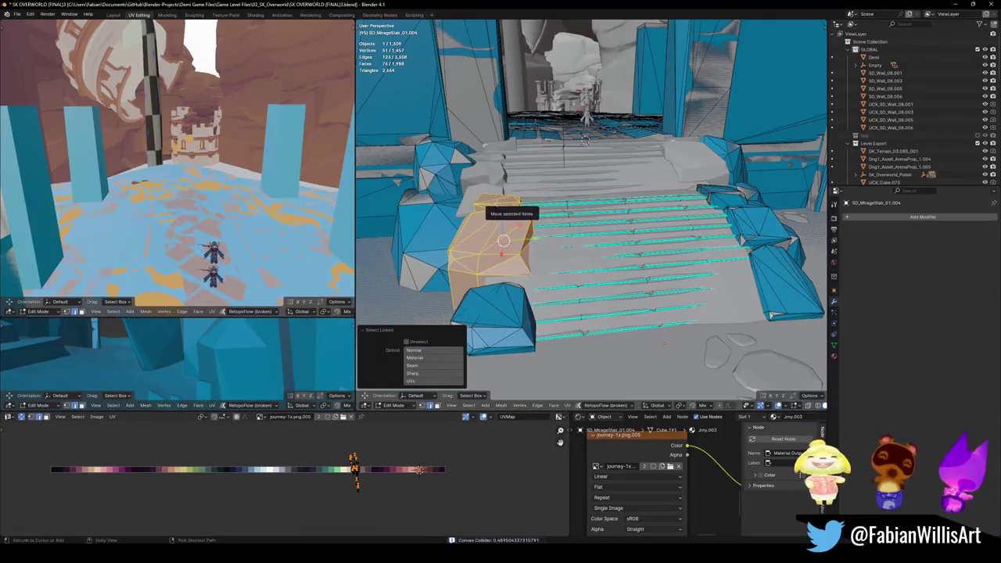
pyautogui.hotkey('shift', 'alt', 'c')
pyautogui.click(496, 159)
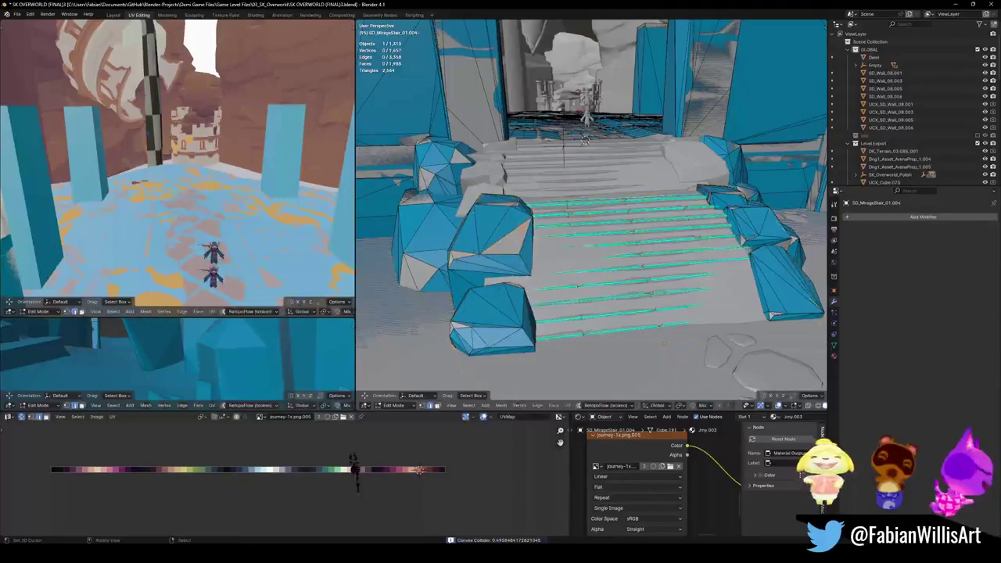
pyautogui.press('Tab')
pyautogui.hotkey('ctrl', 's')
pyautogui.click(569, 258)
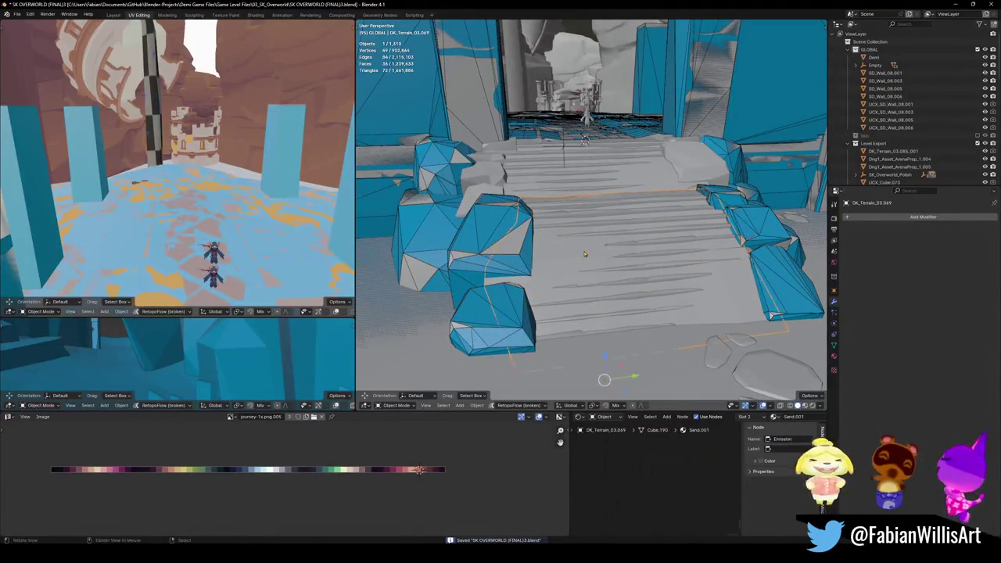
# - Temporarily delete the sand terrain to check the stairs beneath, then restore it
pyautogui.moveTo(568, 259); pyautogui.dragTo(567, 264, button='middle')
pyautogui.press('Delete')
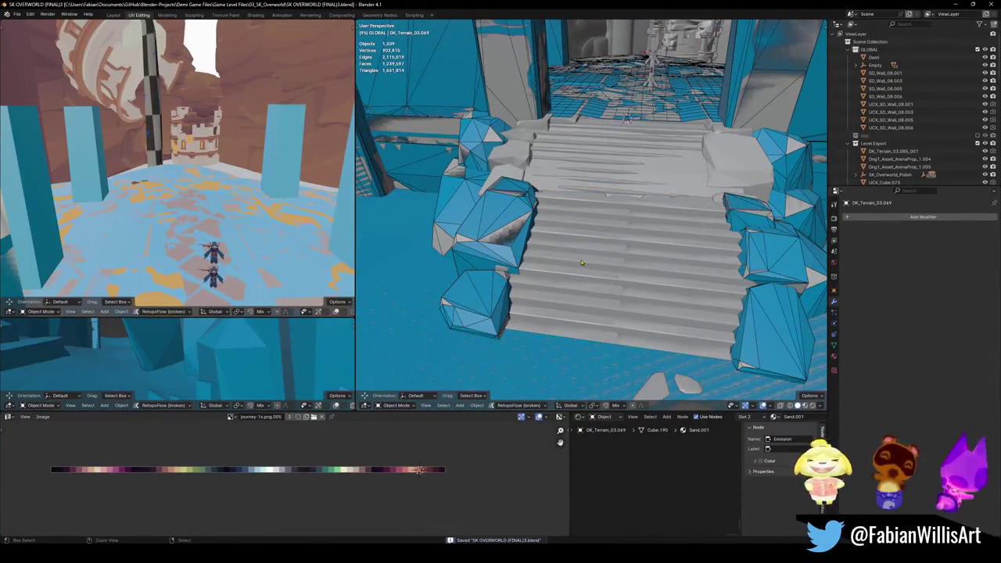
pyautogui.hotkey('ctrl', 'z')
pyautogui.moveTo(594, 212)
pyautogui.mouseDown(button='middle')
pyautogui.moveTo(691, 252)
pyautogui.moveTo(594, 277)
pyautogui.mouseUp(button='middle')
# - Create a mesh collider from DK_Terrain_03.070 and recalculate its normals outward
pyautogui.keyDown('shift'); pyautogui.click(691, 252); pyautogui.keyUp('shift')
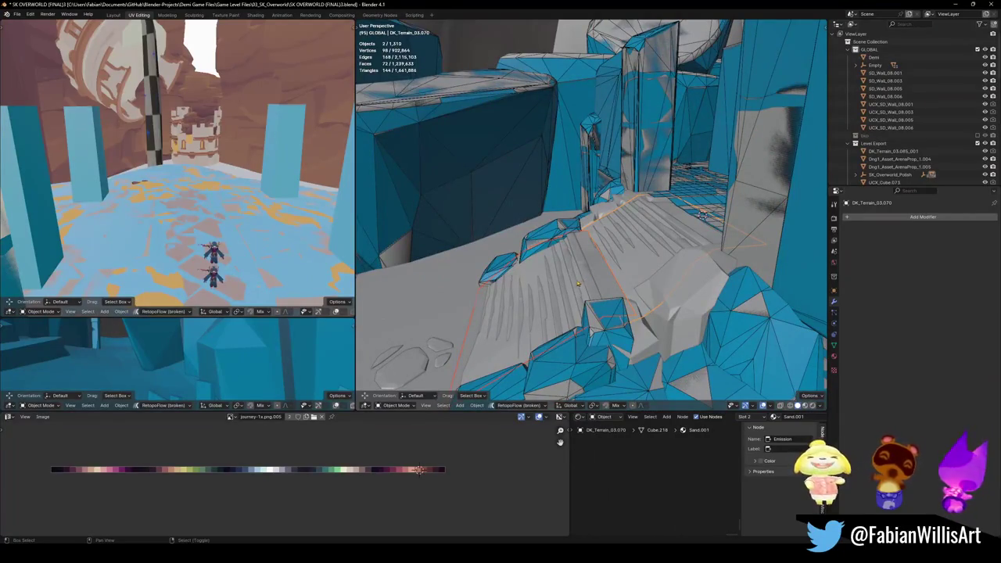
pyautogui.hotkey('shift', 'c')
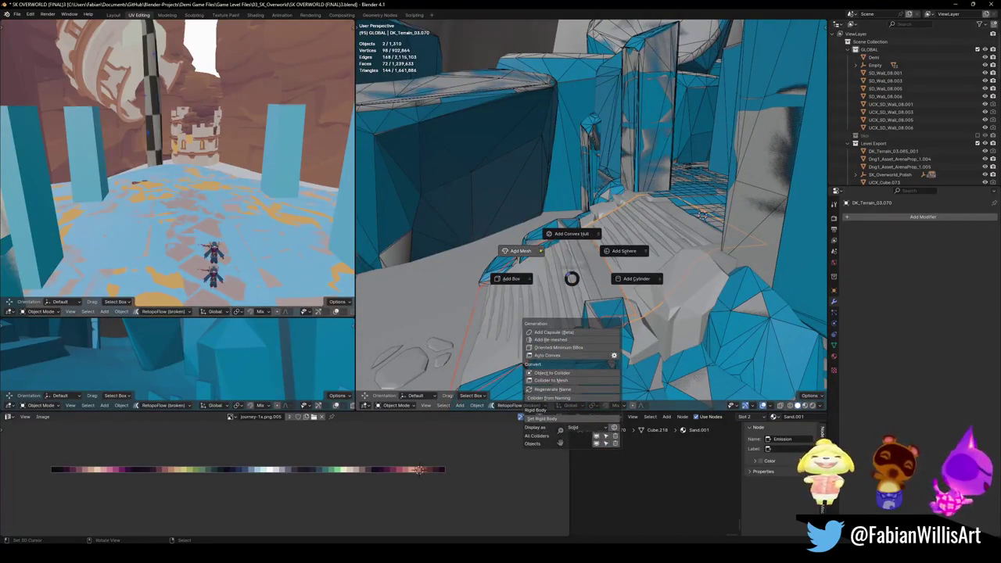
pyautogui.click(535, 252)
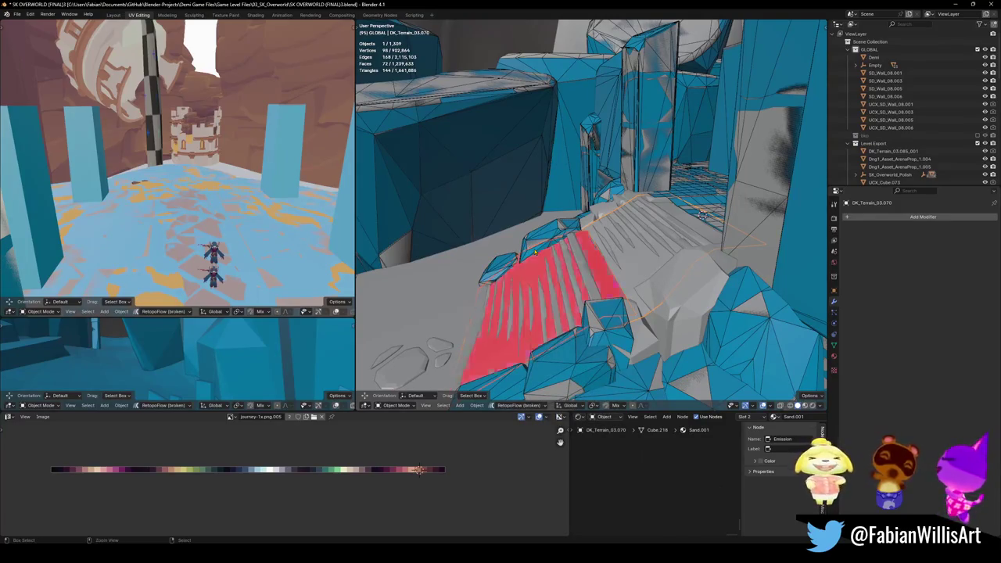
pyautogui.press('Tab')
pyautogui.press('a')
pyautogui.hotkey('alt', 'n')
pyautogui.click(534, 254)
pyautogui.press('Tab')
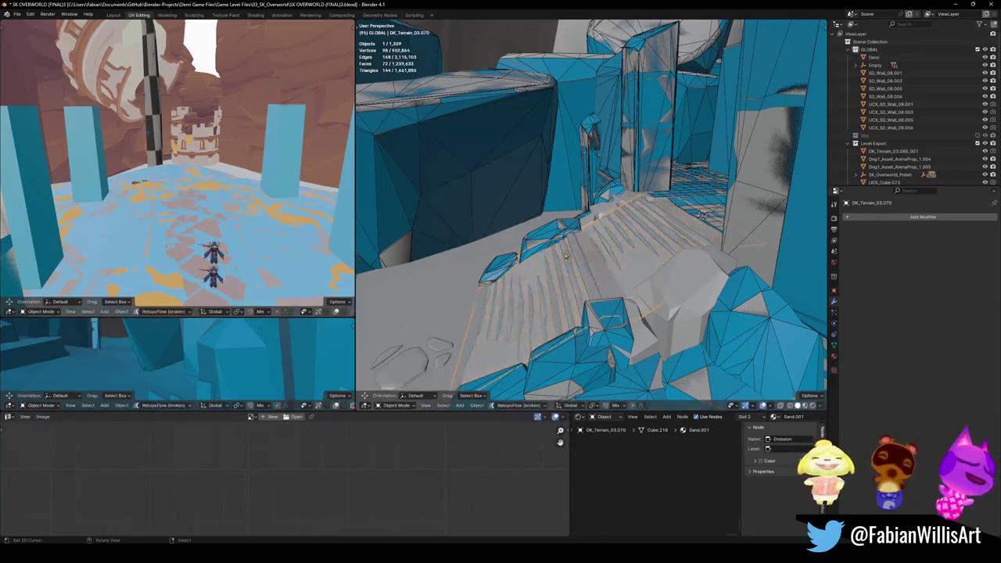
# - Regenerate the sand collider decimated at 0.696 and save the file
pyautogui.hotkey('shift', 'alt', 'c')
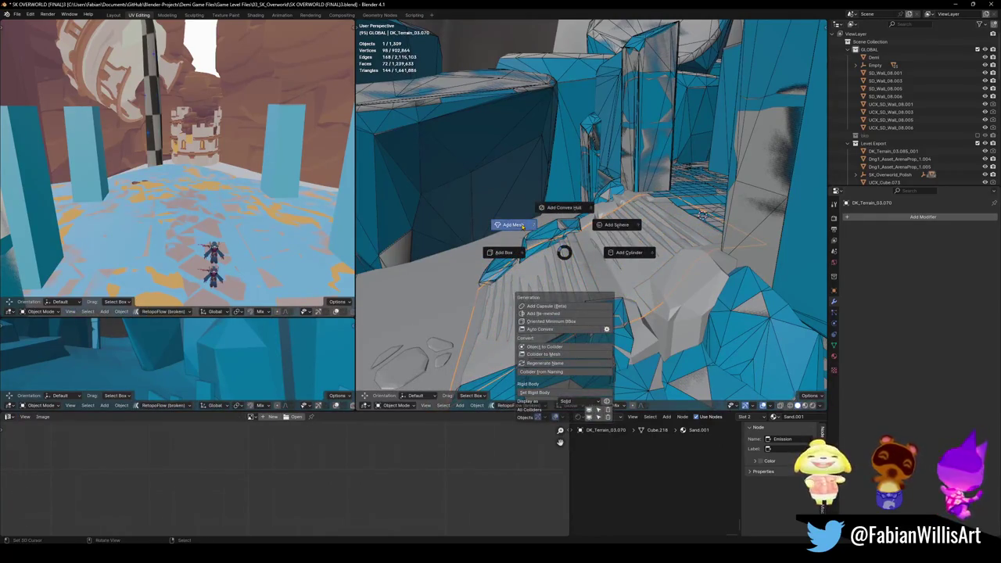
pyautogui.click(513, 224)
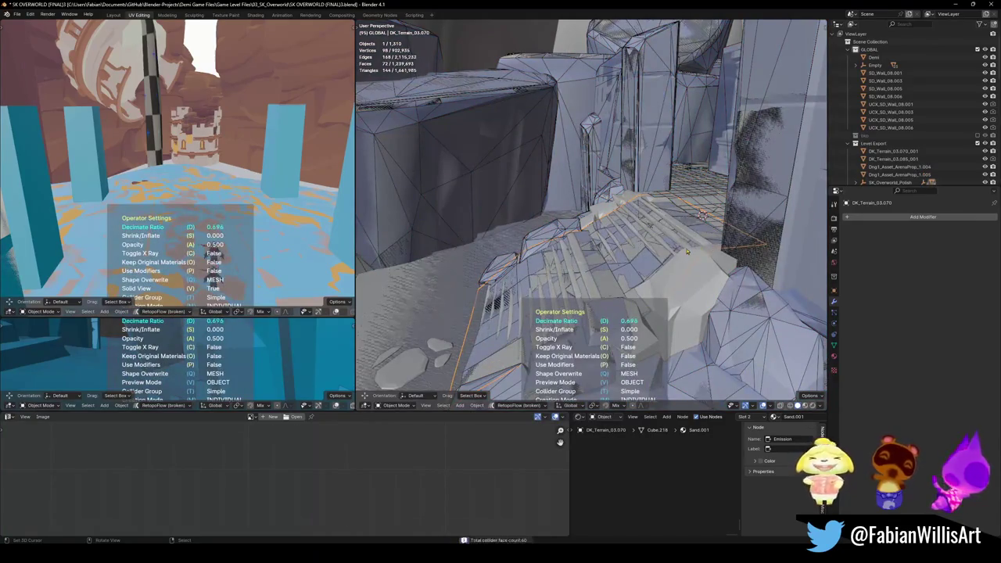
pyautogui.hotkey('ctrl', 's')
# - Fly to a new viewpoint and open the stairs object in Edit Mode
pyautogui.hotkey('shift', '`')
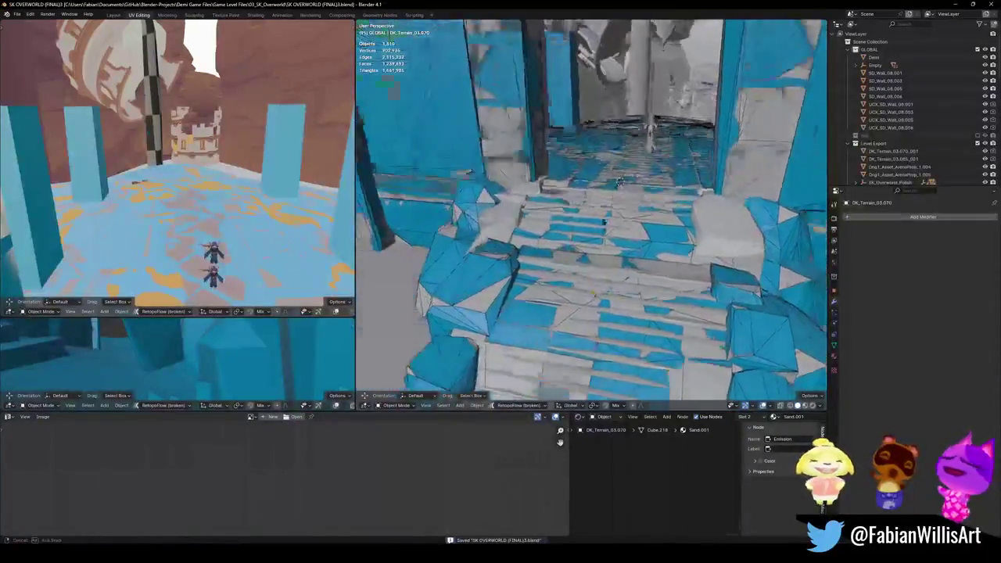
pyautogui.click(591, 211)
pyautogui.click(564, 205)
pyautogui.press('Tab')
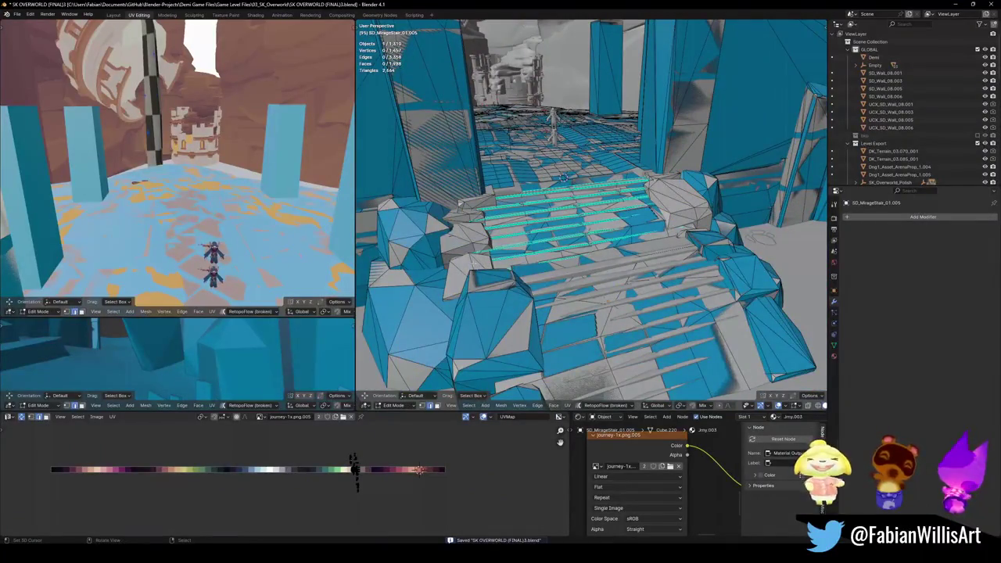
# - Wrap the connected stair pieces of SD_MirageStair_01.005 in a convex hull collider
pyautogui.press('l')
pyautogui.press('l')
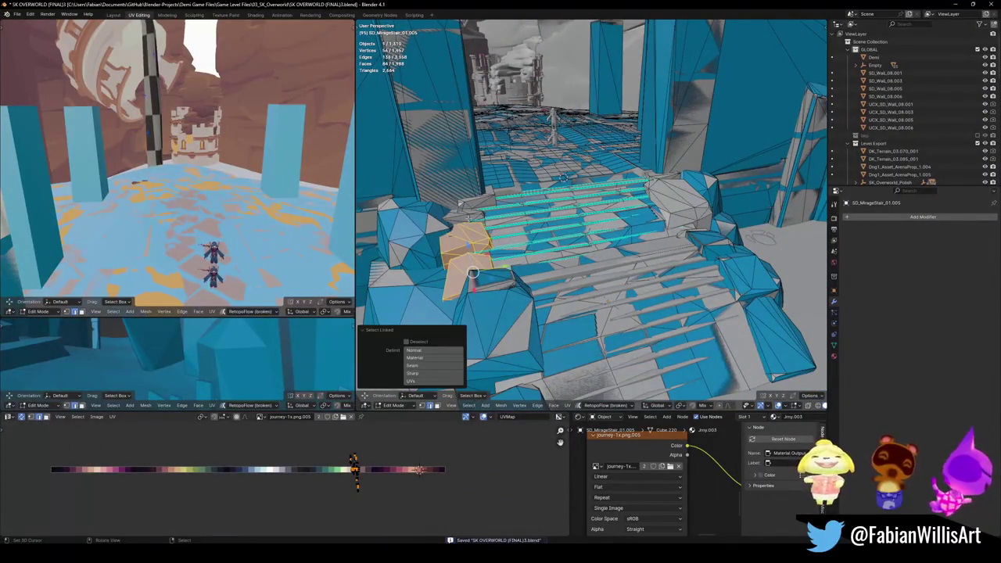
pyautogui.press('l')
pyautogui.hotkey('shift', 'c')
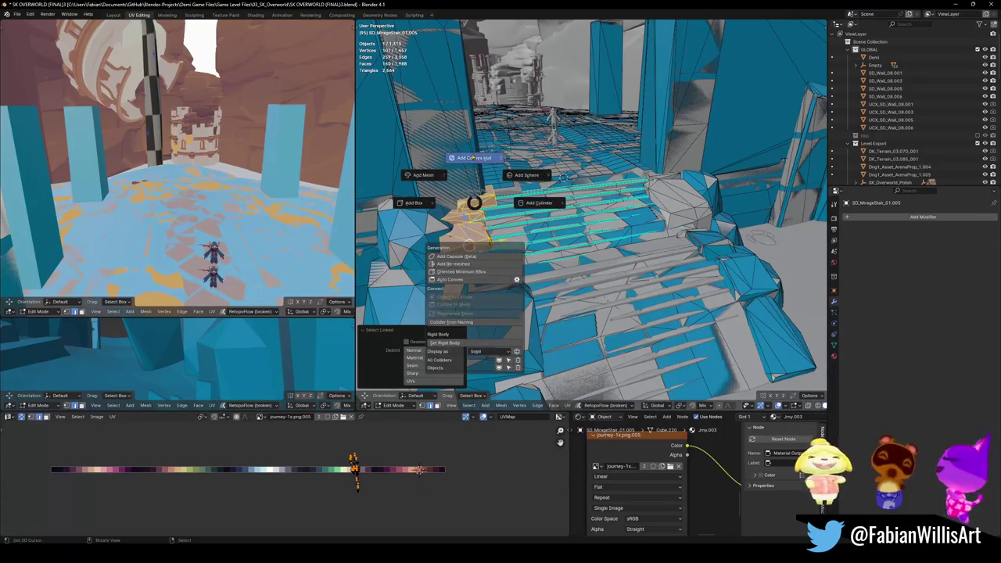
pyautogui.click(472, 157)
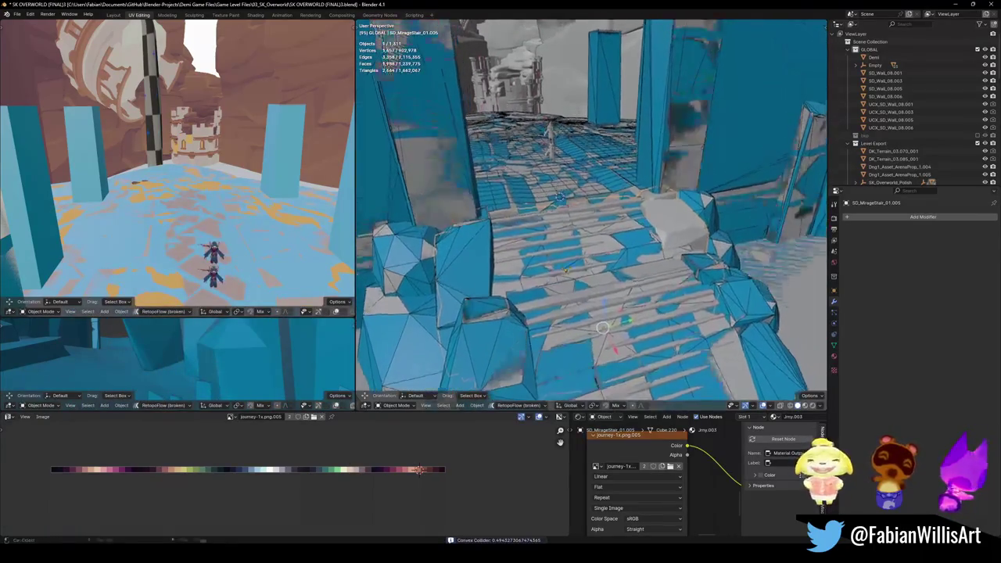
pyautogui.press('Tab')
pyautogui.press('KP_Decimal')
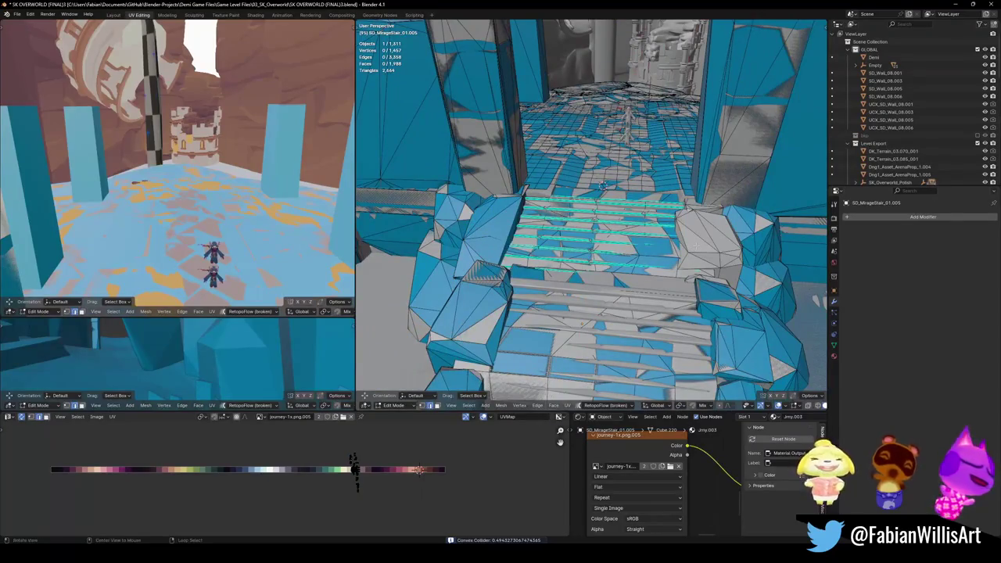
pyautogui.moveTo(696, 246); pyautogui.dragTo(627, 260, button='middle')
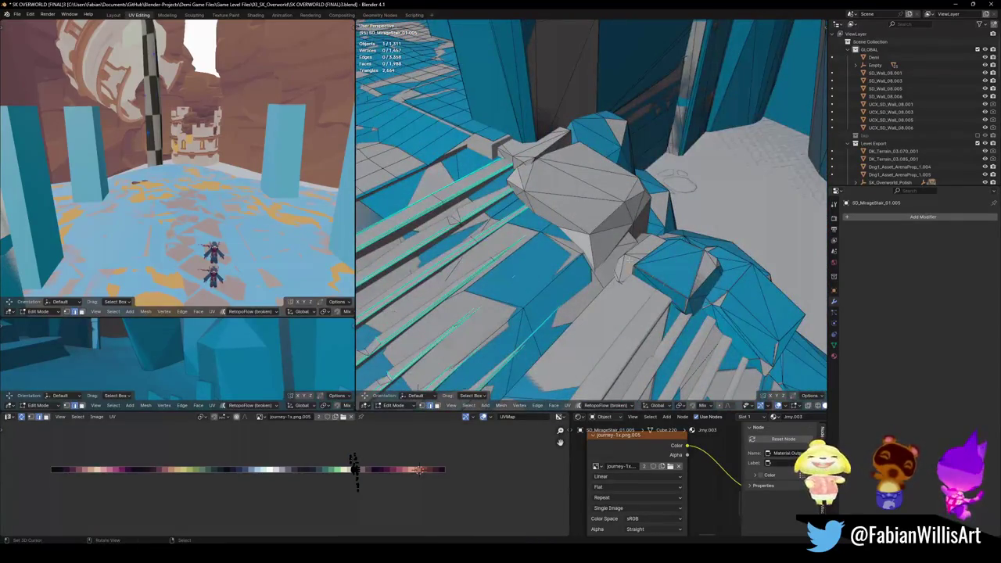
# - Add a convex hull collider around another rock block on the stairs
pyautogui.press('l')
pyautogui.moveTo(618, 238)
pyautogui.mouseDown(button='middle')
pyautogui.moveTo(627, 280)
pyautogui.moveTo(614, 241)
pyautogui.mouseUp(button='middle')
pyautogui.press('l')
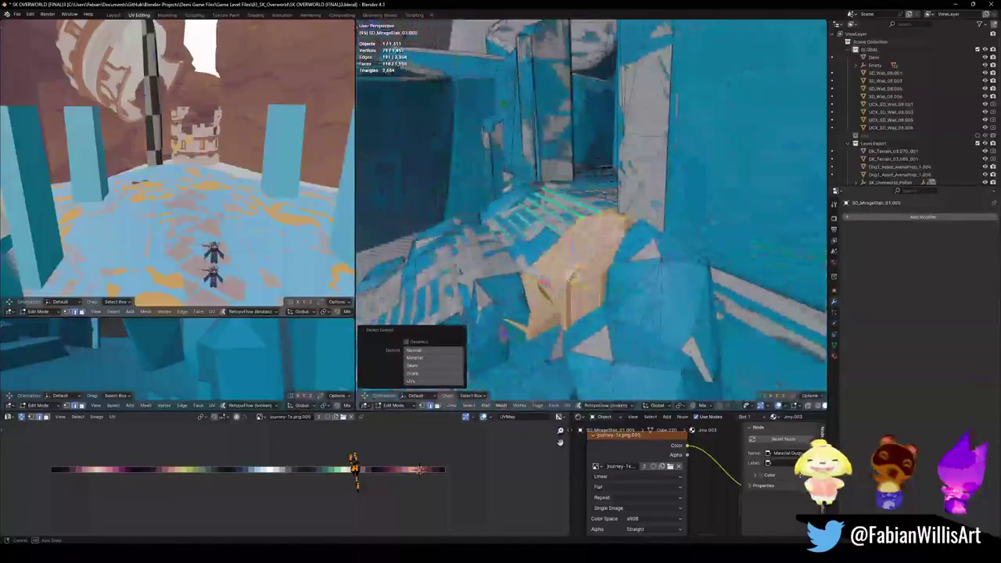
pyautogui.hotkey('shift', 'c')
pyautogui.click(615, 234)
pyautogui.moveTo(615, 241); pyautogui.dragTo(539, 199, button='middle')
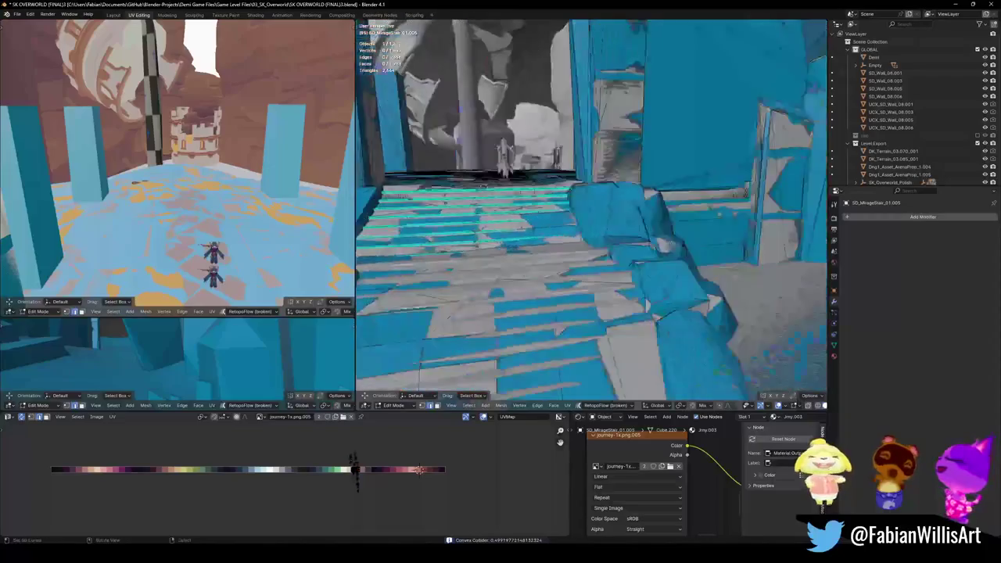
# - Return to Object Mode, save, and make DK_Terrain_03.070_001 active
pyautogui.press('Tab')
pyautogui.hotkey('ctrl', 's')
pyautogui.click(520, 328)
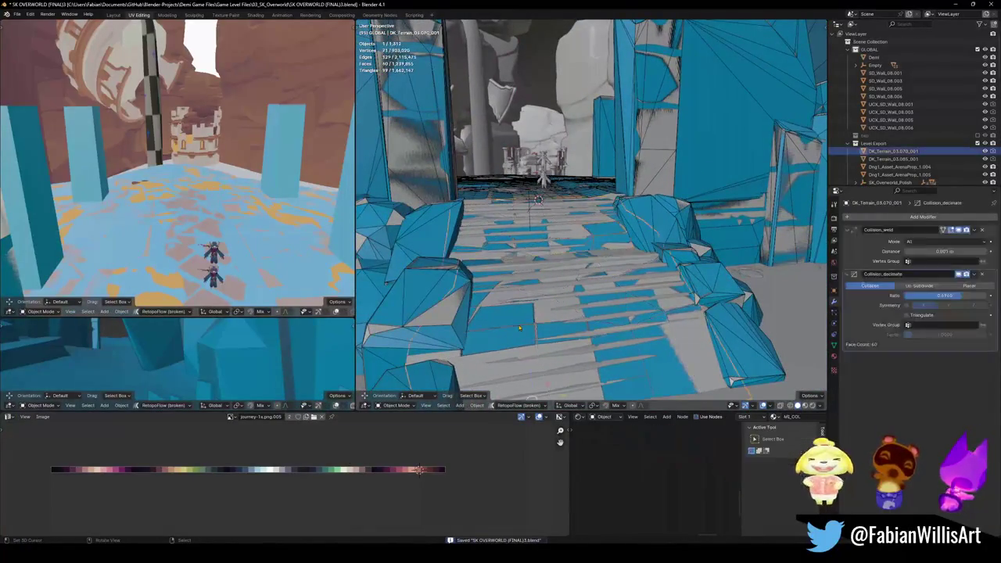
# - Isolate the collider meshes and fly through the terrain to inspect them
pyautogui.press('q')
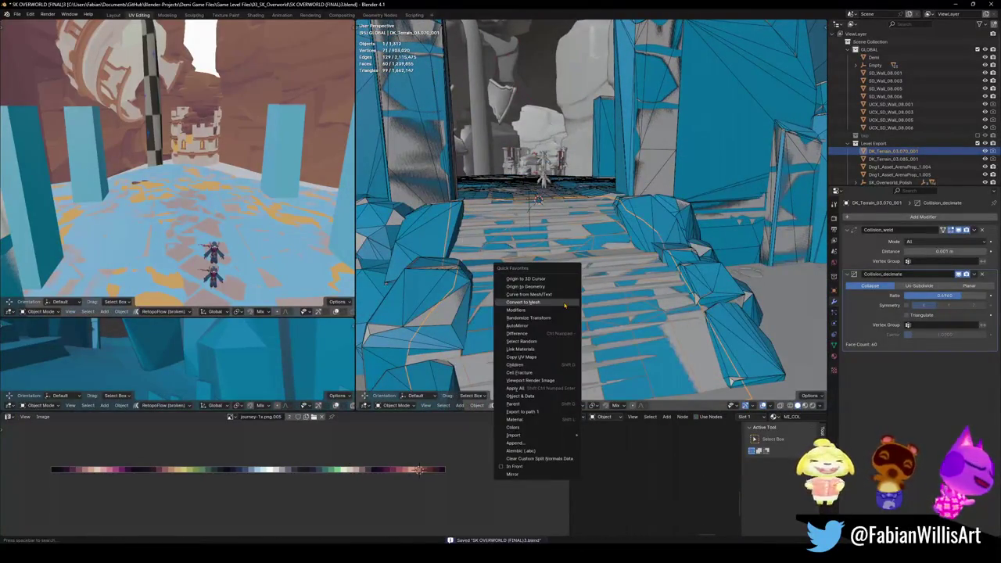
pyautogui.click(522, 415)
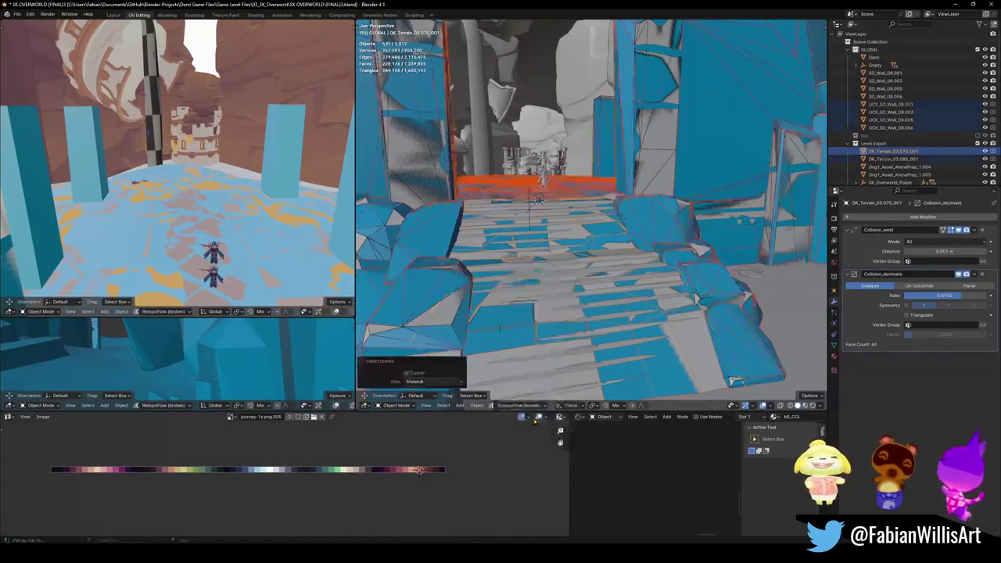
pyautogui.hotkey('alt', 'a')
pyautogui.hotkey('shift', '`')
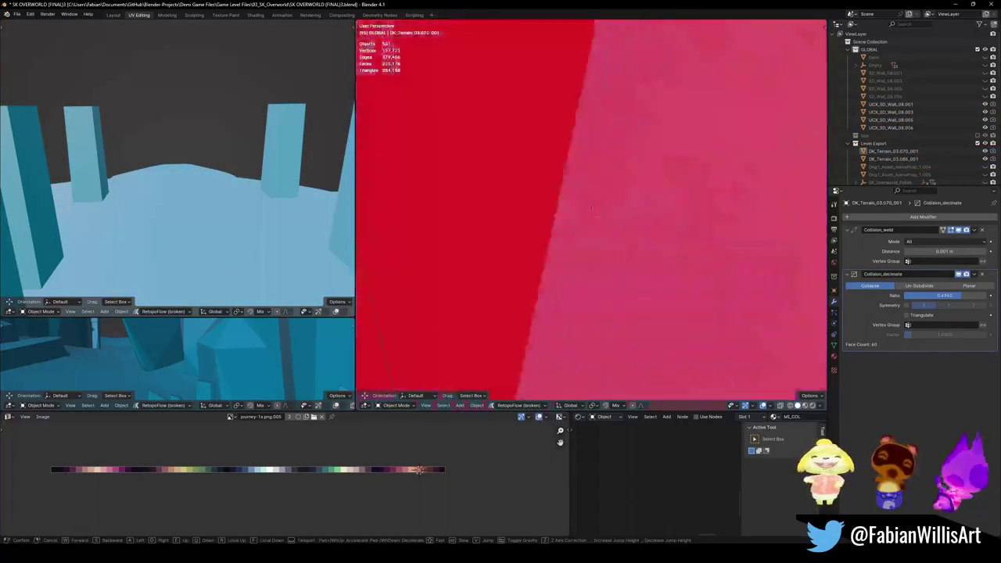
pyautogui.press('w')
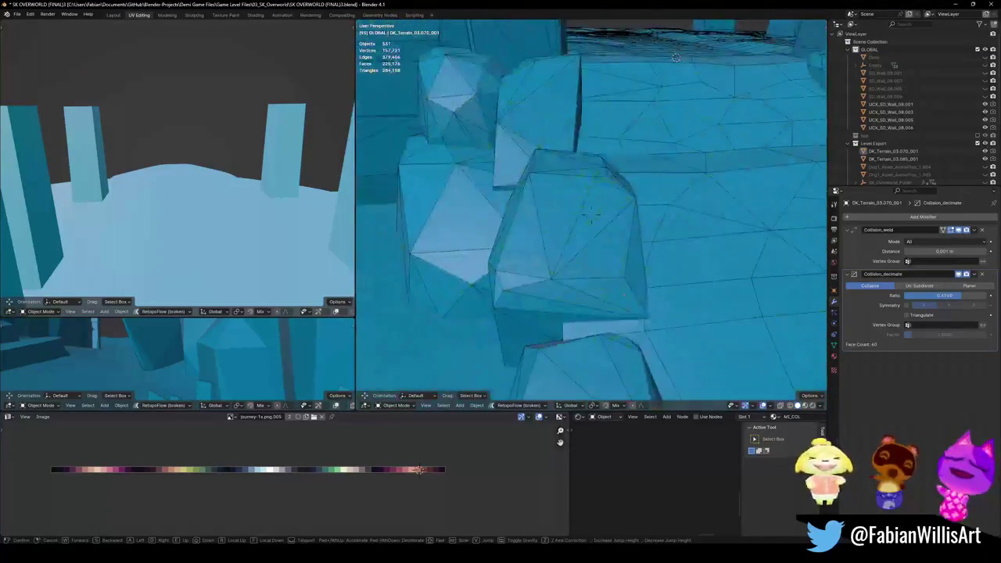
pyautogui.press('s')
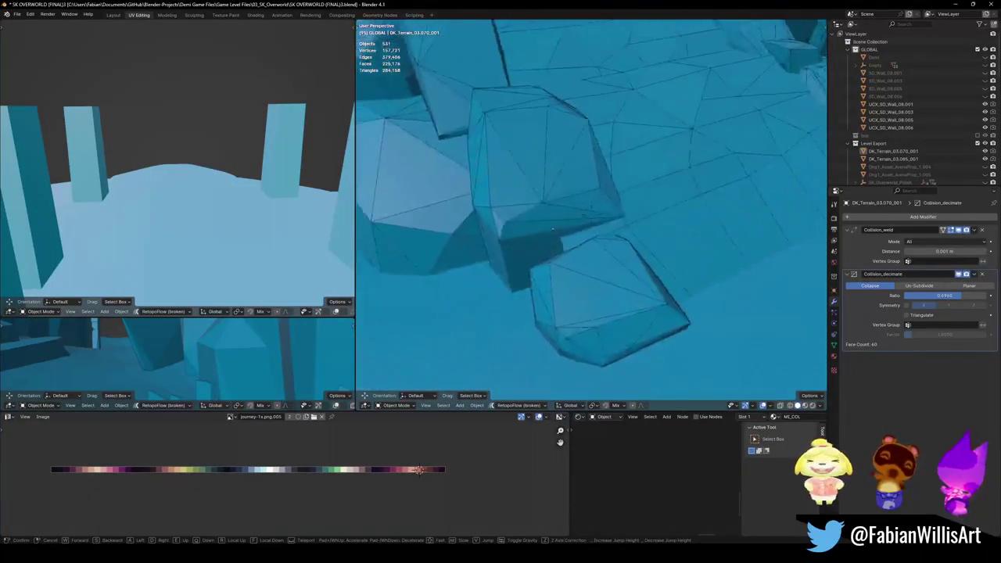
pyautogui.press('w')
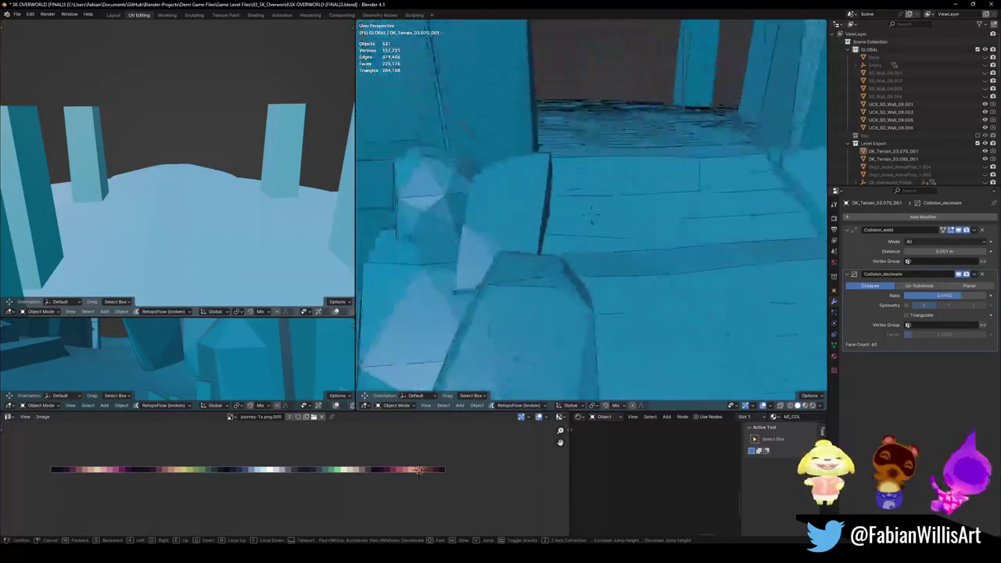
pyautogui.press('s')
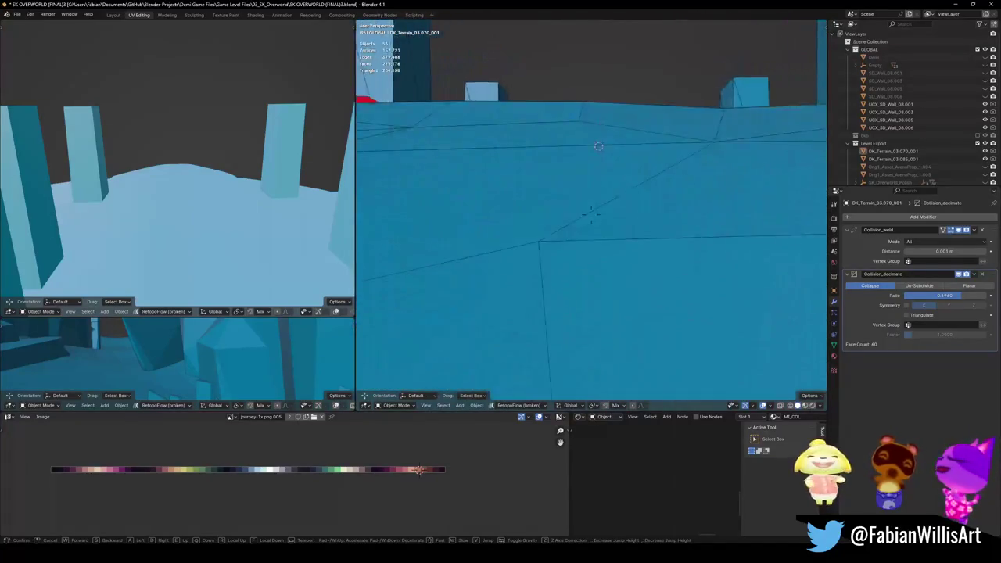
pyautogui.press('w')
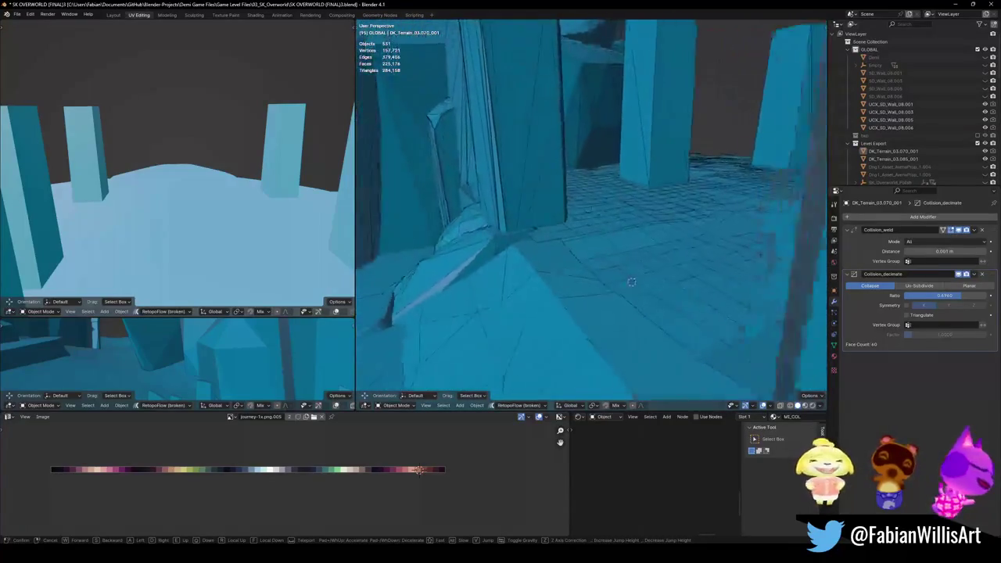
pyautogui.click(592, 264)
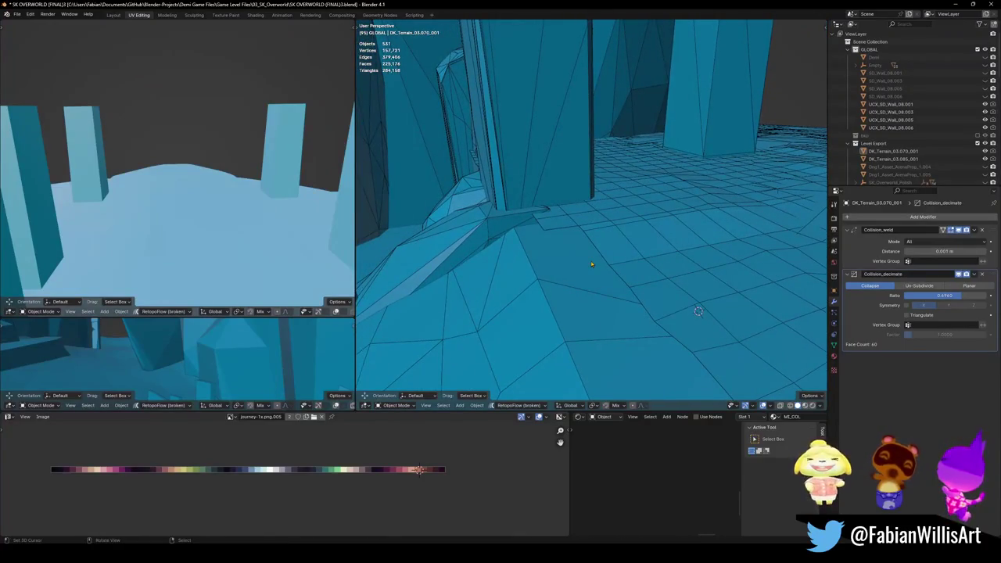
# - Unhide all objects and open DK_Terrain_03.085_001 in Edit Mode
pyautogui.click(641, 261)
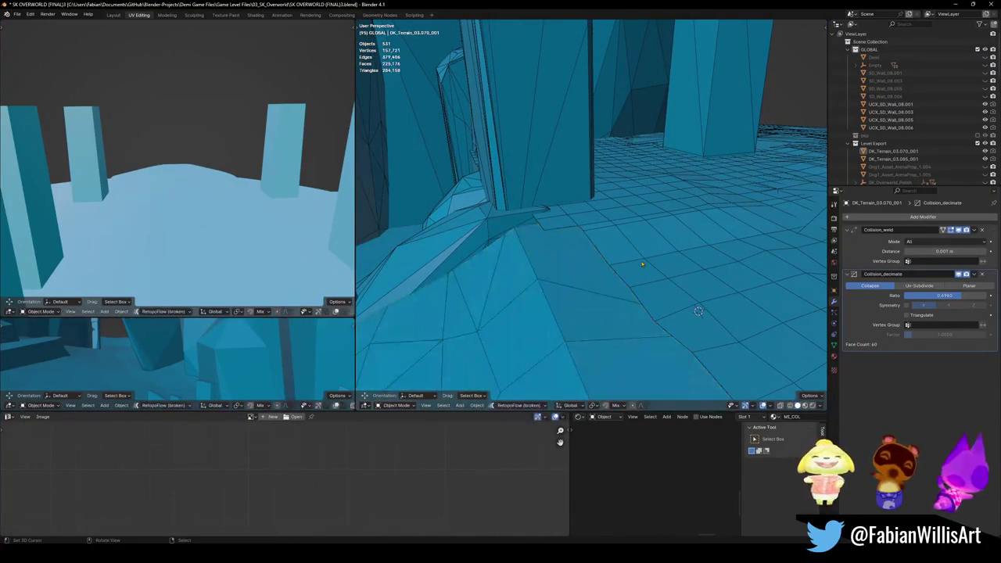
pyautogui.hotkey('alt', 'h')
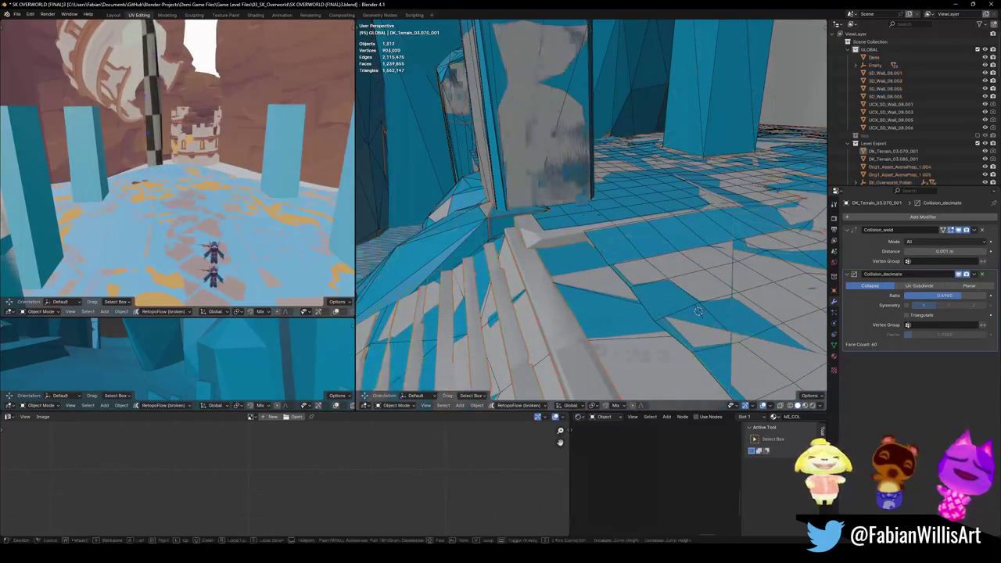
pyautogui.hotkey('shift', '`')
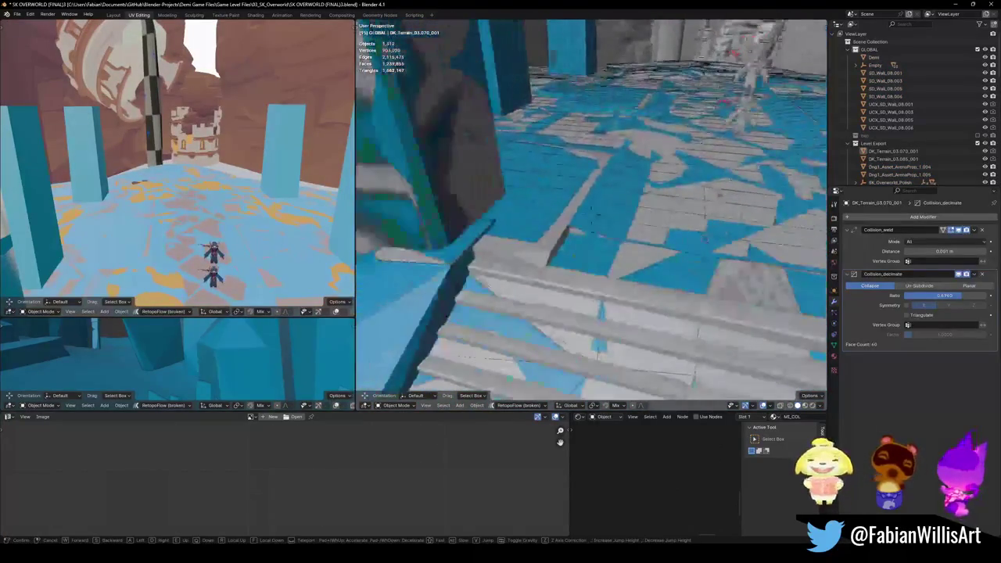
pyautogui.click(582, 211)
pyautogui.click(704, 238)
pyautogui.press('Tab')
pyautogui.moveTo(703, 238); pyautogui.dragTo(638, 240, button='middle')
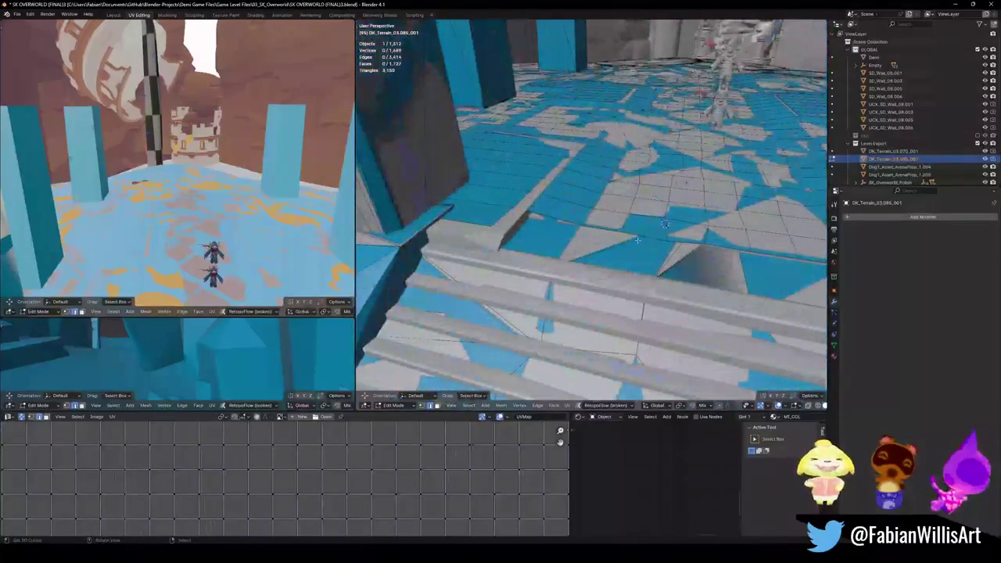
# - Extrude the floor edge about 0.22 m straight down over the stair ledge
pyautogui.moveTo(706, 244)
pyautogui.mouseDown(button='middle')
pyautogui.moveTo(580, 236)
pyautogui.moveTo(583, 228)
pyautogui.mouseUp(button='middle')
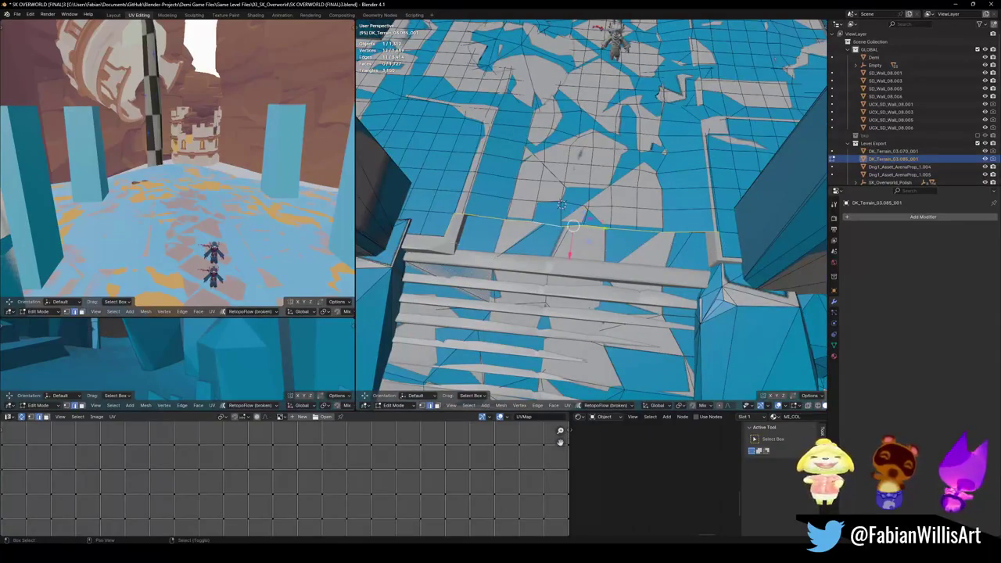
pyautogui.press('e')
pyautogui.hotkey('shift', 'z')
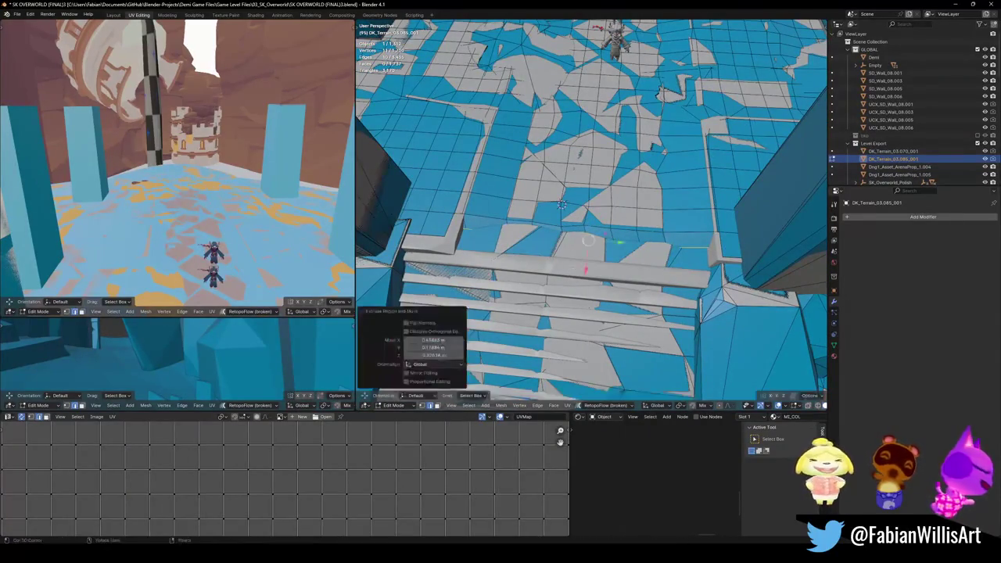
pyautogui.moveTo(680, 243); pyautogui.dragTo(641, 285, button='middle')
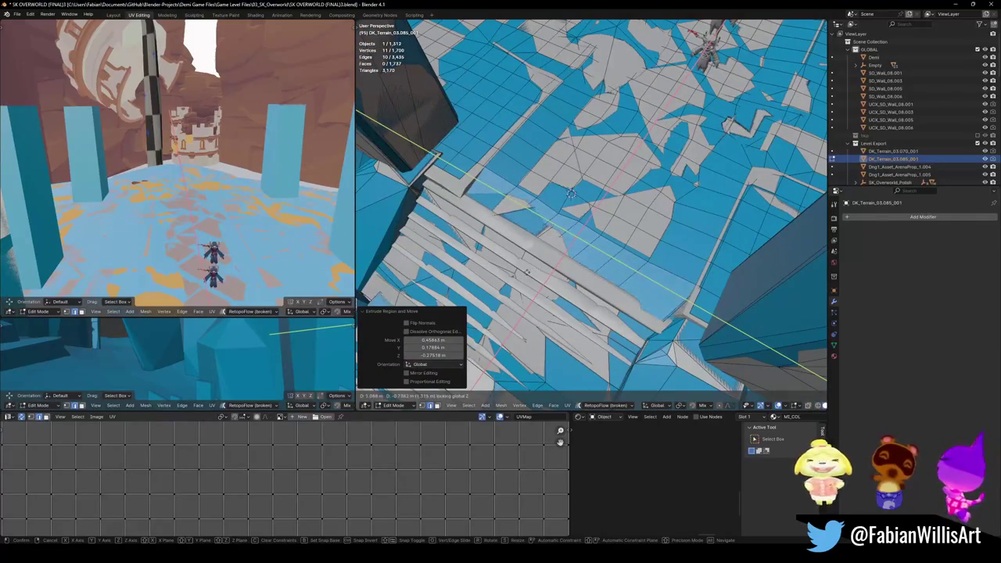
pyautogui.moveTo(533, 267)
pyautogui.mouseDown(button='middle')
pyautogui.moveTo(577, 212)
pyautogui.moveTo(495, 272)
pyautogui.moveTo(671, 291)
pyautogui.moveTo(688, 263)
pyautogui.mouseUp(button='middle')
pyautogui.click(494, 273)
pyautogui.click(671, 291)
# - Reposition a single floor-edge vertex and check the result down the corridor
pyautogui.click(688, 264)
pyautogui.press('g')
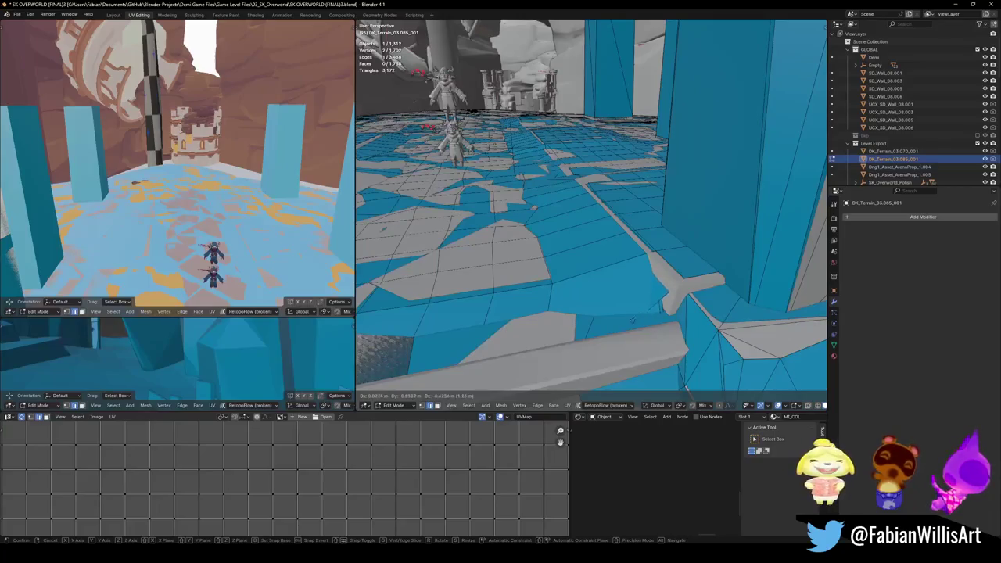
pyautogui.click(634, 324)
pyautogui.moveTo(634, 323)
pyautogui.mouseDown(button='middle')
pyautogui.moveTo(626, 312)
pyautogui.moveTo(674, 245)
pyautogui.moveTo(632, 244)
pyautogui.mouseUp(button='middle')
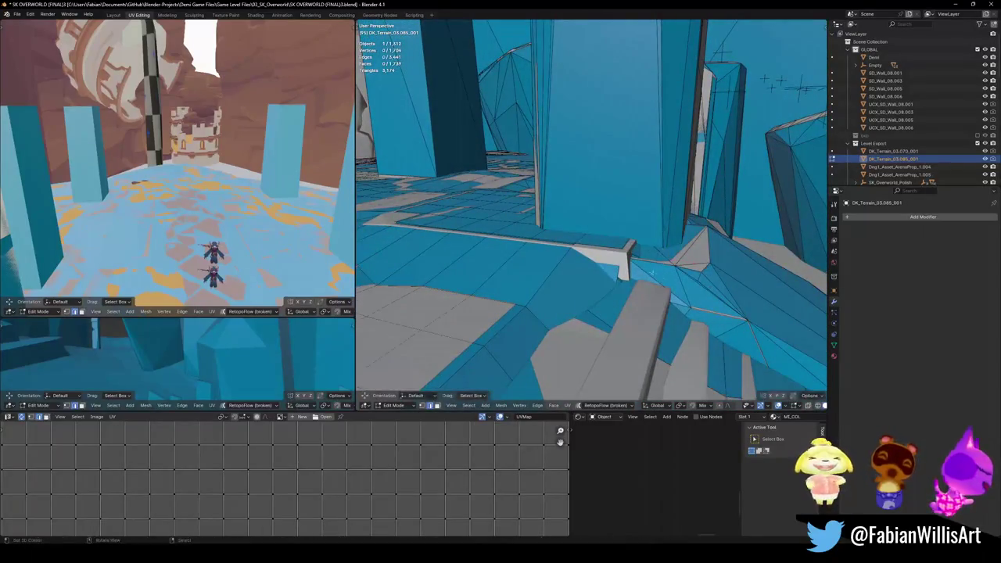
pyautogui.moveTo(631, 275)
pyautogui.mouseDown(button='middle')
pyautogui.moveTo(584, 269)
pyautogui.moveTo(653, 279)
pyautogui.moveTo(618, 330)
pyautogui.moveTo(592, 331)
pyautogui.mouseUp(button='middle')
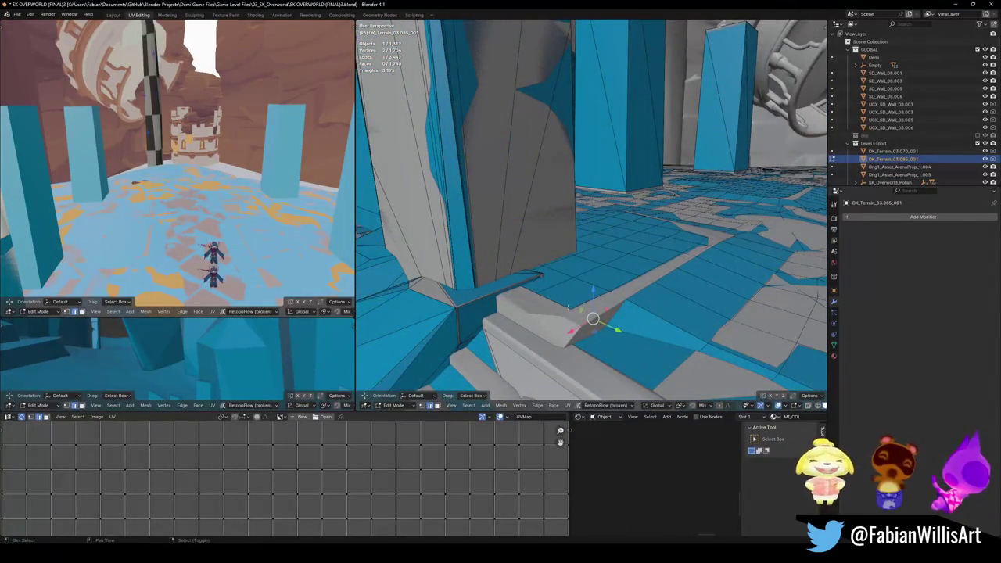
# - Nudge the selected floor vertices near the pillar into a new position
pyautogui.moveTo(620, 322)
pyautogui.mouseDown(button='middle')
pyautogui.moveTo(591, 319)
pyautogui.moveTo(757, 280)
pyautogui.moveTo(550, 301)
pyautogui.mouseUp(button='middle')
pyautogui.press('g')
pyautogui.press('Escape')
pyautogui.click(691, 344)
pyautogui.press('g')
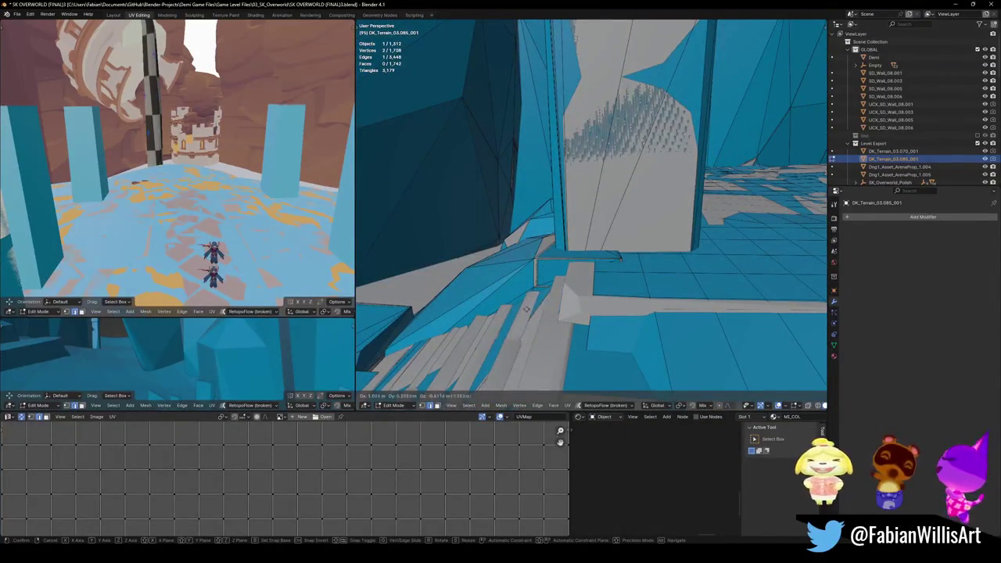
pyautogui.press('Escape')
# - Add an edge loop at the pillar base and raise it along Z
pyautogui.moveTo(521, 310); pyautogui.dragTo(545, 373, button='middle')
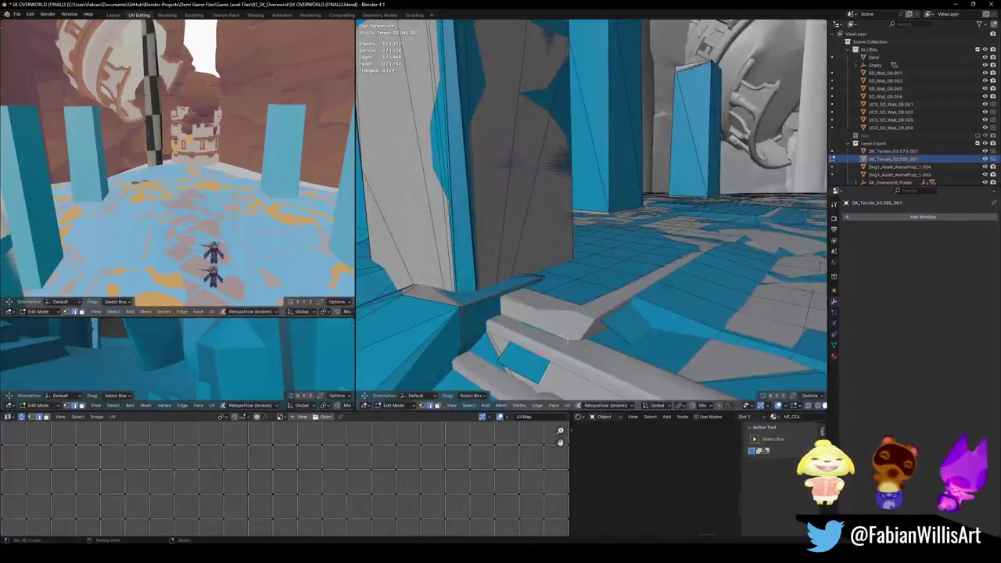
pyautogui.moveTo(603, 341); pyautogui.dragTo(536, 309, button='middle')
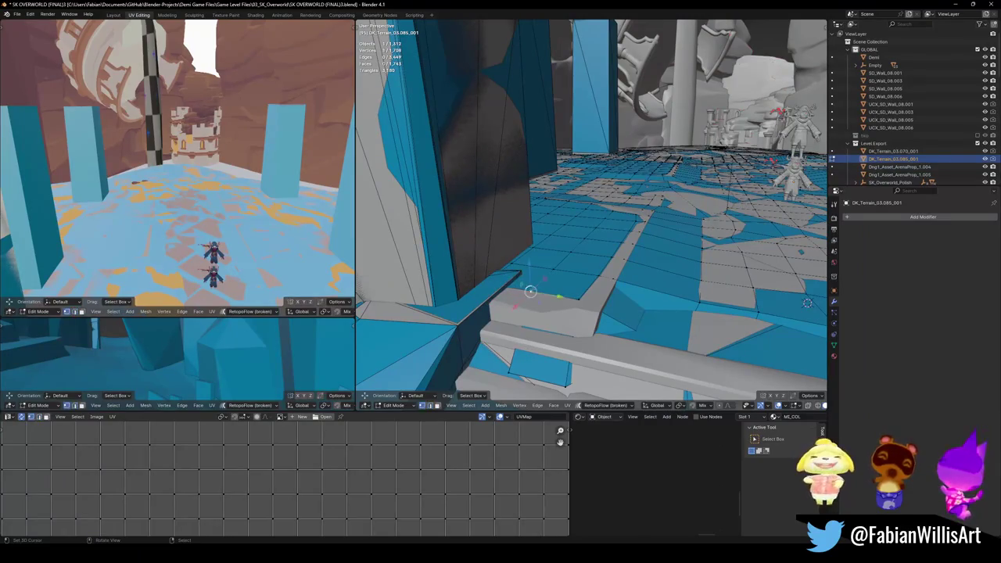
pyautogui.moveTo(531, 290); pyautogui.dragTo(531, 316, button='middle')
pyautogui.hotkey('ctrl', 'r')
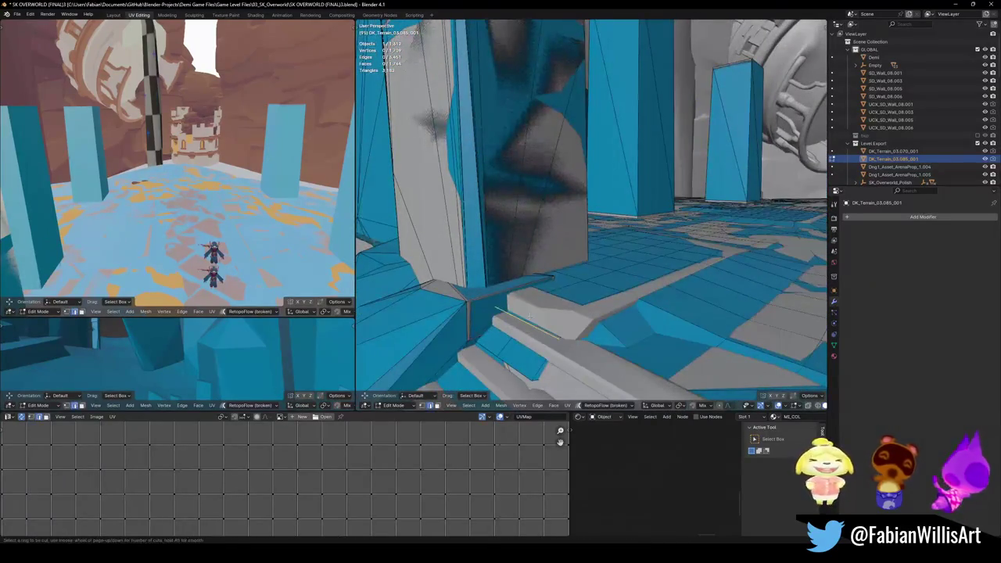
pyautogui.click(530, 316)
pyautogui.press('g')
pyautogui.press('z')
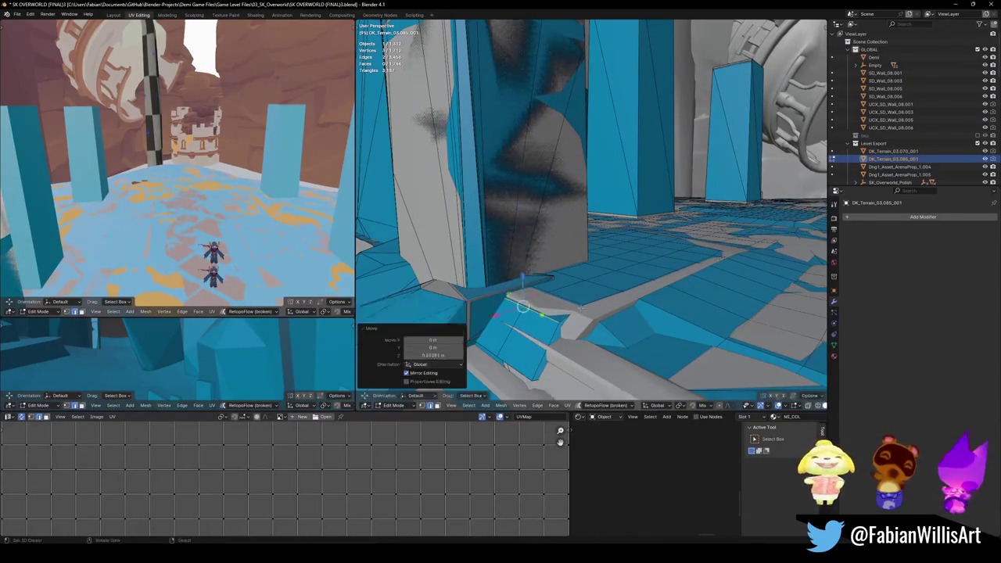
pyautogui.moveTo(580, 308); pyautogui.dragTo(560, 356, button='middle')
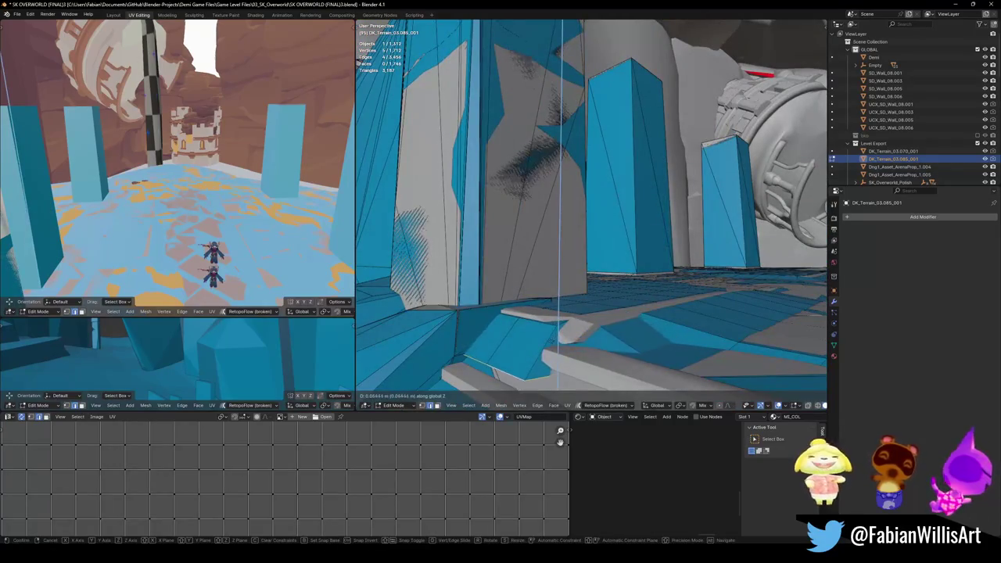
pyautogui.click(553, 335)
# - Slide the new edge, move two selected edges over the ledge, and leave Edit Mode
pyautogui.press('g')
pyautogui.press('g')
pyautogui.press('Escape')
pyautogui.click(535, 344)
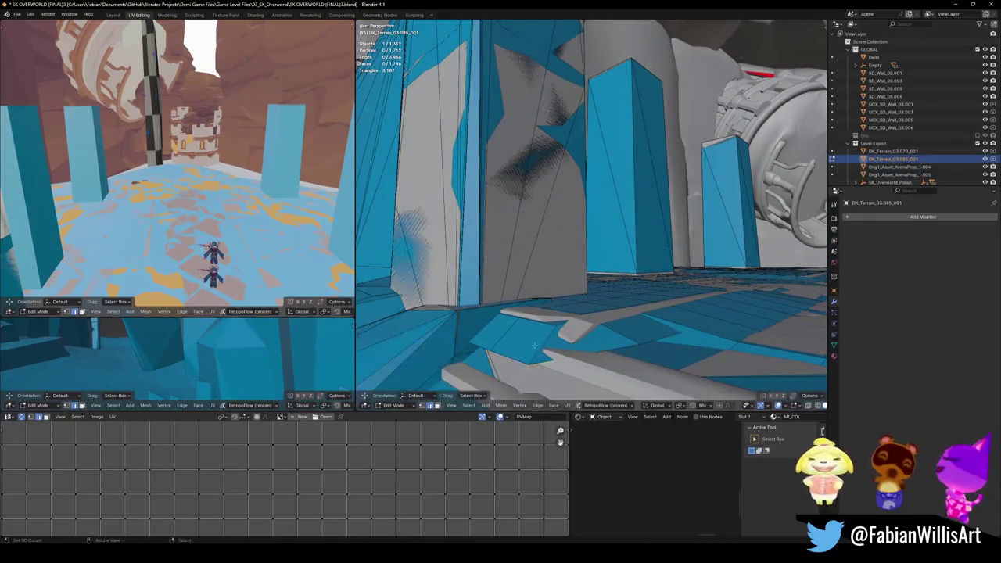
pyautogui.keyDown('shift'); pyautogui.click(507, 358); pyautogui.keyUp('shift')
pyautogui.press('g')
pyautogui.moveTo(508, 358); pyautogui.dragTo(628, 328, button='middle')
pyautogui.click(553, 338)
pyautogui.moveTo(727, 279)
pyautogui.mouseDown(button='middle')
pyautogui.moveTo(739, 284)
pyautogui.moveTo(618, 232)
pyautogui.moveTo(640, 243)
pyautogui.mouseUp(button='middle')
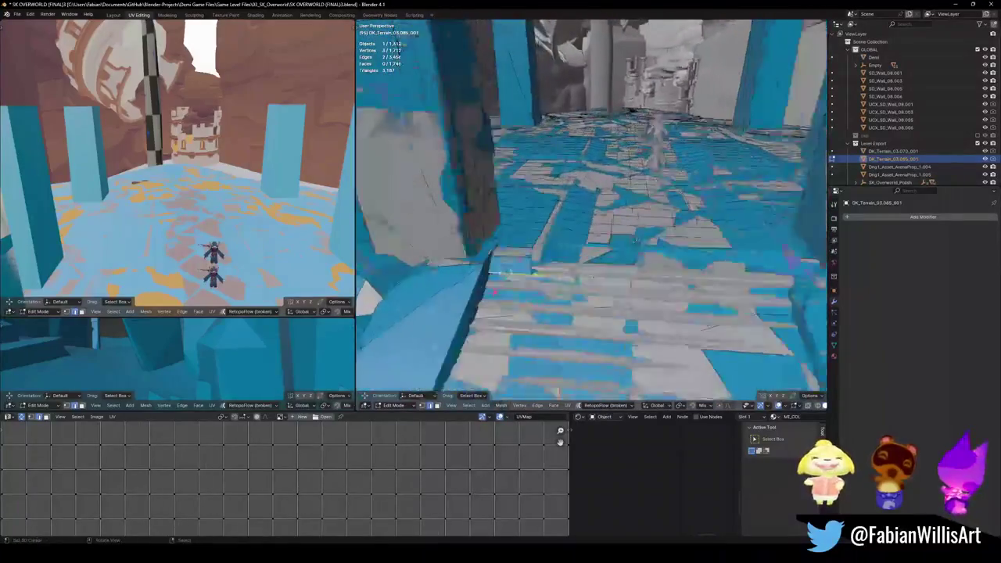
pyautogui.press('Tab')
# - Select all objects sharing the same material and save the blend file
pyautogui.press('q')
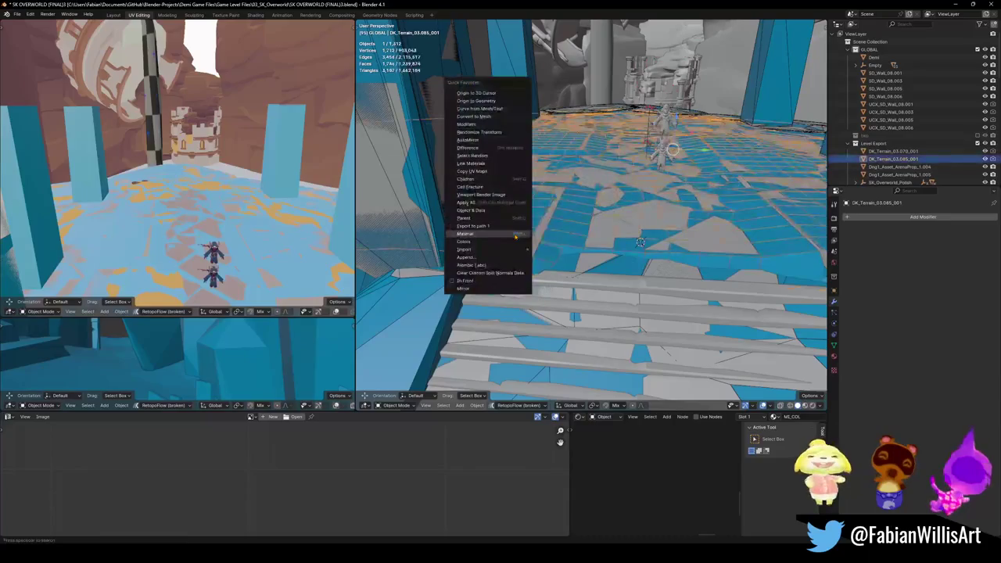
pyautogui.press('Escape')
pyautogui.press('q')
pyautogui.click(513, 234)
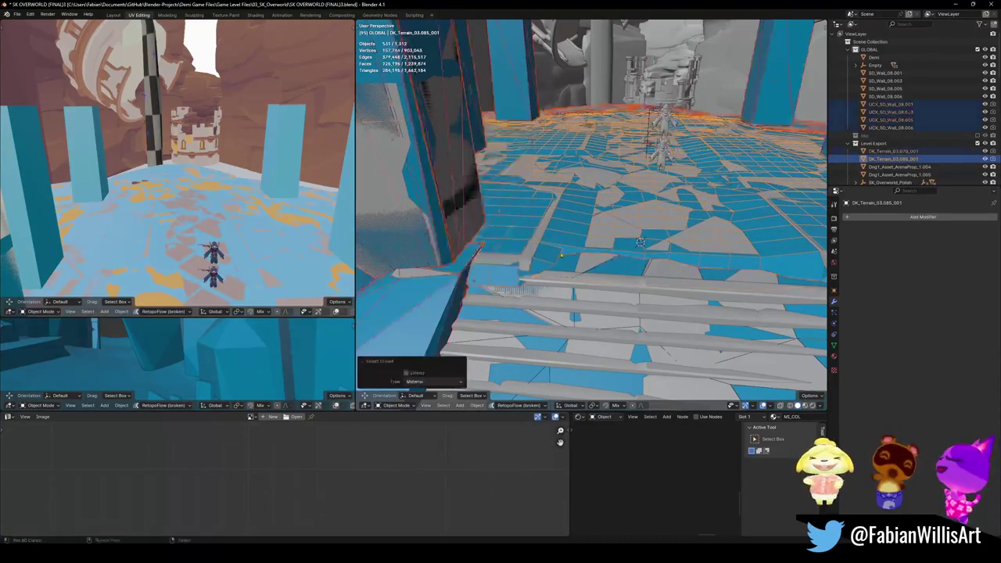
pyautogui.hotkey('ctrl', 's')
# - Select the stair-top face of DK_Terrain_03.070 and move it along Y
pyautogui.moveTo(561, 253); pyautogui.dragTo(632, 262, button='middle')
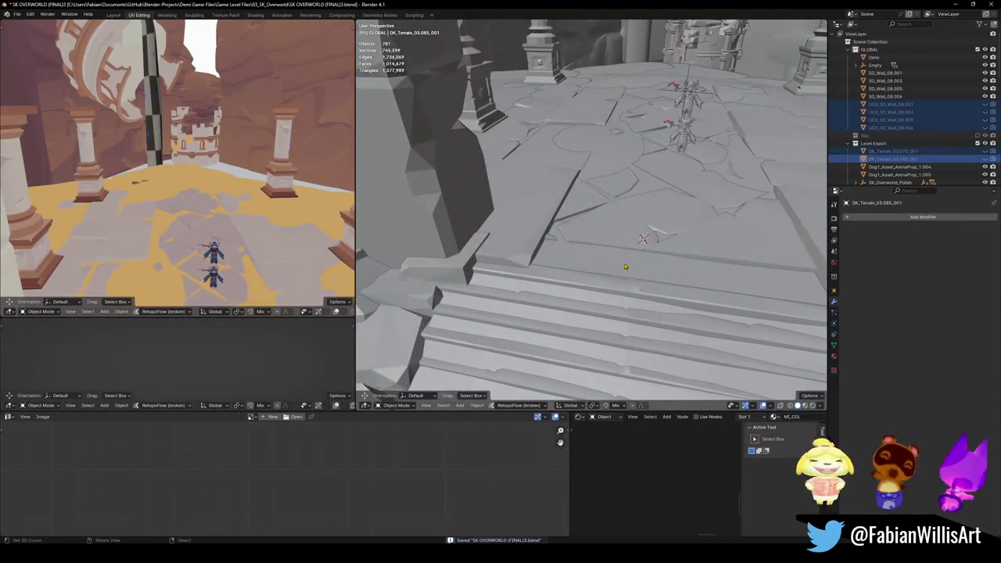
pyautogui.click(624, 266)
pyautogui.press('Tab')
pyautogui.hotkey('alt', 'a')
pyautogui.click(600, 258)
pyautogui.press('g')
pyautogui.press('y')
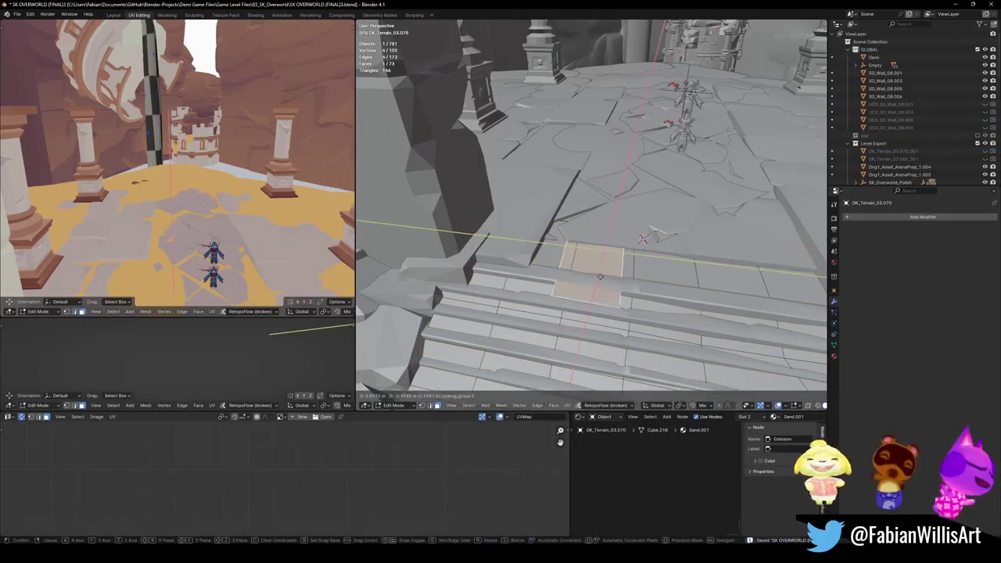
pyautogui.click(600, 276)
# - Scale the stair-top face to 1.353, then stretch it wider along Y
pyautogui.press('s')
pyautogui.click(653, 293)
pyautogui.press('s')
pyautogui.press('x')
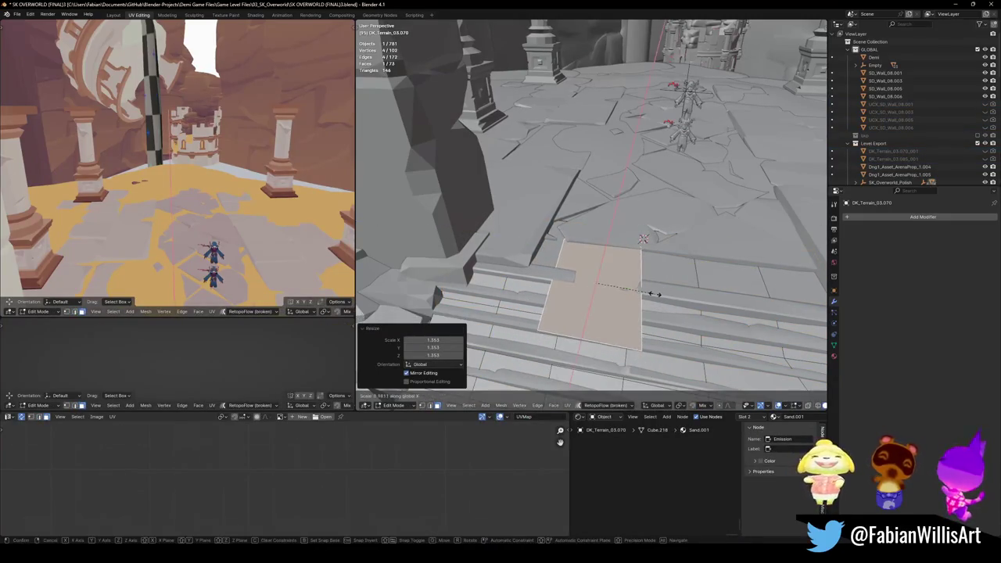
pyautogui.press('y')
pyautogui.click(735, 297)
# - Separate the face into its own object and set its origin to geometry
pyautogui.press('p')
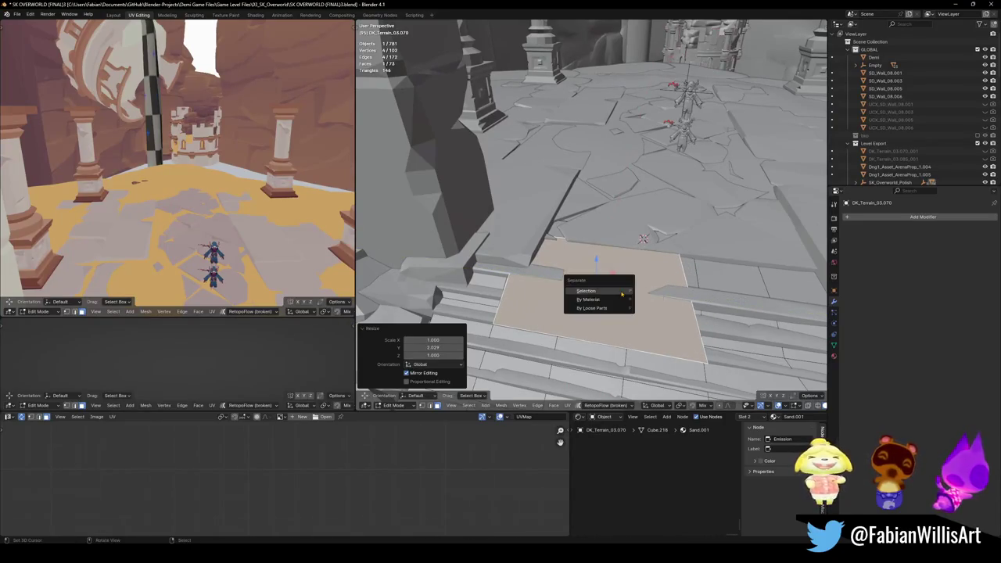
pyautogui.click(588, 288)
pyautogui.press('Tab')
pyautogui.press('q')
pyautogui.click(564, 187)
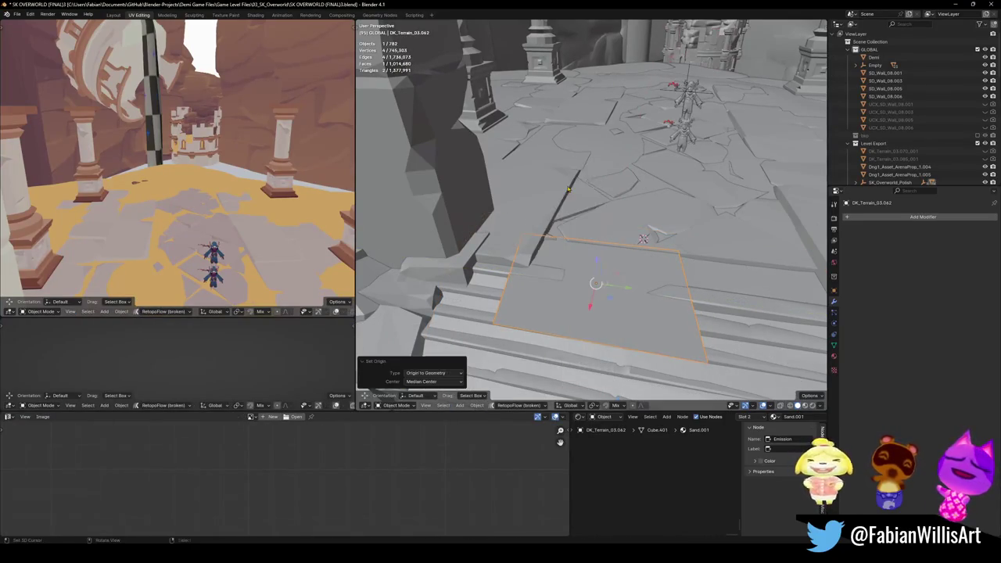
# - Subdivide the separated face three times into a 64-face grid
pyautogui.press('Tab')
pyautogui.press('a')
pyautogui.rightClick(560, 281)
pyautogui.click(559, 281)
pyautogui.rightClick(559, 282)
pyautogui.click(559, 282)
pyautogui.rightClick(559, 282)
pyautogui.click(559, 281)
# - Select the whole new grid and lower it along Z onto the stairs
pyautogui.moveTo(636, 235); pyautogui.dragTo(629, 232, button='middle')
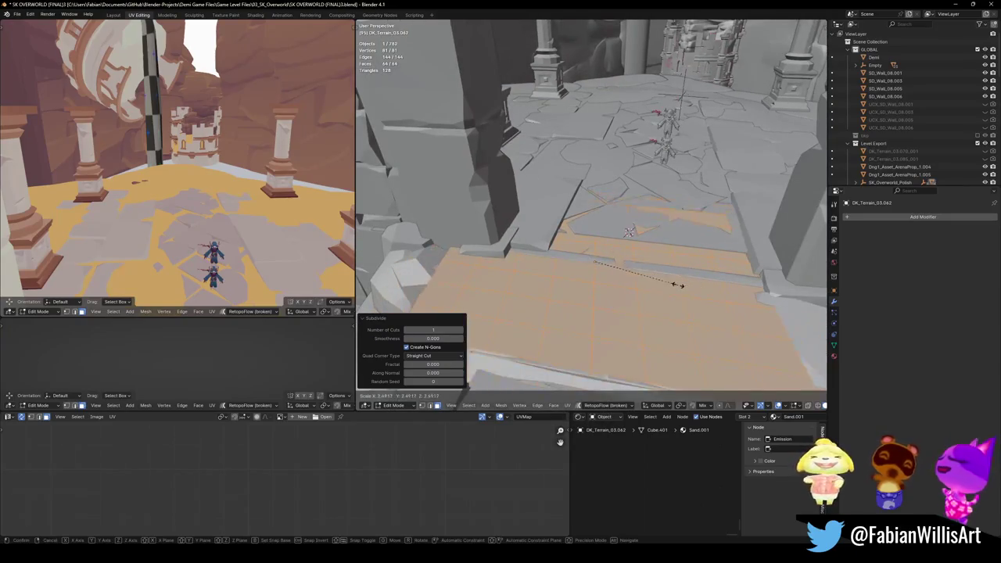
pyautogui.hotkey('alt', 'a')
pyautogui.moveTo(594, 328)
pyautogui.mouseDown(button='middle')
pyautogui.moveTo(605, 322)
pyautogui.moveTo(595, 312)
pyautogui.mouseUp(button='middle')
pyautogui.keyDown('alt'); pyautogui.click(593, 286); pyautogui.keyUp('alt')
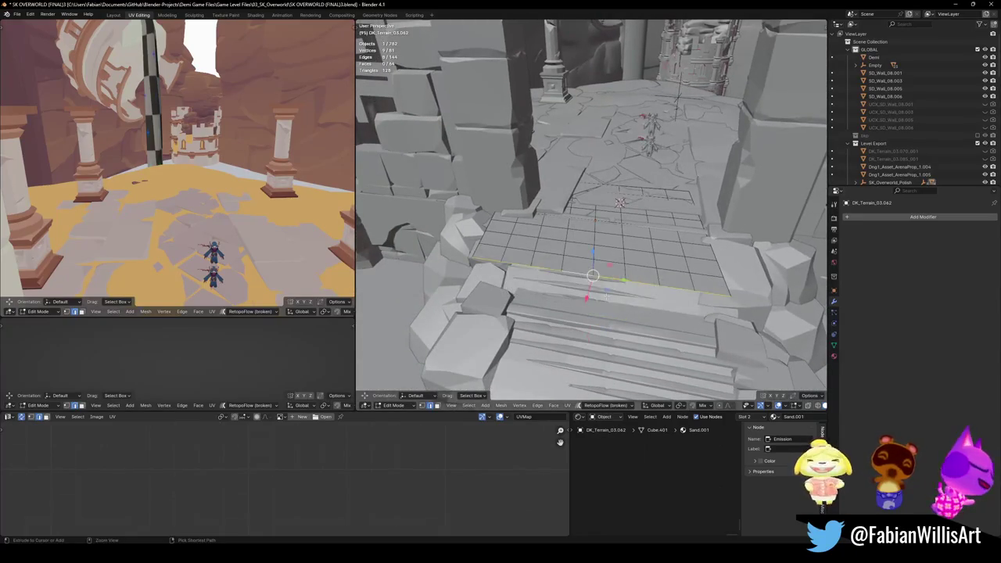
pyautogui.press('a')
pyautogui.press('g')
pyautogui.press('Return')
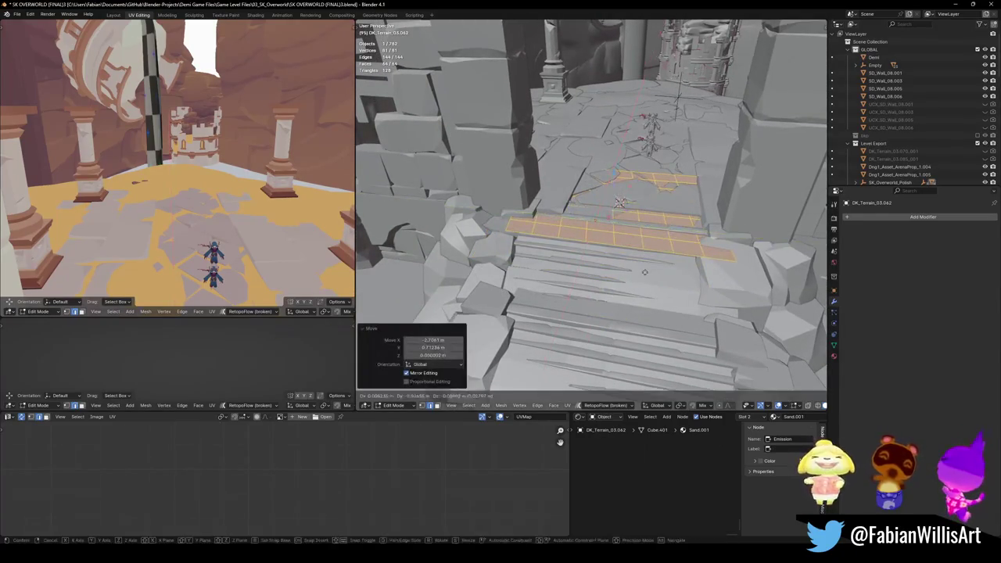
pyautogui.press('g')
pyautogui.press('z')
pyautogui.click(641, 268)
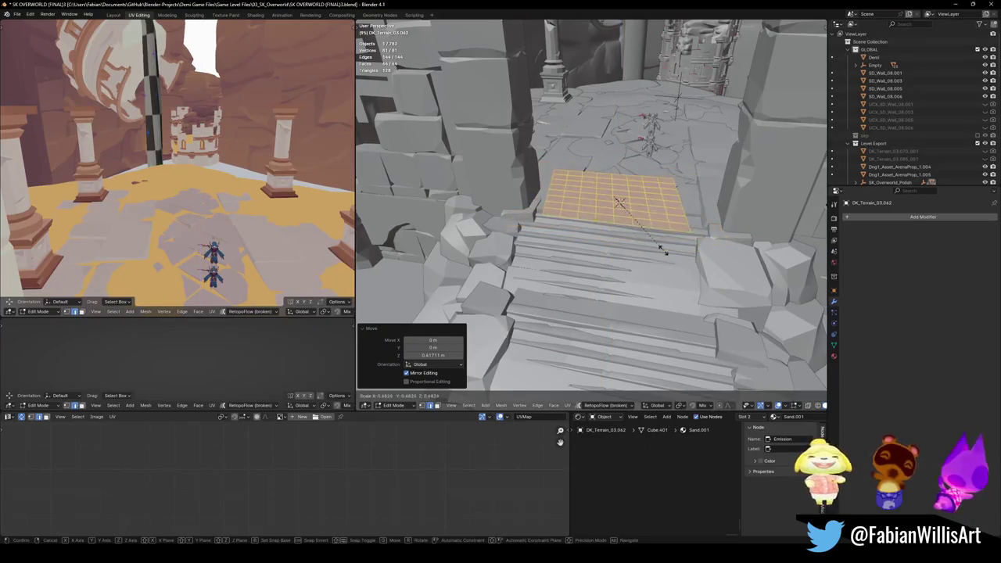
pyautogui.hotkey('alt', 'a')
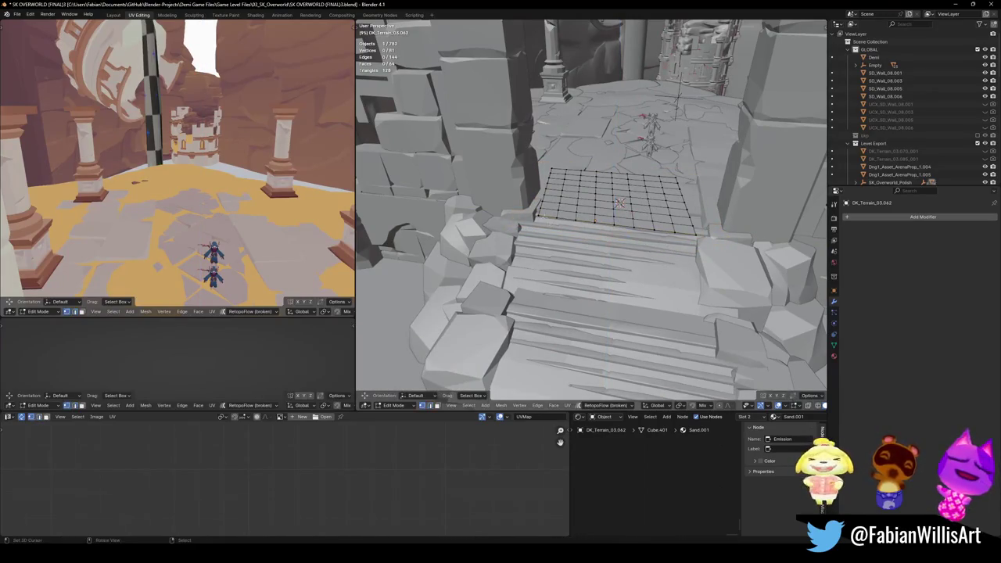
# - Soft-move a patch vertex with proportional falloff, then shift the selection vertically
pyautogui.press('g')
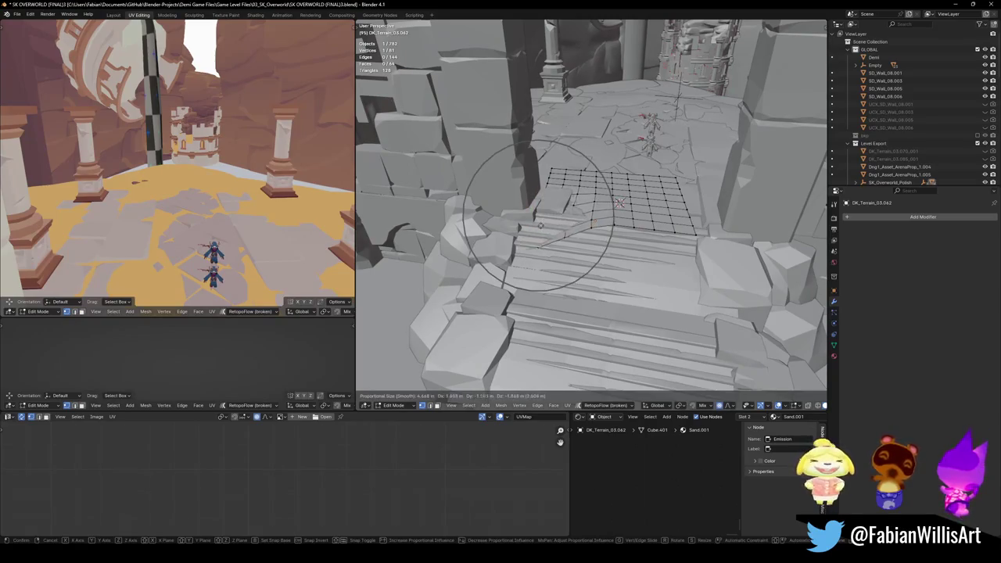
pyautogui.scroll(6, 516, 229)
pyautogui.click(518, 226)
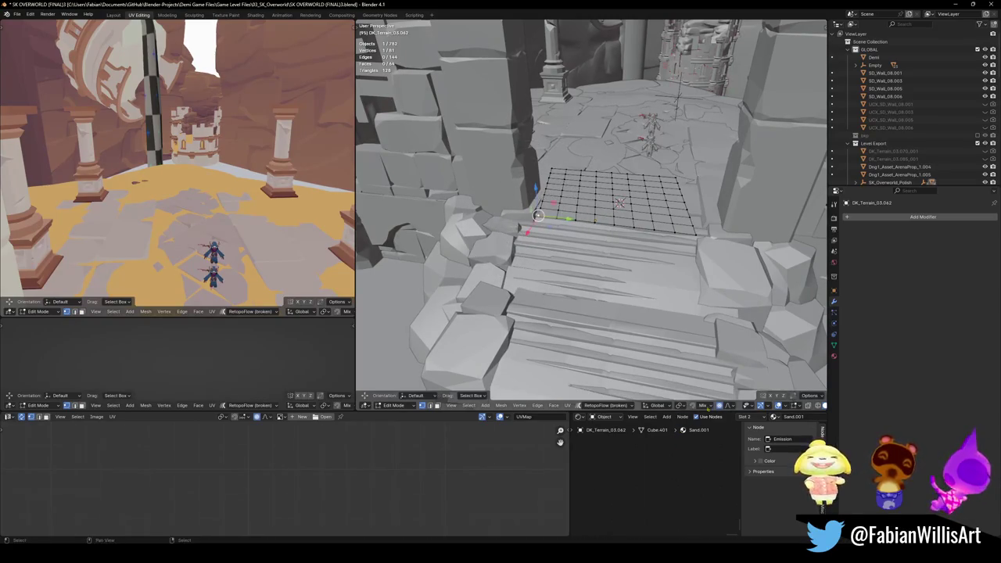
pyautogui.moveTo(538, 215)
pyautogui.mouseDown(button='middle')
pyautogui.moveTo(579, 250)
pyautogui.moveTo(652, 274)
pyautogui.mouseUp(button='middle')
pyautogui.press('g')
pyautogui.press('z')
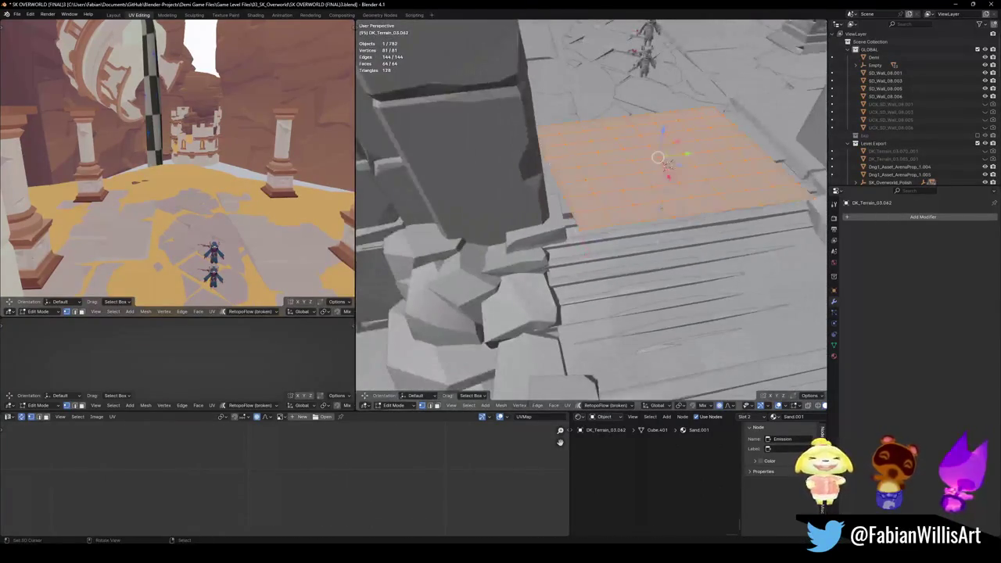
pyautogui.click(653, 274)
# - Tilt the selected faces, scale them to 0.694, then stretch along Y and Z
pyautogui.press('r')
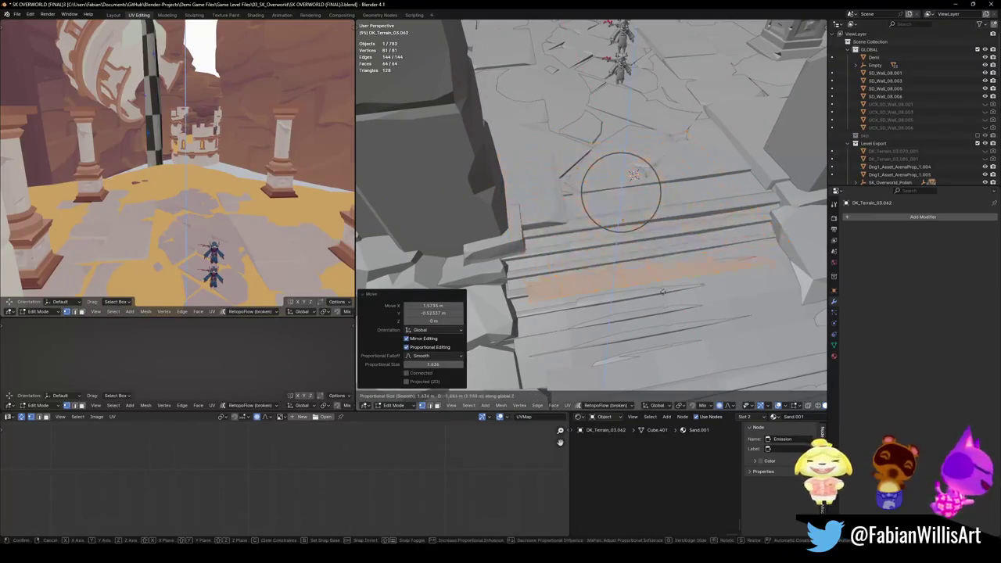
pyautogui.moveTo(653, 274); pyautogui.dragTo(683, 266, button='middle')
pyautogui.press('r')
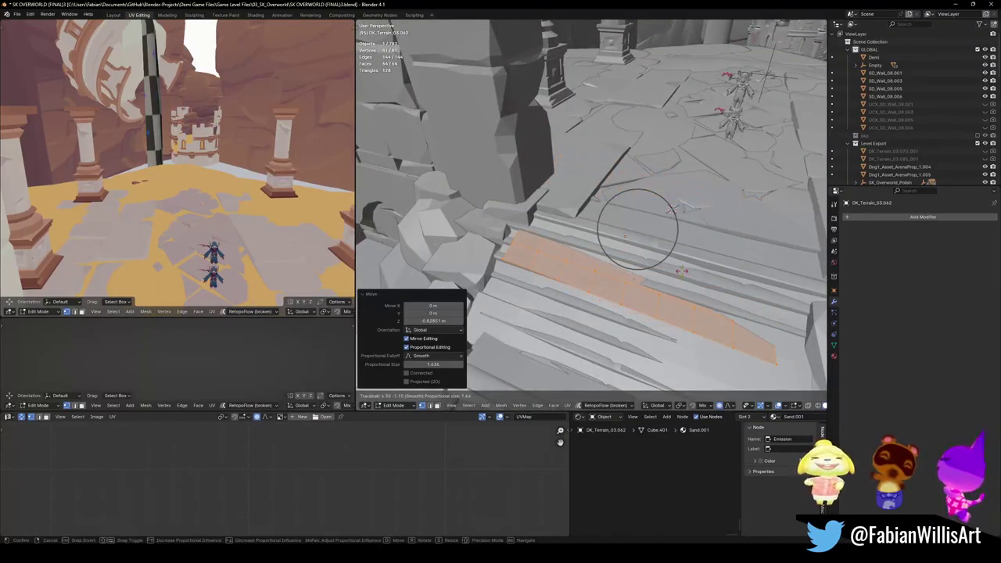
pyautogui.click(682, 271)
pyautogui.press('s')
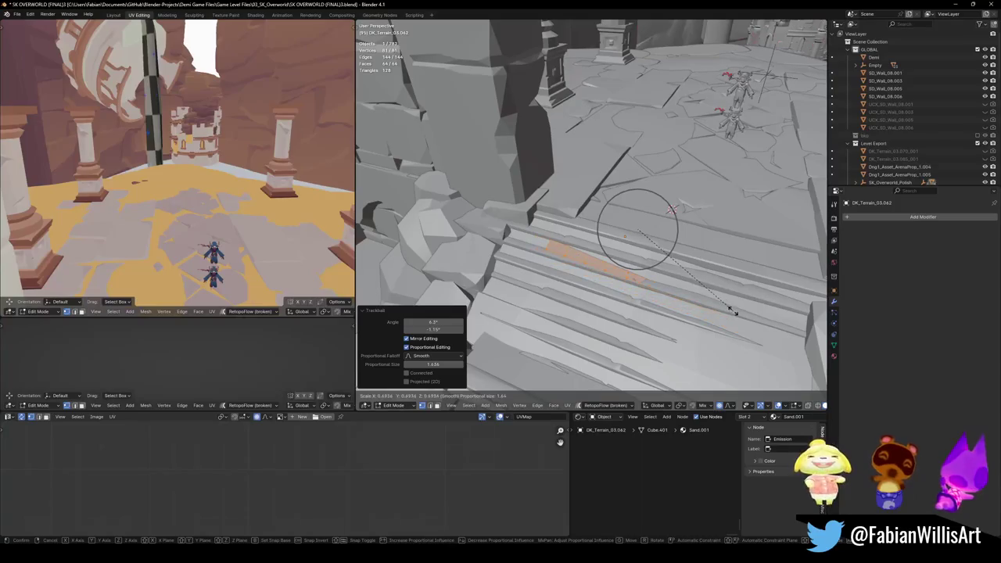
pyautogui.click(638, 229)
pyautogui.press('s')
pyautogui.press('y')
pyautogui.click(704, 251)
pyautogui.press('s')
pyautogui.press('z')
pyautogui.click(780, 280)
# - Subdivide the patch to 256 faces and scale it to 0.894 along Y
pyautogui.rightClick(657, 254)
pyautogui.click(665, 256)
pyautogui.hotkey('alt', 'a')
pyautogui.press('a')
pyautogui.moveTo(671, 209); pyautogui.dragTo(688, 235, button='middle')
pyautogui.press('s')
pyautogui.press('y')
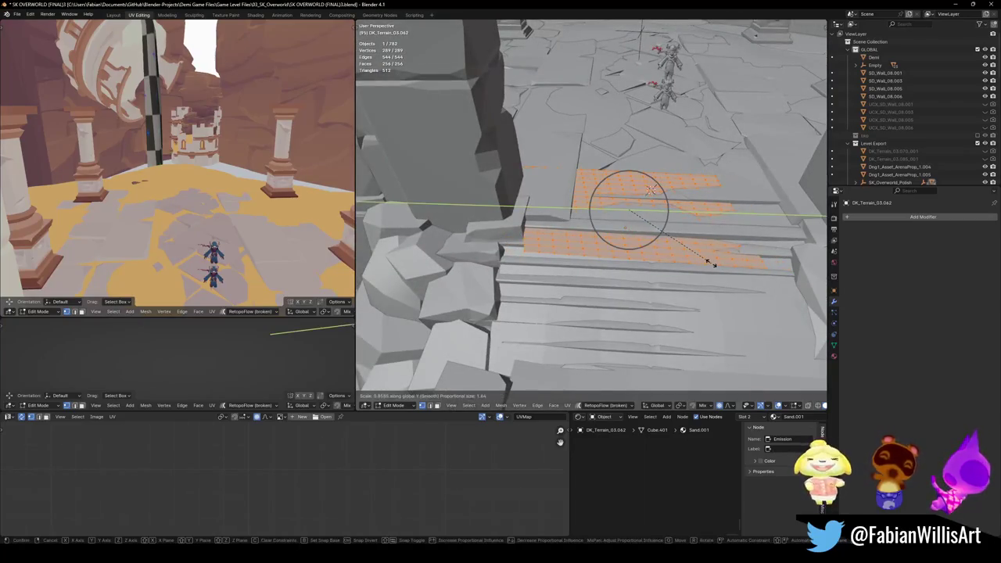
pyautogui.click(708, 258)
# - Drape the patch over the steps with soft-falloff vertex moves, one constrained to Z
pyautogui.moveTo(650, 189); pyautogui.dragTo(688, 231, button='middle')
pyautogui.hotkey('alt', 'a')
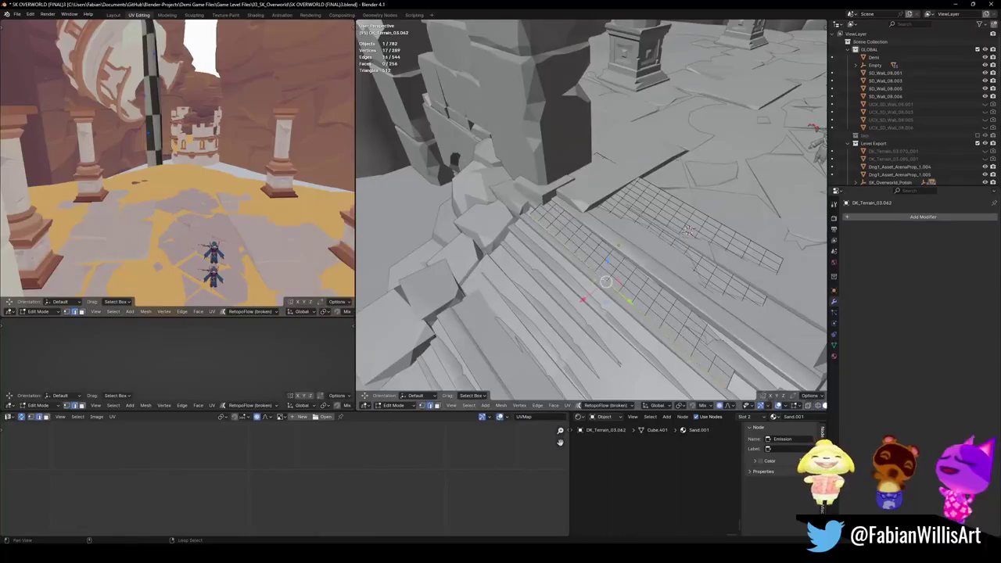
pyautogui.moveTo(618, 249); pyautogui.dragTo(622, 274, button='middle')
pyautogui.press('g')
pyautogui.press('z')
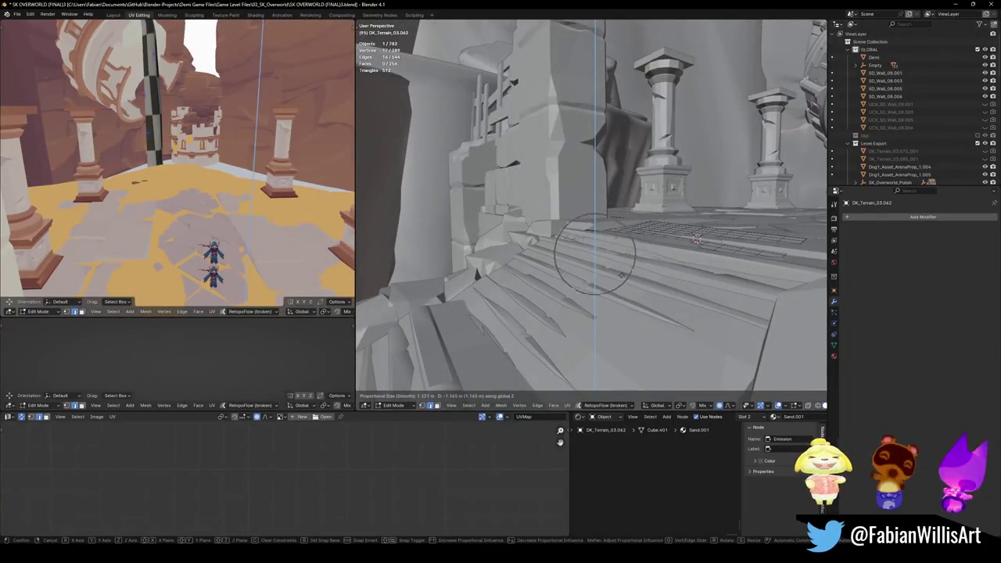
pyautogui.click(624, 271)
pyautogui.moveTo(624, 270); pyautogui.dragTo(630, 328, button='middle')
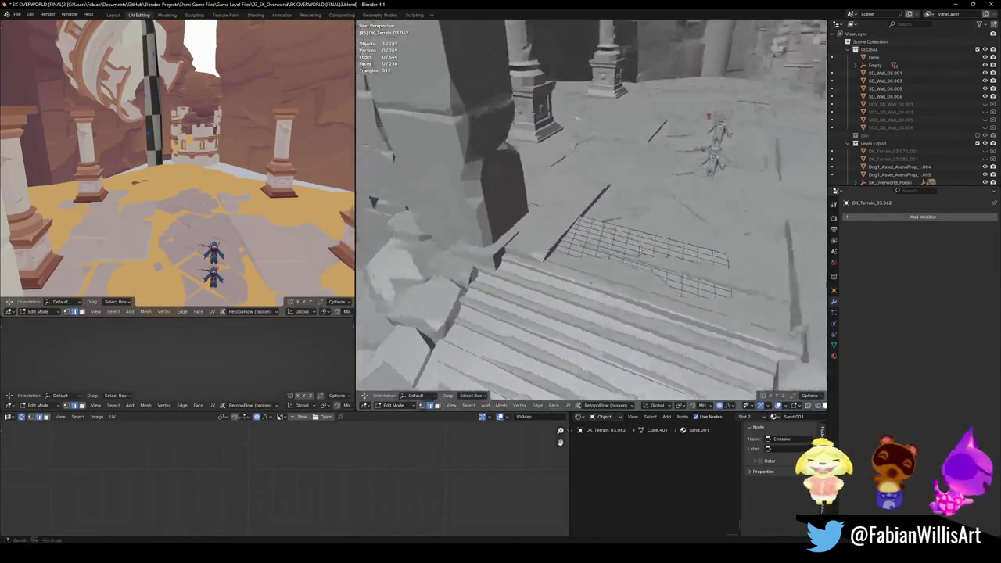
pyautogui.press('g')
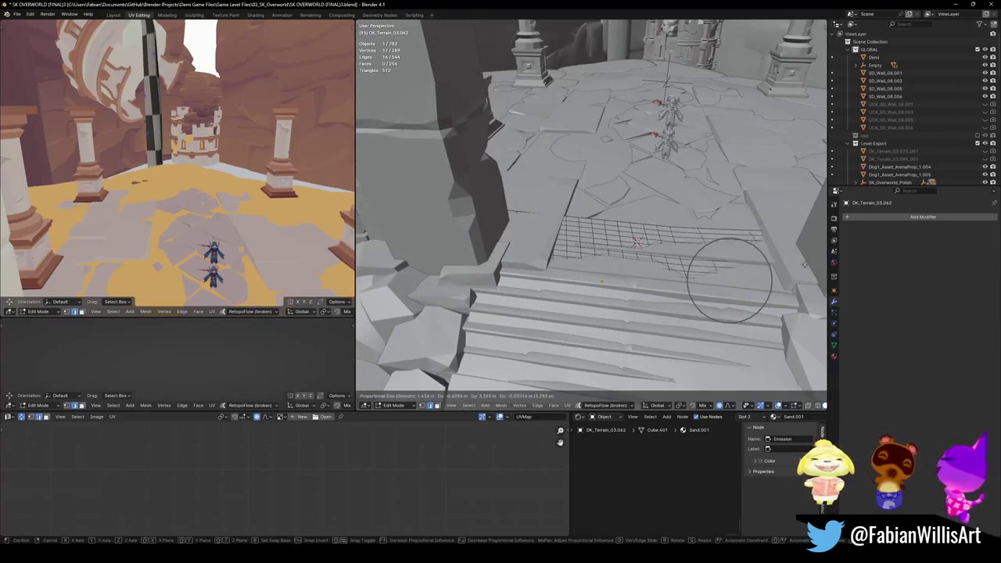
pyautogui.click(729, 280)
pyautogui.moveTo(729, 280); pyautogui.dragTo(793, 286, button='middle')
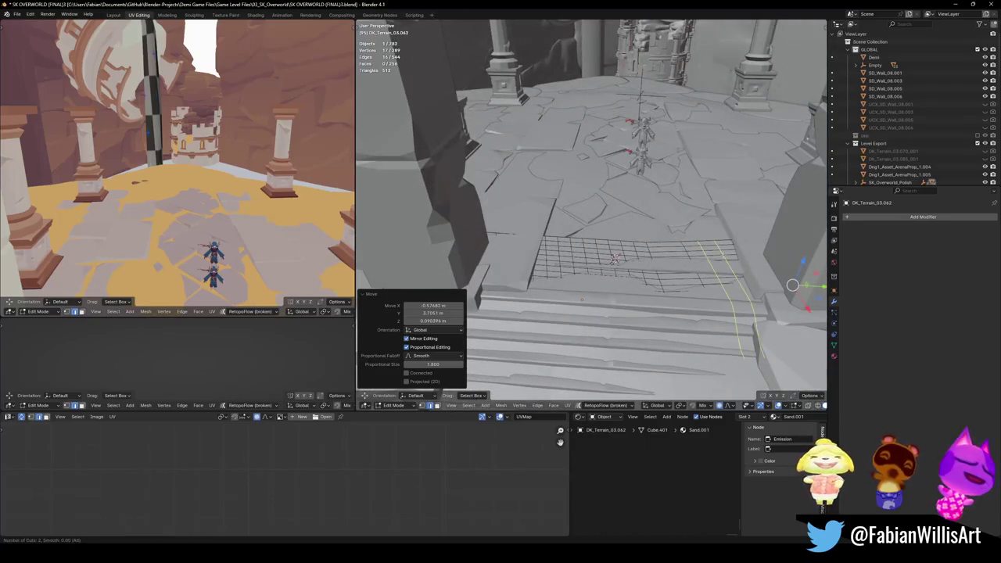
# - Return to Object Mode and apply the patch's rotation
pyautogui.press('Tab')
pyautogui.hotkey('ctrl', 'a')
pyautogui.click(604, 297)
pyautogui.hotkey('ctrl', 'Tab')
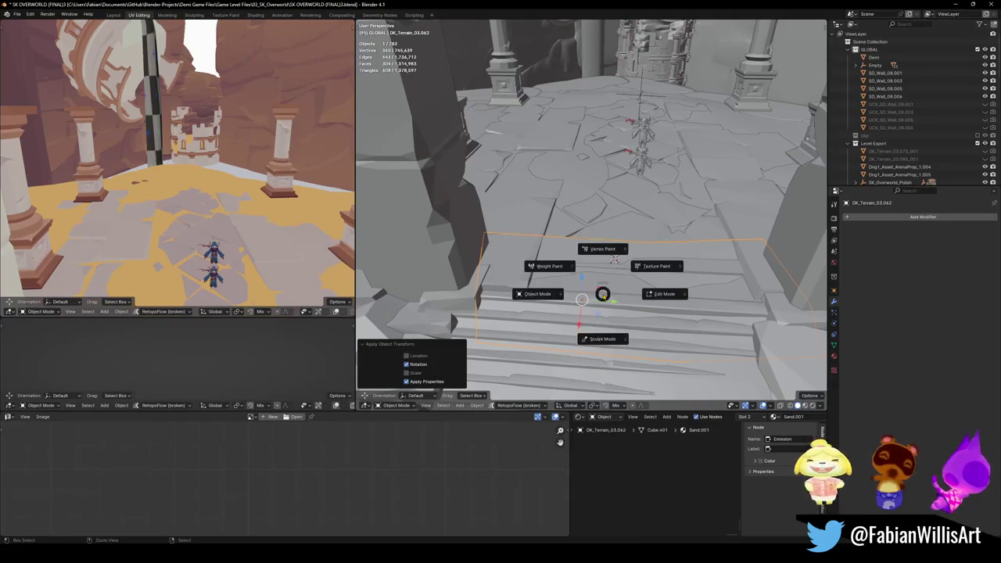
# - In Sculpt Mode, set Draw strength to 0.436 and stroke a smooth bump along the stair top
pyautogui.click(599, 340)
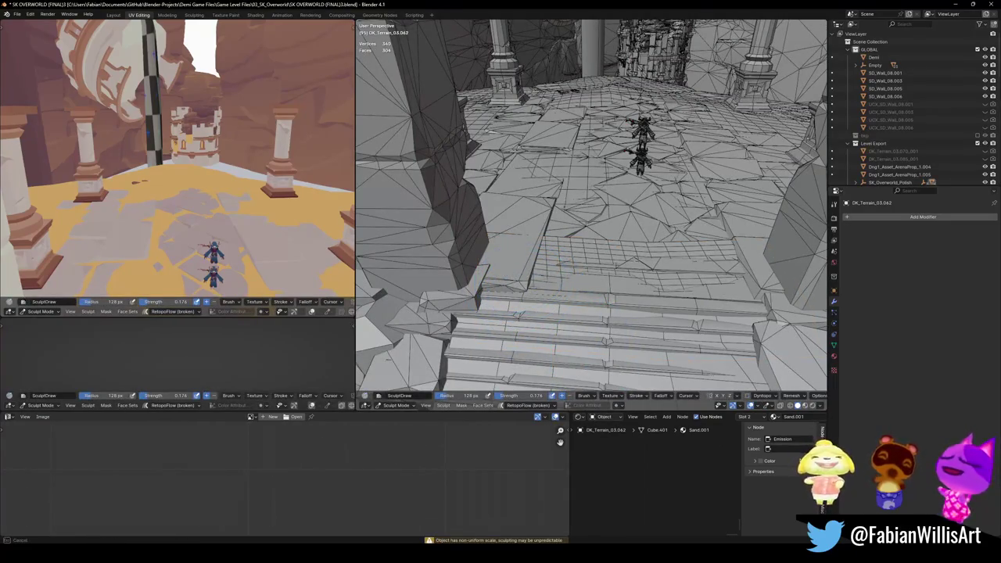
pyautogui.hotkey('shift', 'f')
pyautogui.click(500, 274)
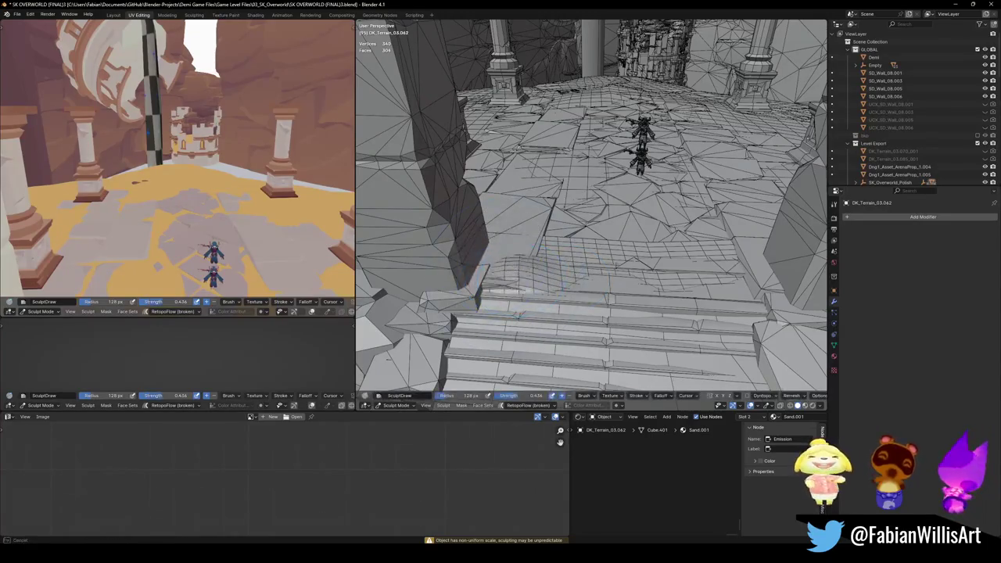
pyautogui.moveTo(516, 264); pyautogui.dragTo(521, 269)
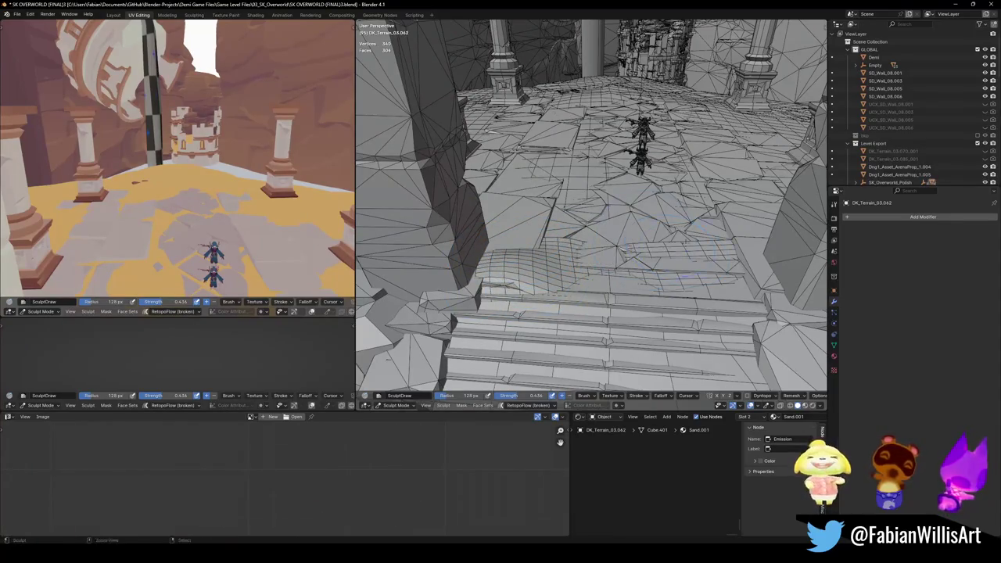
pyautogui.moveTo(620, 282)
pyautogui.mouseDown()
pyautogui.moveTo(743, 282)
pyautogui.moveTo(555, 306)
pyautogui.mouseUp()
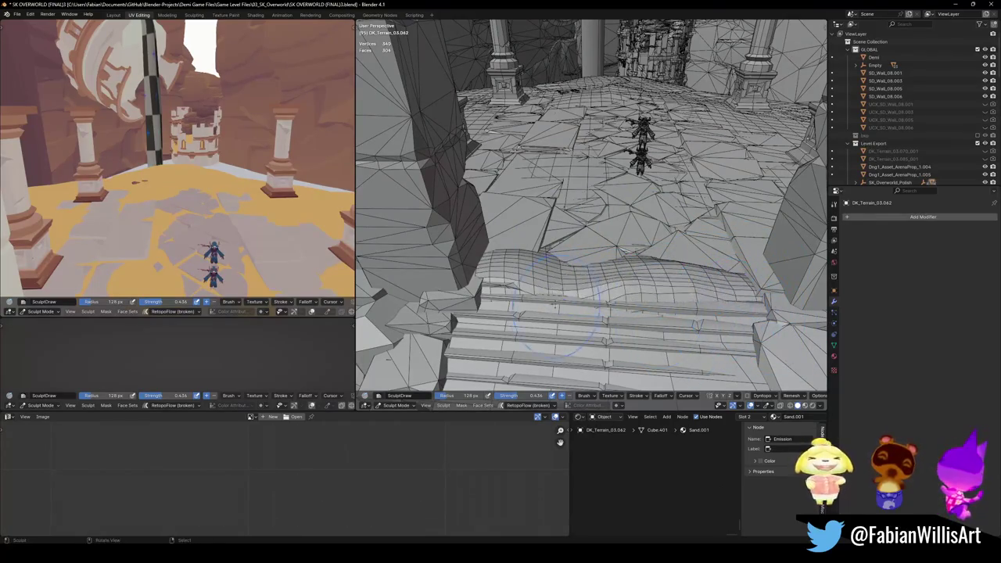
# - Orbit around to inspect the sculpted mound, then return to Edit Mode with X-ray on
pyautogui.moveTo(688, 324); pyautogui.dragTo(569, 222, button='middle')
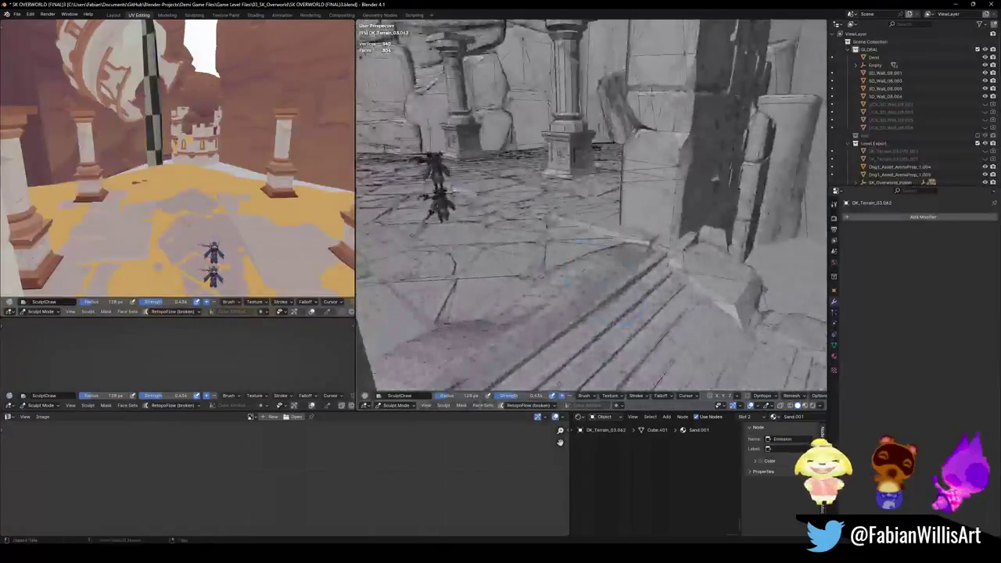
pyautogui.moveTo(770, 244)
pyautogui.mouseDown(button='middle')
pyautogui.moveTo(583, 234)
pyautogui.moveTo(694, 244)
pyautogui.mouseUp(button='middle')
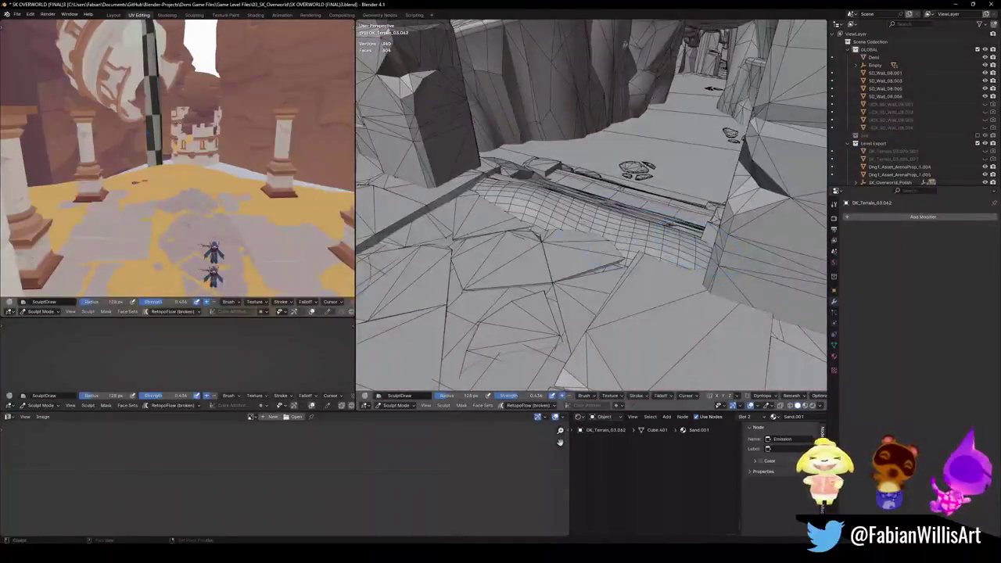
pyautogui.moveTo(567, 228); pyautogui.dragTo(579, 248, button='middle')
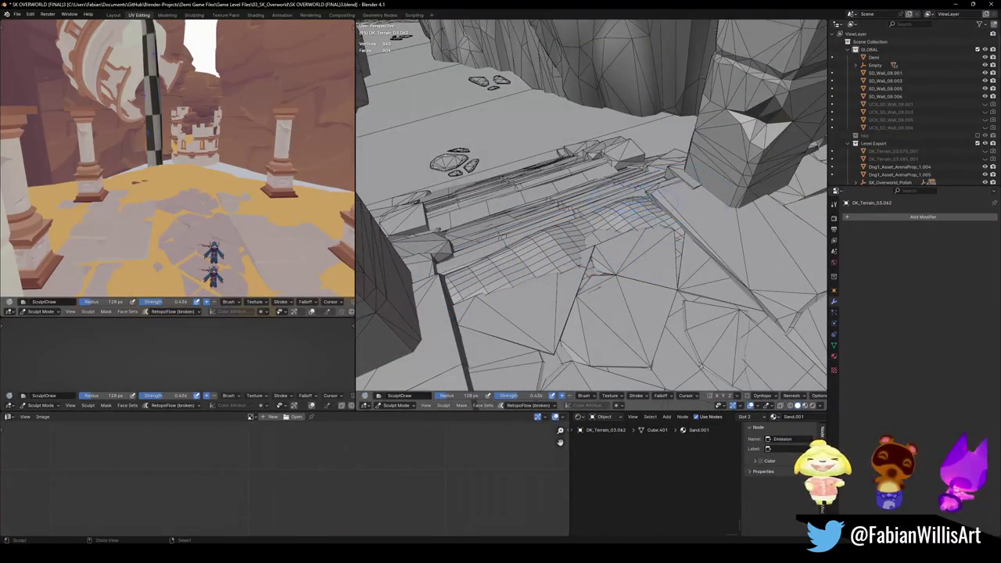
pyautogui.moveTo(626, 202); pyautogui.dragTo(548, 226, button='middle')
pyautogui.moveTo(501, 205)
pyautogui.mouseDown(button='middle')
pyautogui.moveTo(552, 235)
pyautogui.moveTo(669, 270)
pyautogui.mouseUp(button='middle')
pyautogui.press('Tab')
pyautogui.hotkey('alt', 'z')
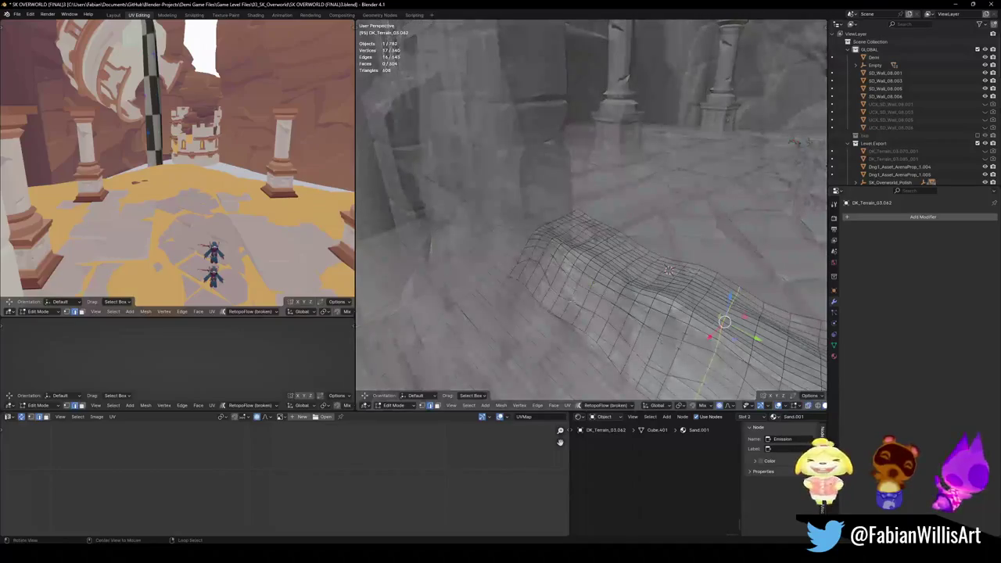
# - Switch the viewport to Material Preview shading in Object Mode
pyautogui.moveTo(567, 312); pyautogui.dragTo(603, 279, button='middle')
pyautogui.press('Tab')
pyautogui.press('z')
pyautogui.click(628, 294)
# - Walk up and down the stairs toward the pillars and gate to review the sand
pyautogui.hotkey('shift', '`')
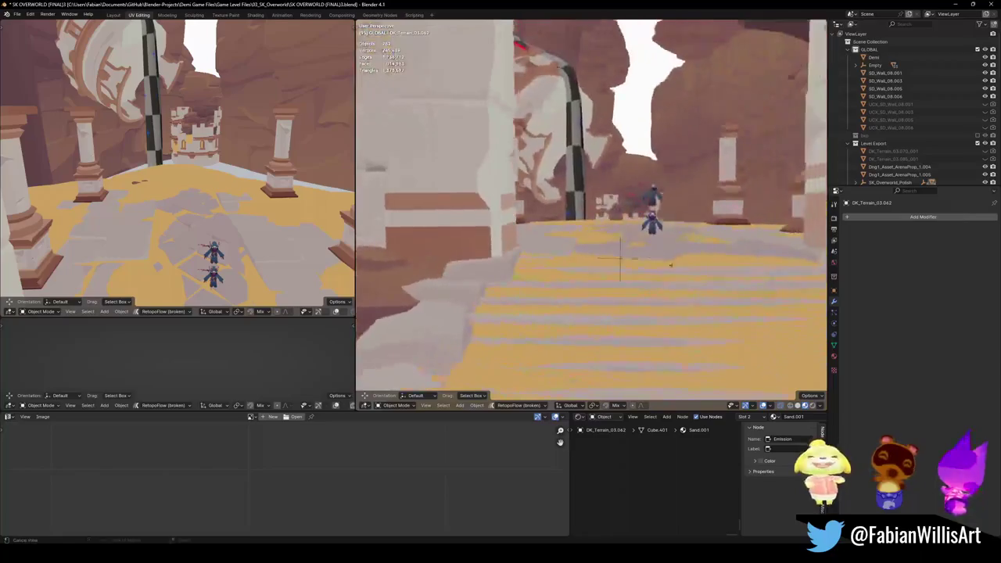
pyautogui.press('s')
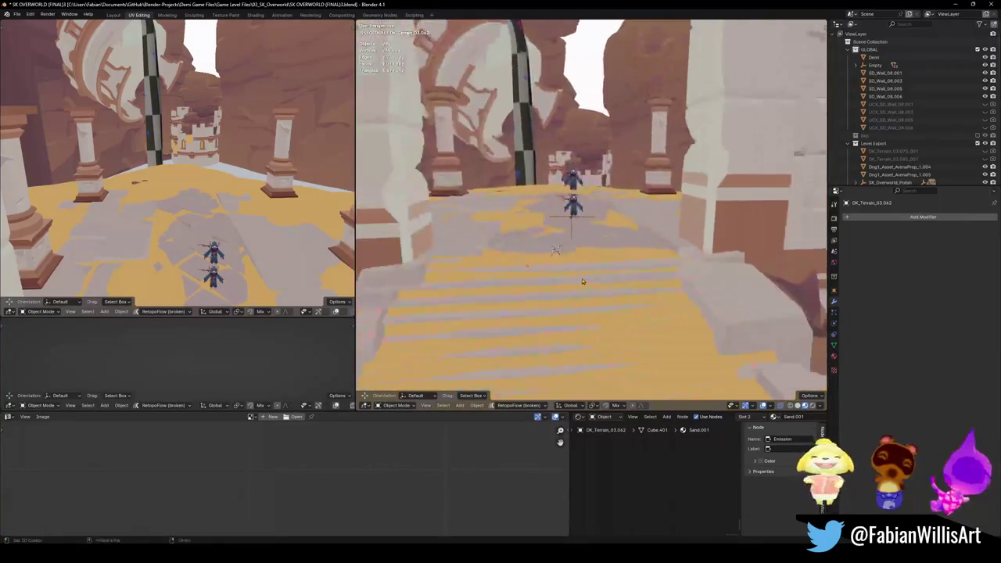
pyautogui.press('w')
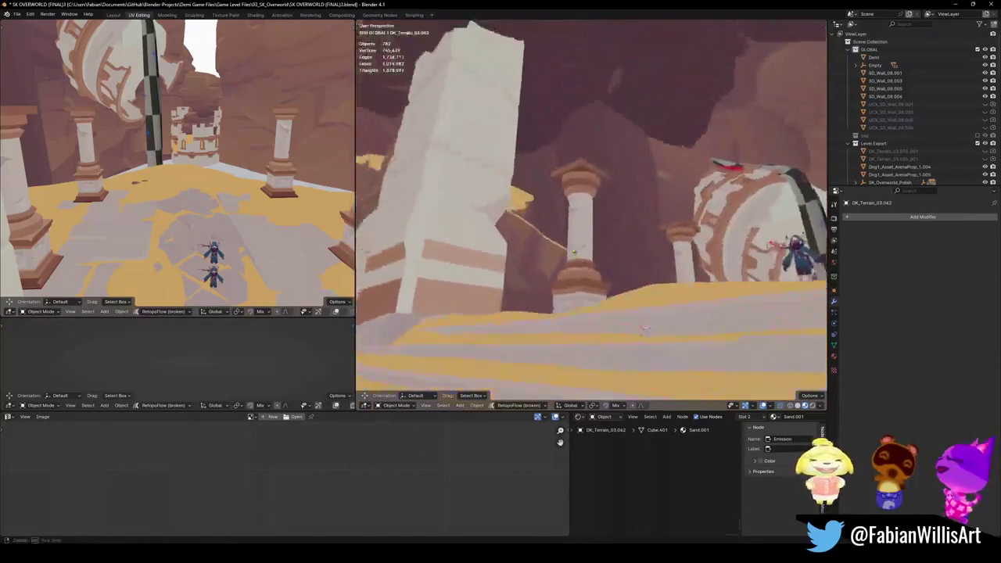
pyautogui.press('s')
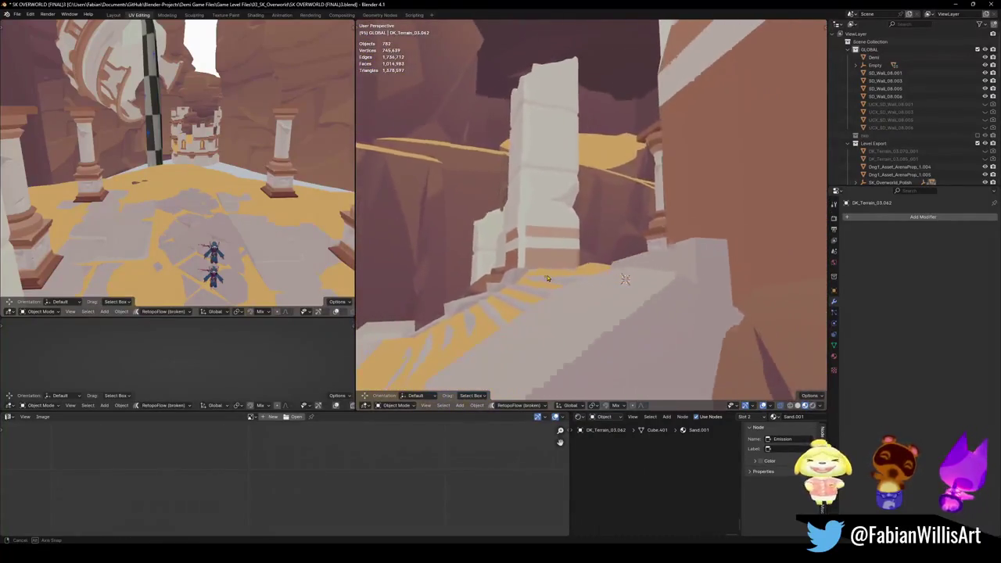
pyautogui.press('w')
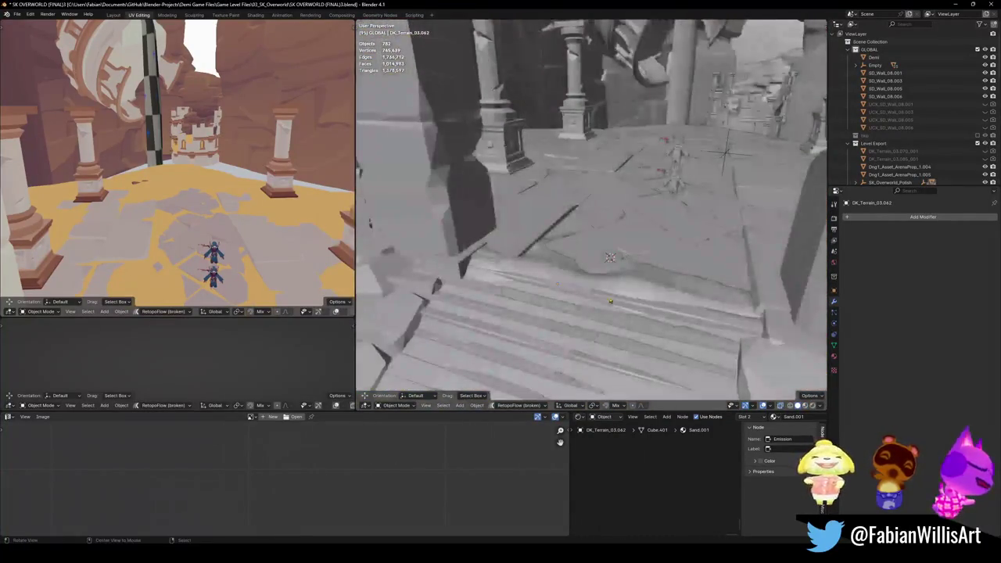
pyautogui.press('w')
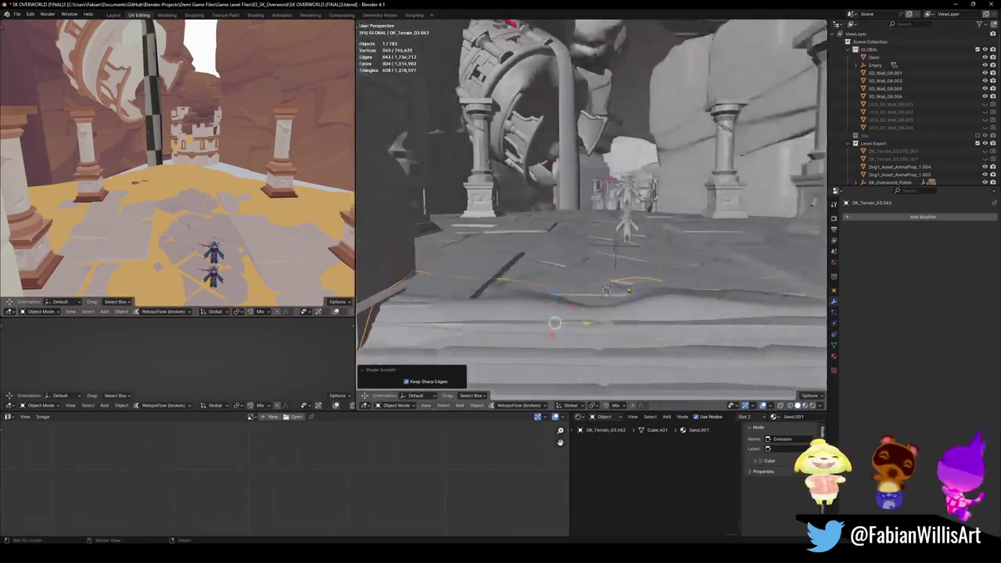
pyautogui.click(618, 298)
pyautogui.hotkey('ctrl', 'Tab')
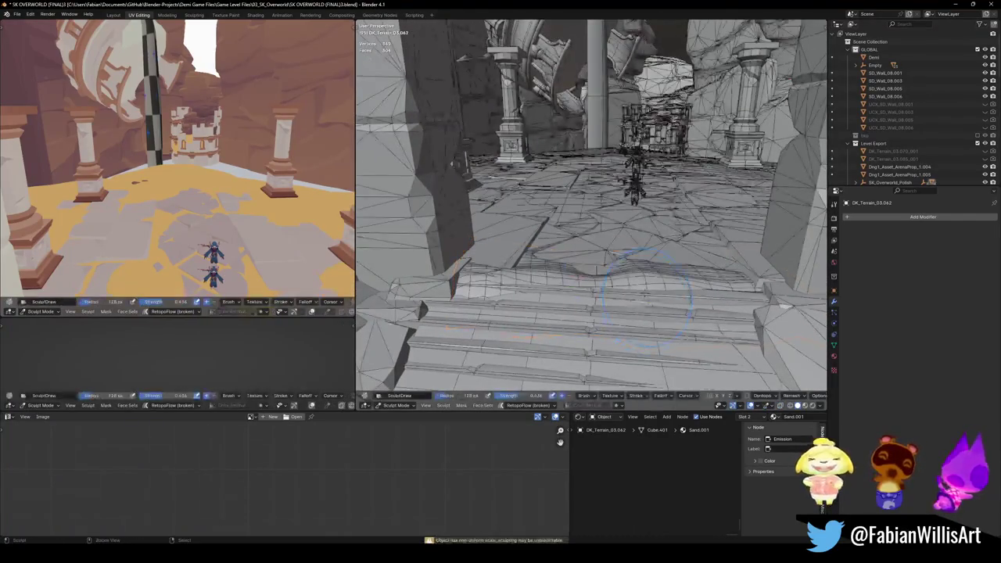
# - View the top of the stairs from low beside them, then enter Edit Mode on the sand strip
pyautogui.moveTo(638, 278); pyautogui.dragTo(661, 288, button='middle')
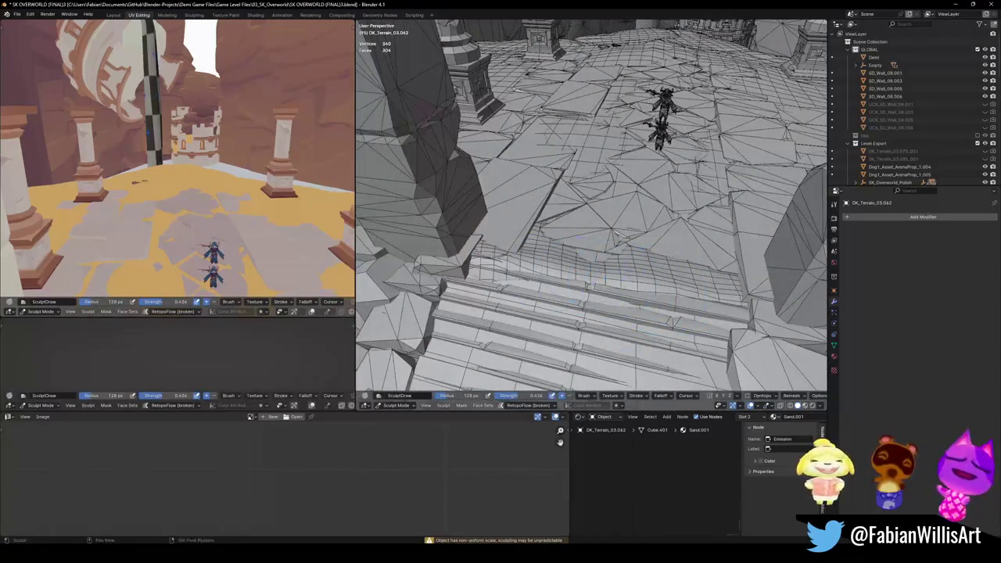
pyautogui.hotkey('shift', '`')
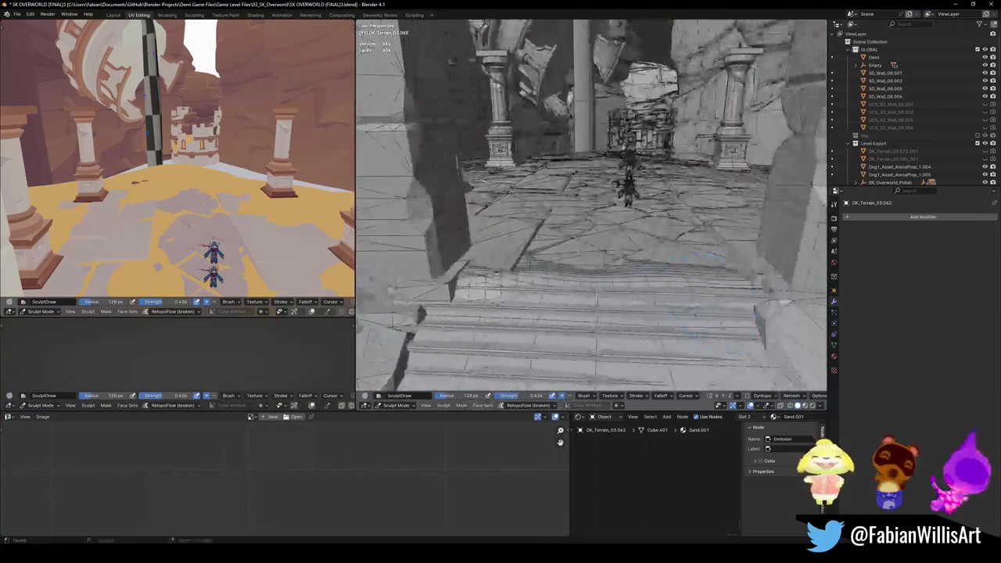
pyautogui.moveTo(652, 304); pyautogui.dragTo(634, 265, button='middle')
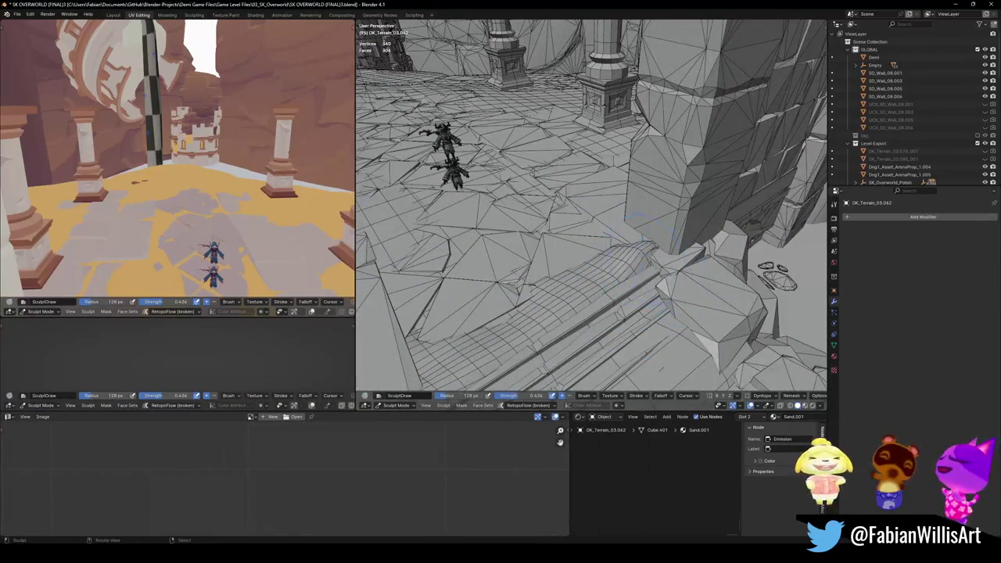
pyautogui.press('Tab')
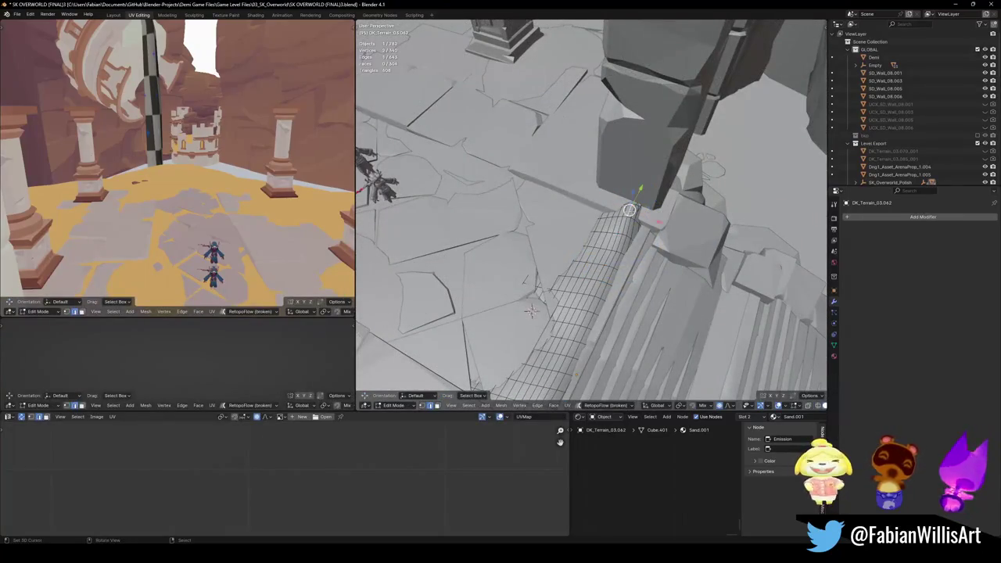
# - Fatten the sand around the selected vertex, then scale it twice along the X axis
pyautogui.hotkey('alt', 's')
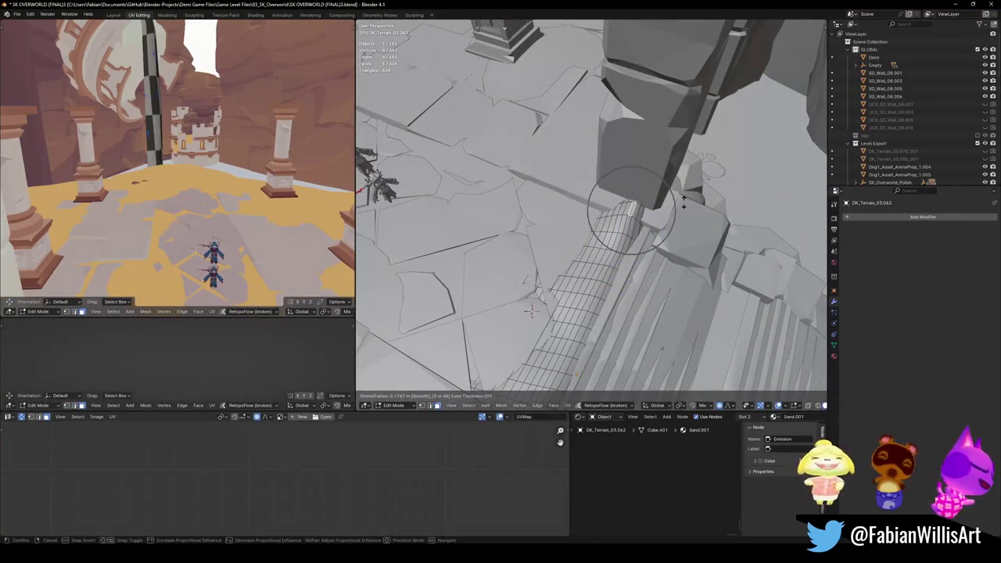
pyautogui.click(683, 202)
pyautogui.press('s')
pyautogui.press('x')
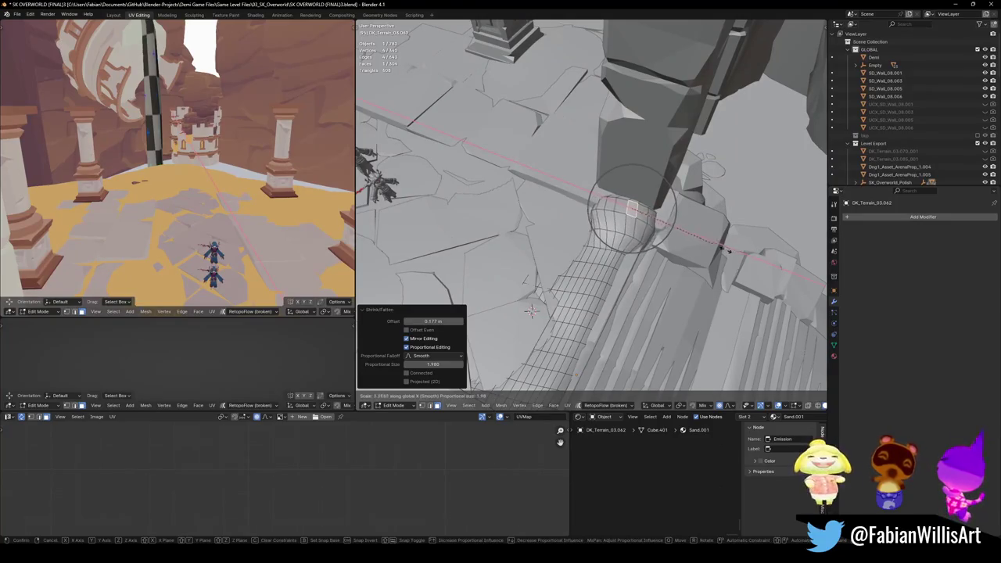
pyautogui.click(727, 249)
pyautogui.moveTo(727, 249)
pyautogui.mouseDown(button='middle')
pyautogui.moveTo(673, 287)
pyautogui.moveTo(688, 289)
pyautogui.moveTo(649, 266)
pyautogui.mouseUp(button='middle')
pyautogui.press('s')
pyautogui.press('x')
pyautogui.click(688, 282)
# - Shift the vertex horizontally with Z locked, then lift it vertically with soft falloff
pyautogui.moveTo(533, 331)
pyautogui.mouseDown(button='middle')
pyautogui.moveTo(549, 257)
pyautogui.moveTo(552, 278)
pyautogui.moveTo(541, 228)
pyautogui.mouseUp(button='middle')
pyautogui.press('g')
pyautogui.hotkey('shift', 'z')
pyautogui.click(541, 276)
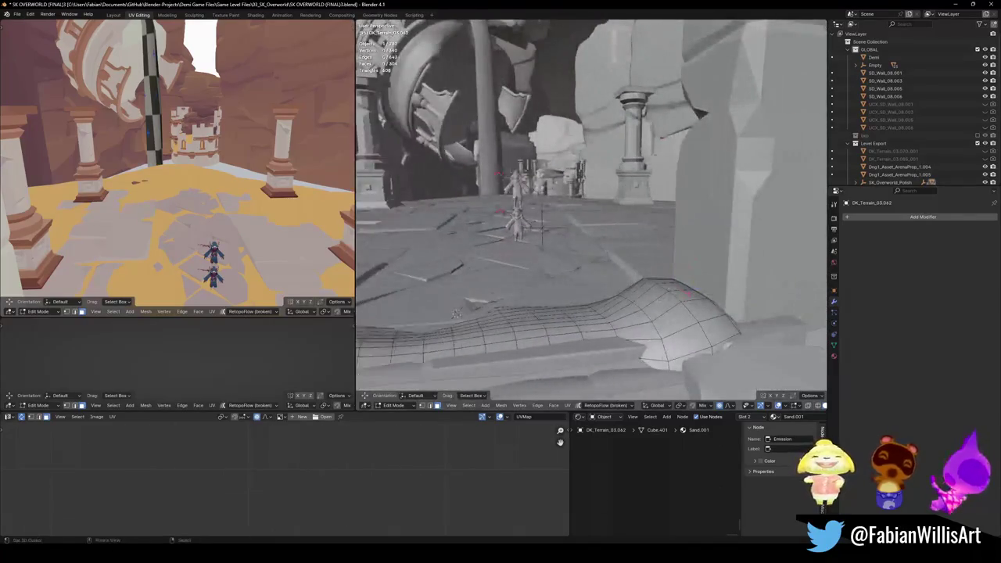
pyautogui.press('g')
pyautogui.press('z')
pyautogui.click(688, 319)
# - Push the sand along X twice with soft falloff, widening the falloff on the second move
pyautogui.moveTo(688, 319)
pyautogui.mouseDown(button='middle')
pyautogui.moveTo(691, 185)
pyautogui.moveTo(635, 94)
pyautogui.mouseUp(button='middle')
pyautogui.press('g')
pyautogui.press('x')
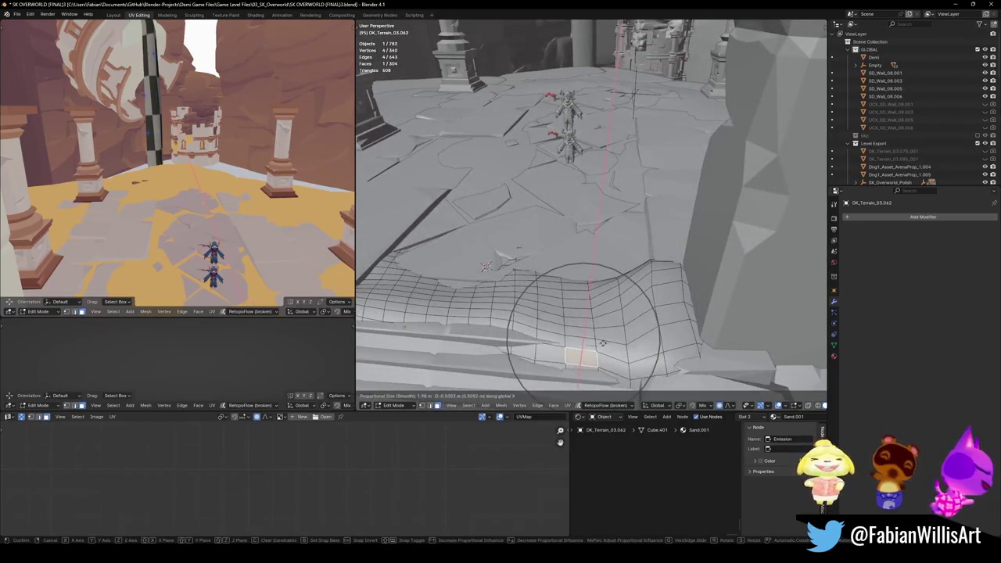
pyautogui.click(603, 338)
pyautogui.moveTo(603, 338); pyautogui.dragTo(616, 300, button='middle')
pyautogui.press('g')
pyautogui.press('x')
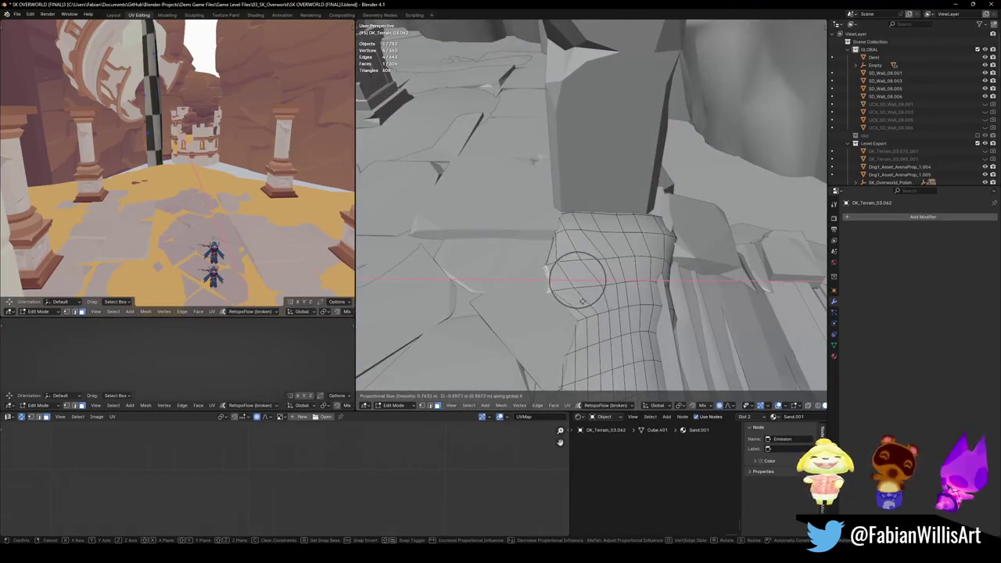
pyautogui.scroll(-9, 592, 299)
pyautogui.click(584, 305)
pyautogui.moveTo(584, 305)
pyautogui.mouseDown(button='middle')
pyautogui.moveTo(695, 256)
pyautogui.moveTo(636, 257)
pyautogui.mouseUp(button='middle')
# - Inspect the sand against the pillars, steps and wheel in Sculpt Mode, then return to Edit Mode
pyautogui.hotkey('ctrl', 'Tab')
pyautogui.click(636, 304)
pyautogui.moveTo(637, 303); pyautogui.dragTo(637, 289, button='middle')
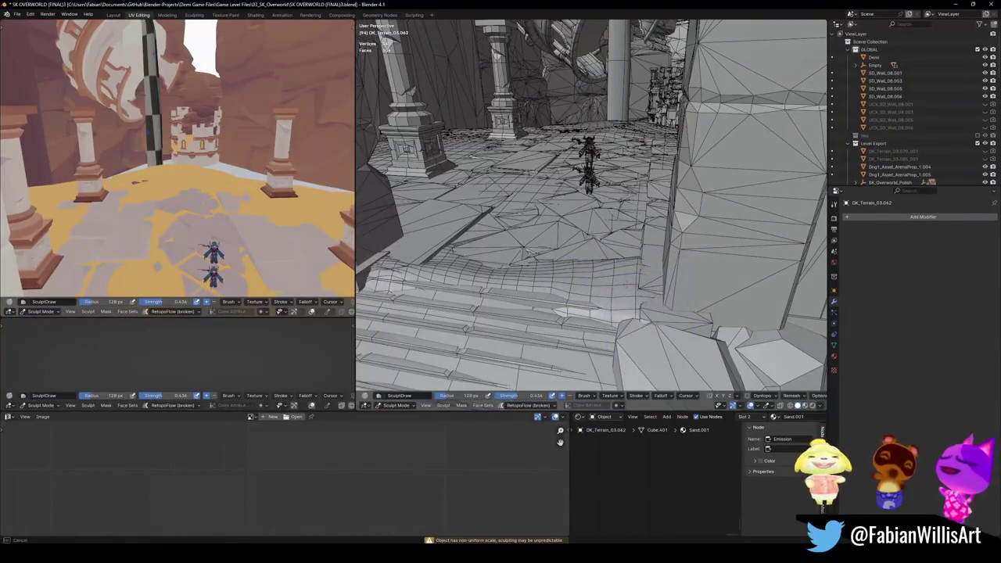
pyautogui.moveTo(532, 274); pyautogui.dragTo(708, 301, button='middle')
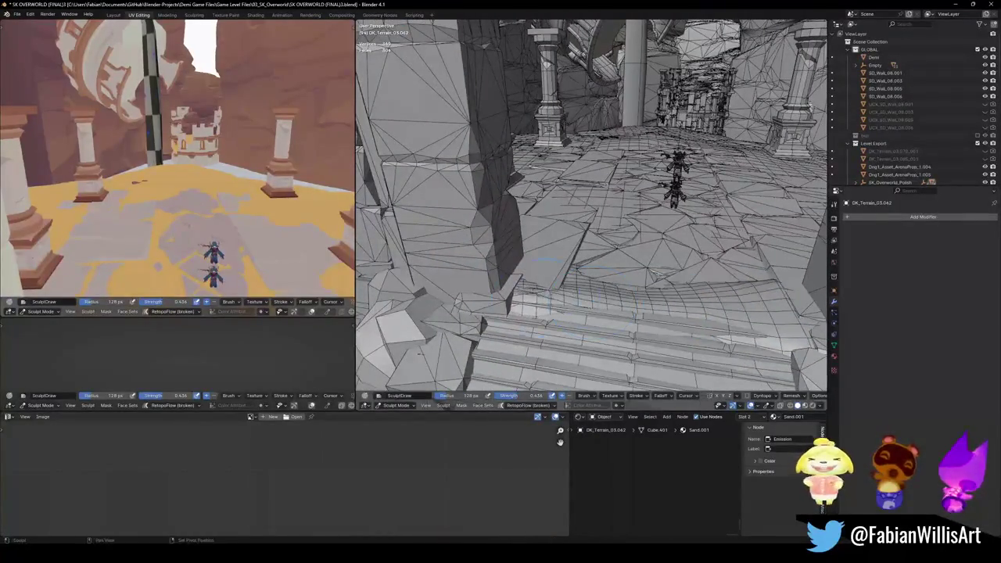
pyautogui.moveTo(598, 301)
pyautogui.mouseDown(button='middle')
pyautogui.moveTo(563, 283)
pyautogui.moveTo(570, 327)
pyautogui.moveTo(594, 344)
pyautogui.mouseUp(button='middle')
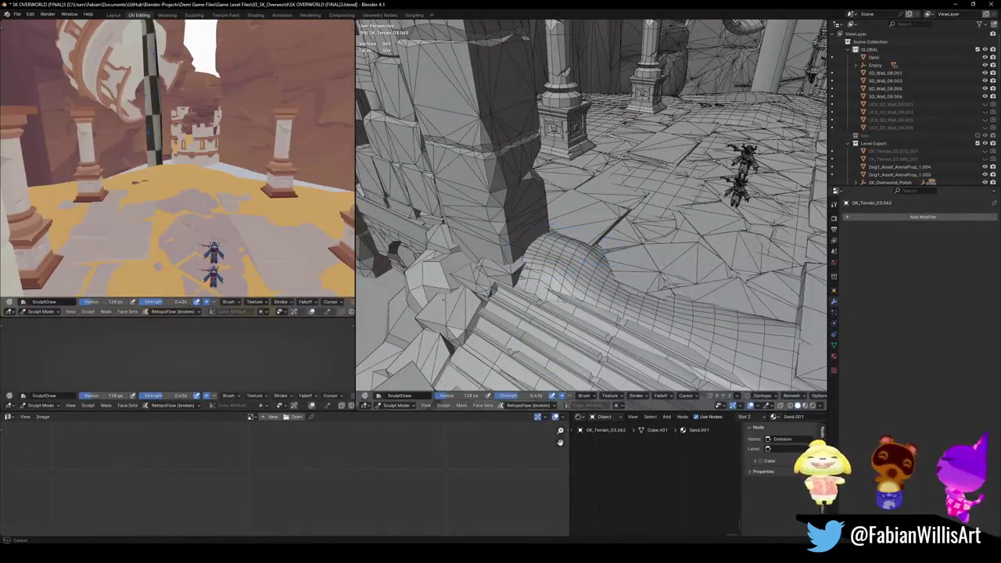
pyautogui.moveTo(563, 266); pyautogui.dragTo(692, 264, button='middle')
pyautogui.press('Tab')
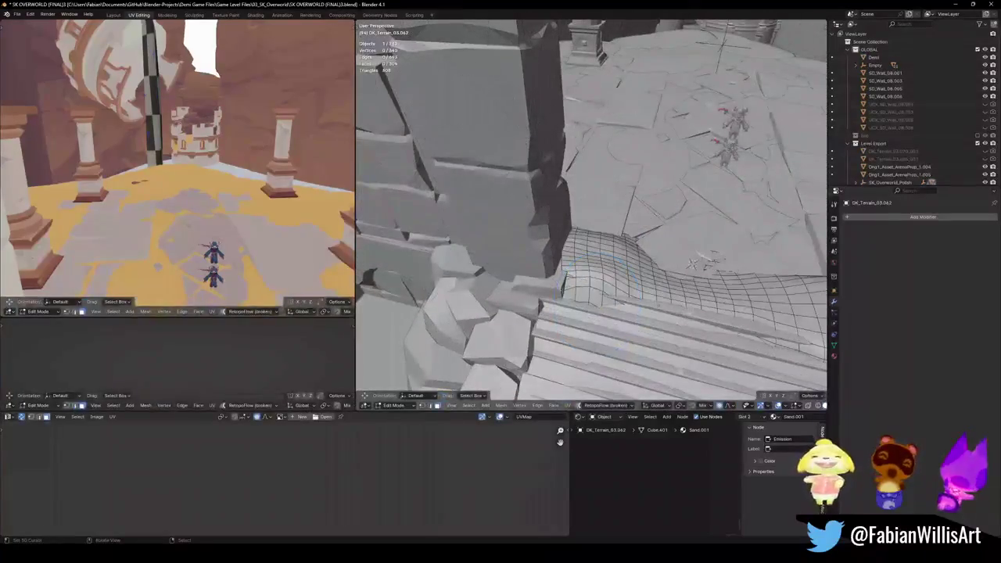
# - Move the sand beside the rock flat with soft falloff and Z locked
pyautogui.moveTo(561, 269); pyautogui.dragTo(579, 266, button='middle')
pyautogui.press('g')
pyautogui.press('x')
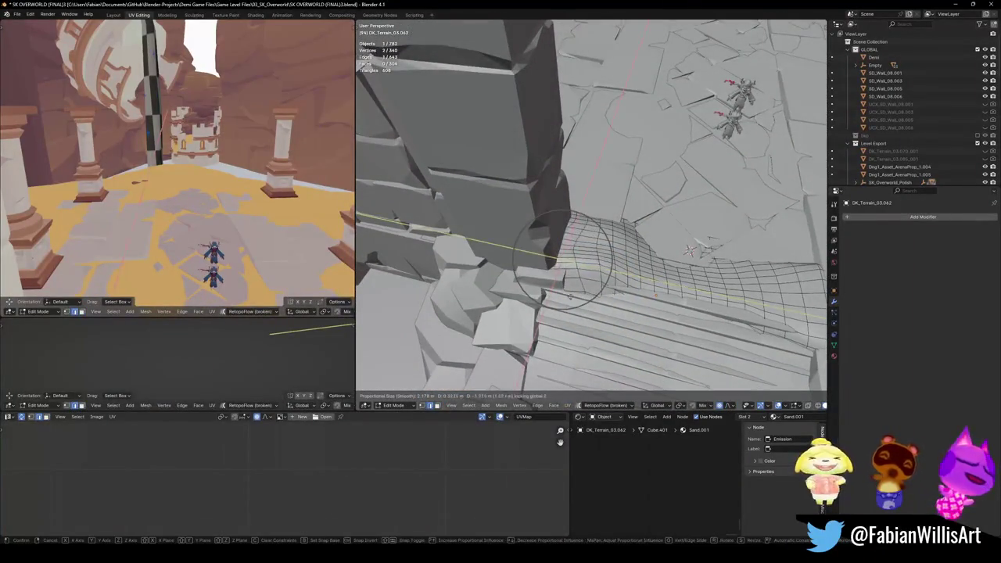
pyautogui.scroll(-14, 562, 291)
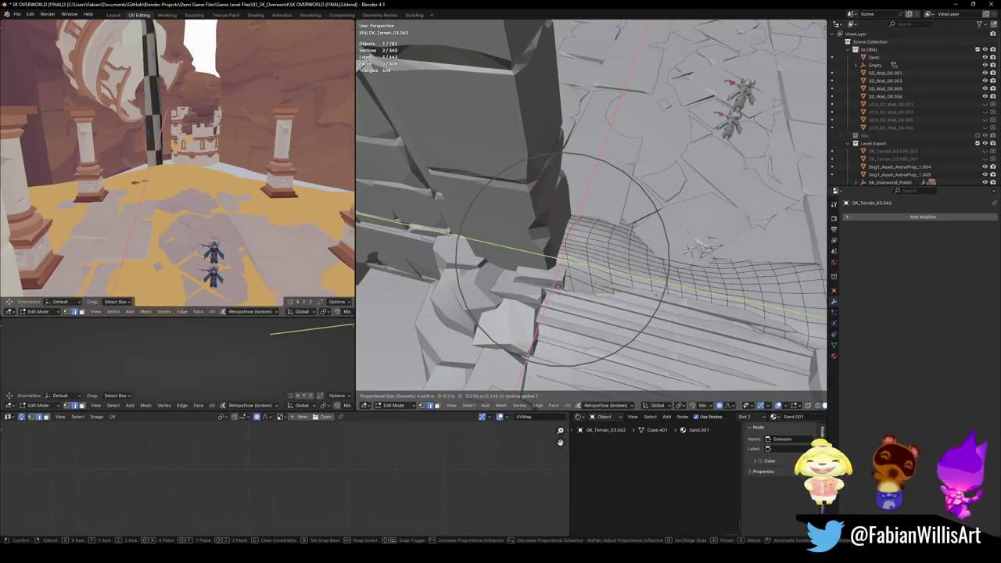
pyautogui.moveTo(689, 250); pyautogui.dragTo(664, 342, button='middle')
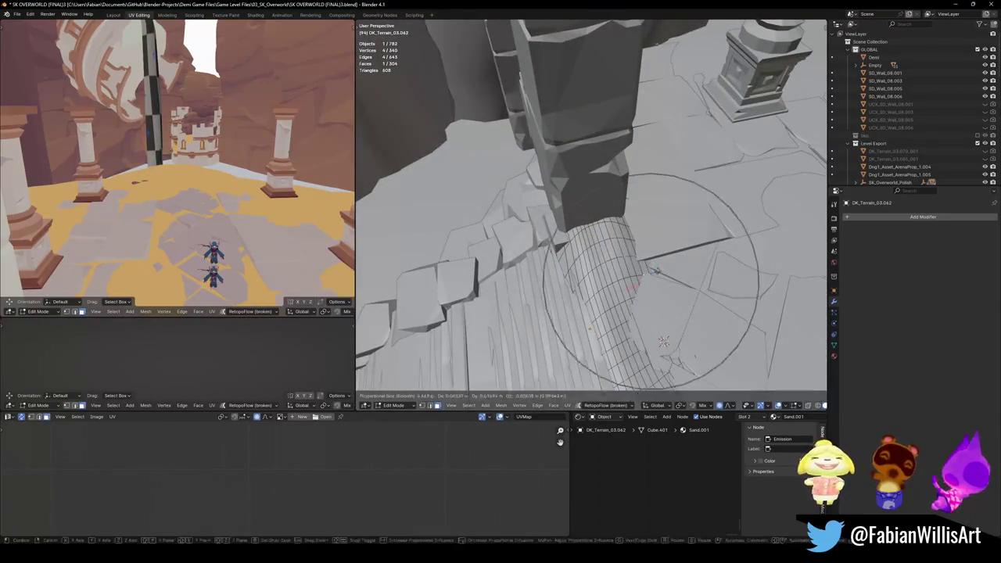
pyautogui.hotkey('shift', 'z')
pyautogui.scroll(5, 685, 259)
pyautogui.click(692, 259)
pyautogui.press('g')
pyautogui.press('g')
pyautogui.press('g')
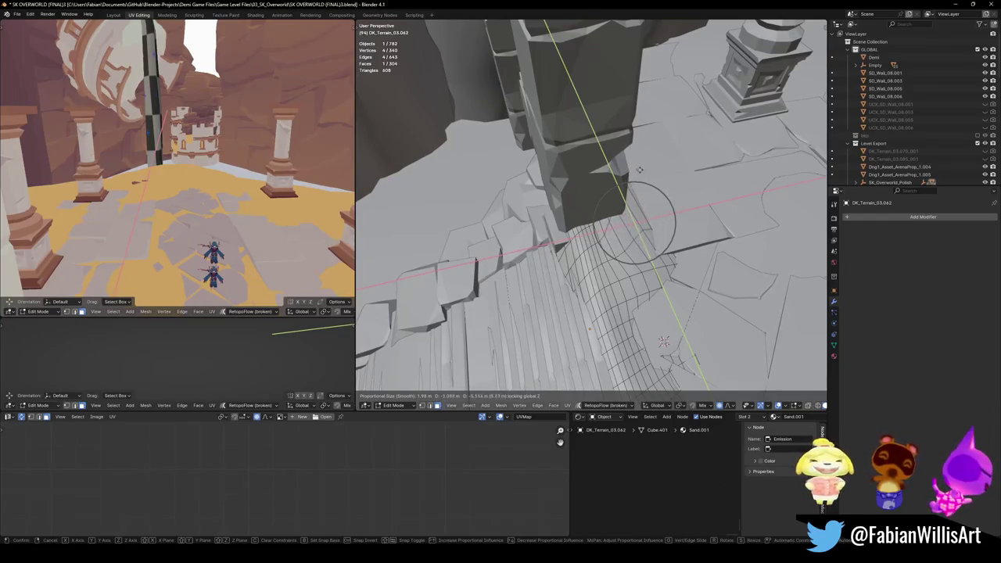
pyautogui.rightClick(663, 342)
# - Select a sand face near the rock and move it with soft falloff
pyautogui.moveTo(664, 342)
pyautogui.mouseDown(button='middle')
pyautogui.moveTo(674, 241)
pyautogui.moveTo(493, 336)
pyautogui.mouseUp(button='middle')
pyautogui.click(655, 338)
pyautogui.press('g')
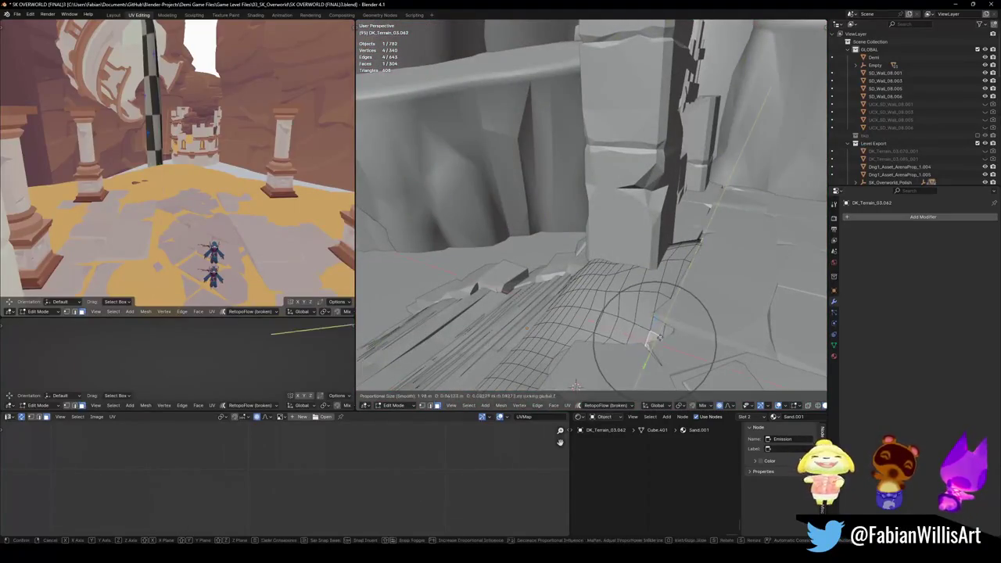
pyautogui.click(678, 345)
# - Change the vertex selection and dissolve the selected vertices from the sand mesh
pyautogui.moveTo(688, 347)
pyautogui.mouseDown(button='middle')
pyautogui.moveTo(728, 309)
pyautogui.moveTo(821, 386)
pyautogui.mouseUp(button='middle')
pyautogui.hotkey('alt', 'a')
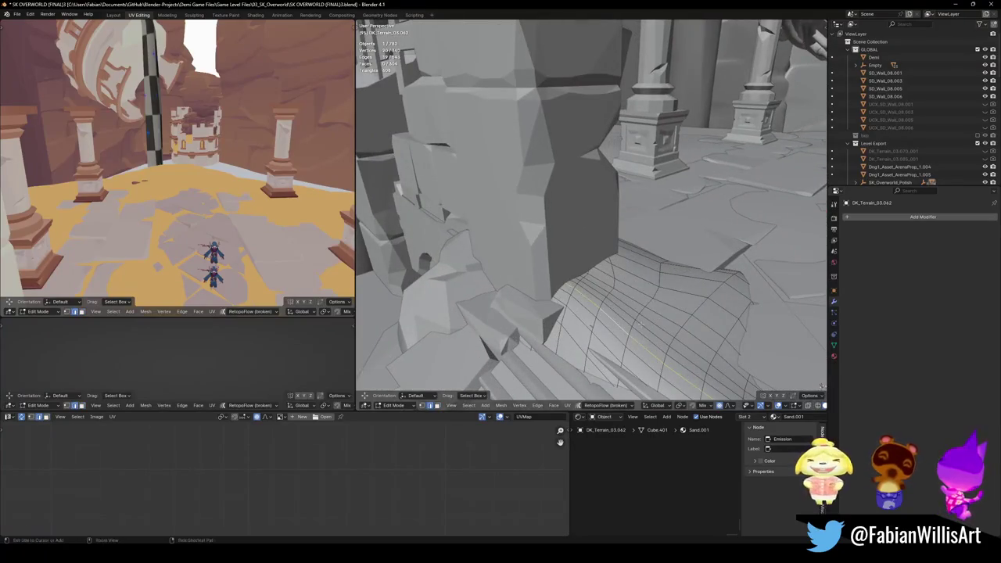
pyautogui.hotkey('ctrl', 'x')
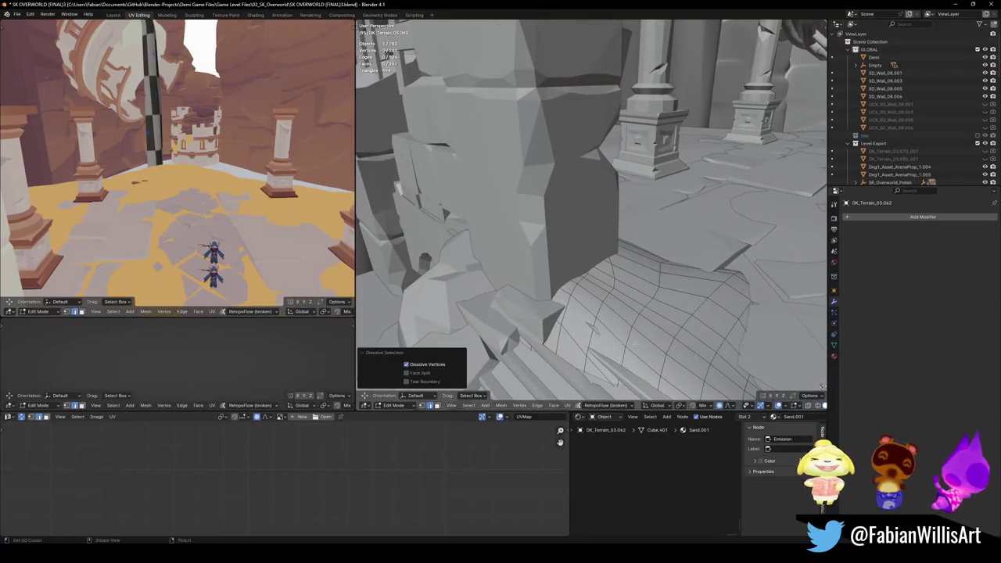
# - Fly through the arch toward the stairs and preview the sand in textured shading
pyautogui.moveTo(821, 386); pyautogui.dragTo(751, 344, button='middle')
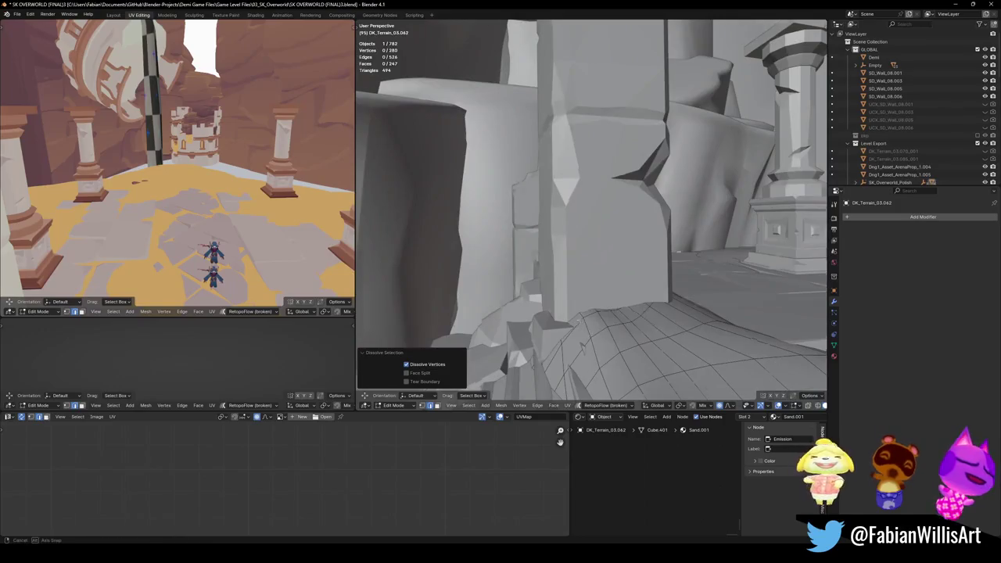
pyautogui.press('w')
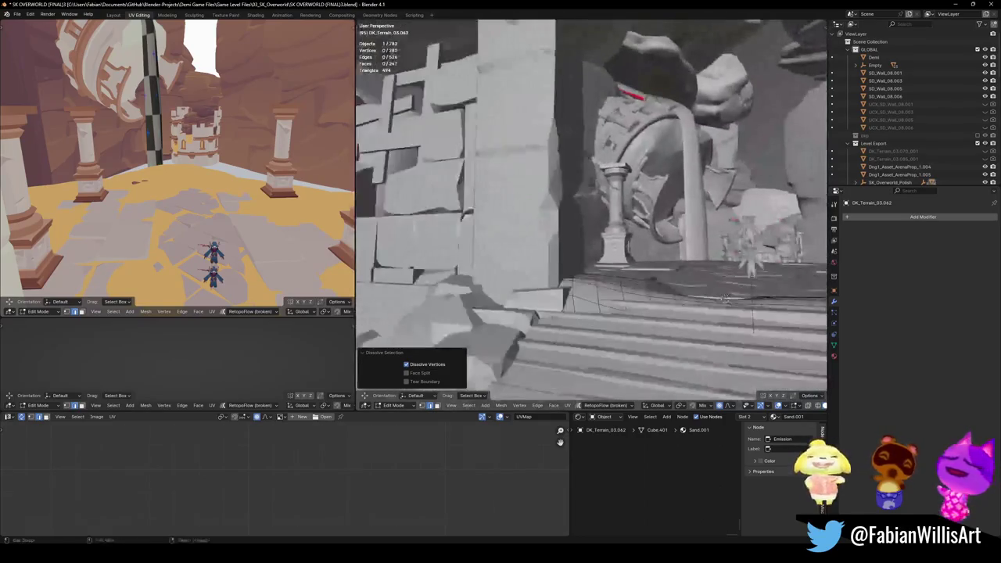
pyautogui.press('w')
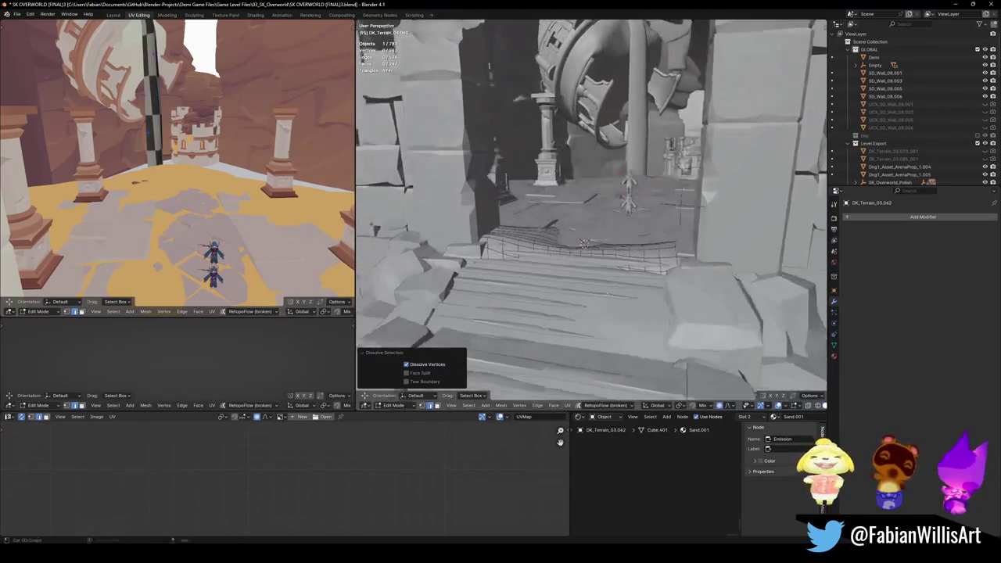
pyautogui.click(611, 294)
pyautogui.moveTo(626, 281)
pyautogui.mouseDown(button='middle')
pyautogui.moveTo(614, 277)
pyautogui.moveTo(618, 233)
pyautogui.mouseUp(button='middle')
# - Back in Edit Mode, raise the sand vertically with soft falloff
pyautogui.press('Tab')
pyautogui.press('g')
pyautogui.press('z')
pyautogui.click(601, 250)
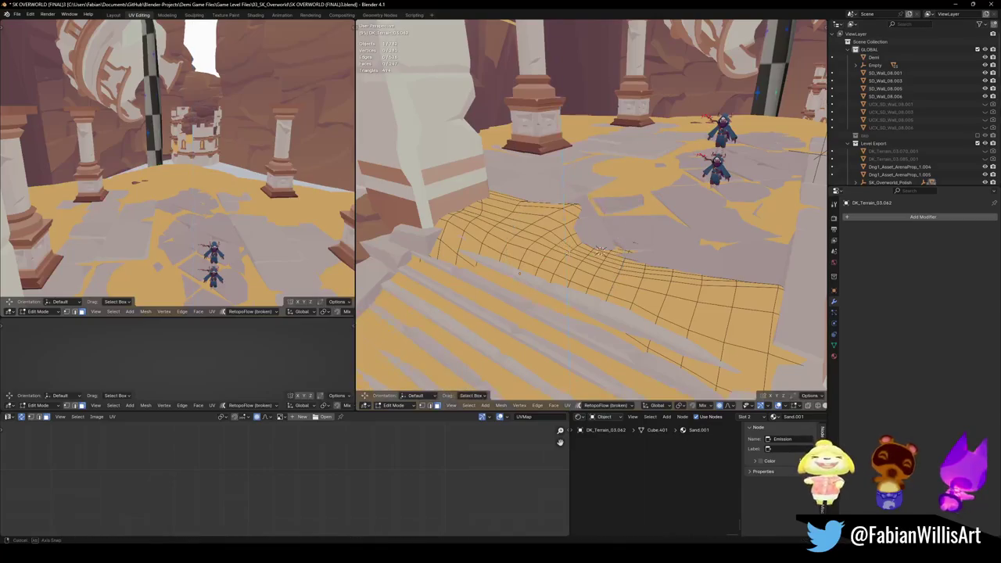
# - Move a sand face over the steps, then raise the sand vertically twice with soft falloff
pyautogui.moveTo(601, 250); pyautogui.dragTo(587, 273, button='middle')
pyautogui.press('g')
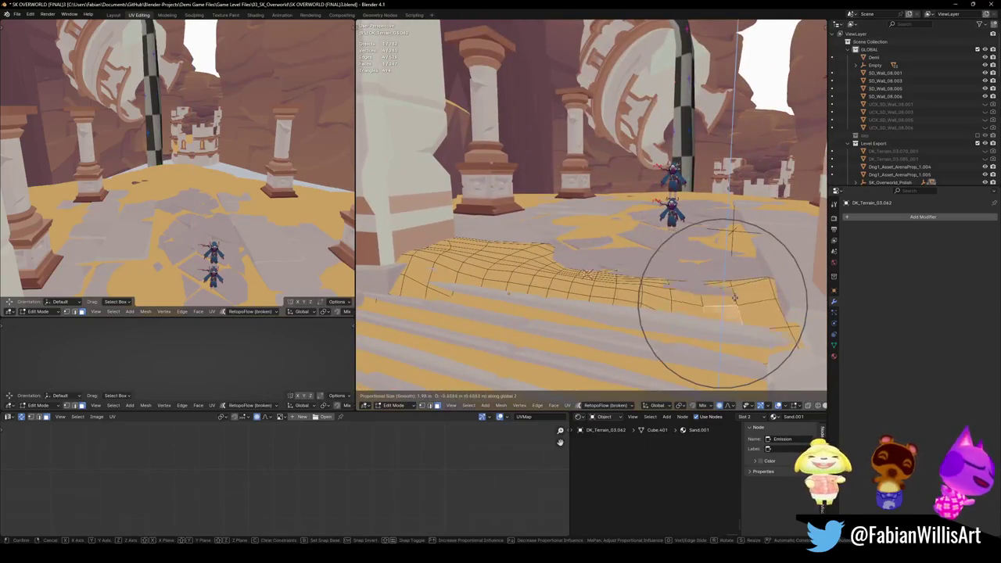
pyautogui.click(763, 288)
pyautogui.press('g')
pyautogui.press('z')
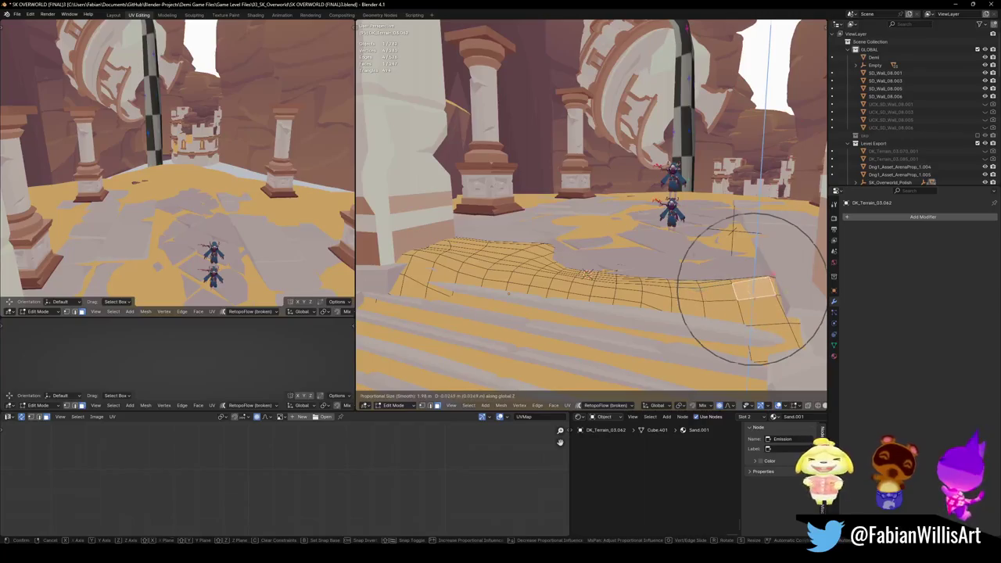
pyautogui.click(586, 274)
pyautogui.moveTo(586, 274); pyautogui.dragTo(604, 244, button='middle')
pyautogui.press('g')
pyautogui.press('z')
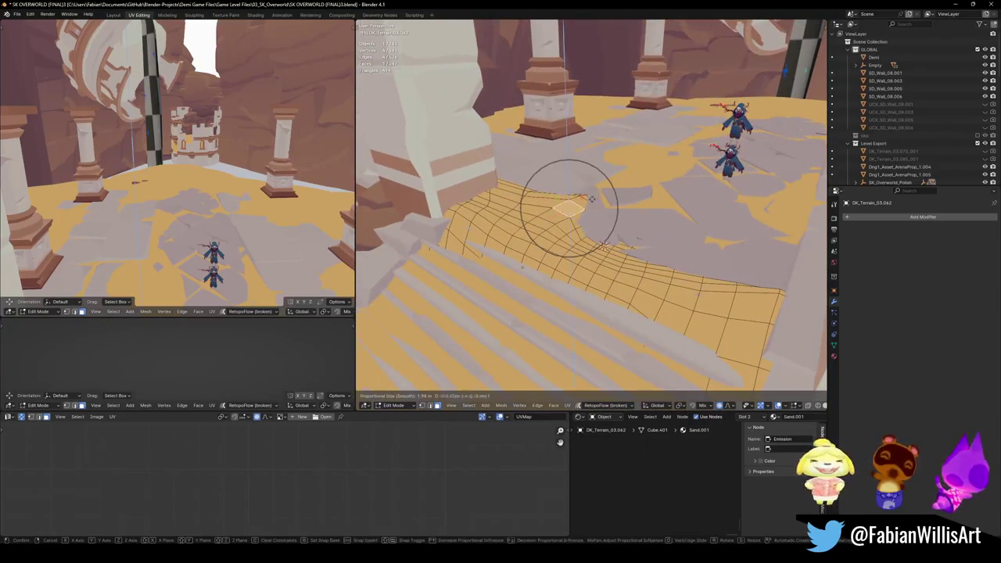
pyautogui.click(592, 207)
# - Preview the sand in Sculpt Mode, return to Object Mode, and save SK OVERWORLD (FINAL)3.blend
pyautogui.moveTo(591, 206); pyautogui.dragTo(600, 247, button='middle')
pyautogui.hotkey('ctrl', 'Tab')
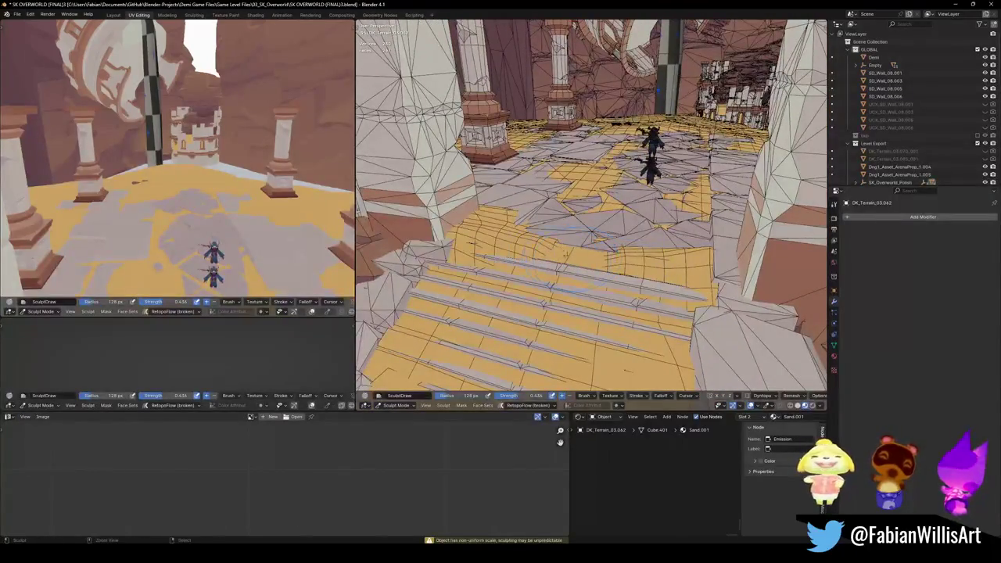
pyautogui.moveTo(532, 247); pyautogui.dragTo(622, 265, button='middle')
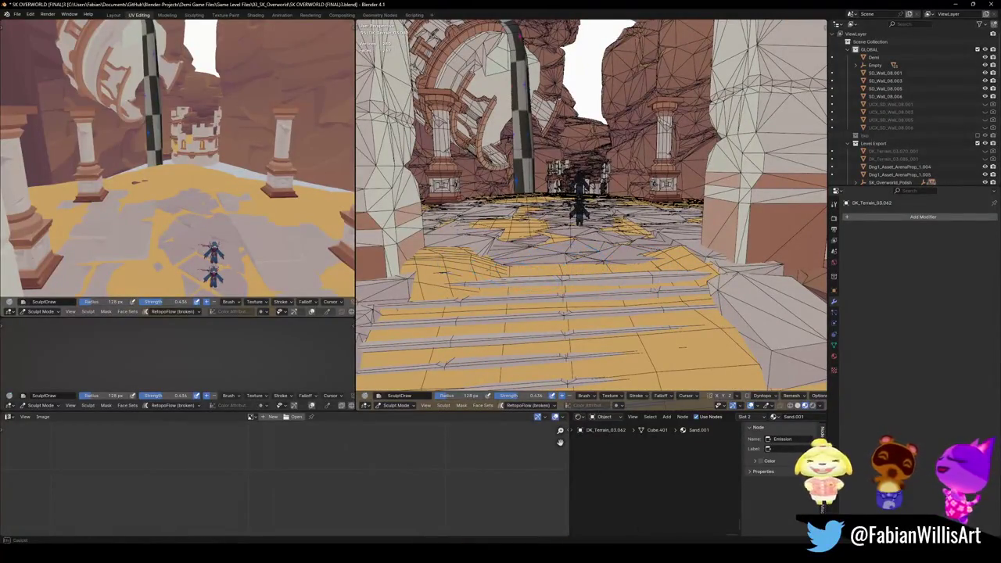
pyautogui.moveTo(622, 265)
pyautogui.mouseDown(button='middle')
pyautogui.moveTo(547, 258)
pyautogui.moveTo(631, 294)
pyautogui.moveTo(604, 305)
pyautogui.moveTo(563, 281)
pyautogui.mouseUp(button='middle')
pyautogui.hotkey('ctrl', 'Tab')
pyautogui.hotkey('ctrl', 's')
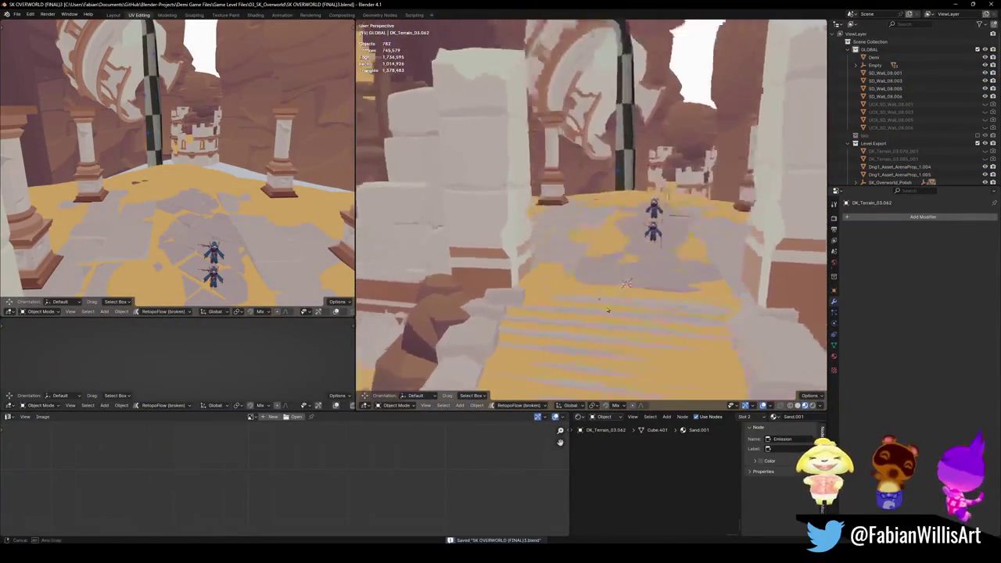
# - Generate mesh collider DK_Terrain_03.062_001 from the sand patch at decimate ratio 1.000, then deselect everything
pyautogui.click(562, 282)
pyautogui.hotkey('shift', 'c')
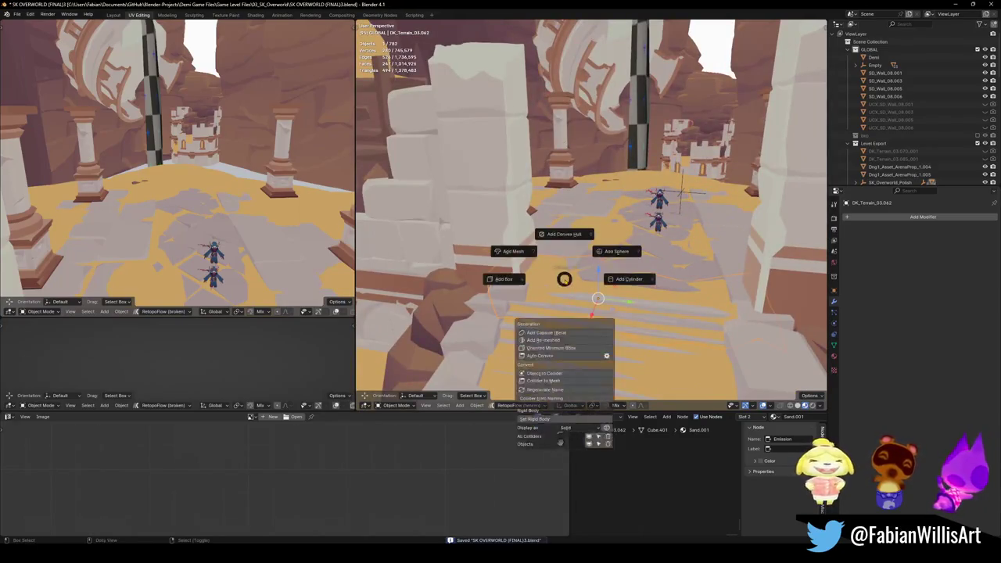
pyautogui.click(531, 259)
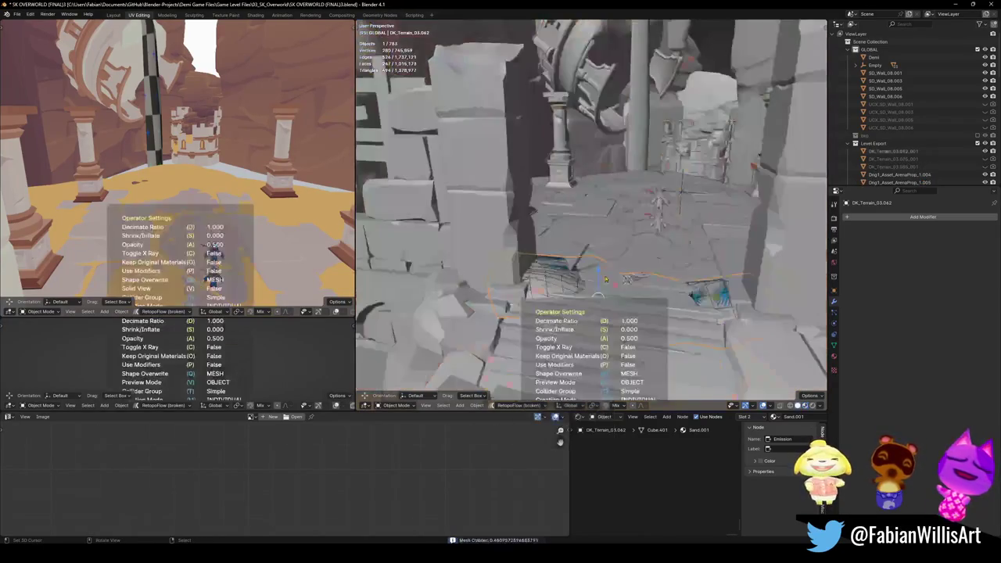
pyautogui.hotkey('alt', 'a')
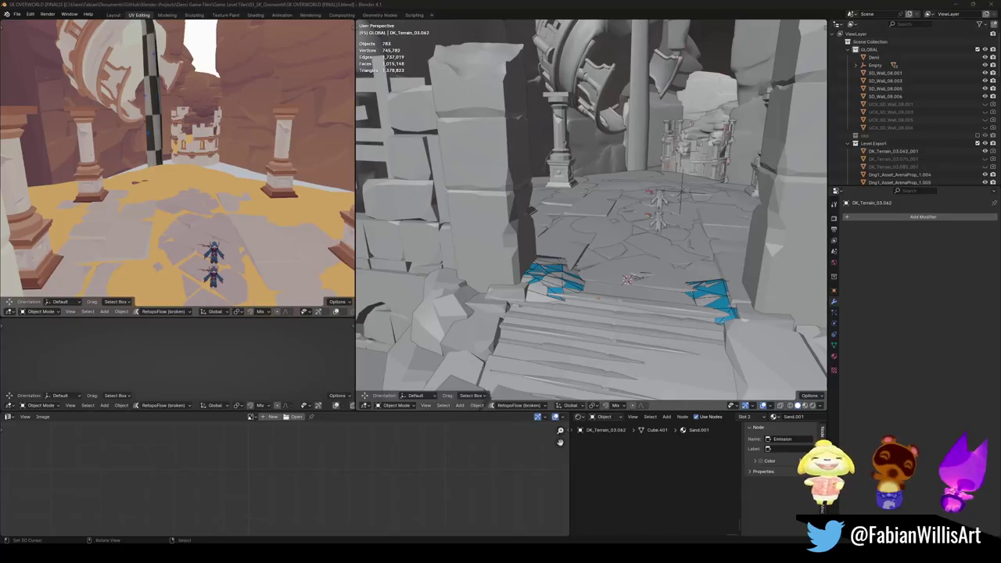
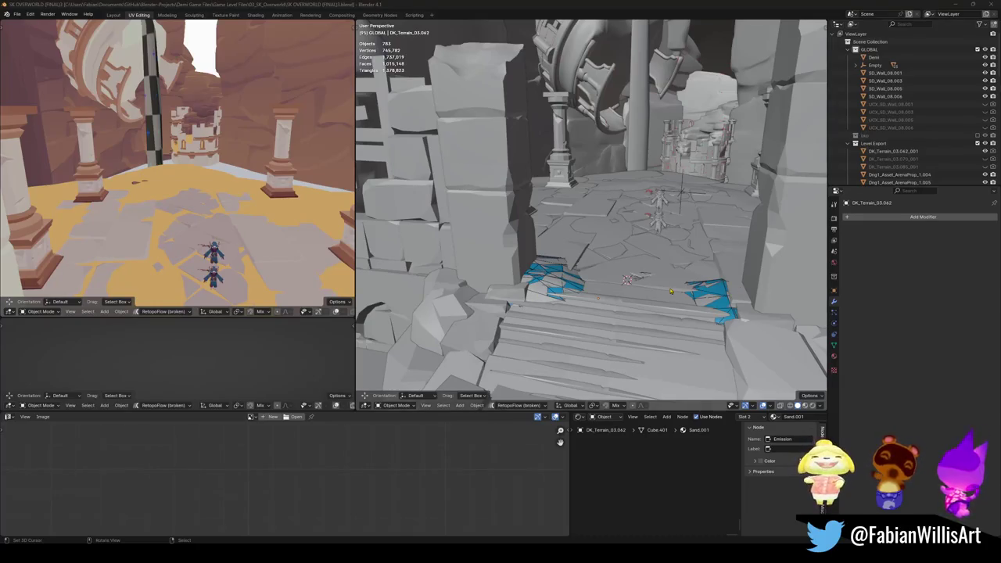
# - Switch the viewport to Material Preview to show the canyon's sand and stone colours
pyautogui.moveTo(670, 291); pyautogui.dragTo(560, 284, button='middle')
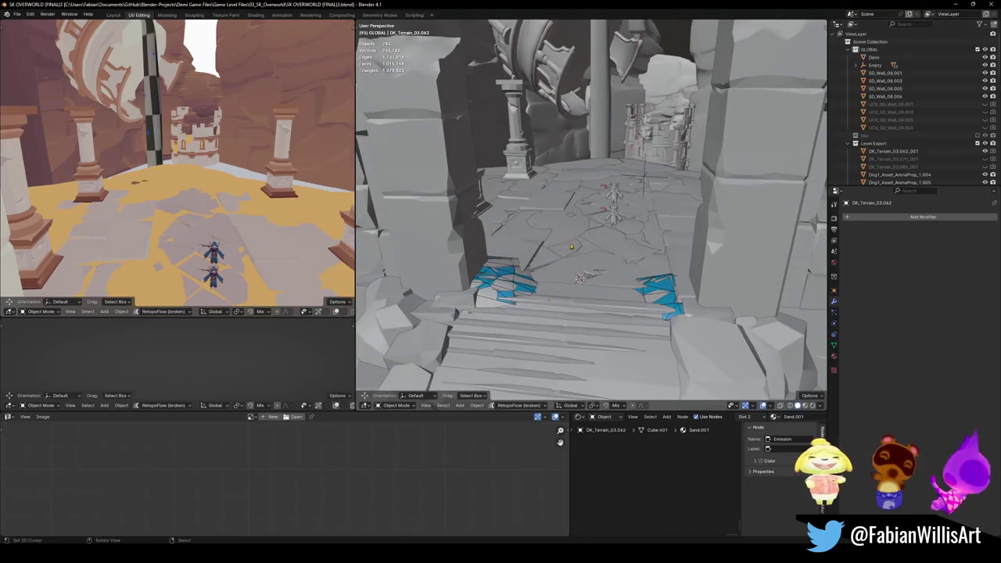
pyautogui.press('z')
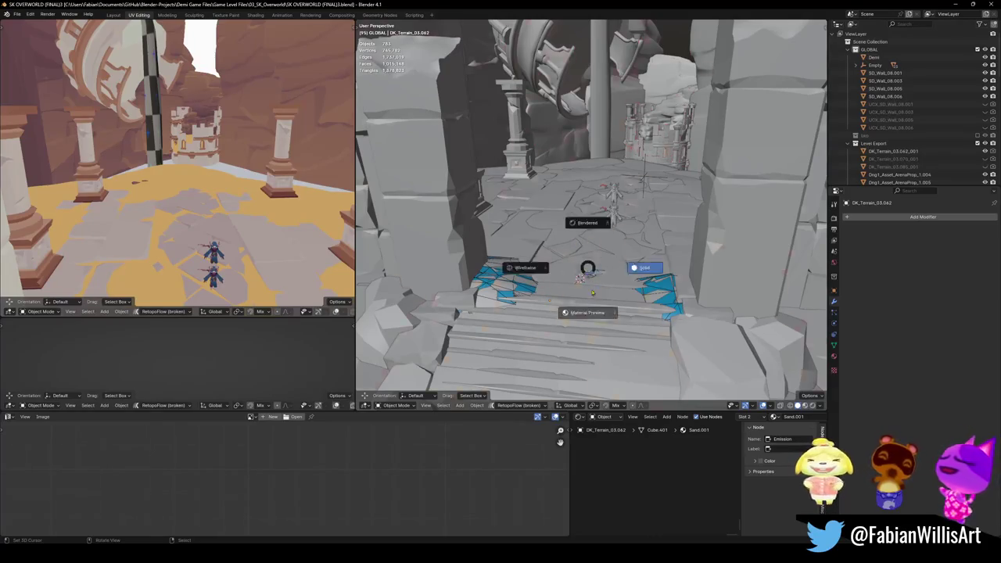
pyautogui.click(586, 224)
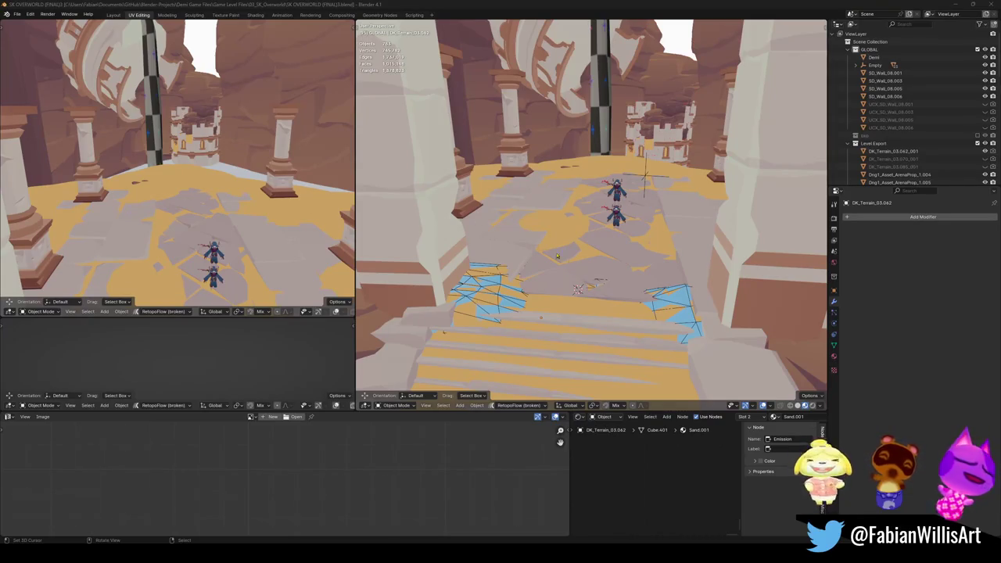
pyautogui.keyDown('shift'); pyautogui.moveTo(557, 255); pyautogui.dragTo(552, 249, button='middle'); pyautogui.keyUp('shift')
pyautogui.hotkey('ctrl', 'z')
# - Convert collision terrain DK_Terrain_03.062_001 to a mesh, baking its Weld and Decimate modifiers, and save
pyautogui.press('g')
pyautogui.rightClick(521, 258)
pyautogui.press('q')
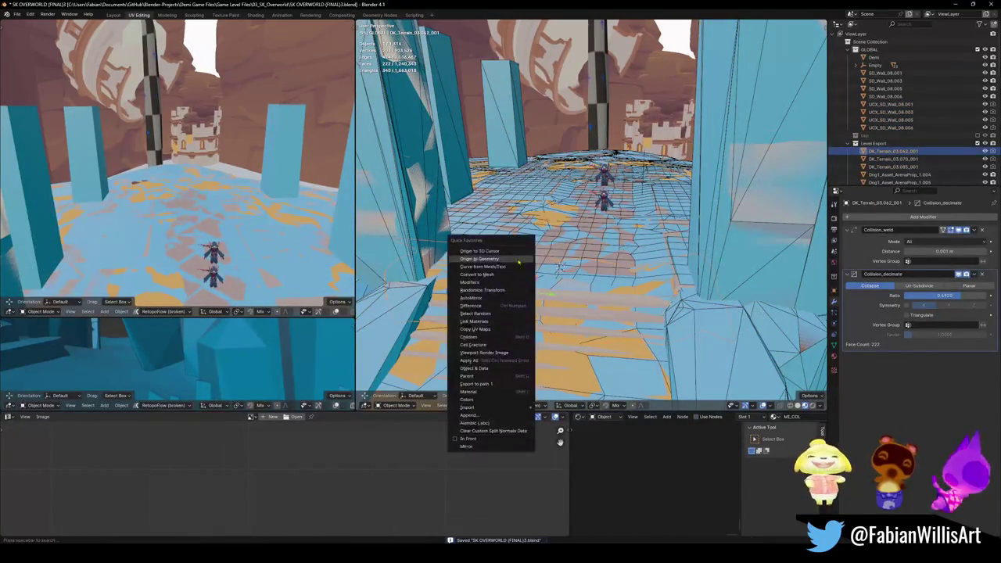
pyautogui.click(496, 278)
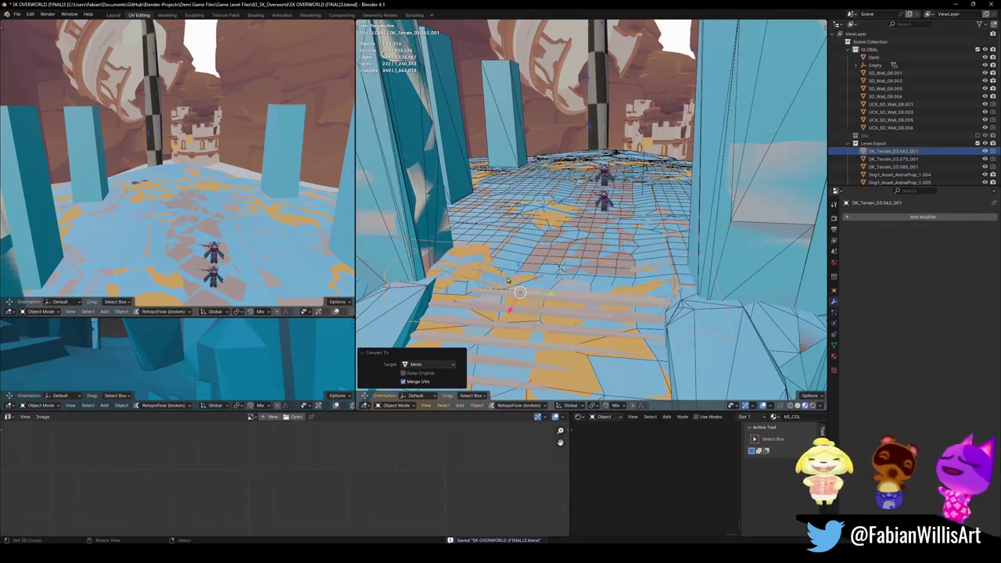
pyautogui.press('q')
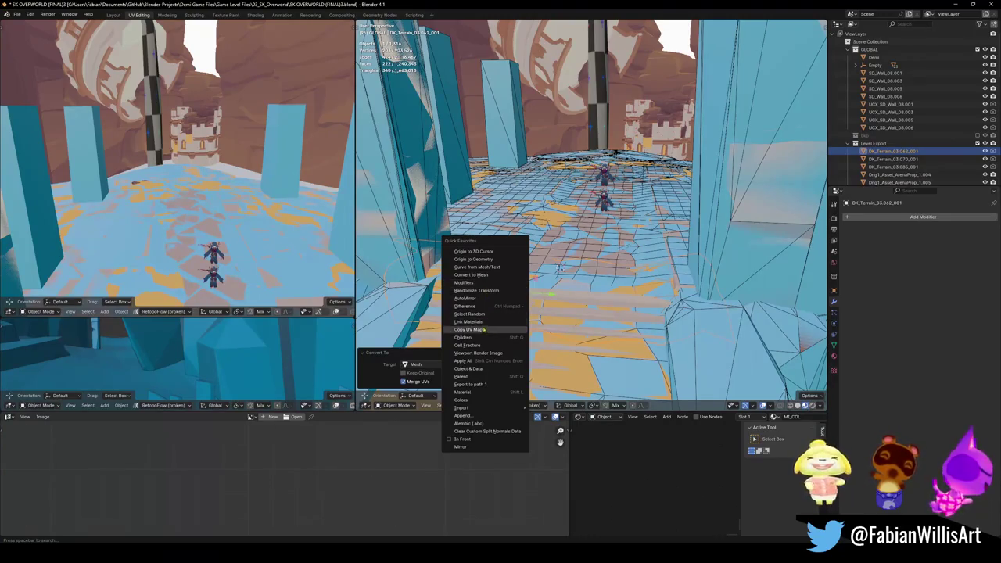
pyautogui.press('Escape')
pyautogui.hotkey('ctrl', 's')
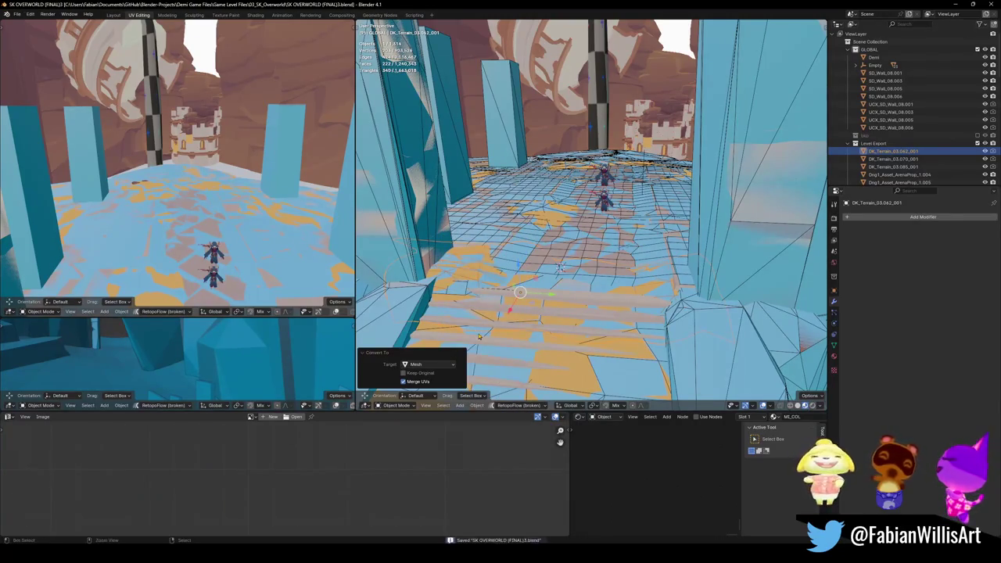
# - Select all objects sharing the same material, save, and fly toward the brown cliff's collision mesh
pyautogui.press('q')
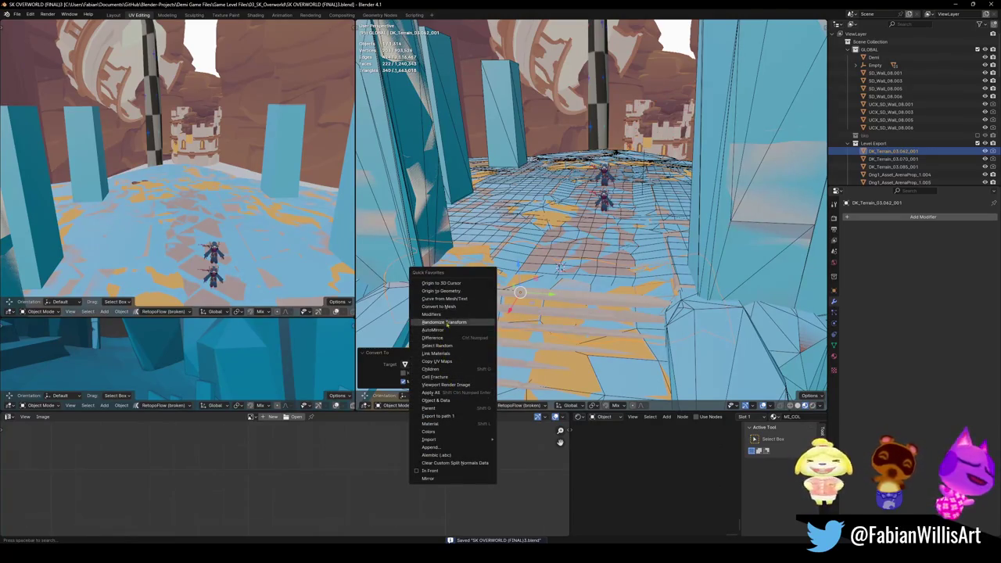
pyautogui.click(452, 423)
pyautogui.hotkey('ctrl', 's')
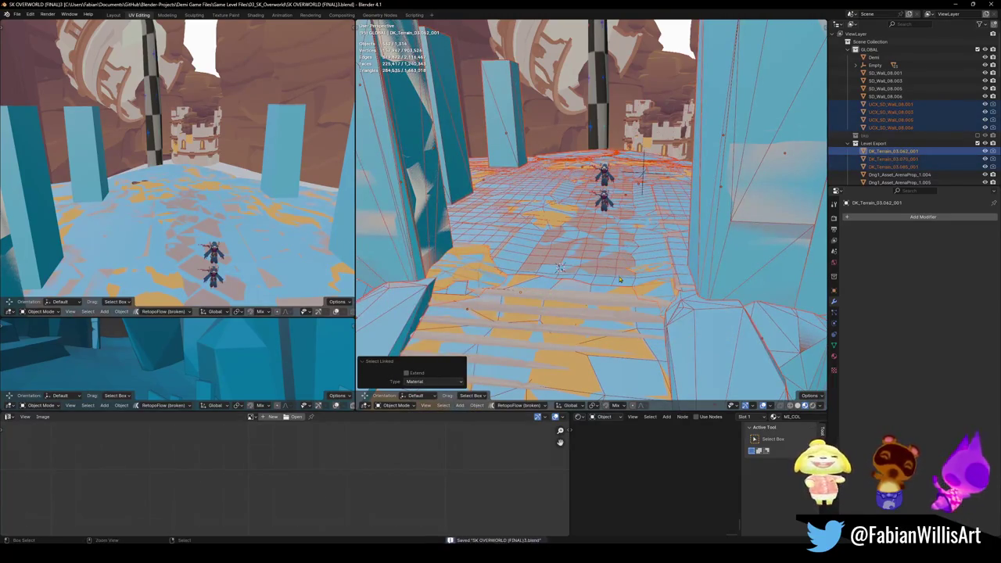
pyautogui.hotkey('shift', '`')
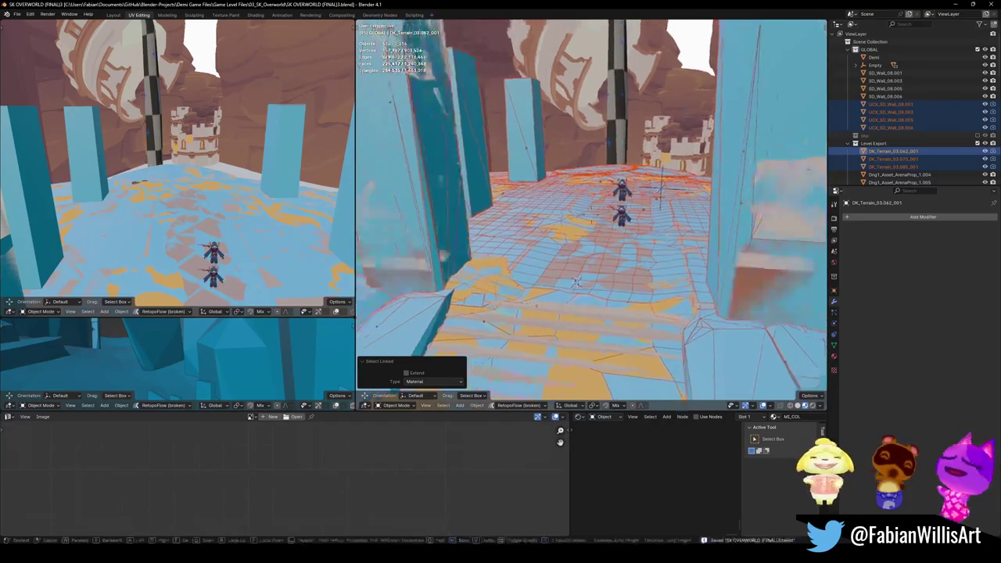
pyautogui.press('w')
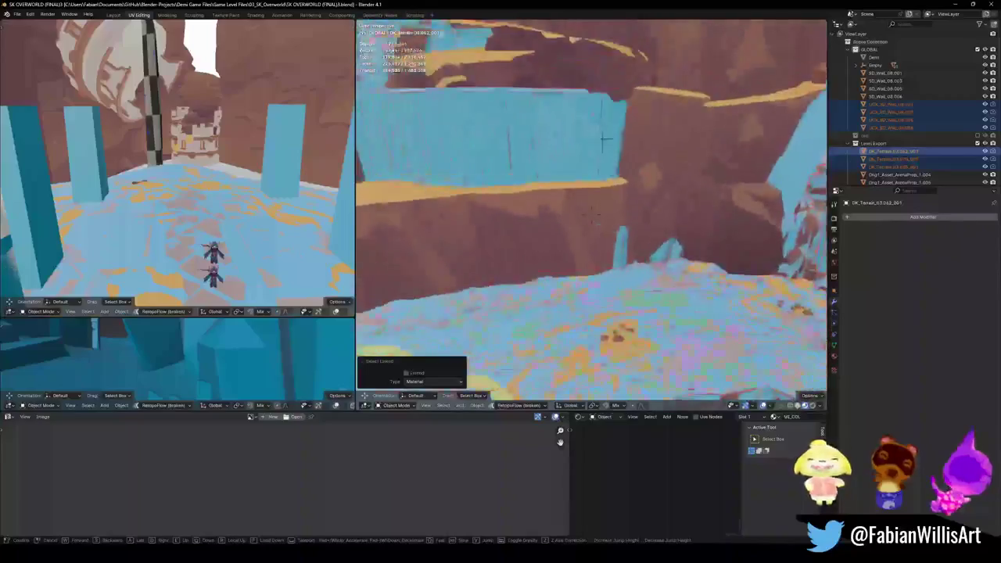
pyautogui.click(559, 193)
pyautogui.press('Tab')
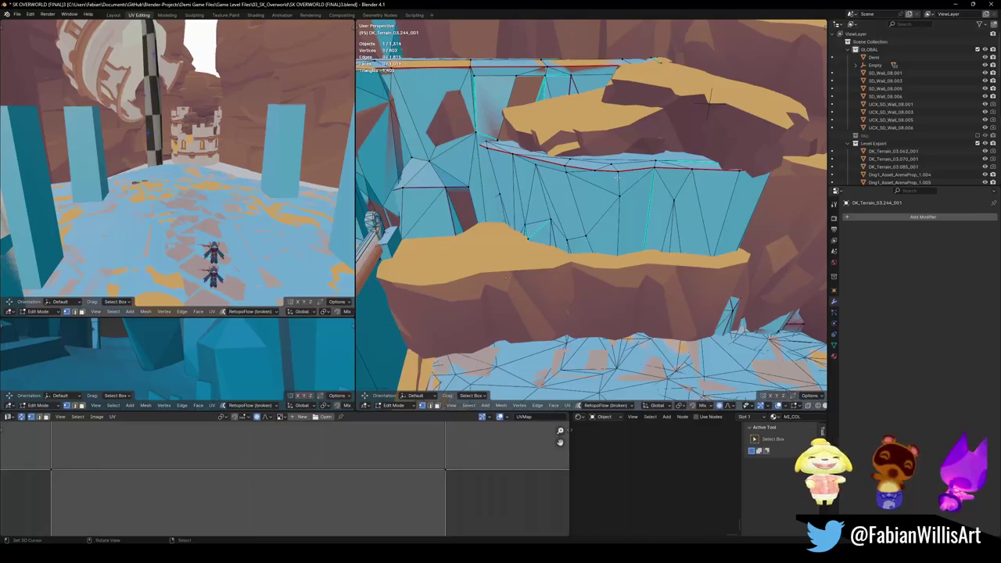
# - Delete the collision faces blocking the rock arch opening and return to Object Mode
pyautogui.press('l')
pyautogui.press('x')
pyautogui.click(603, 173)
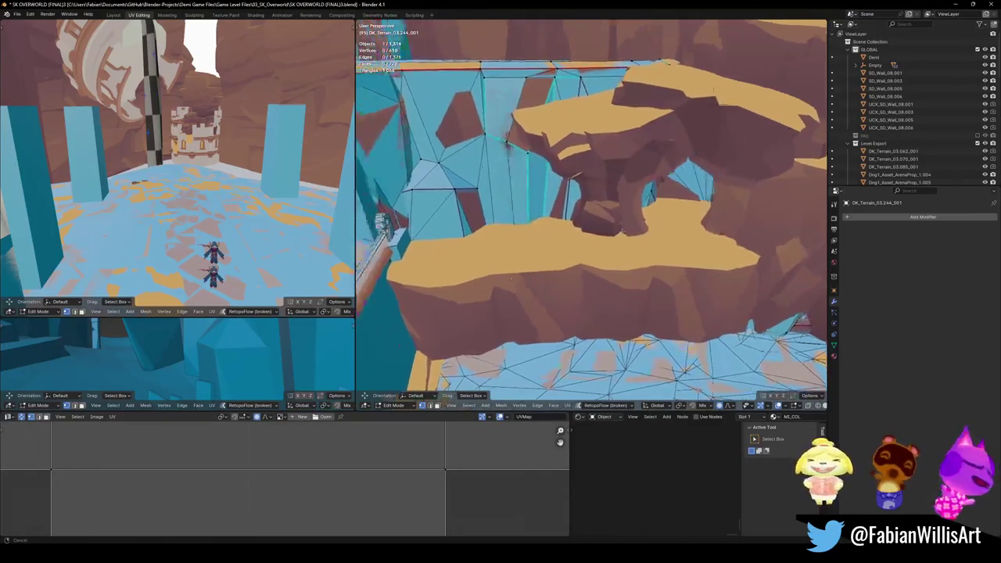
pyautogui.press('w')
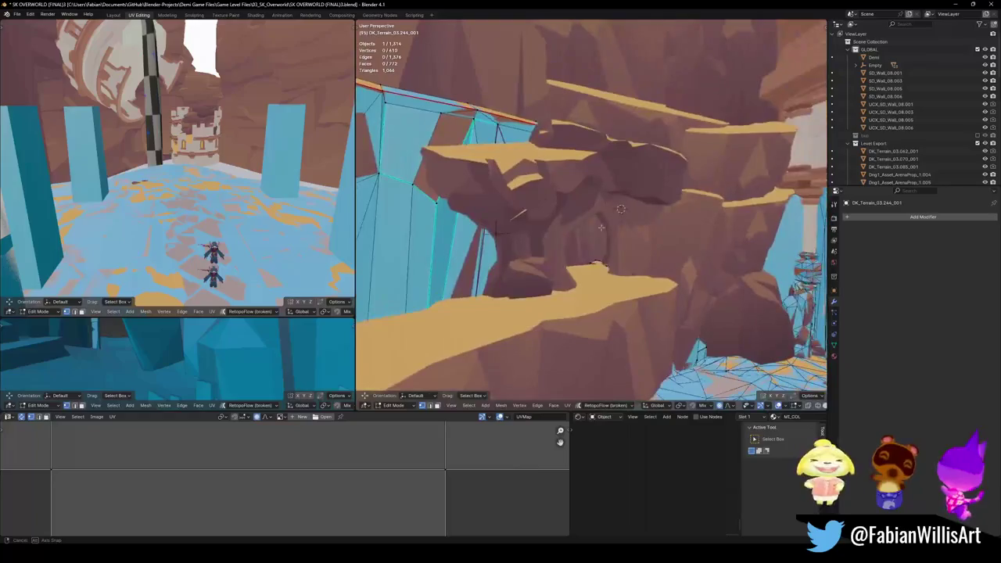
pyautogui.press('s')
pyautogui.click(720, 195)
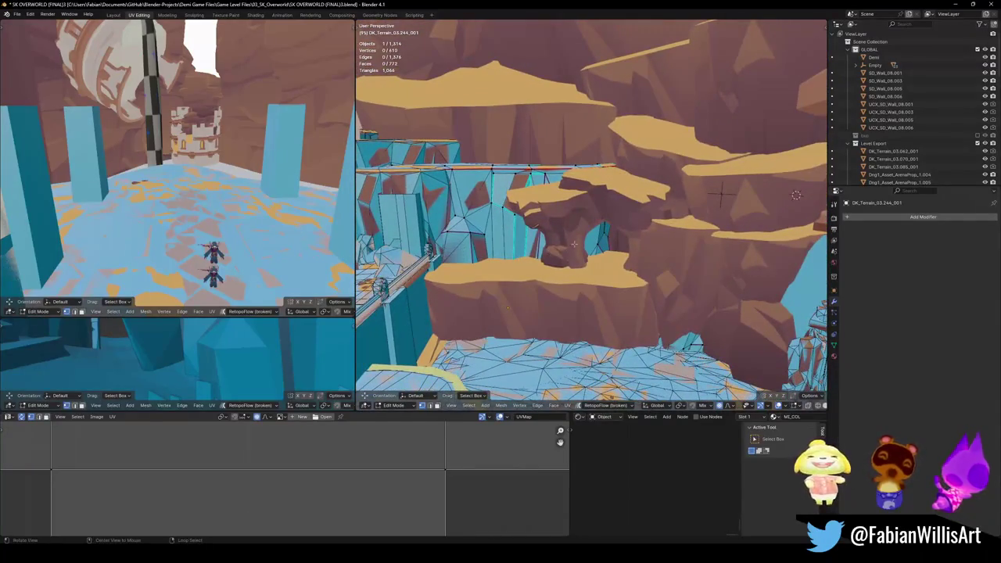
pyautogui.scroll(5, 721, 195)
pyautogui.press('Tab')
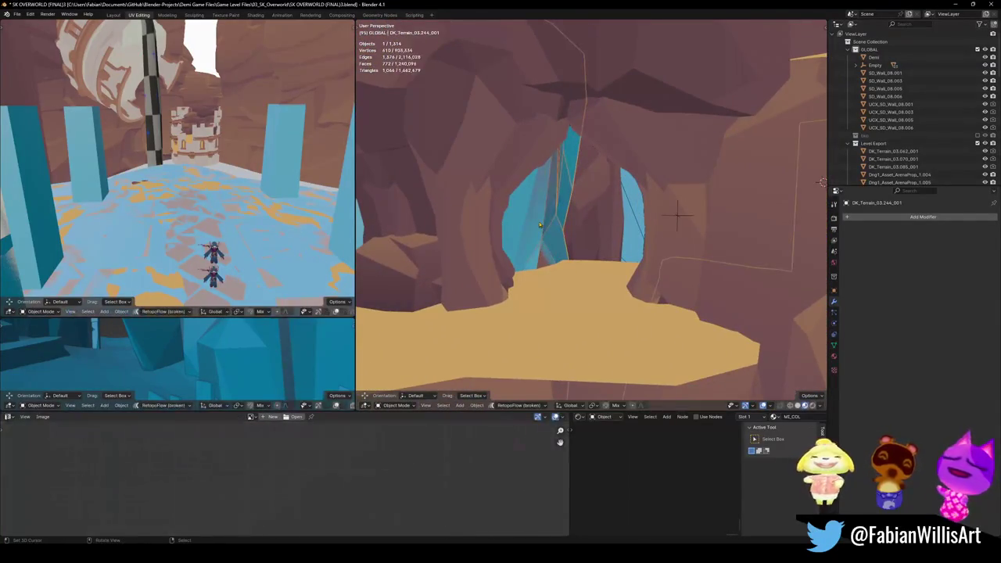
# - Test-delete the sand-topped rock to look behind it, restore it, and select the related collision objects
pyautogui.click(539, 225)
pyautogui.rightClick(526, 235)
pyautogui.click(525, 235)
pyautogui.hotkey('ctrl', 'z')
pyautogui.rightClick(525, 231)
pyautogui.click(525, 231)
pyautogui.hotkey('shift', '`')
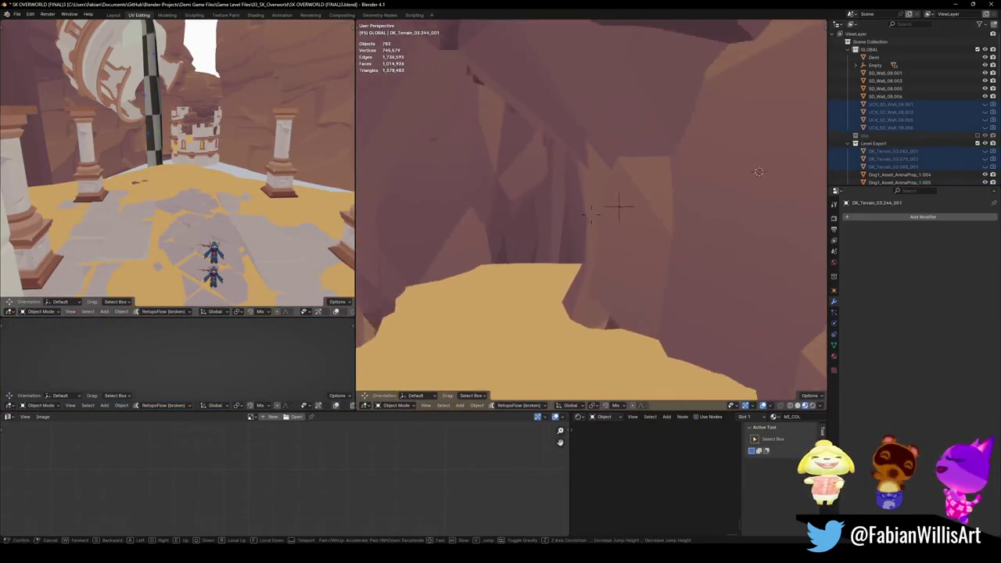
# - Duplicate a ledge rock, place the copy further left, raise it and stretch it taller
pyautogui.press('s')
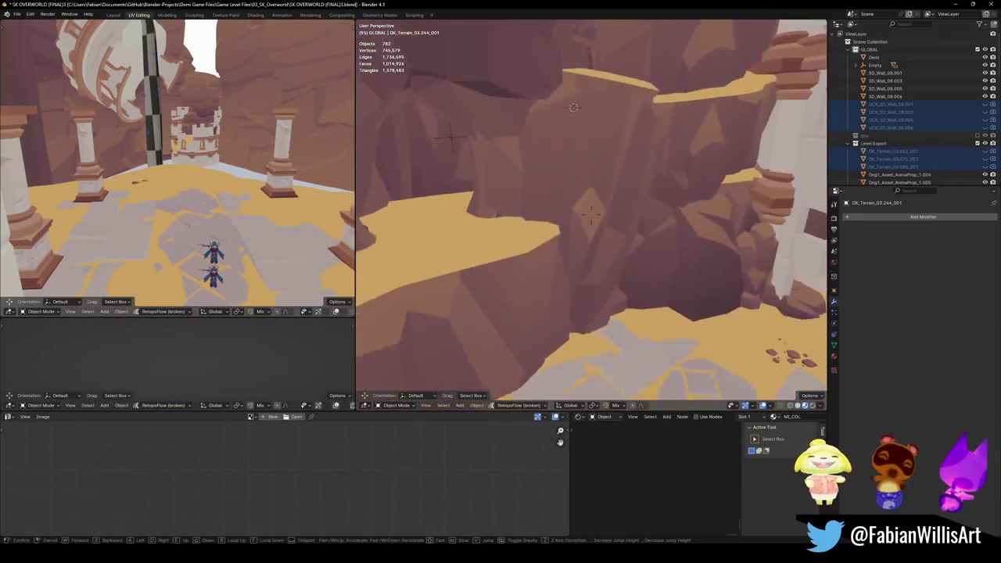
pyautogui.click(703, 269)
pyautogui.click(704, 269)
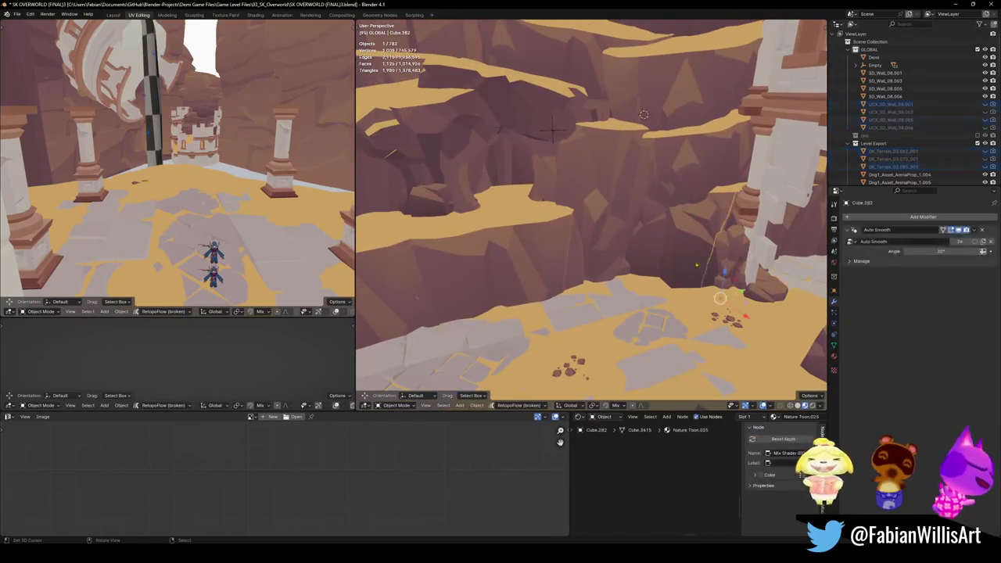
pyautogui.hotkey('shift', 'd')
pyautogui.click(528, 258)
pyautogui.press('g')
pyautogui.press('z')
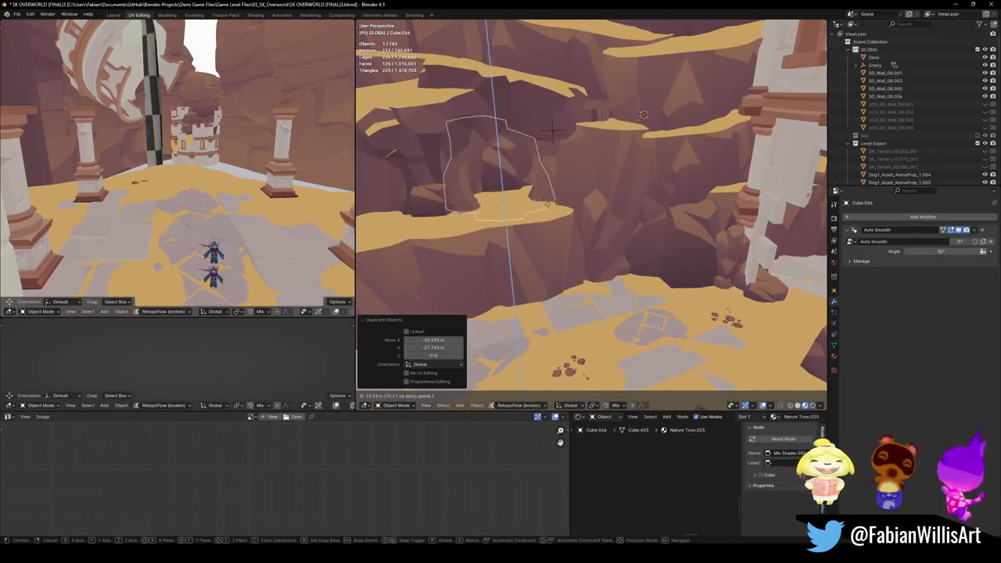
pyautogui.click(505, 176)
pyautogui.press('KP_Decimal')
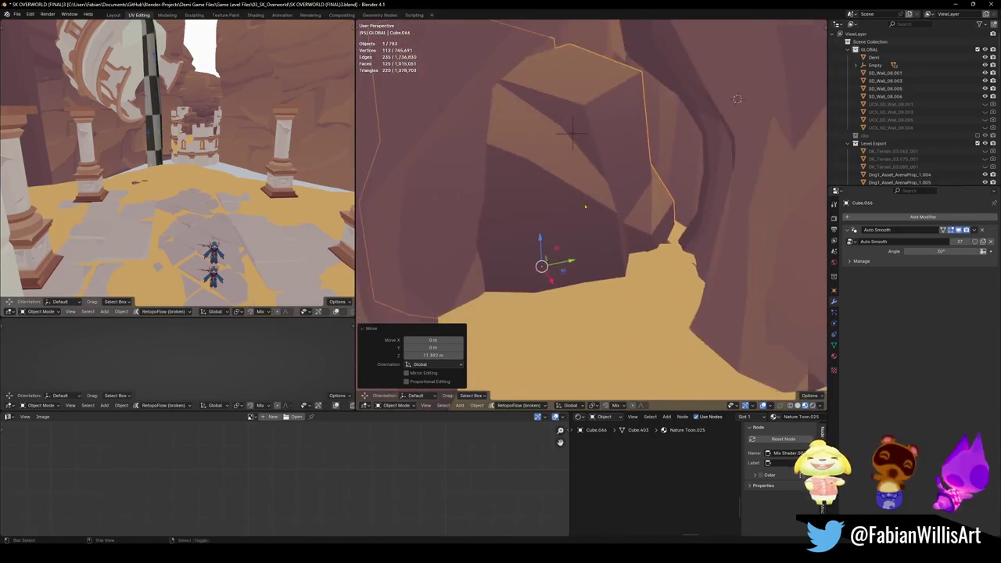
pyautogui.press('g')
pyautogui.press('z')
pyautogui.press('s')
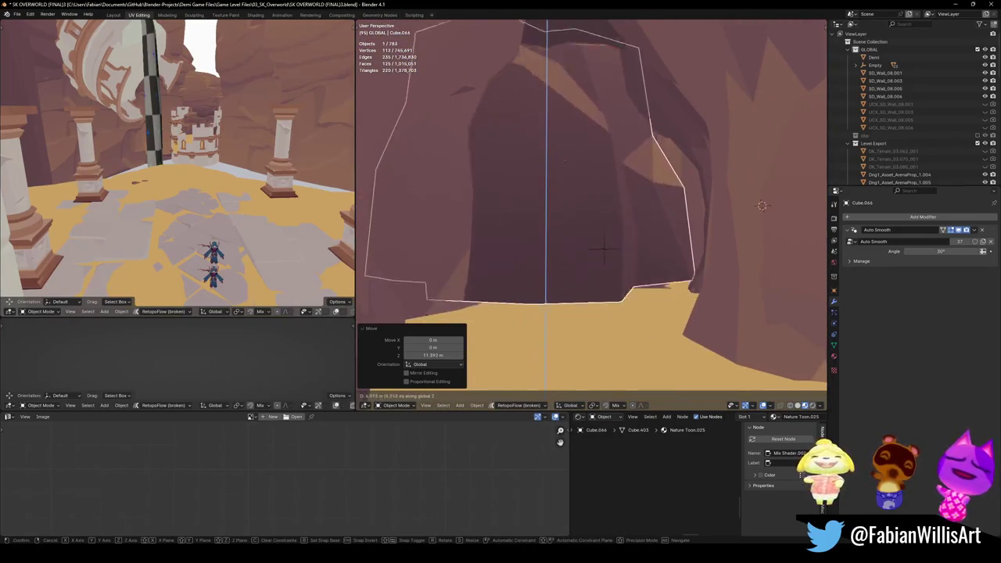
pyautogui.click(560, 141)
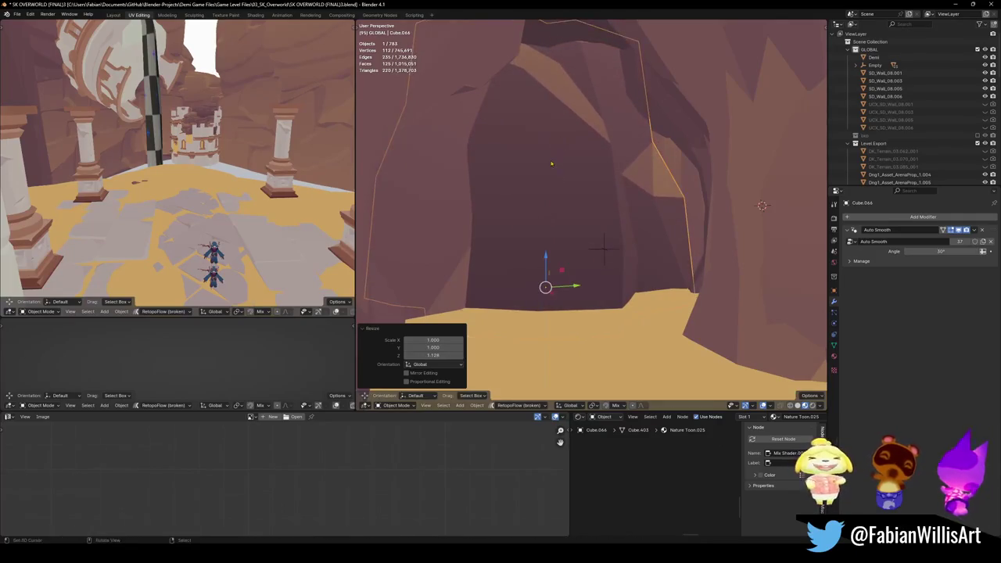
# - Widen the duplicate rock slightly without changing height, then adjust its height
pyautogui.press('s')
pyautogui.hotkey('shift', 'z')
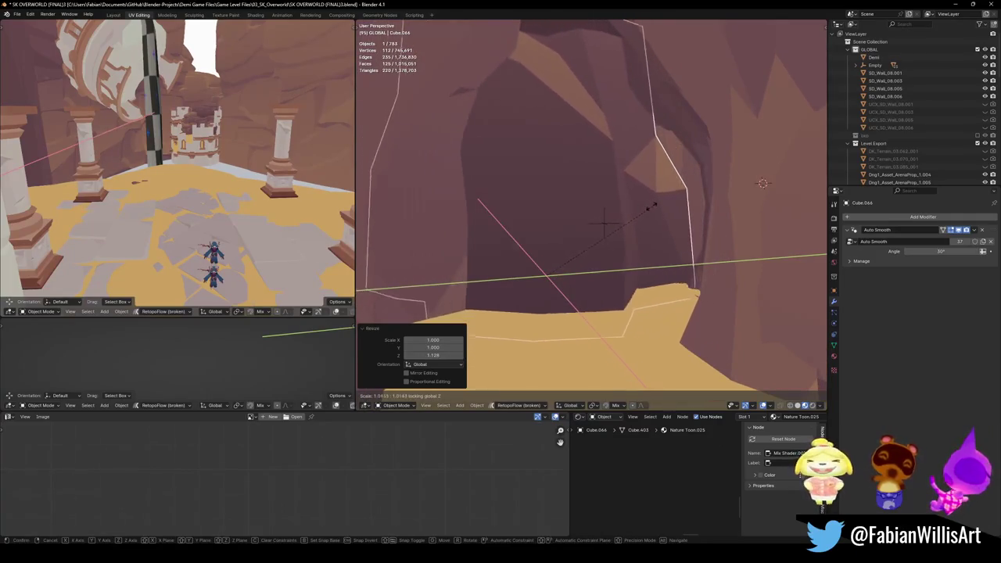
pyautogui.click(649, 197)
pyautogui.press('s')
pyautogui.press('z')
pyautogui.click(650, 186)
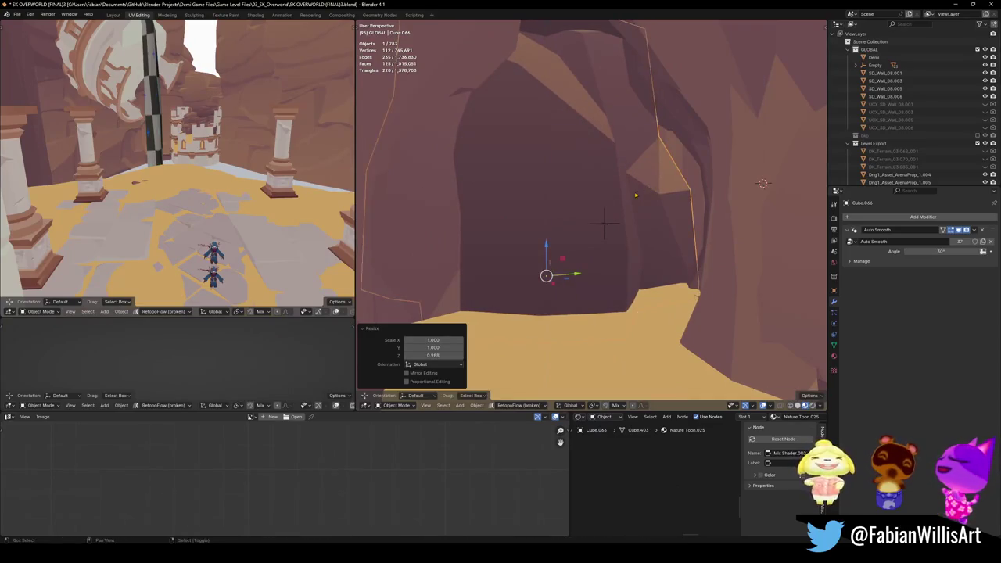
# - Make a second rock copy, rotate it -40.2° about Z, and slide it into place
pyautogui.hotkey('shift', 'd')
pyautogui.click(671, 201)
pyautogui.press('r')
pyautogui.press('z')
pyautogui.click(677, 303)
pyautogui.press('g')
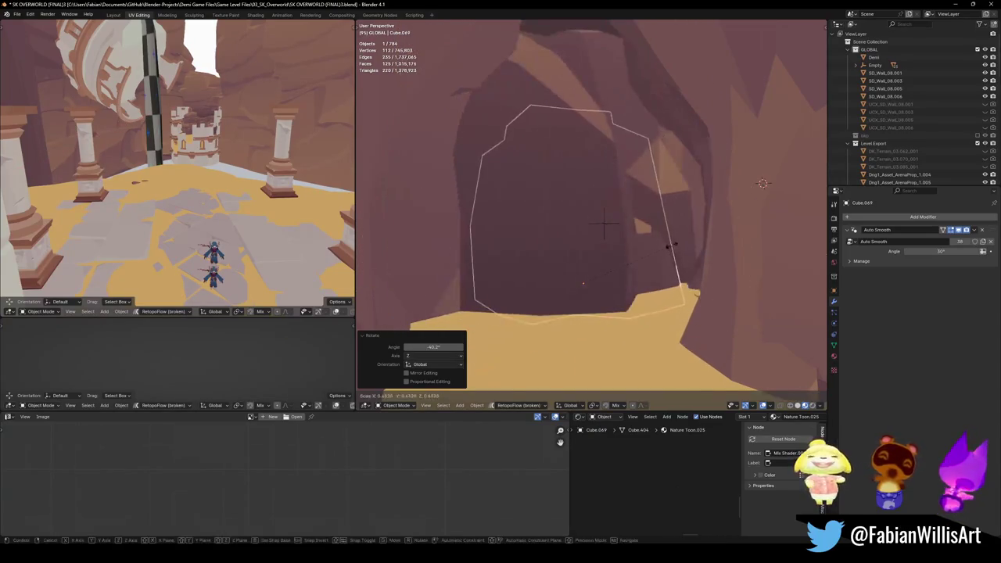
pyautogui.hotkey('shift', 'z')
pyautogui.click(738, 245)
pyautogui.press('g')
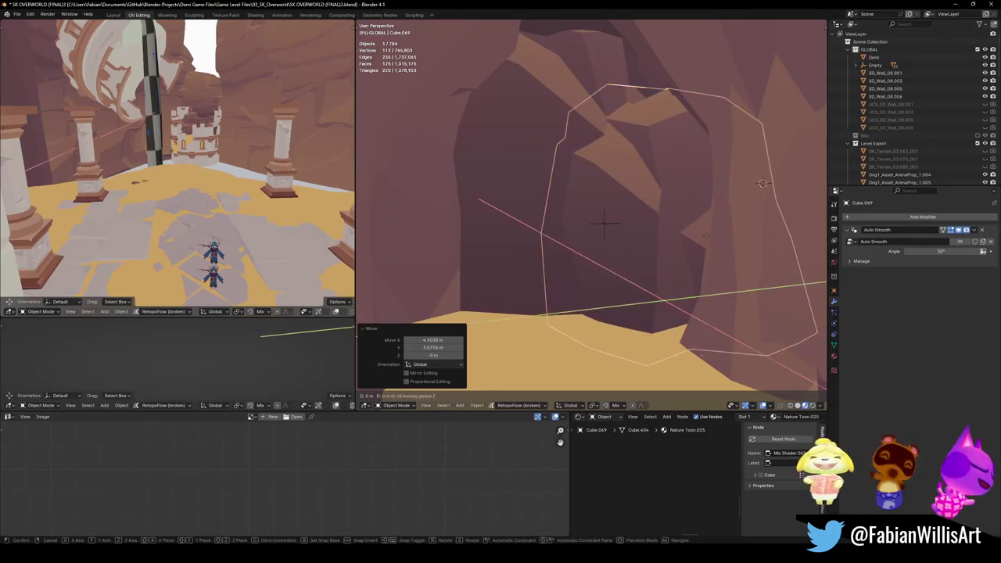
pyautogui.scroll(-2, 703, 234)
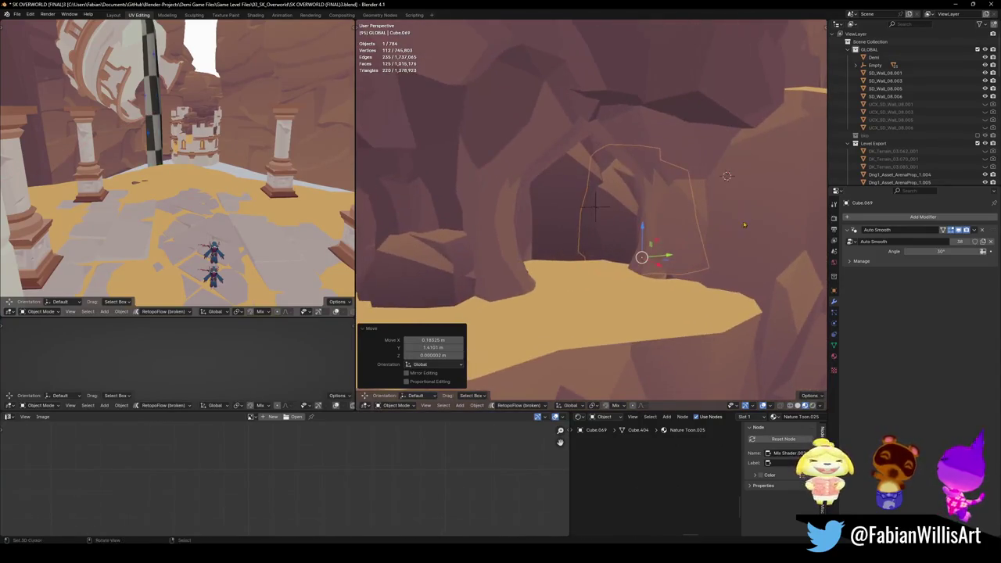
pyautogui.click(686, 238)
pyautogui.scroll(3, 682, 243)
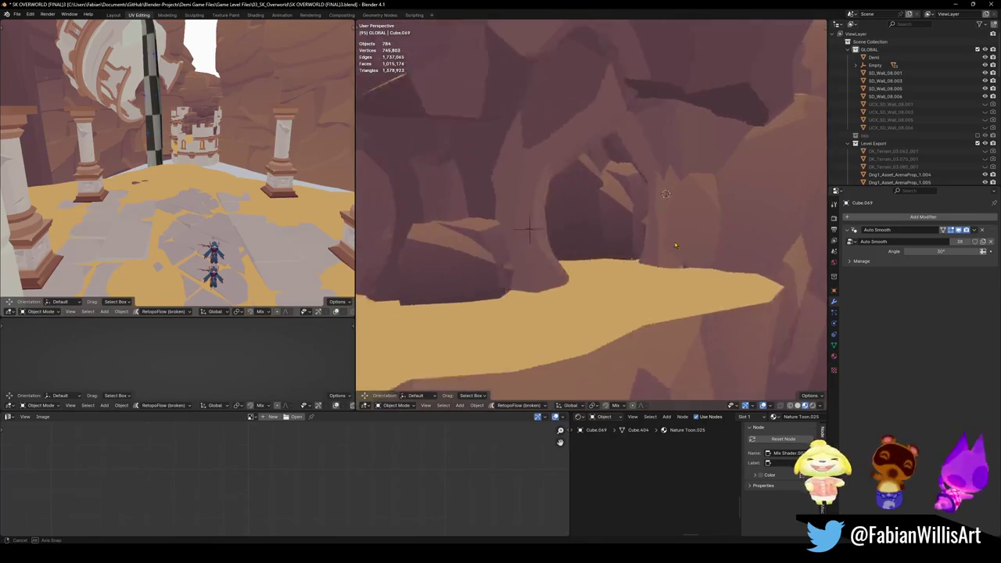
# - Move both rock pieces sideways in the XY plane, then clear the selection
pyautogui.click(617, 248)
pyautogui.keyDown('shift'); pyautogui.click(617, 248); pyautogui.keyUp('shift')
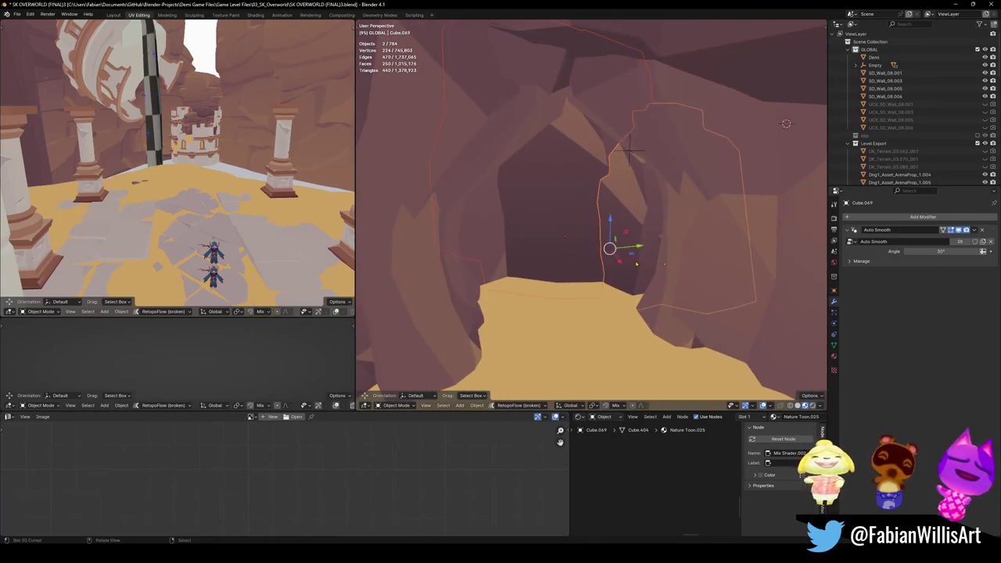
pyautogui.press('g')
pyautogui.hotkey('shift', 'z')
pyautogui.click(629, 152)
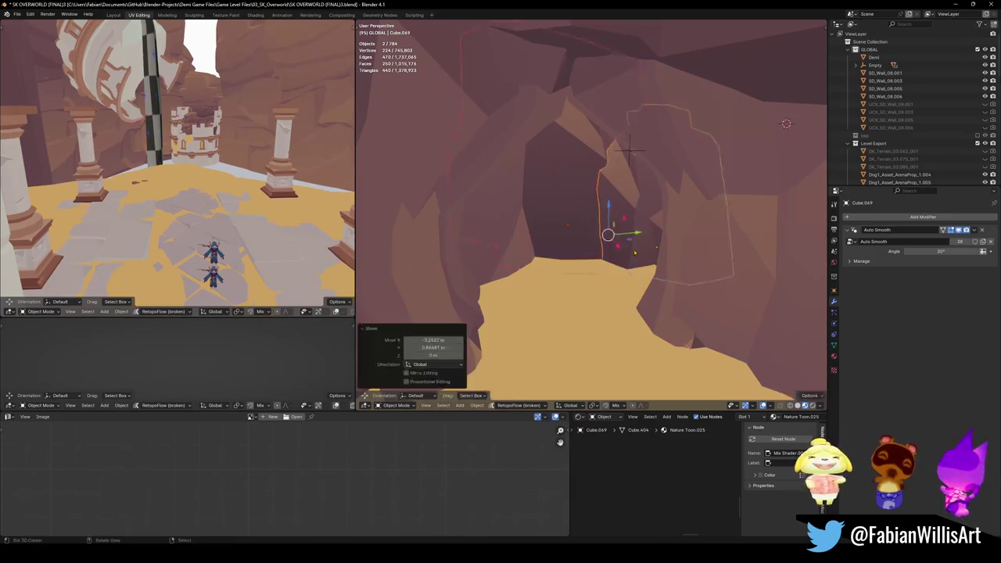
pyautogui.hotkey('alt', 'a')
pyautogui.moveTo(629, 156)
pyautogui.mouseDown(button='middle')
pyautogui.moveTo(642, 239)
pyautogui.moveTo(555, 290)
pyautogui.mouseUp(button='middle')
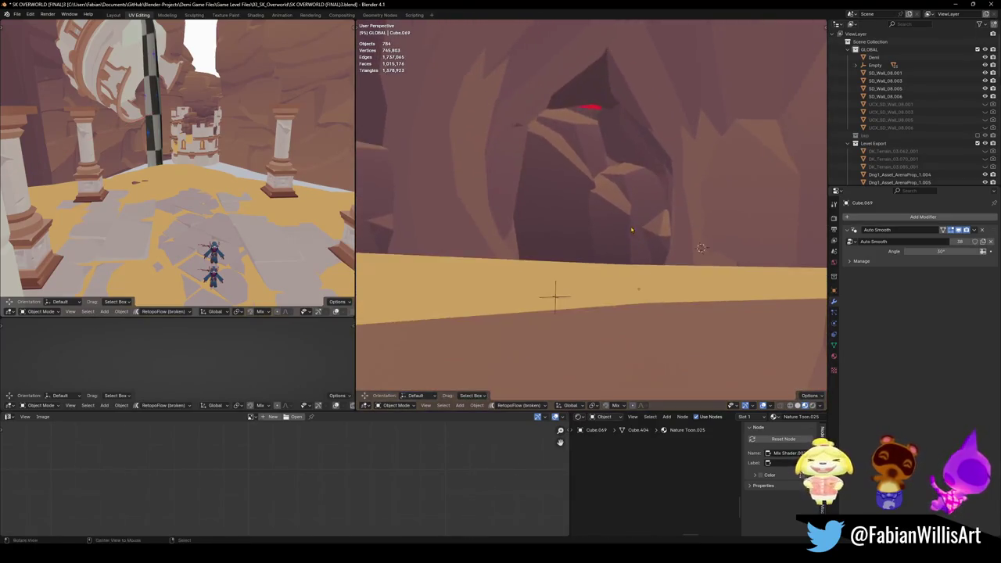
# - Duplicate the Cube.066 rock block and raise the copy about 10 m
pyautogui.click(572, 159)
pyautogui.hotkey('shift', 'd')
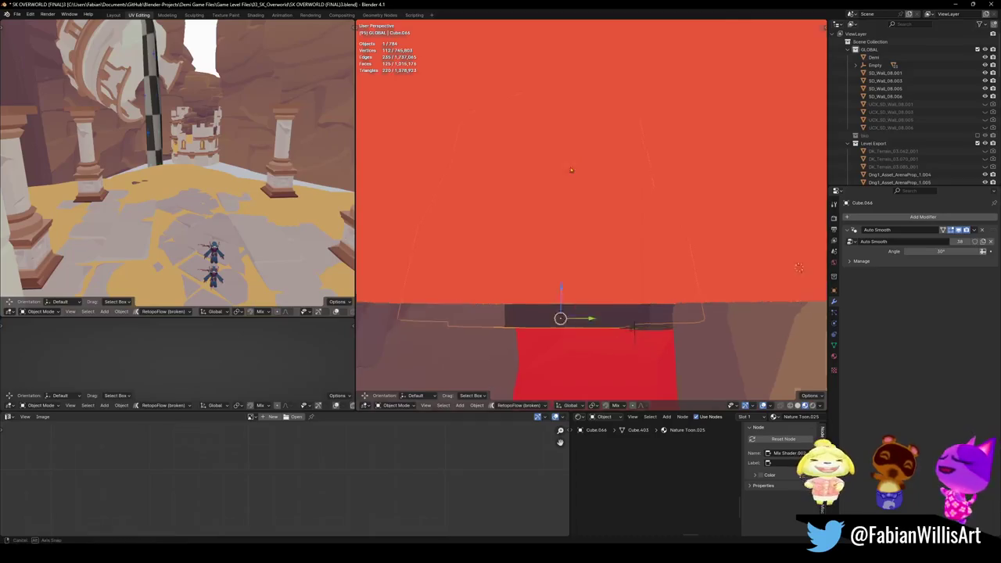
pyautogui.hotkey('shift', 'z')
pyautogui.click(599, 178)
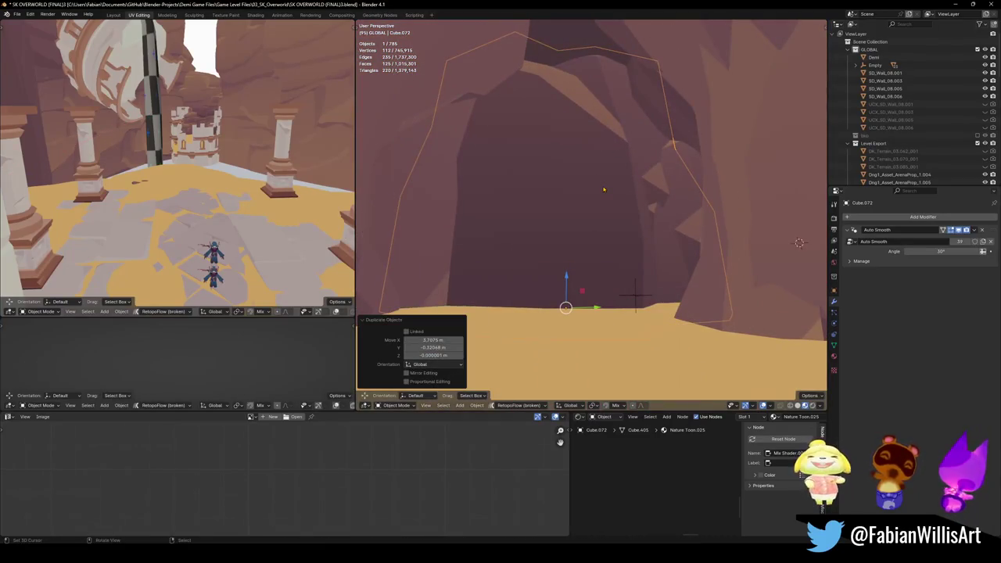
pyautogui.press('g')
pyautogui.press('z')
pyautogui.click(568, 177)
pyautogui.press('r')
pyautogui.press('r')
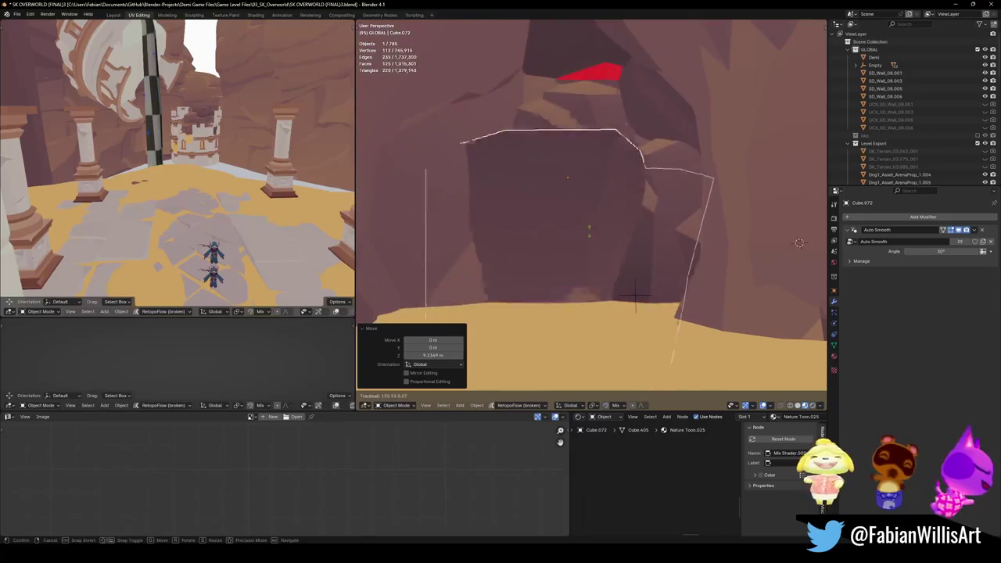
pyautogui.press('Escape')
pyautogui.press('g')
pyautogui.press('z')
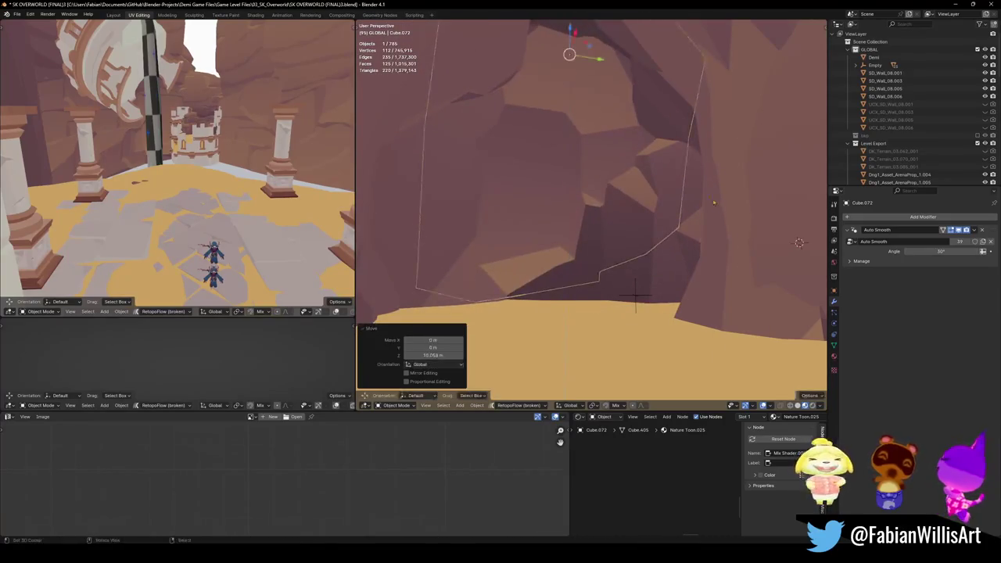
pyautogui.click(590, 235)
# - Scale the block copy to 0.637 and shift it sideways, then delete it
pyautogui.press('s')
pyautogui.click(635, 152)
pyautogui.press('g')
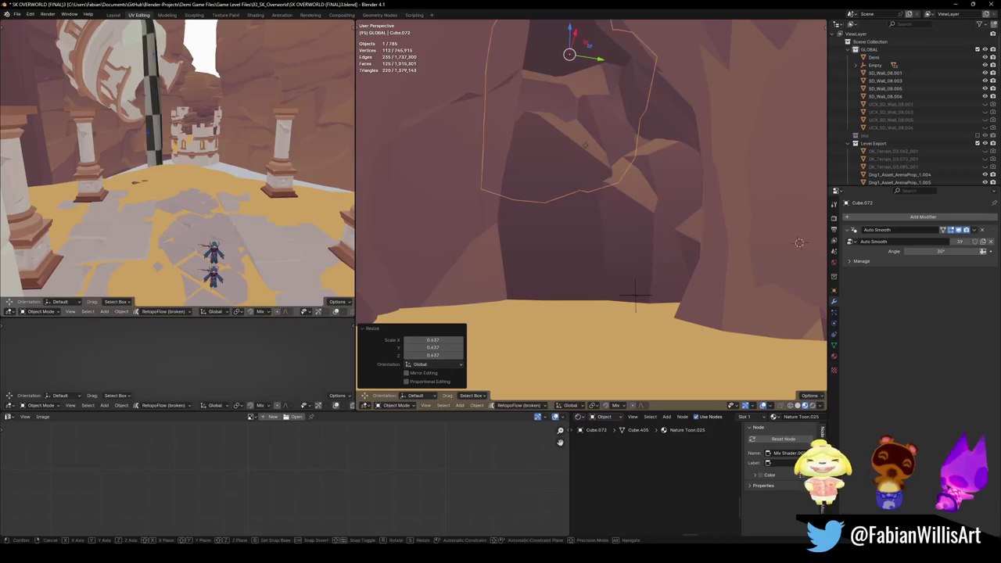
pyautogui.hotkey('shift', 'z')
pyautogui.click(585, 137)
pyautogui.press('g')
pyautogui.hotkey('shift', 'z')
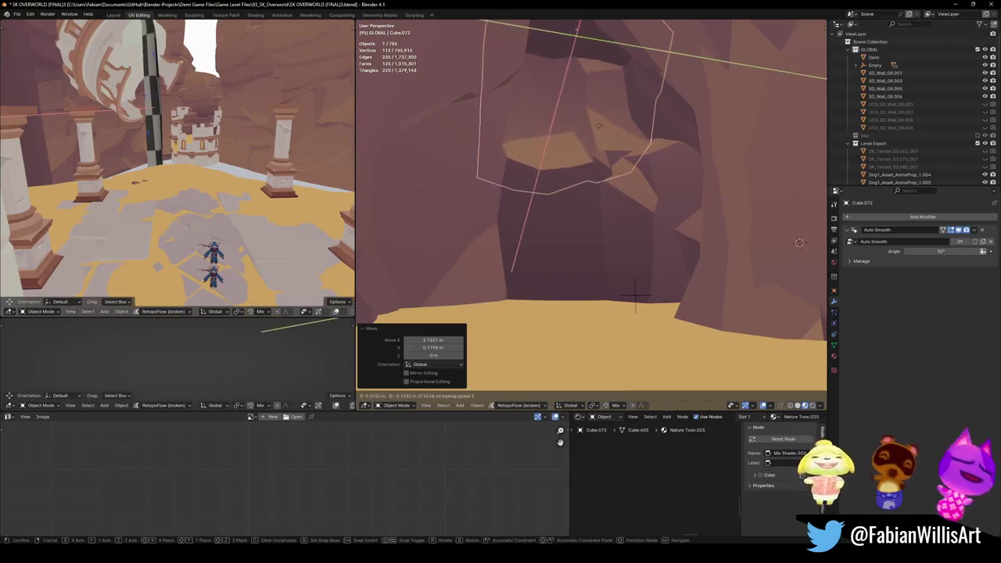
pyautogui.press('Escape')
pyautogui.press('Delete')
# - Duplicate the overhanging rock DK_Terrain_01.059 at 0.456 scale and place it lower left
pyautogui.moveTo(635, 296); pyautogui.dragTo(648, 222, button='middle')
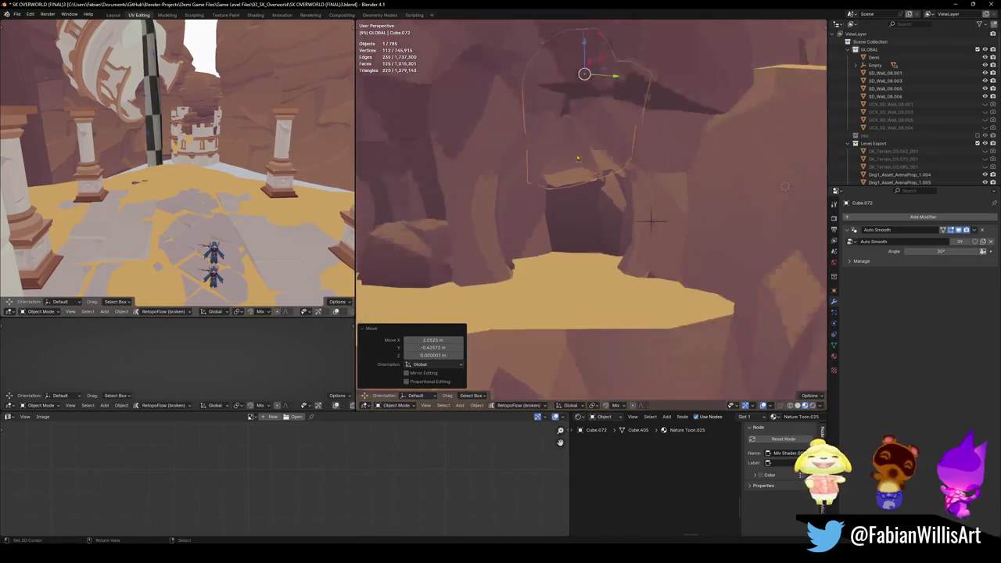
pyautogui.scroll(-3, 648, 221)
pyautogui.click(602, 179)
pyautogui.moveTo(602, 180); pyautogui.dragTo(605, 335, button='middle')
pyautogui.hotkey('shift', 'd')
pyautogui.press('s')
pyautogui.click(605, 335)
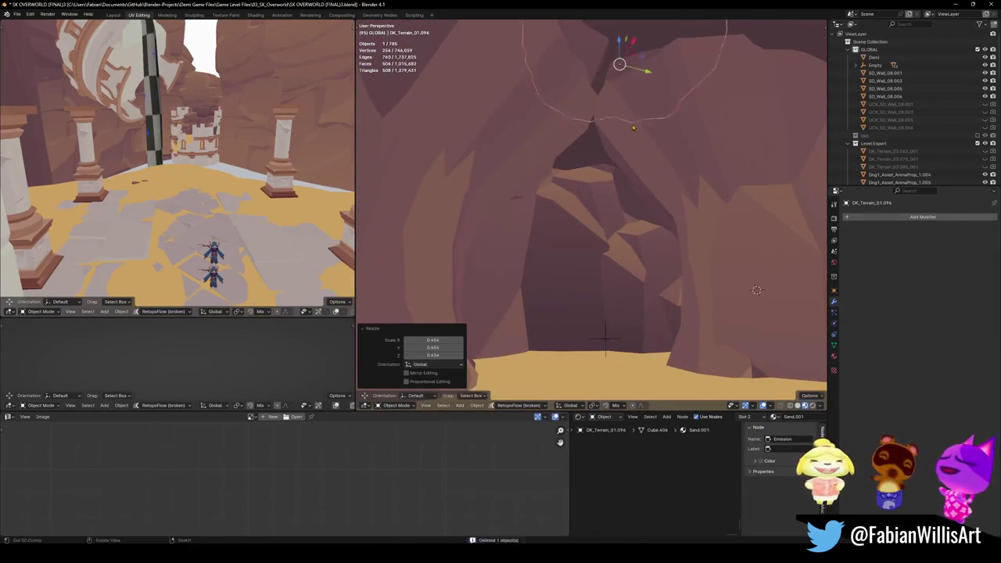
pyautogui.press('g')
pyautogui.press('z')
pyautogui.hotkey('shift', 'z')
pyautogui.click(610, 238)
pyautogui.press('z')
# - Slide the small rock copy horizontally into its final spot by the cave, then save
pyautogui.moveTo(594, 180); pyautogui.dragTo(606, 188, button='middle')
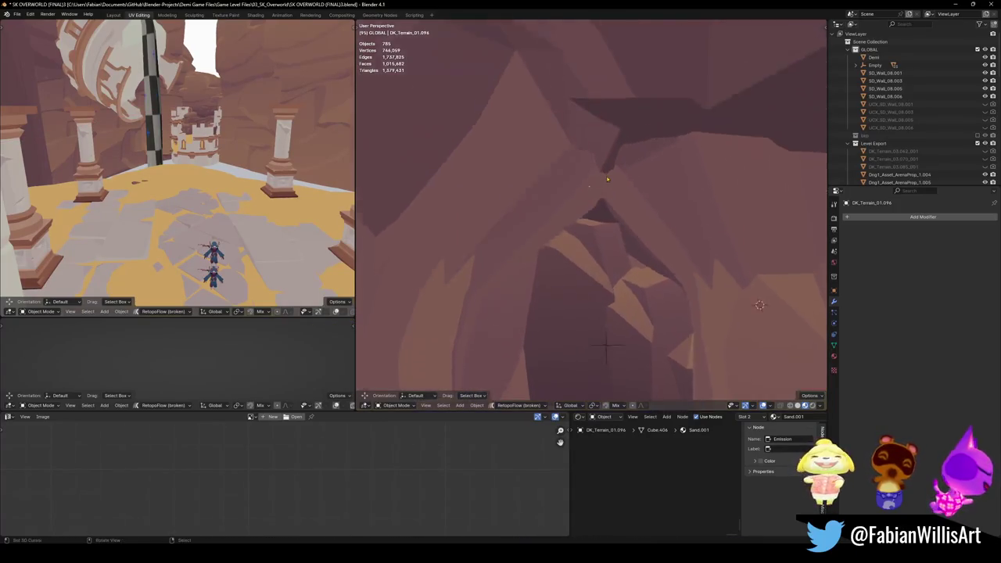
pyautogui.click(601, 185)
pyautogui.press('g')
pyautogui.hotkey('shift', 'z')
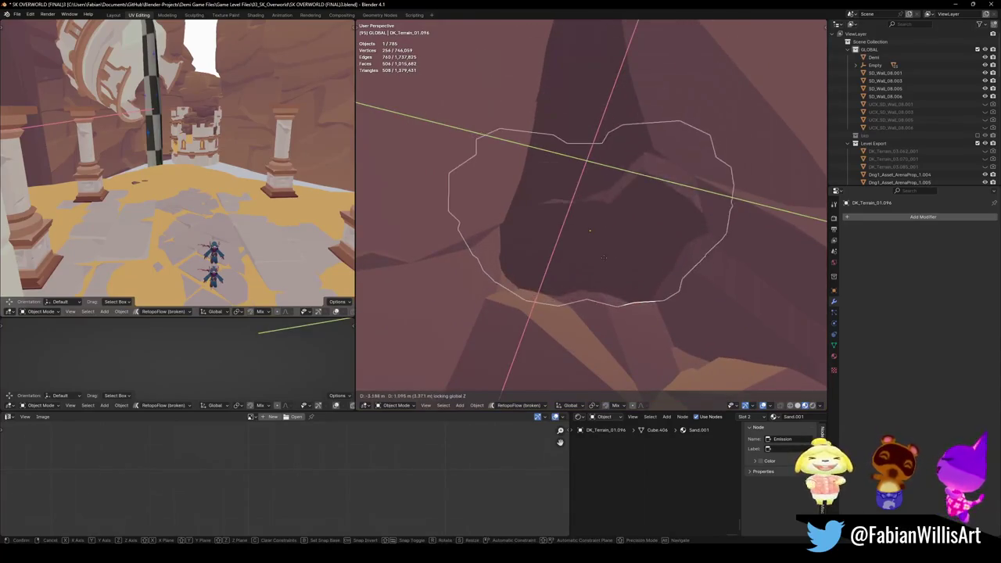
pyautogui.click(661, 246)
pyautogui.press('g')
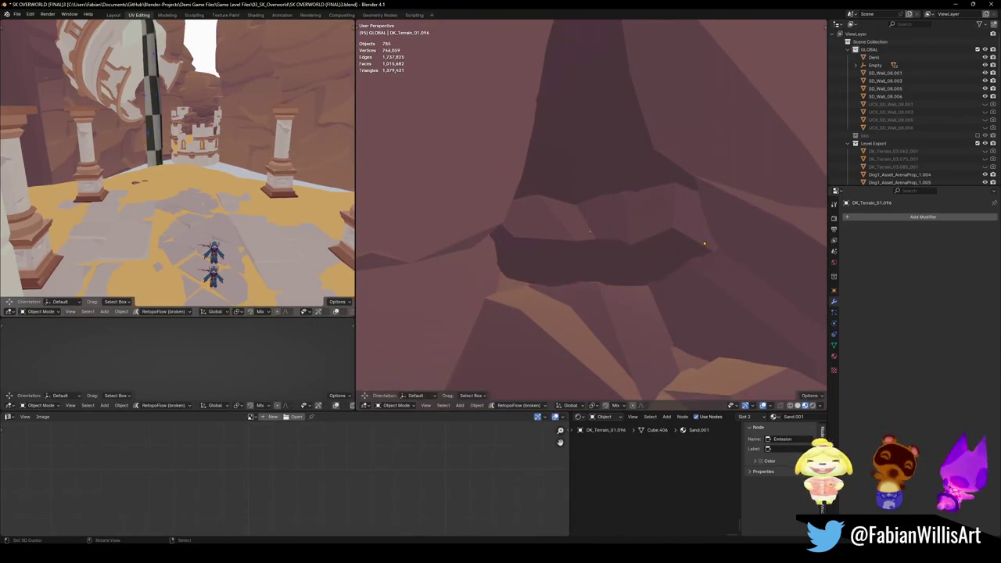
pyautogui.click(692, 237)
pyautogui.hotkey('alt', 'a')
pyautogui.moveTo(648, 268)
pyautogui.mouseDown(button='middle')
pyautogui.moveTo(640, 255)
pyautogui.moveTo(593, 285)
pyautogui.moveTo(635, 257)
pyautogui.moveTo(621, 259)
pyautogui.mouseUp(button='middle')
pyautogui.hotkey('ctrl', 's')
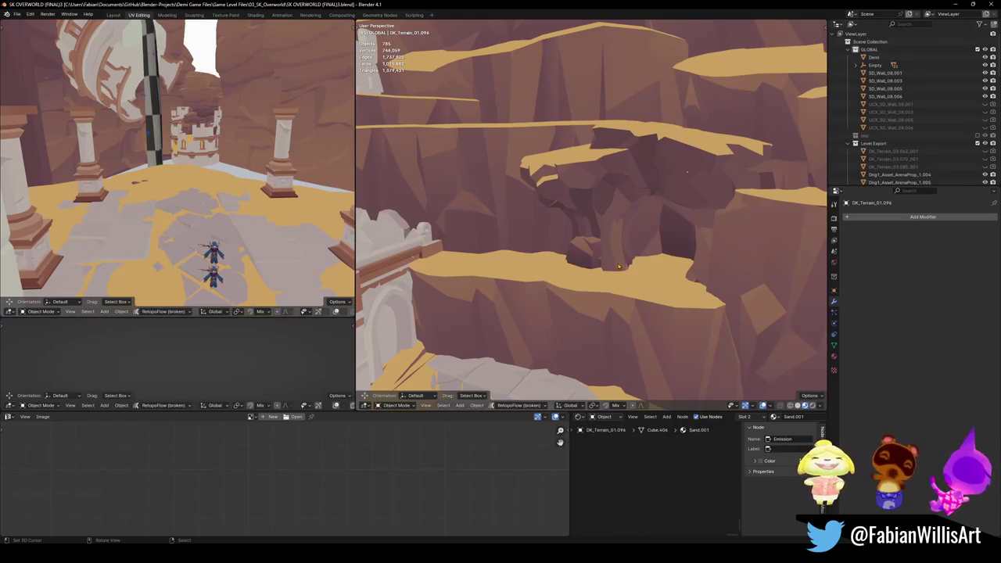
# - Walk through the level to the ledge, delete and restore the terrain piece, and select its linked mesh
pyautogui.hotkey('shift', '`')
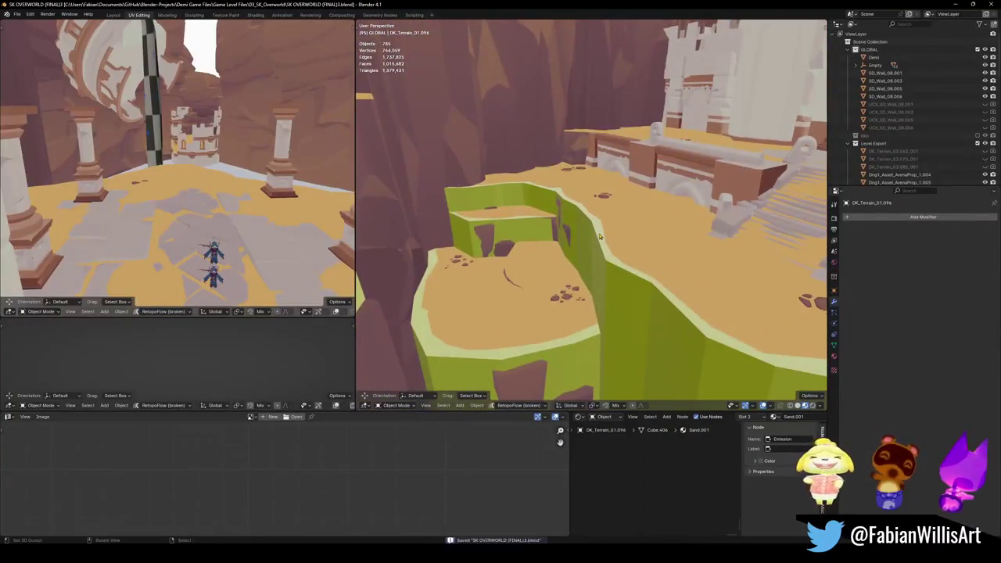
pyautogui.hotkey('ctrl', 's')
pyautogui.click(584, 265)
pyautogui.press('Delete')
pyautogui.hotkey('ctrl', 'z')
pyautogui.hotkey('ctrl', 'z')
pyautogui.hotkey('ctrl', 'l')
pyautogui.rightClick(621, 264)
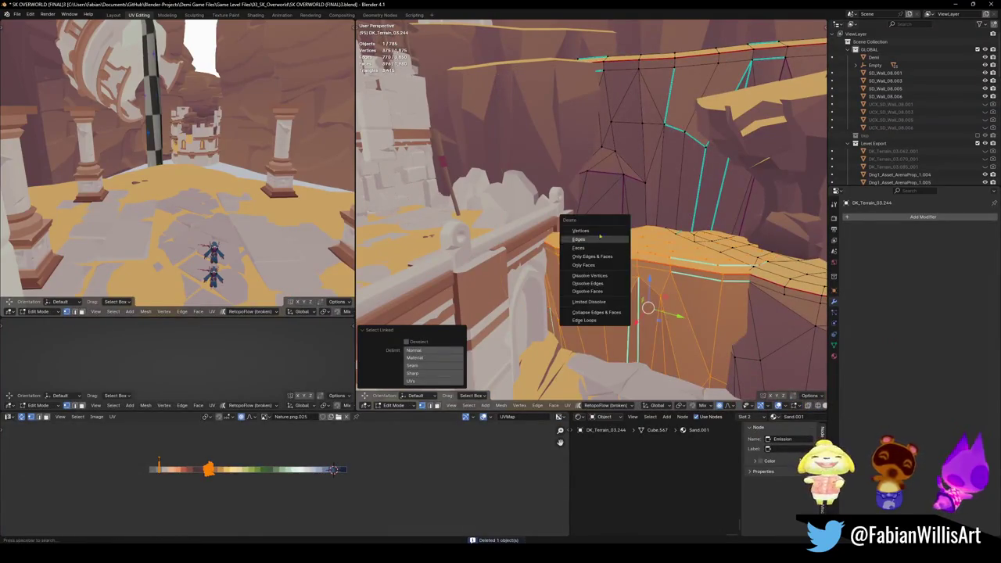
pyautogui.press('Escape')
# - Select faces on the ledge top and rim and rotate them about the vertical axis
pyautogui.moveTo(620, 264)
pyautogui.mouseDown(button='middle')
pyautogui.moveTo(536, 283)
pyautogui.moveTo(563, 280)
pyautogui.mouseUp(button='middle')
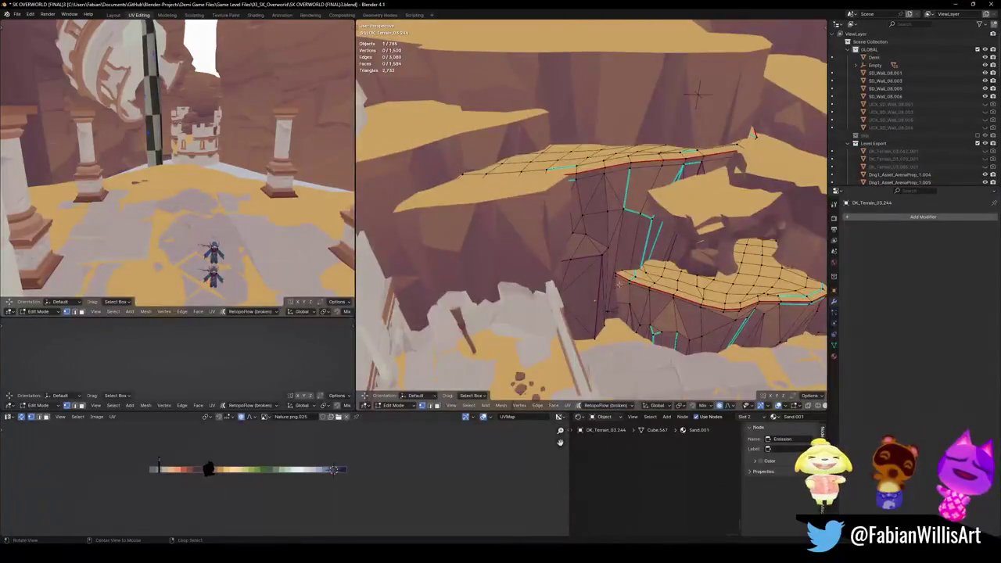
pyautogui.scroll(3, 563, 280)
pyautogui.scroll(2, 587, 277)
pyautogui.scroll(-1, 546, 233)
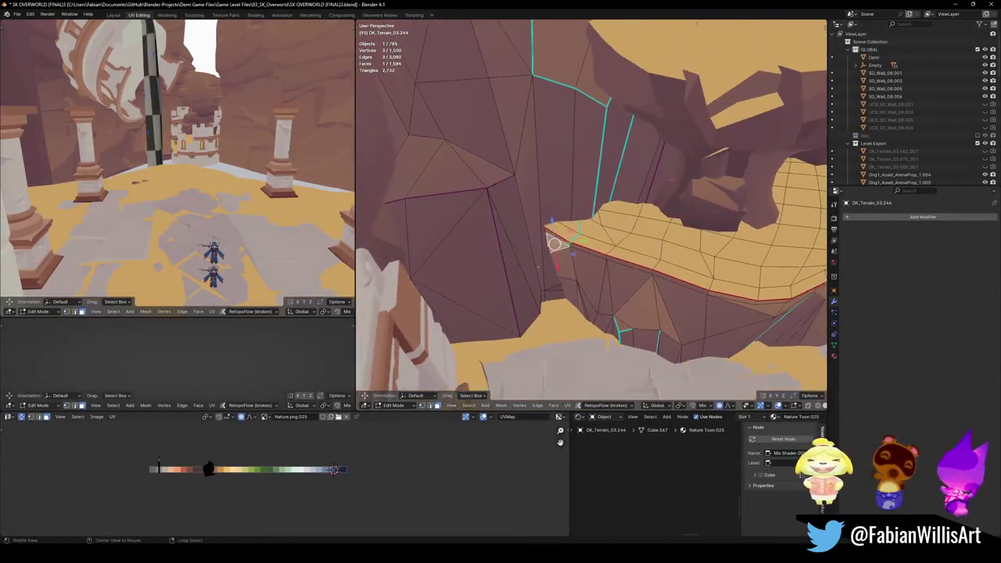
pyautogui.click(560, 234)
pyautogui.click(557, 240)
pyautogui.press('r')
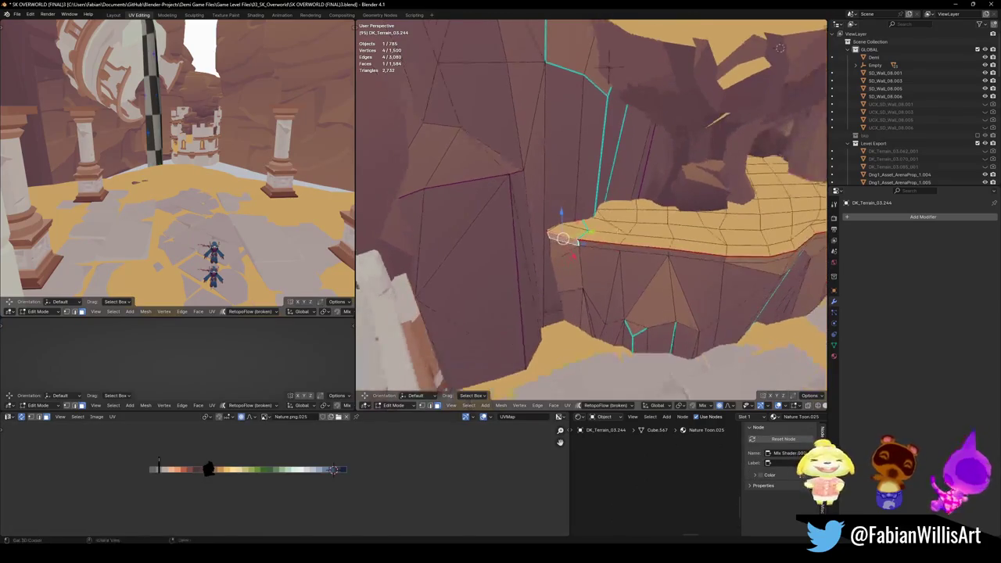
pyautogui.press('z')
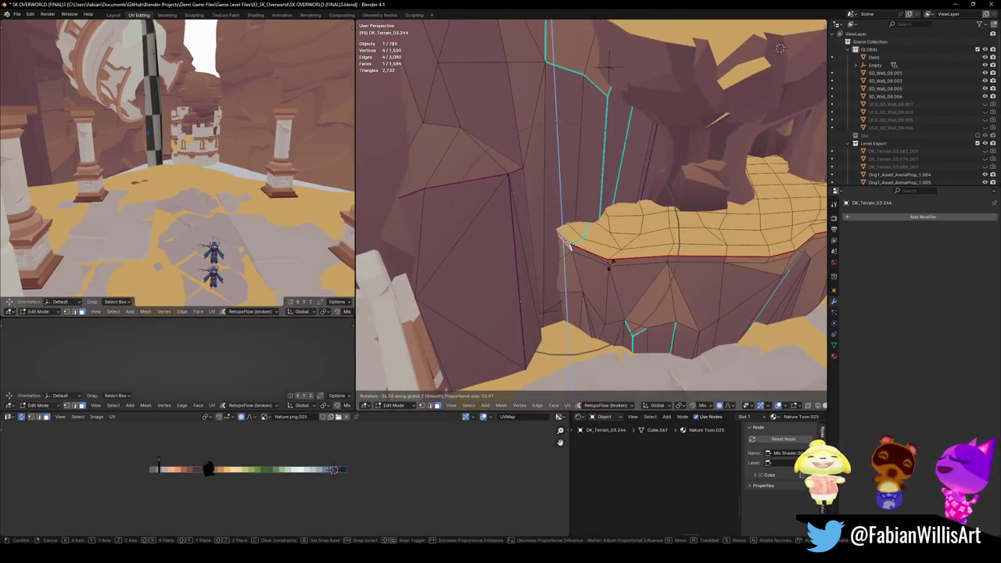
pyautogui.click(610, 264)
# - Set proportional falloff to Smooth and select all linked ledge faces
pyautogui.click(729, 405)
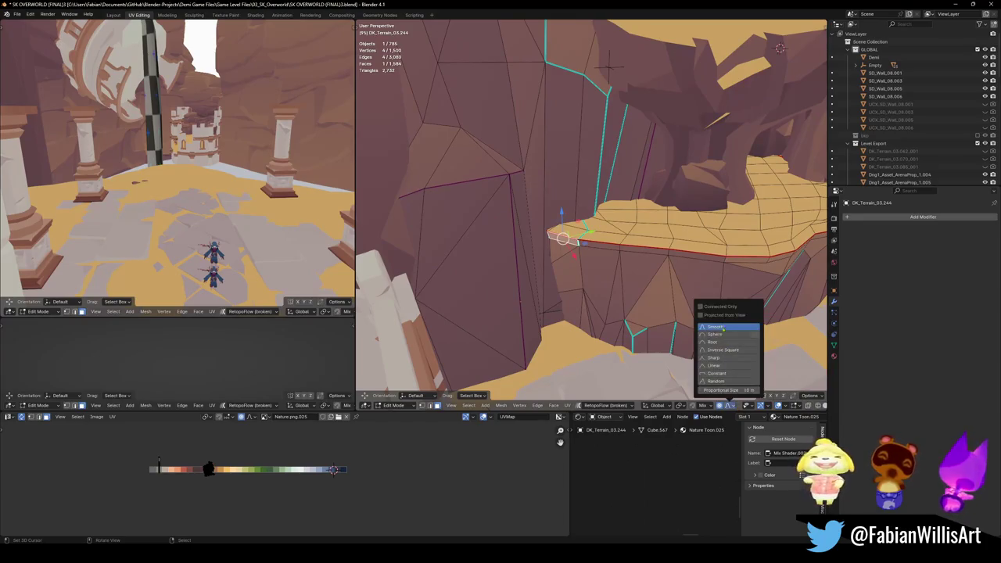
pyautogui.moveTo(602, 297); pyautogui.dragTo(581, 283, button='middle')
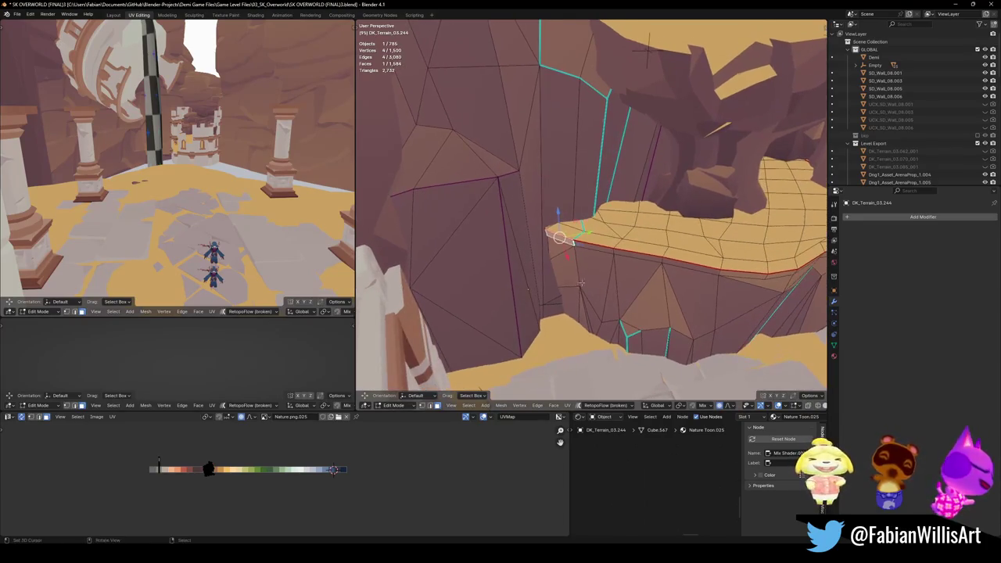
pyautogui.press('l')
pyautogui.press('g')
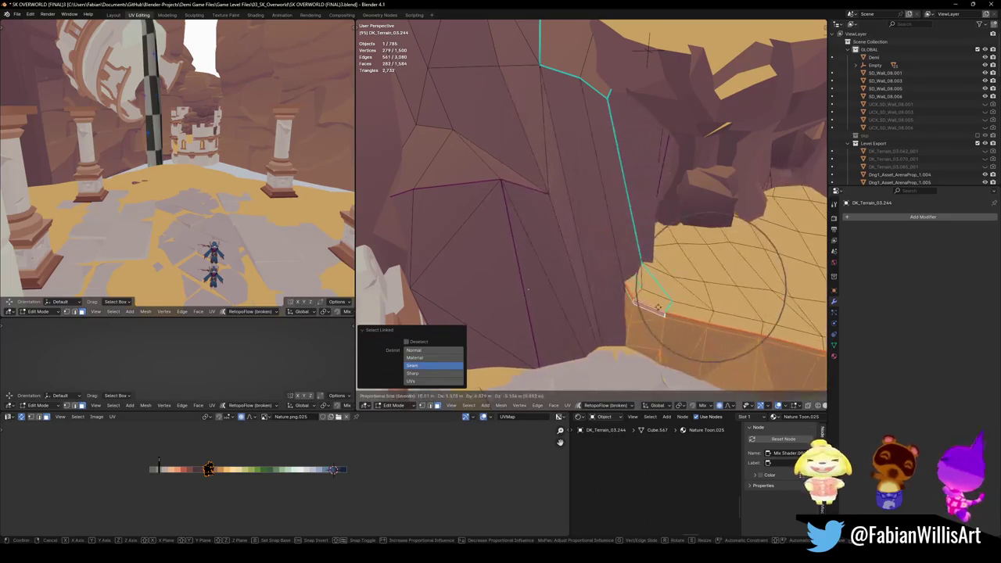
pyautogui.press('Escape')
pyautogui.moveTo(735, 196)
pyautogui.mouseDown(button='middle')
pyautogui.moveTo(764, 151)
pyautogui.moveTo(651, 82)
pyautogui.mouseUp(button='middle')
pyautogui.hotkey('alt', 'z')
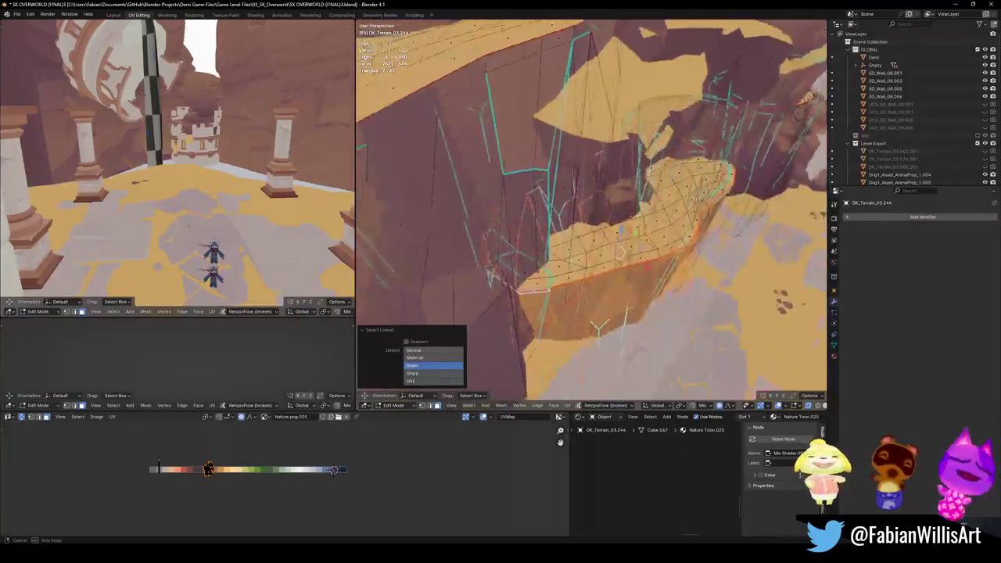
pyautogui.hotkey('alt', 'z')
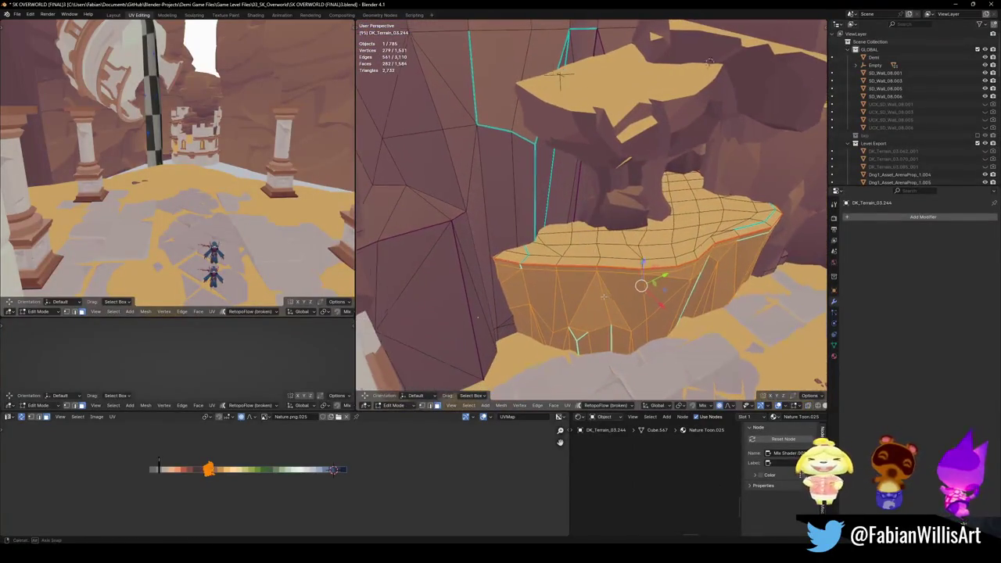
pyautogui.scroll(3, 592, 211)
# - Pull the ledge rim down into the cliff face with smooth falloff, then clear the selection
pyautogui.press('g')
pyautogui.scroll(5, 657, 340)
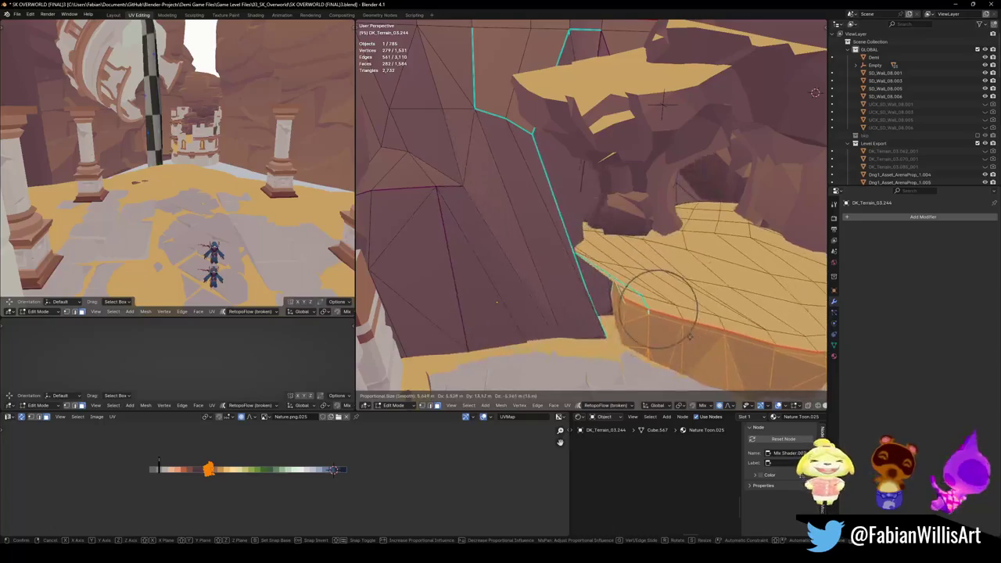
pyautogui.scroll(5, 673, 335)
pyautogui.click(679, 330)
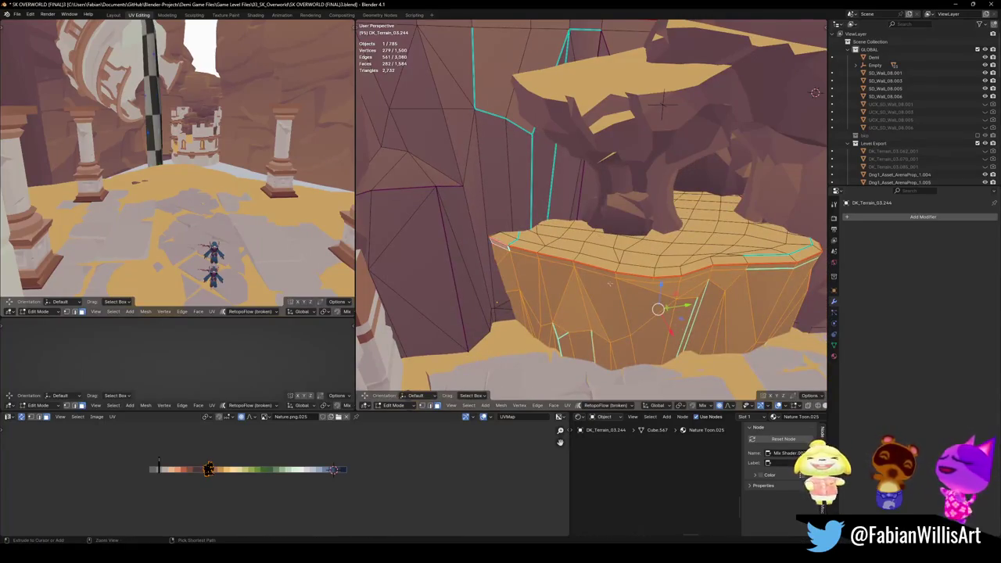
pyautogui.hotkey('ctrl', 'l')
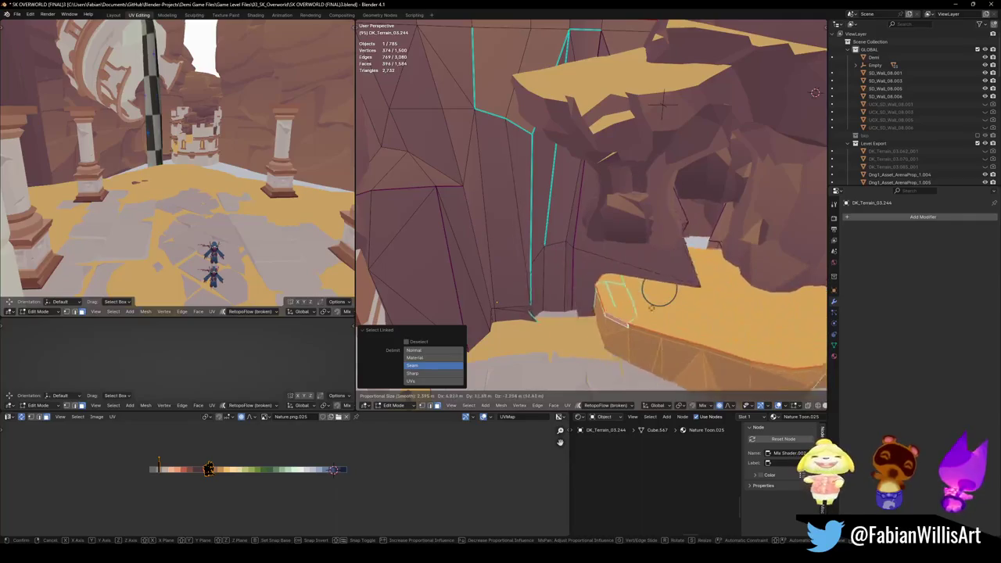
pyautogui.hotkey('ctrl', 'z')
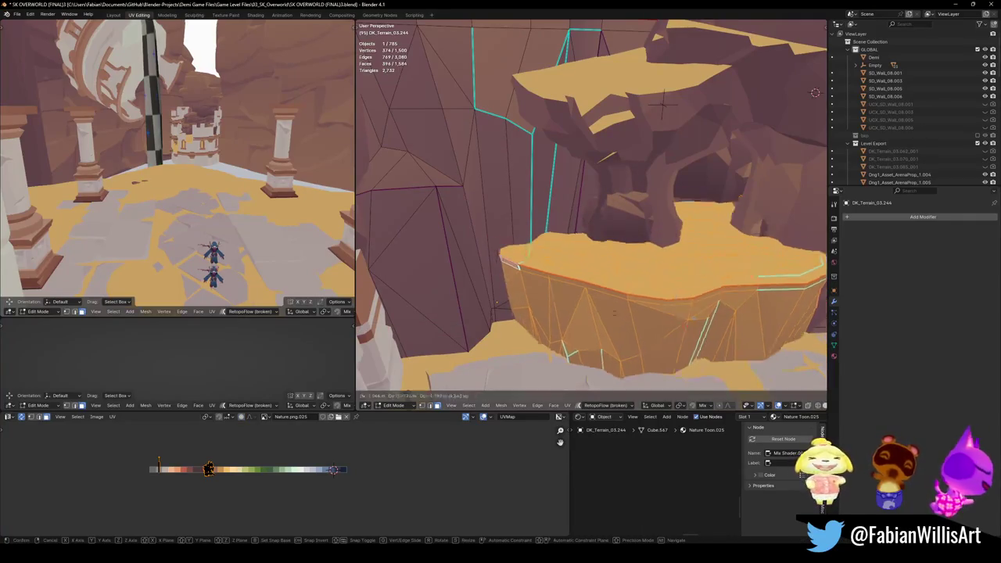
pyautogui.hotkey('ctrl', 'shift', 'z')
pyautogui.moveTo(815, 92)
pyautogui.mouseDown(button='middle')
pyautogui.moveTo(734, 104)
pyautogui.moveTo(734, 121)
pyautogui.mouseUp(button='middle')
pyautogui.hotkey('alt', 'a')
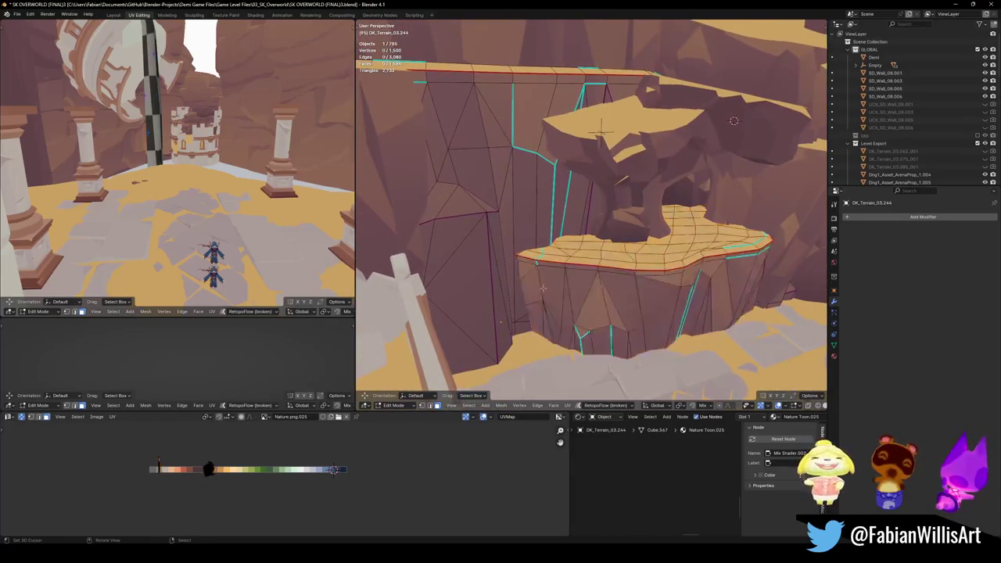
# - Select the connected cliff-side faces, then clear that selection
pyautogui.click(535, 266)
pyautogui.hotkey('ctrl', 'l')
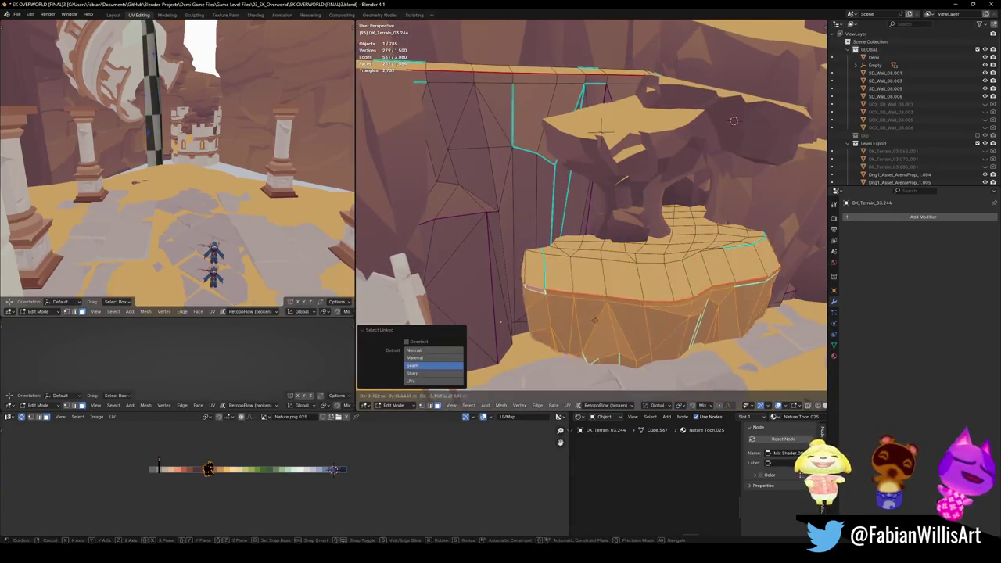
pyautogui.hotkey('alt', 'a')
pyautogui.scroll(2, 743, 114)
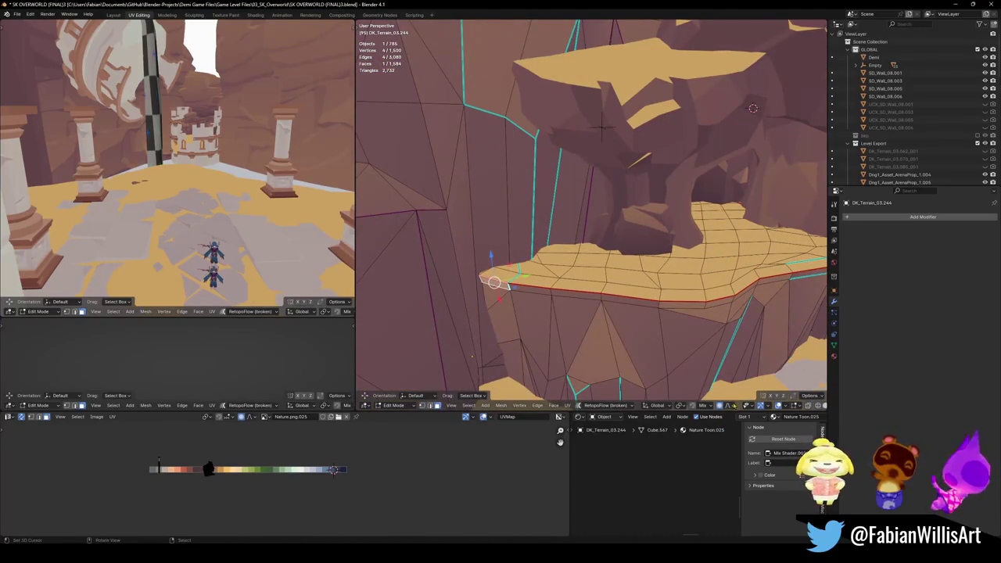
# - Check the proportional falloff options and move the ledge vertex along the Z axis
pyautogui.click(730, 406)
pyautogui.moveTo(687, 309); pyautogui.dragTo(707, 301, button='middle')
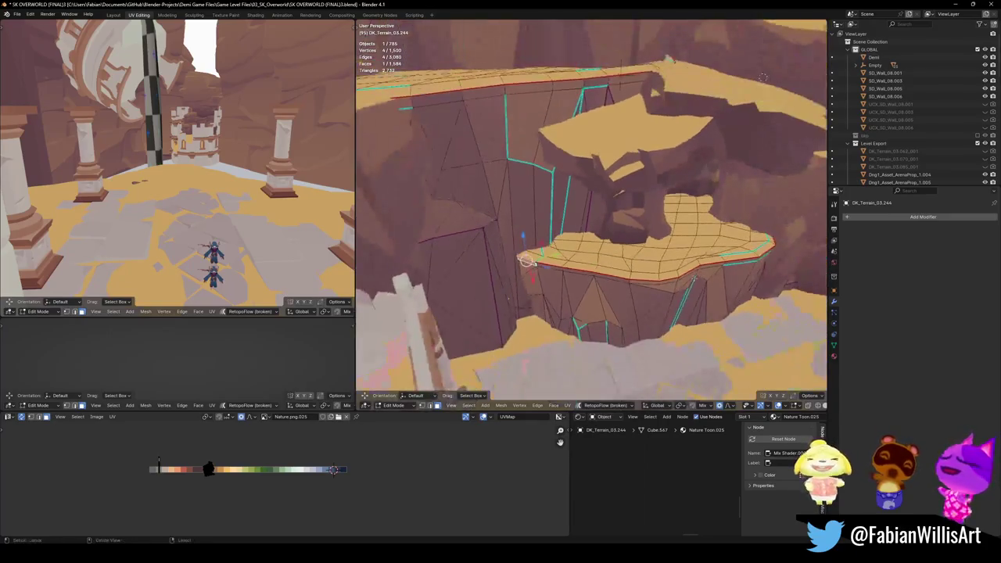
pyautogui.press('g')
pyautogui.press('z')
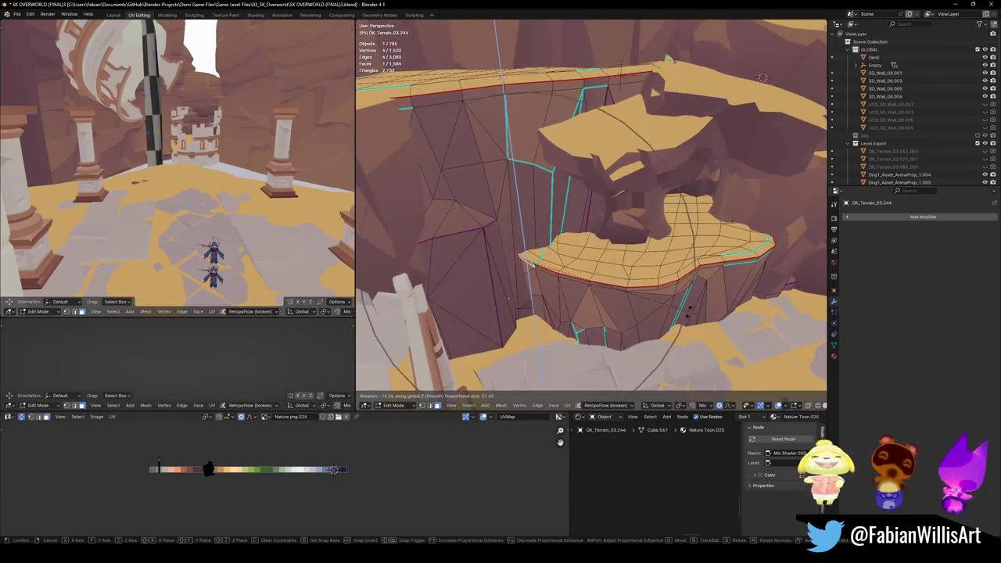
pyautogui.click(686, 311)
pyautogui.press('g')
pyautogui.press('z')
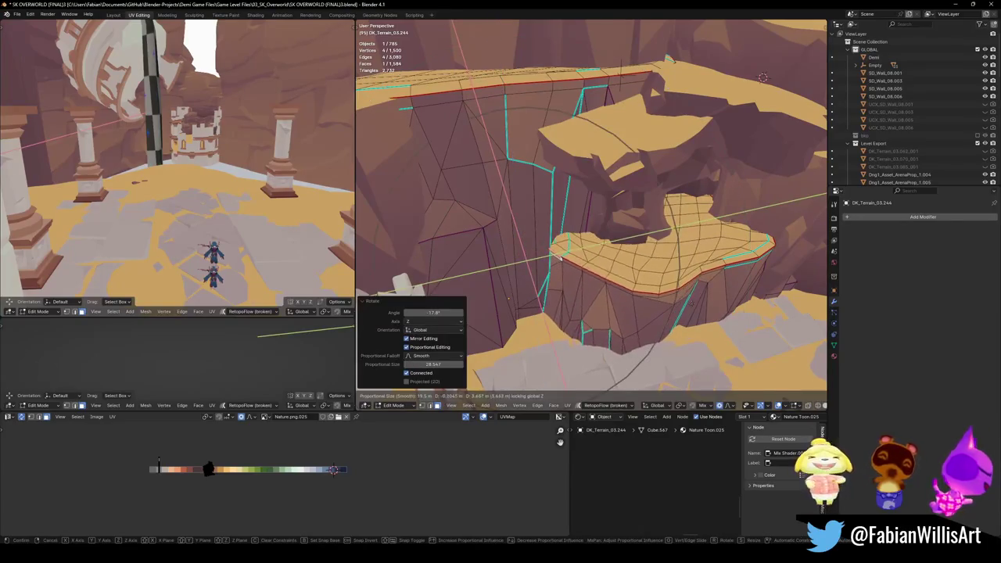
pyautogui.press('Escape')
# - Select a strip of faces along the ledge rim, rotate it about Z and raise it
pyautogui.moveTo(535, 304)
pyautogui.mouseDown(button='middle')
pyautogui.moveTo(553, 305)
pyautogui.moveTo(501, 352)
pyautogui.moveTo(505, 307)
pyautogui.moveTo(568, 310)
pyautogui.mouseUp(button='middle')
pyautogui.press('KP_Divide')
pyautogui.scroll(3, 547, 234)
pyautogui.keyDown('ctrl'); pyautogui.click(495, 365); pyautogui.keyUp('ctrl')
pyautogui.press('KP_Divide')
pyautogui.press('r')
pyautogui.press('z')
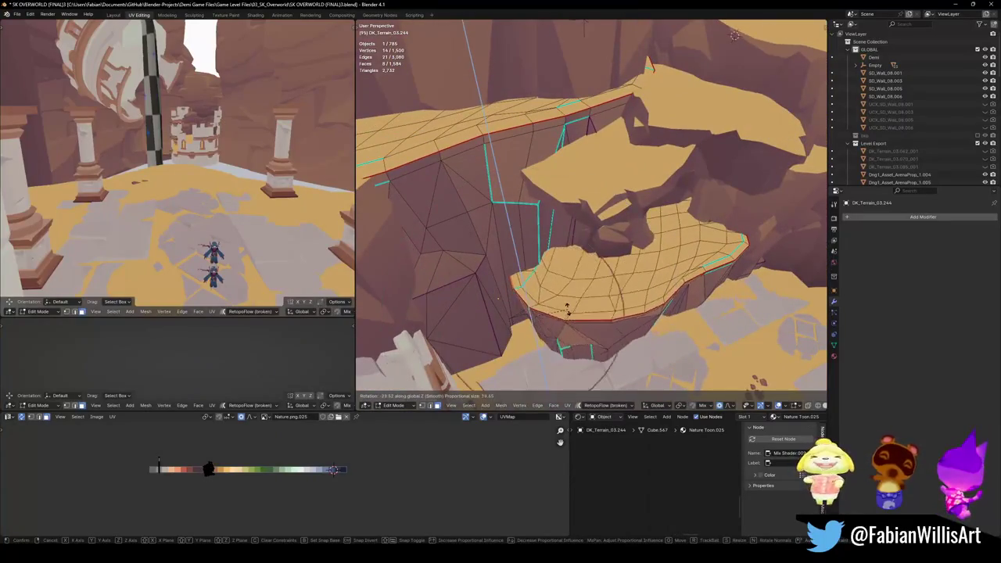
pyautogui.click(561, 316)
pyautogui.press('g')
pyautogui.press('z')
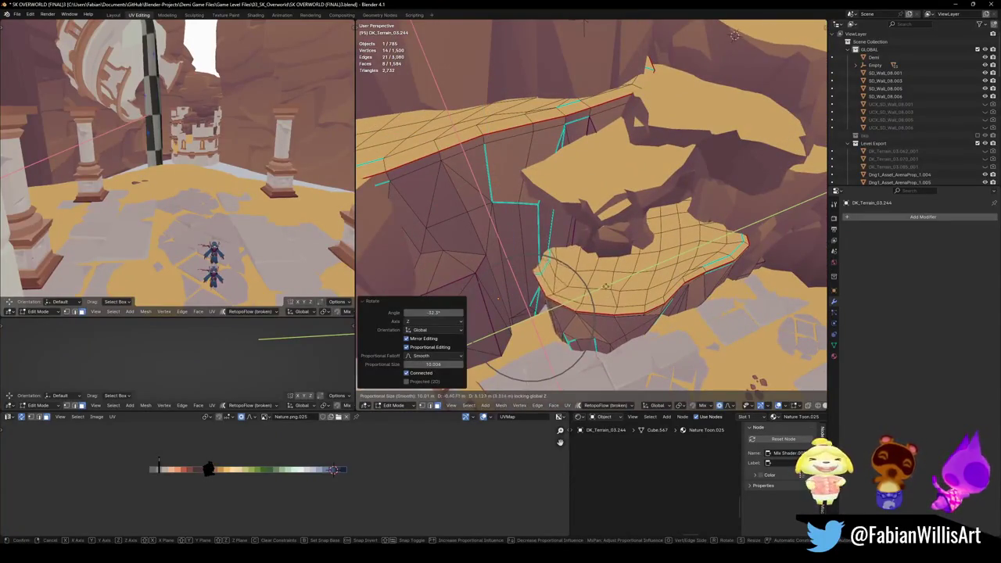
pyautogui.click(497, 298)
# - Refine the ledge with smooth vertical moves and a small 4.64° rim tilt
pyautogui.moveTo(497, 298)
pyautogui.mouseDown(button='middle')
pyautogui.moveTo(525, 320)
pyautogui.moveTo(556, 309)
pyautogui.mouseUp(button='middle')
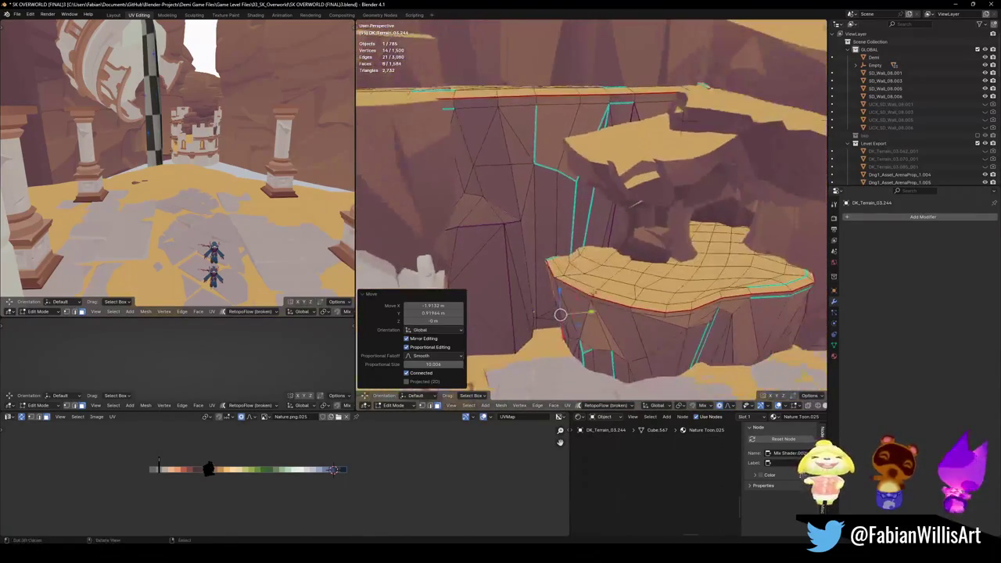
pyautogui.press('g')
pyautogui.press('z')
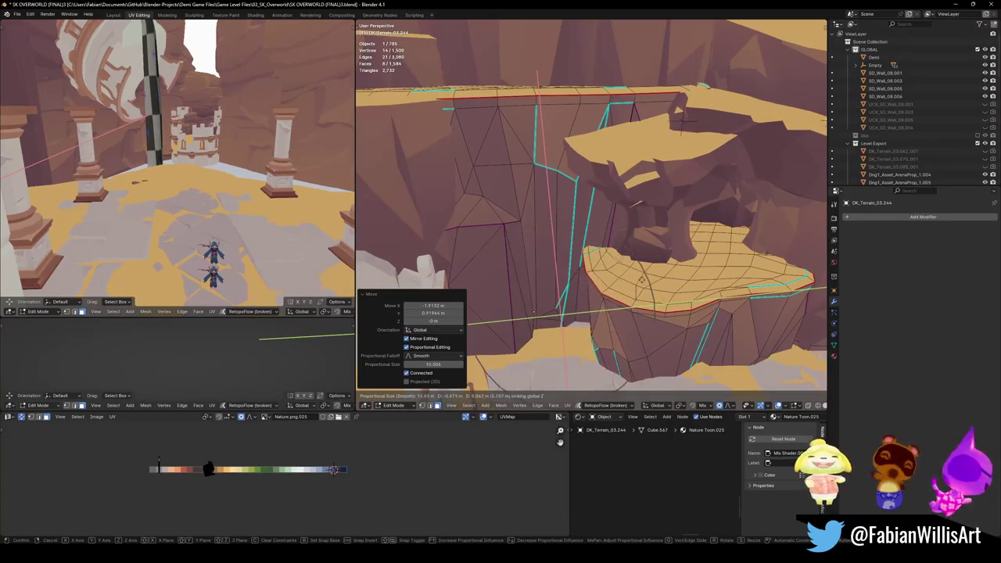
pyautogui.click(603, 313)
pyautogui.moveTo(603, 312); pyautogui.dragTo(623, 277, button='middle')
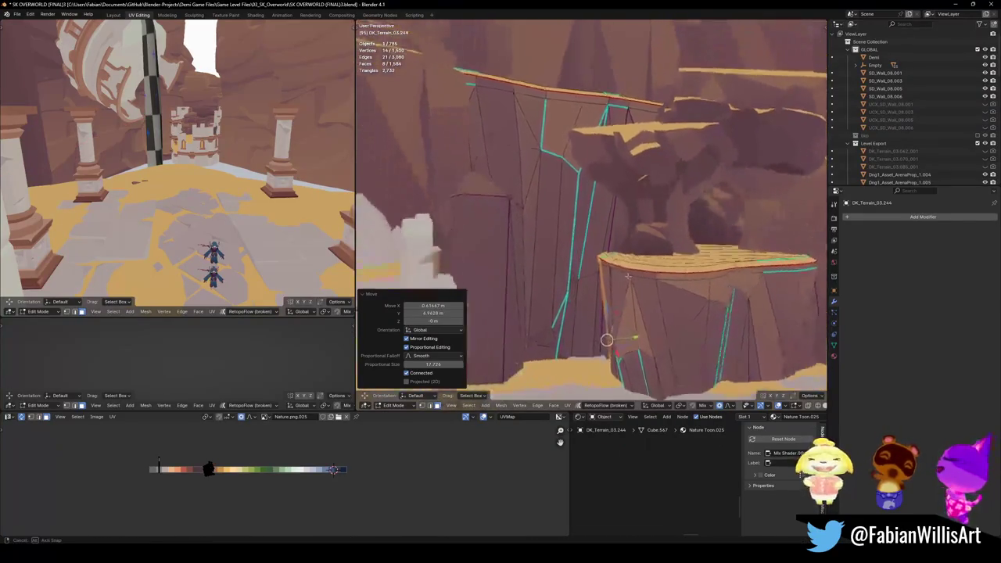
pyautogui.press('g')
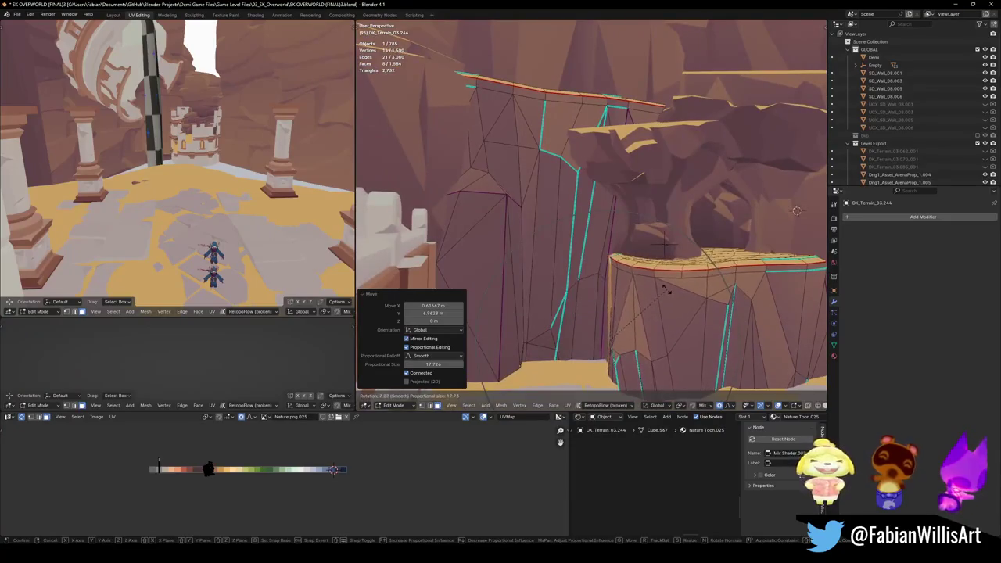
pyautogui.click(663, 288)
pyautogui.press('g')
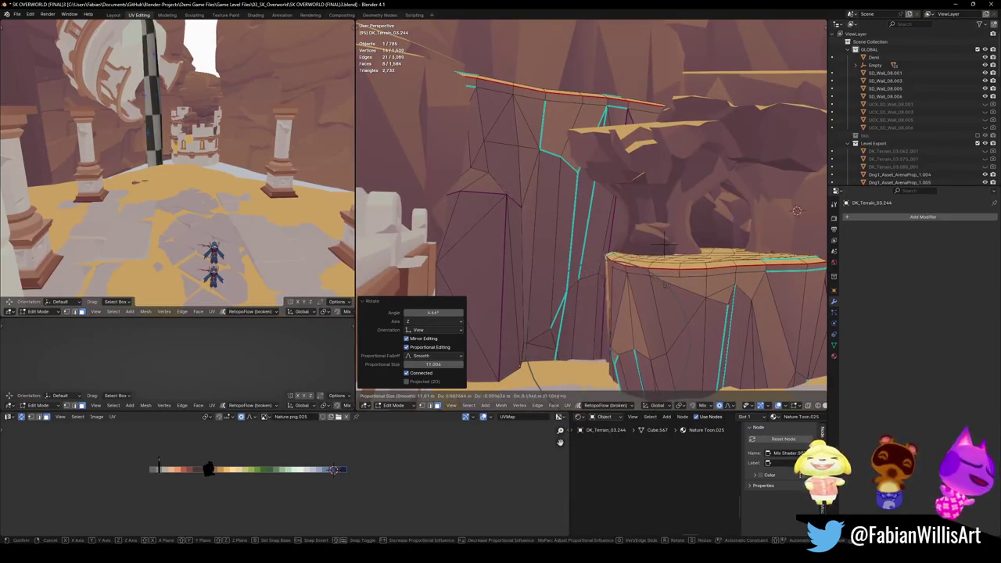
pyautogui.click(664, 286)
pyautogui.moveTo(664, 286)
pyautogui.mouseDown(button='middle')
pyautogui.moveTo(630, 274)
pyautogui.moveTo(604, 308)
pyautogui.moveTo(640, 303)
pyautogui.moveTo(604, 300)
pyautogui.moveTo(566, 276)
pyautogui.moveTo(646, 308)
pyautogui.moveTo(494, 305)
pyautogui.mouseUp(button='middle')
# - Return to Object Mode, save the level file, and orbit to review the cliffs and sand
pyautogui.press('Tab')
pyautogui.hotkey('ctrl', 's')
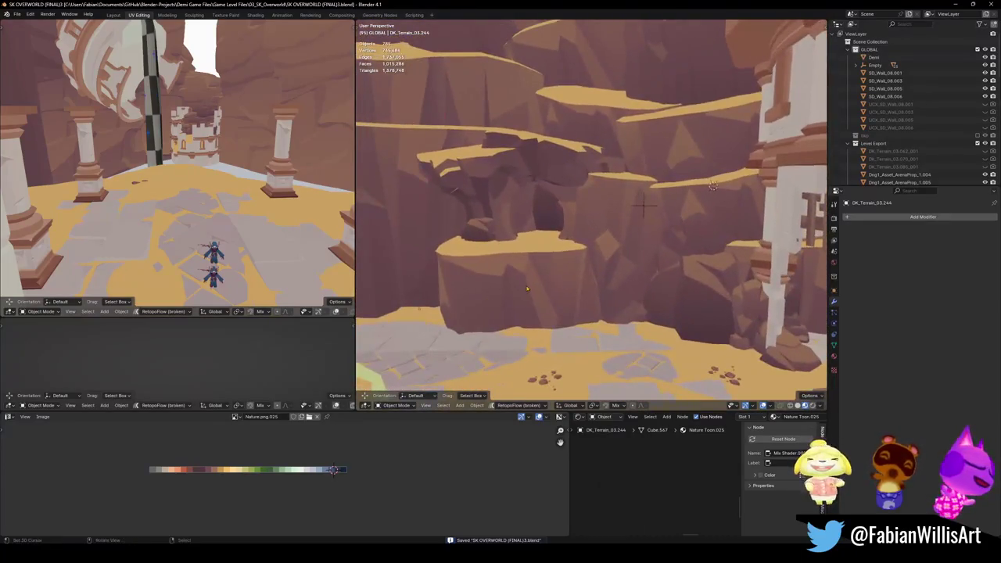
pyautogui.moveTo(493, 305); pyautogui.dragTo(618, 321, button='middle')
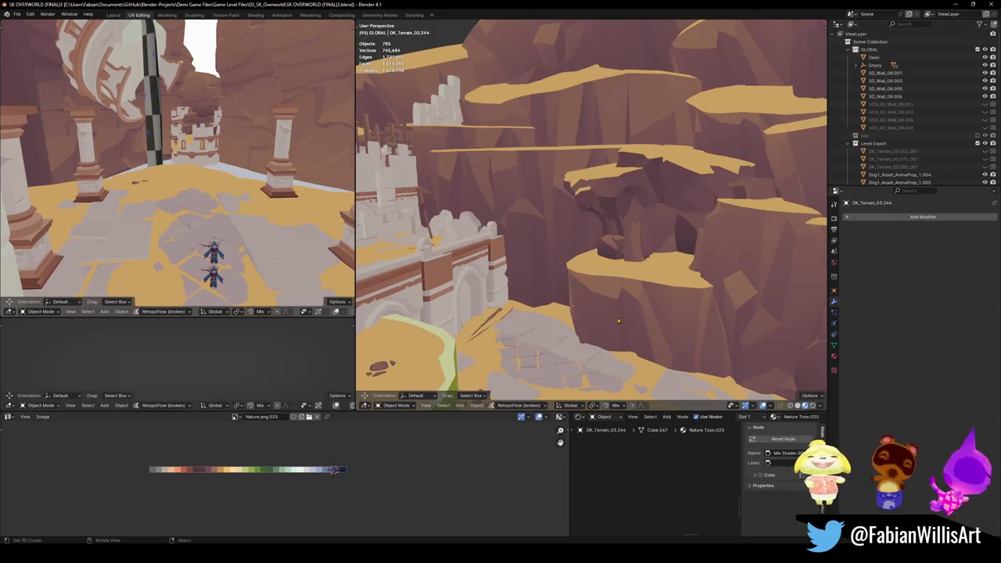
pyautogui.moveTo(620, 319)
pyautogui.mouseDown(button='middle')
pyautogui.moveTo(667, 333)
pyautogui.moveTo(630, 303)
pyautogui.mouseUp(button='middle')
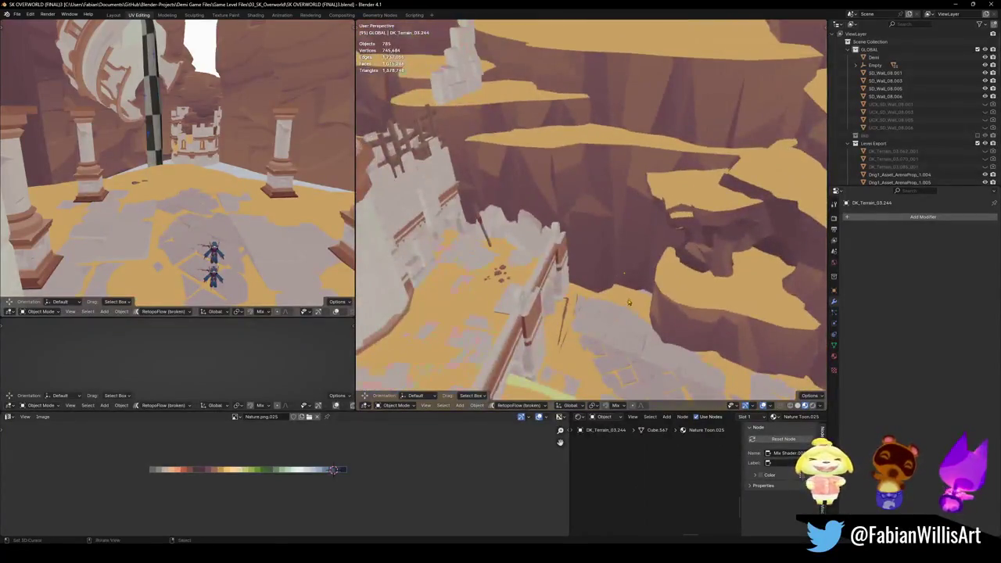
# - Raise the edge of sand plane Plane.103 at the cliff base with smooth falloff, then exit Edit Mode
pyautogui.click(630, 303)
pyautogui.press('KP_Decimal')
pyautogui.press('Tab')
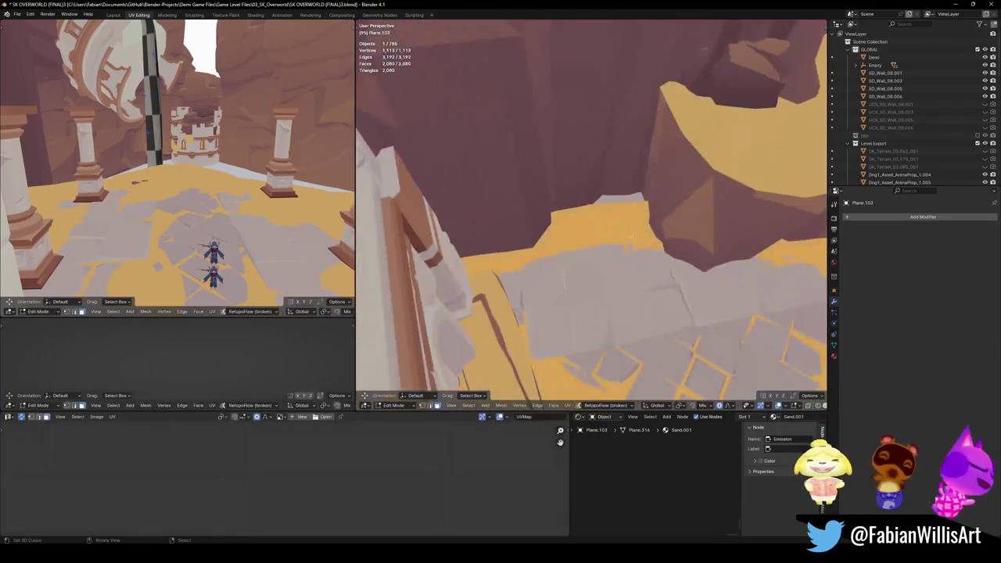
pyautogui.press('g')
pyautogui.hotkey('shift', 'z')
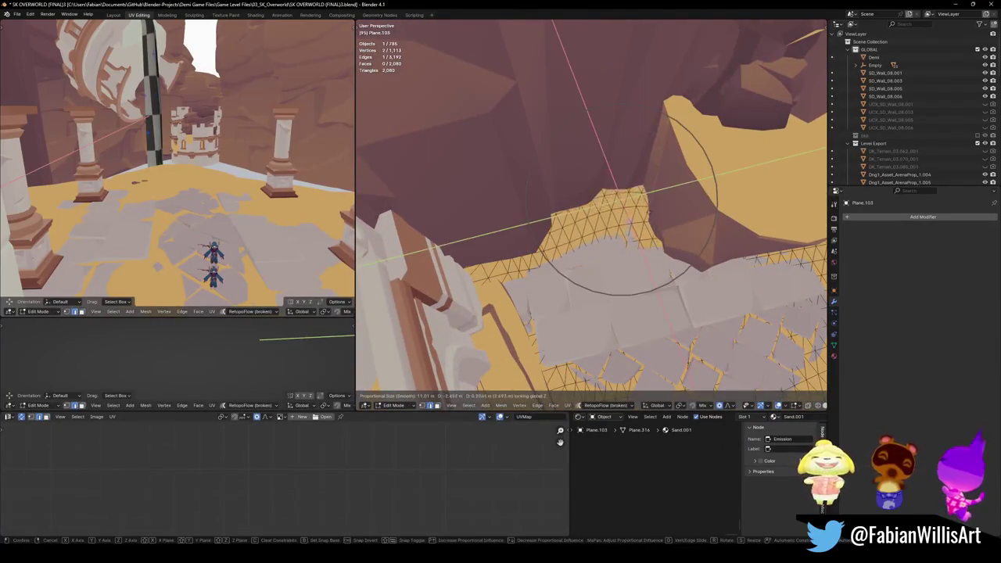
pyautogui.scroll(4, 622, 215)
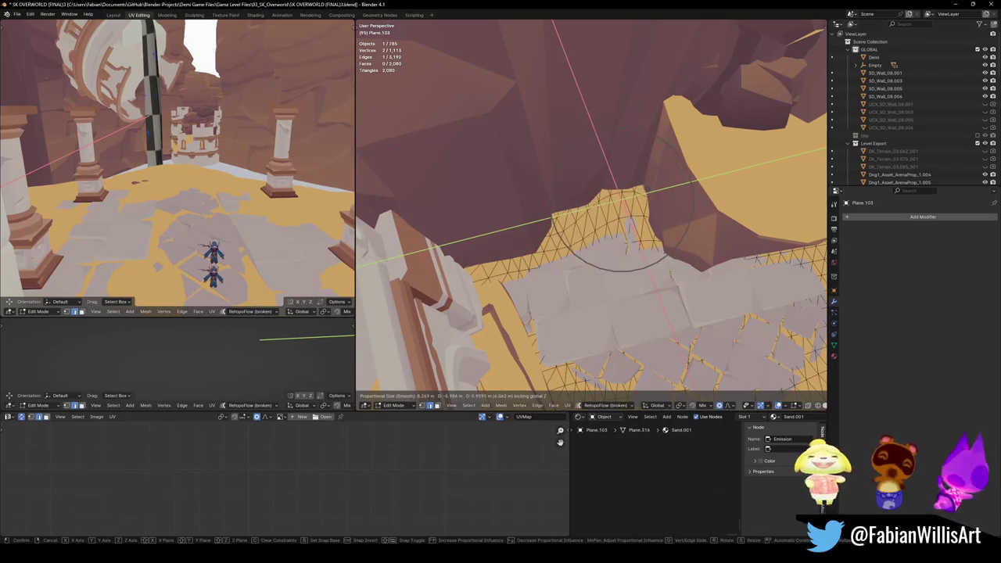
pyautogui.click(622, 227)
pyautogui.moveTo(622, 227)
pyautogui.mouseDown(button='middle')
pyautogui.moveTo(640, 198)
pyautogui.moveTo(691, 232)
pyautogui.moveTo(591, 271)
pyautogui.moveTo(636, 239)
pyautogui.mouseUp(button='middle')
pyautogui.press('Tab')
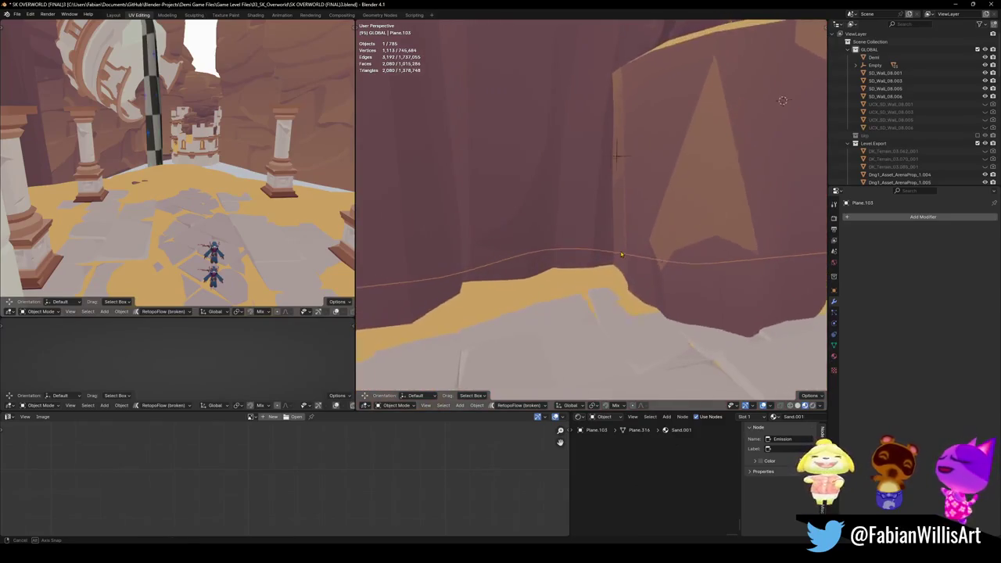
# - Select the white rock SD_Wall_16.005 beside the stone railing
pyautogui.moveTo(637, 242)
pyautogui.mouseDown(button='middle')
pyautogui.moveTo(593, 247)
pyautogui.moveTo(623, 267)
pyautogui.moveTo(642, 302)
pyautogui.mouseUp(button='middle')
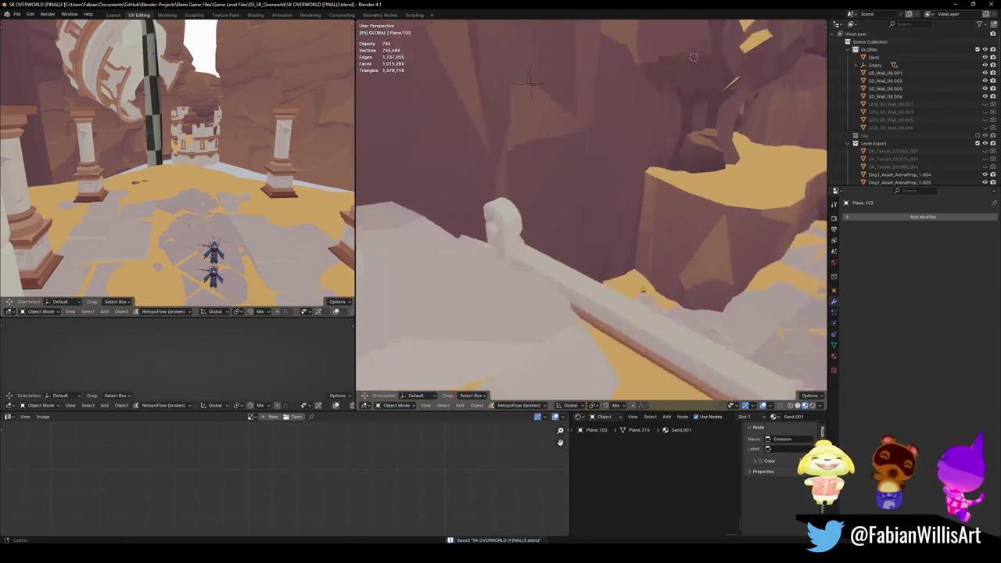
pyautogui.moveTo(642, 302)
pyautogui.mouseDown(button='middle')
pyautogui.moveTo(570, 282)
pyautogui.moveTo(568, 262)
pyautogui.mouseUp(button='middle')
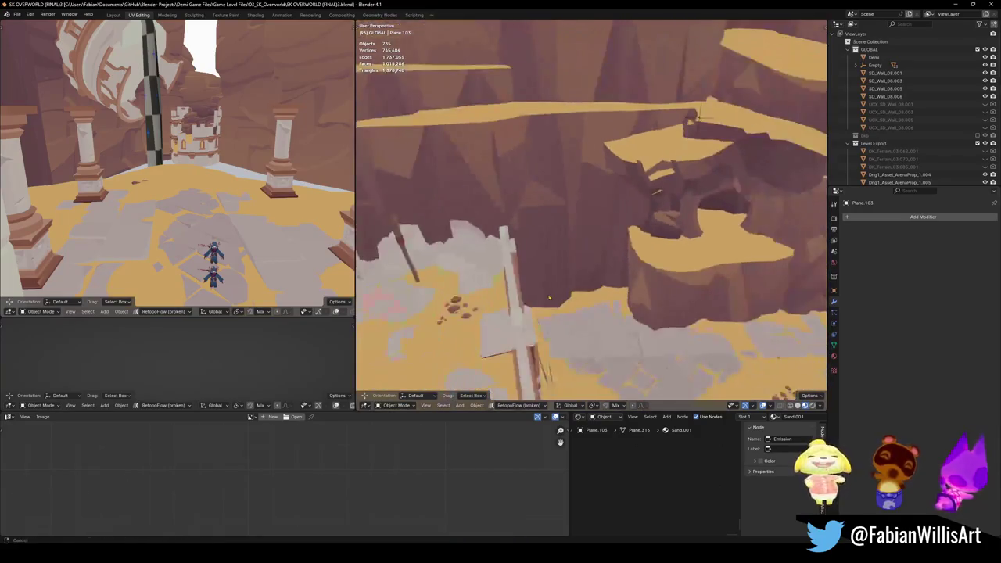
pyautogui.scroll(5, 565, 258)
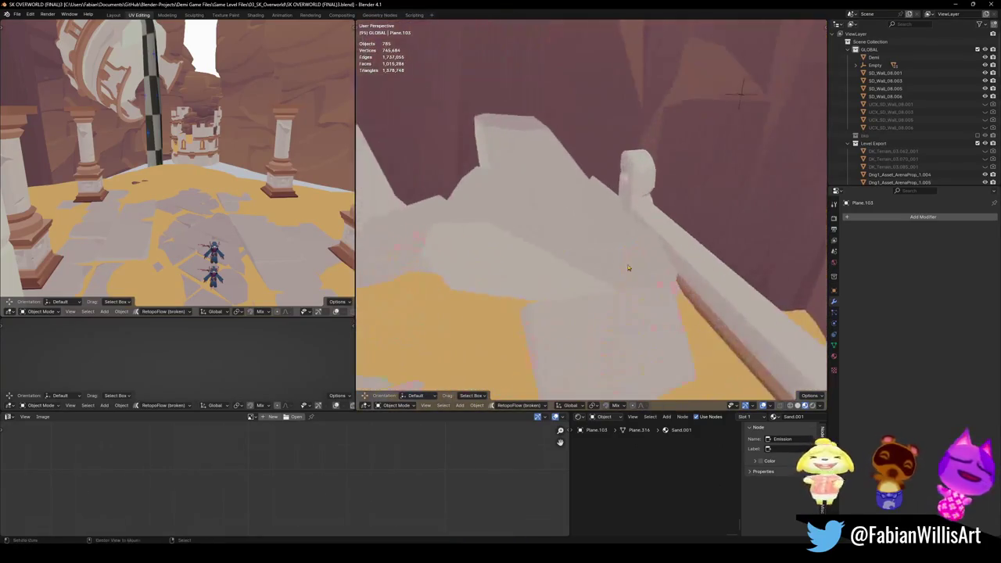
pyautogui.scroll(-3, 596, 269)
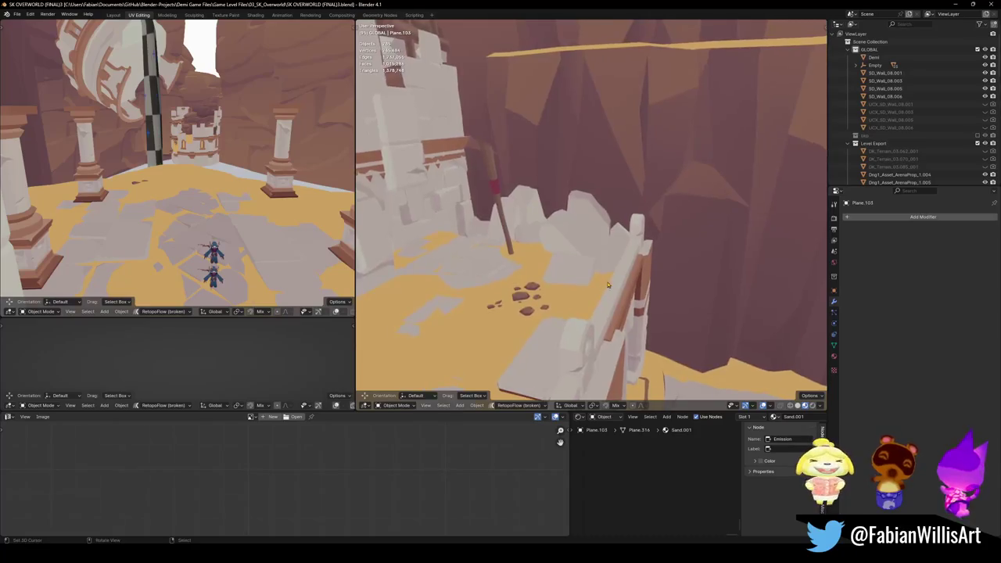
pyautogui.click(588, 278)
pyautogui.press('Tab')
pyautogui.press('Tab')
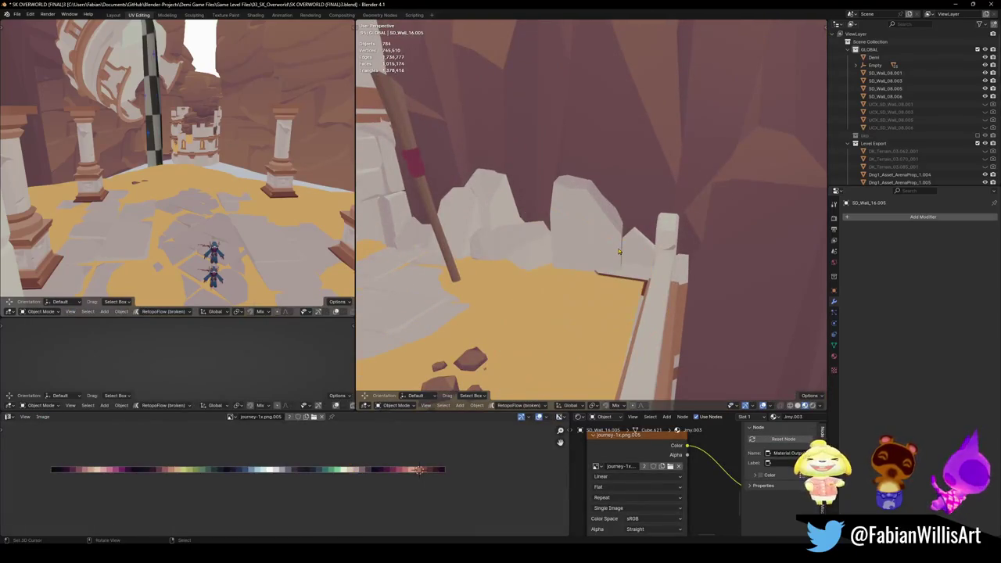
# - Delete the rock, undo it, and place a duplicate beside the railing
pyautogui.press('Delete')
pyautogui.moveTo(628, 263)
pyautogui.mouseDown(button='middle')
pyautogui.moveTo(643, 299)
pyautogui.moveTo(582, 296)
pyautogui.mouseUp(button='middle')
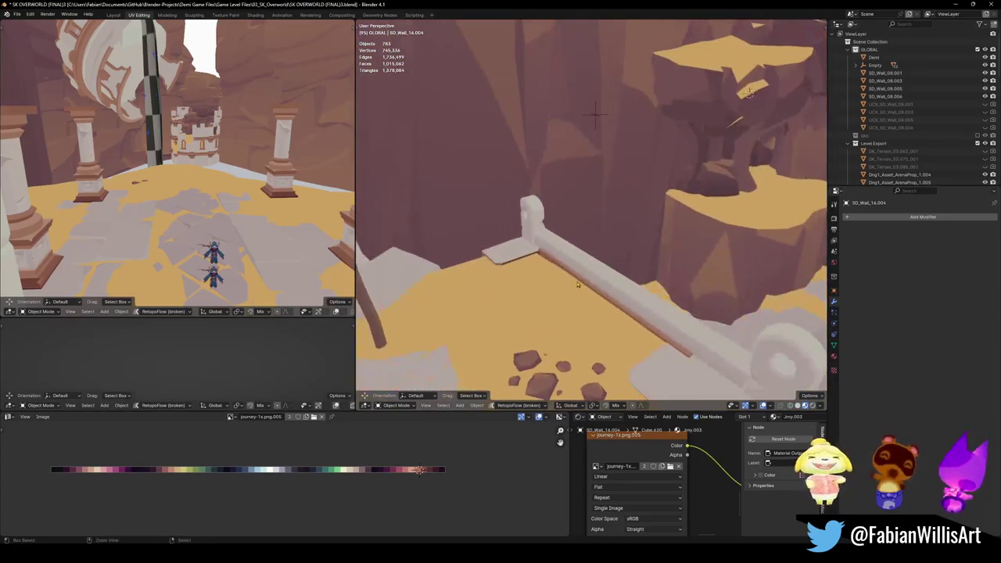
pyautogui.hotkey('ctrl', 'z')
pyautogui.hotkey('shift', 'd')
pyautogui.click(605, 286)
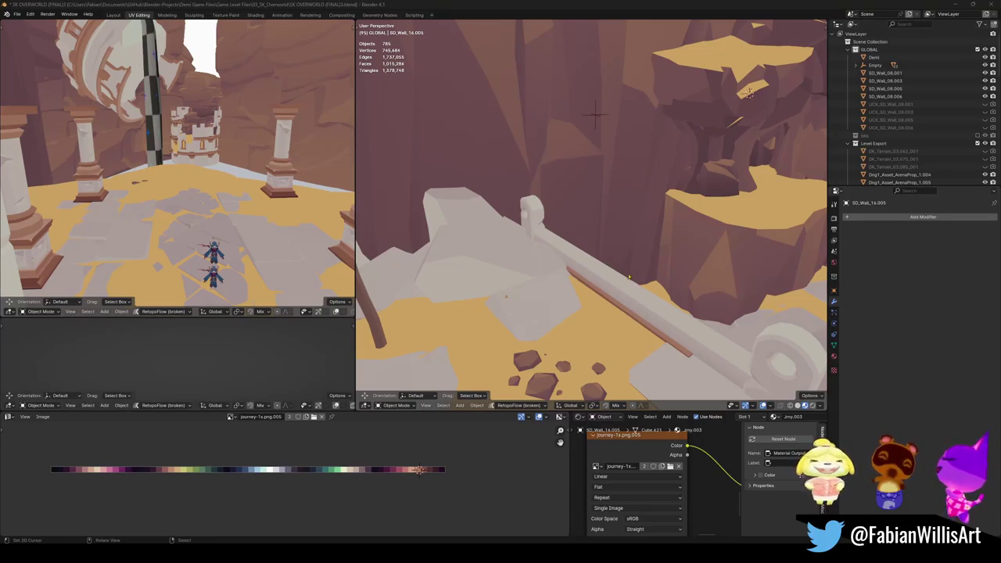
pyautogui.click(585, 270)
# - Loop-cut and bevel a band on rod Circle.005, delete the beveled faces, and return to Object Mode
pyautogui.press('Tab')
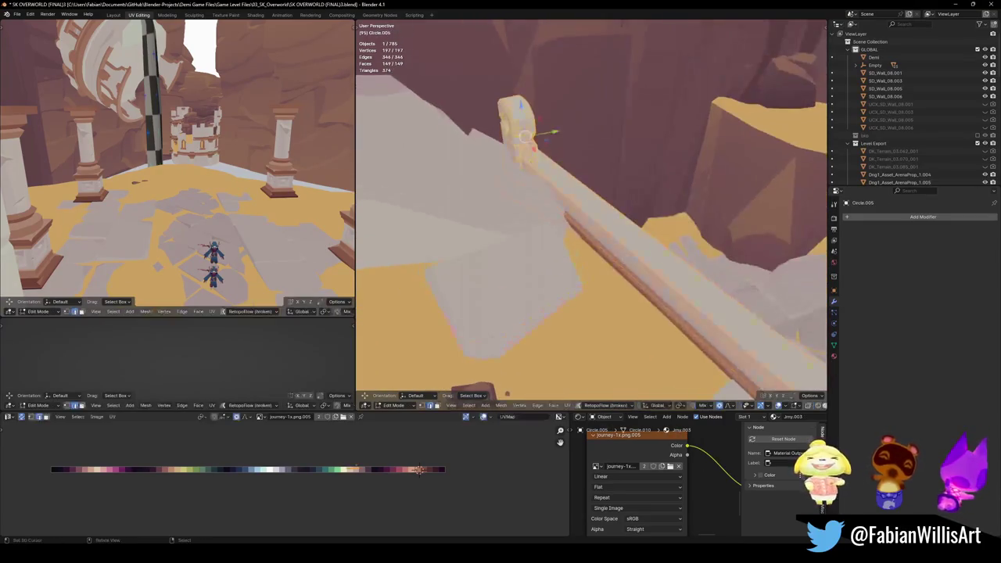
pyautogui.click(630, 246)
pyautogui.rightClick(631, 242)
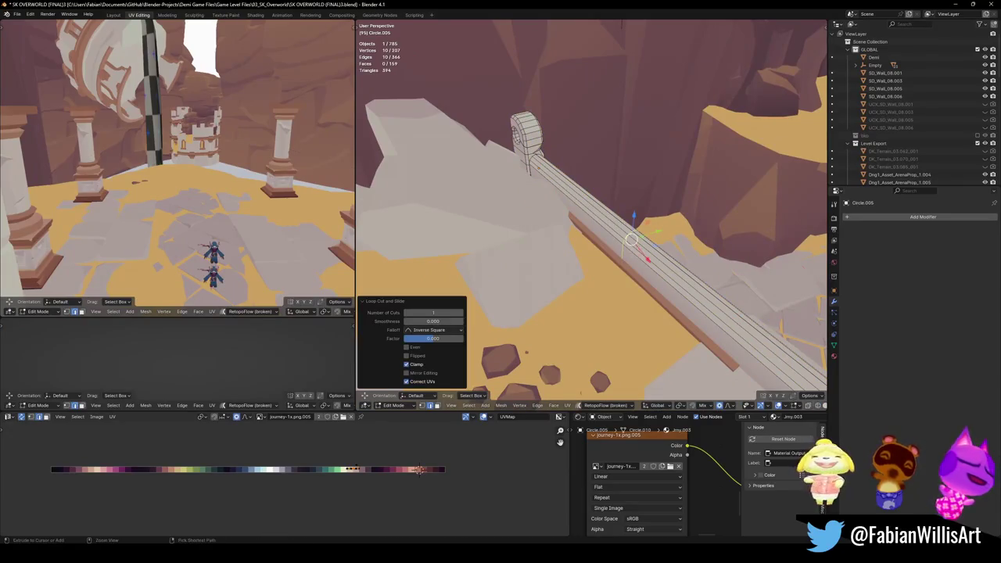
pyautogui.hotkey('ctrl', 'b')
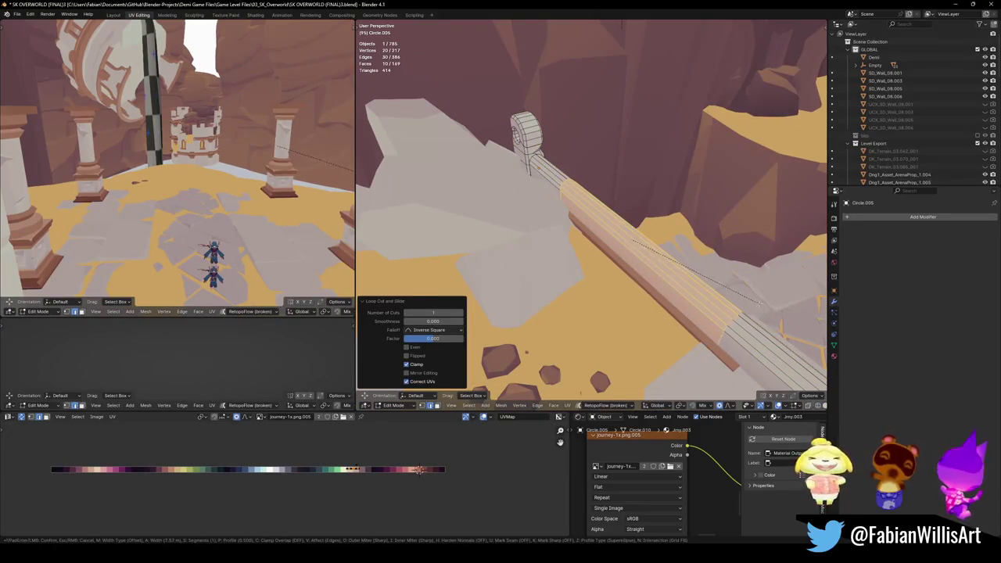
pyautogui.click(759, 304)
pyautogui.press('x')
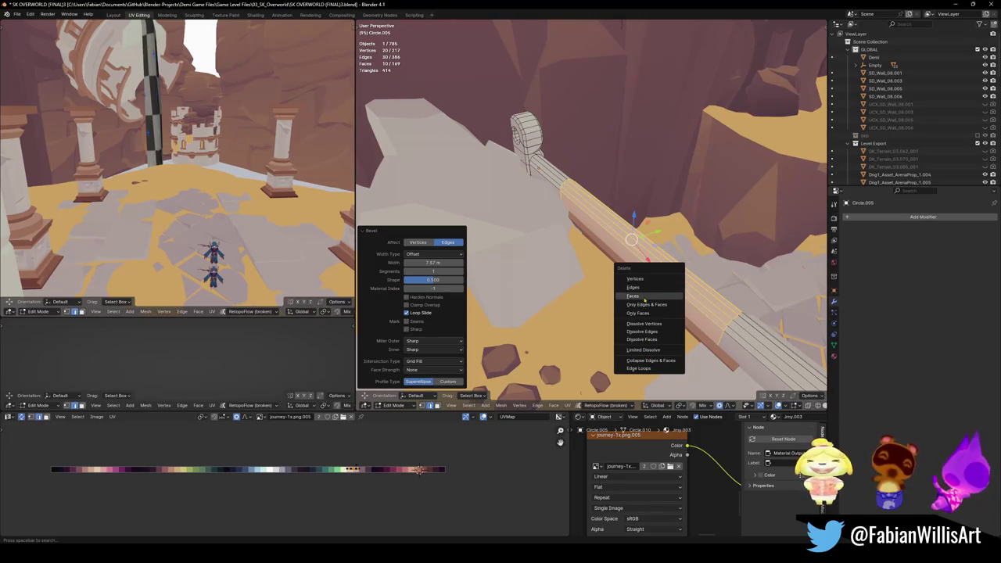
pyautogui.click(644, 297)
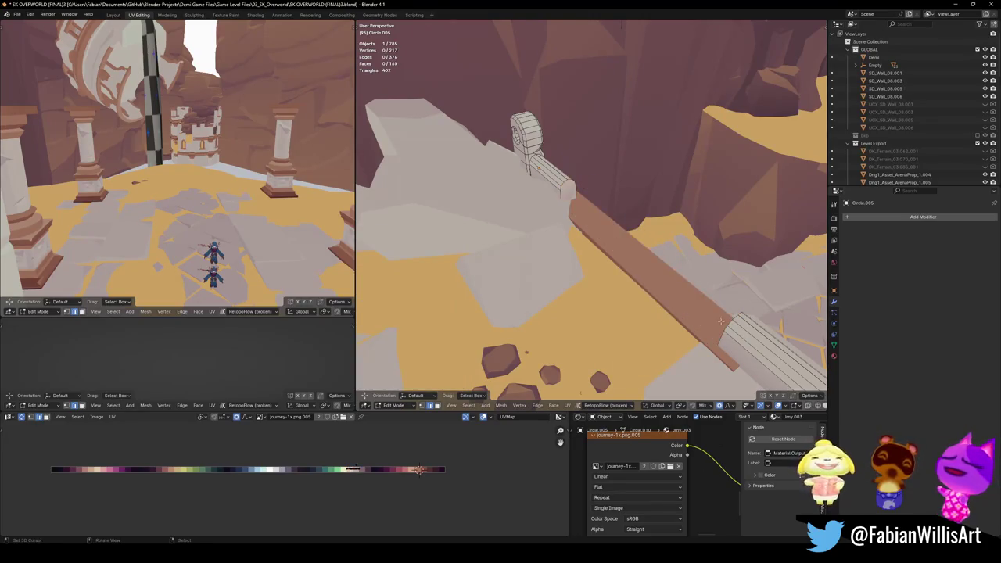
pyautogui.press('Tab')
pyautogui.moveTo(733, 323); pyautogui.dragTo(640, 45, button='middle')
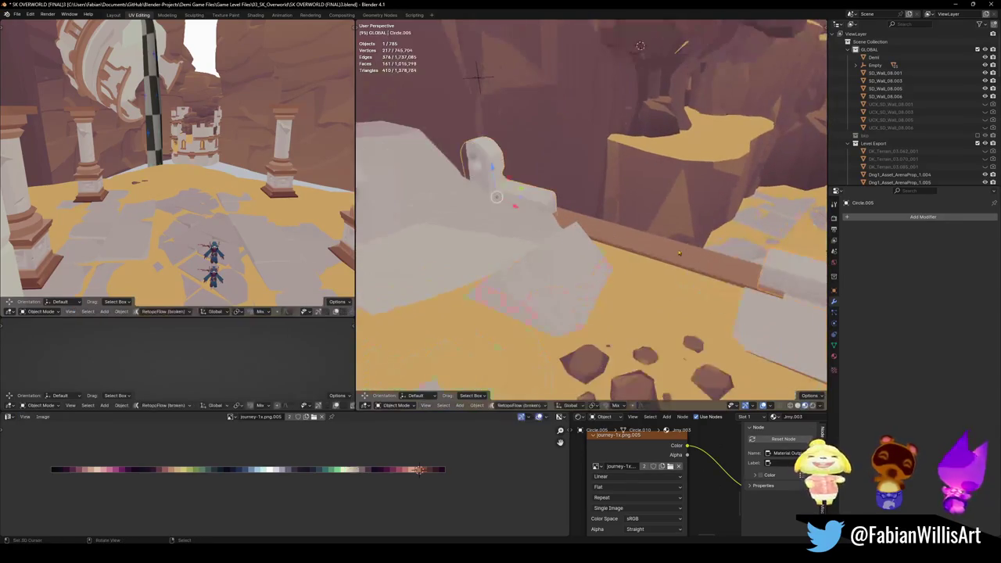
pyautogui.moveTo(677, 258)
pyautogui.mouseDown(button='middle')
pyautogui.moveTo(646, 303)
pyautogui.moveTo(594, 296)
pyautogui.moveTo(529, 255)
pyautogui.moveTo(610, 247)
pyautogui.moveTo(532, 285)
pyautogui.moveTo(598, 270)
pyautogui.mouseUp(button='middle')
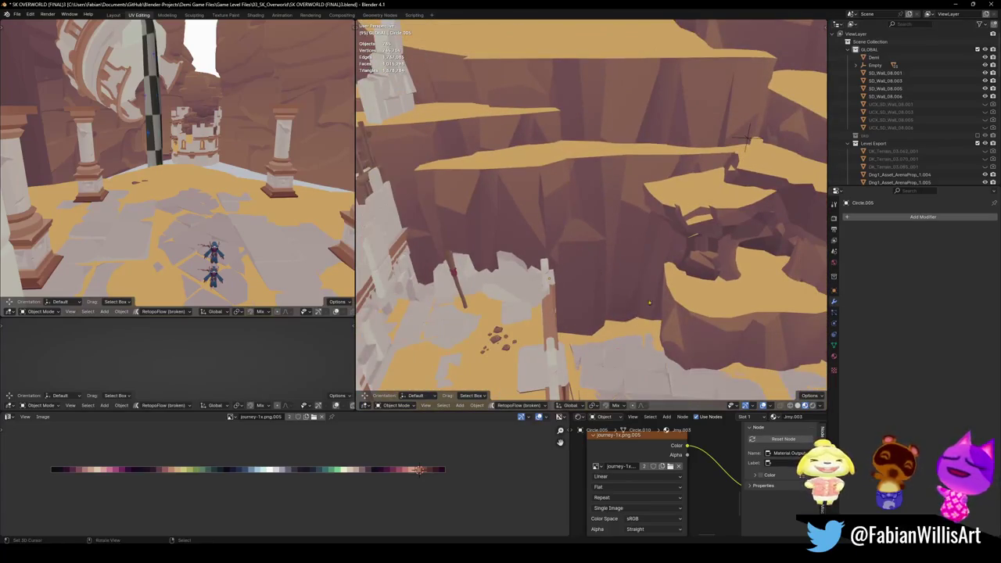
# - Select the linked cliff-wall piece of DK_Terrain_03.244 and scale it to about 0.56 with smooth falloff
pyautogui.click(599, 305)
pyautogui.press('Tab')
pyautogui.press('a')
pyautogui.hotkey('alt', 'a')
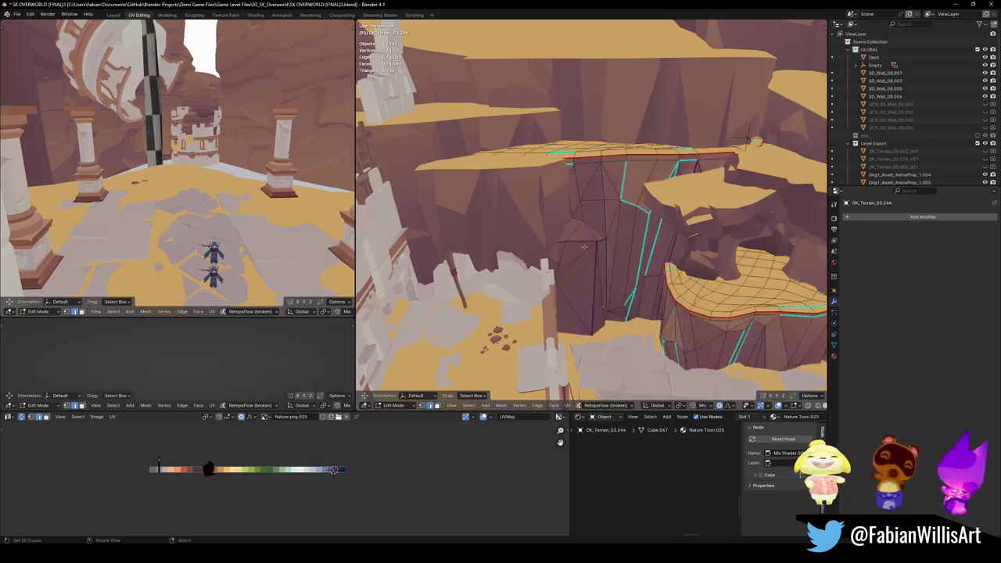
pyautogui.press('l')
pyautogui.press('s')
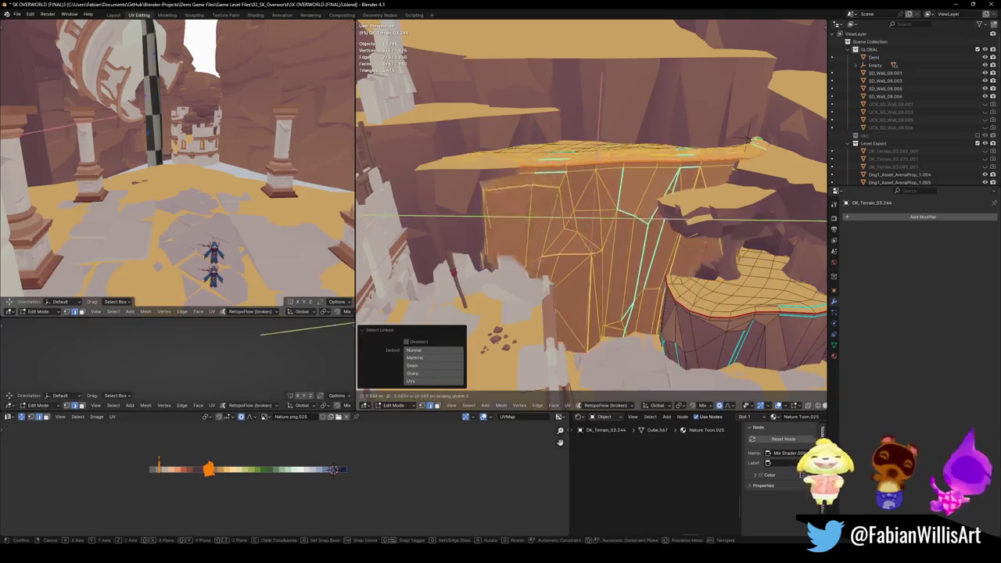
pyautogui.click(642, 247)
# - Freely transform and rotate the cliff-wall piece
pyautogui.press('s')
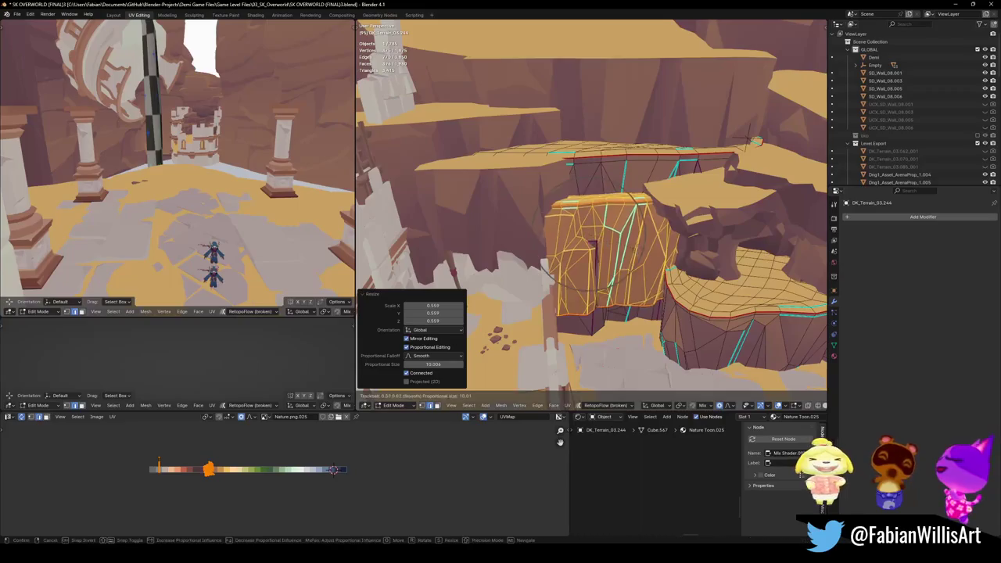
pyautogui.click(661, 252)
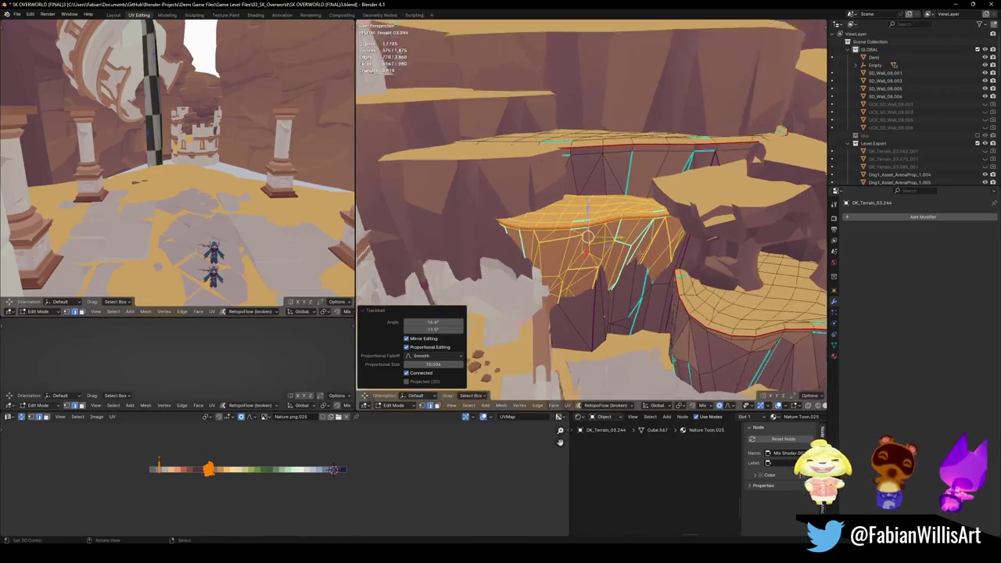
pyautogui.moveTo(595, 234); pyautogui.dragTo(661, 251, button='middle')
pyautogui.press('r')
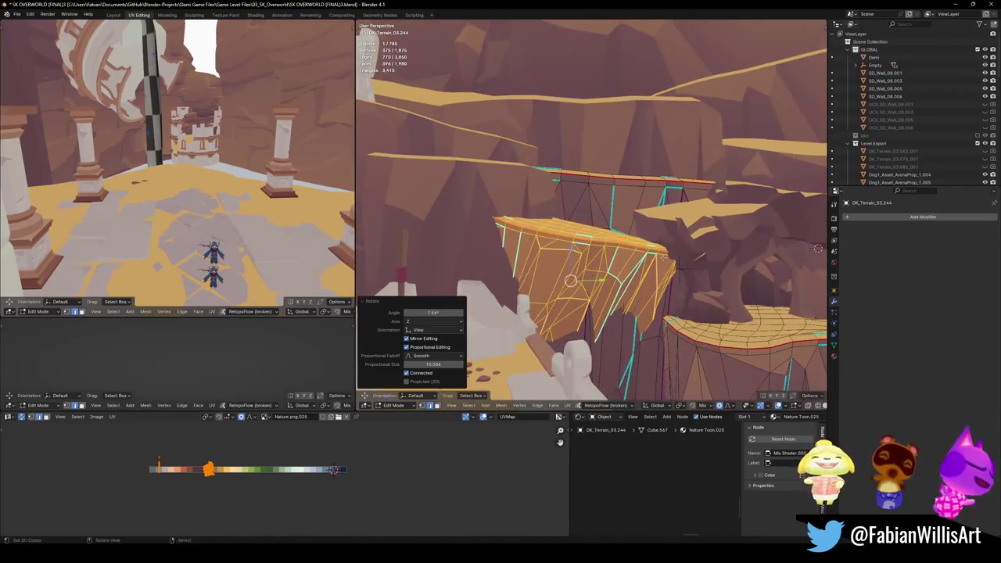
pyautogui.click(655, 251)
pyautogui.scroll(10, 653, 248)
pyautogui.scroll(-10, 652, 248)
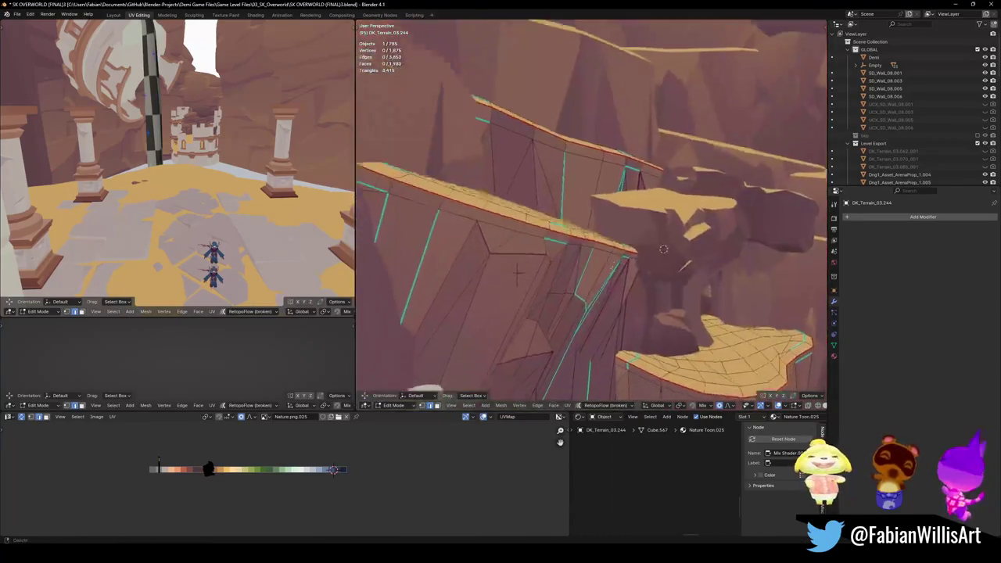
# - Rotate the ledge 26.3° about Z, then −15.7° facing the view
pyautogui.moveTo(652, 248); pyautogui.dragTo(649, 88, button='middle')
pyautogui.press('r')
pyautogui.press('z')
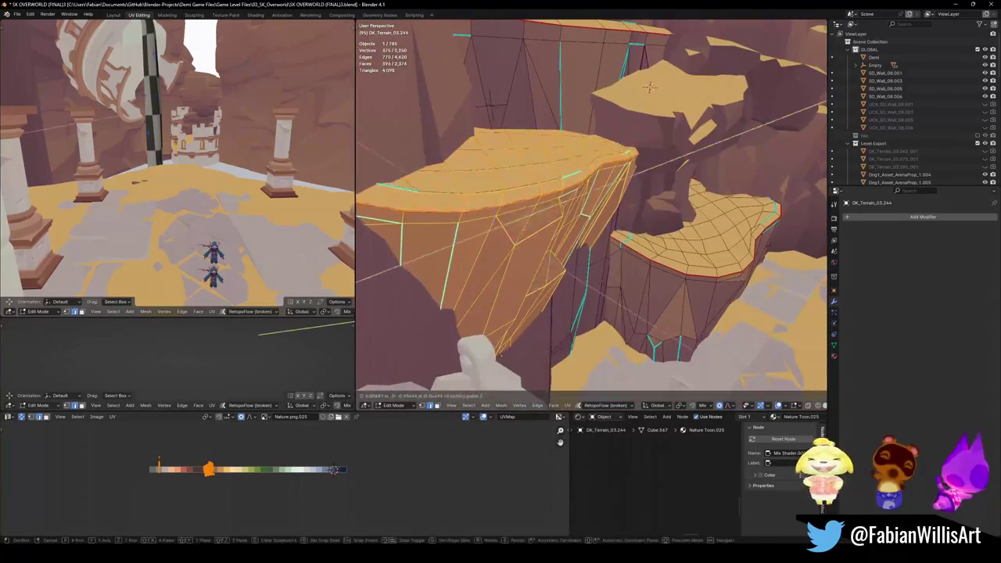
pyautogui.click(649, 86)
pyautogui.moveTo(649, 86)
pyautogui.mouseDown(button='middle')
pyautogui.moveTo(672, 235)
pyautogui.moveTo(547, 219)
pyautogui.mouseUp(button='middle')
pyautogui.press('r')
pyautogui.click(684, 264)
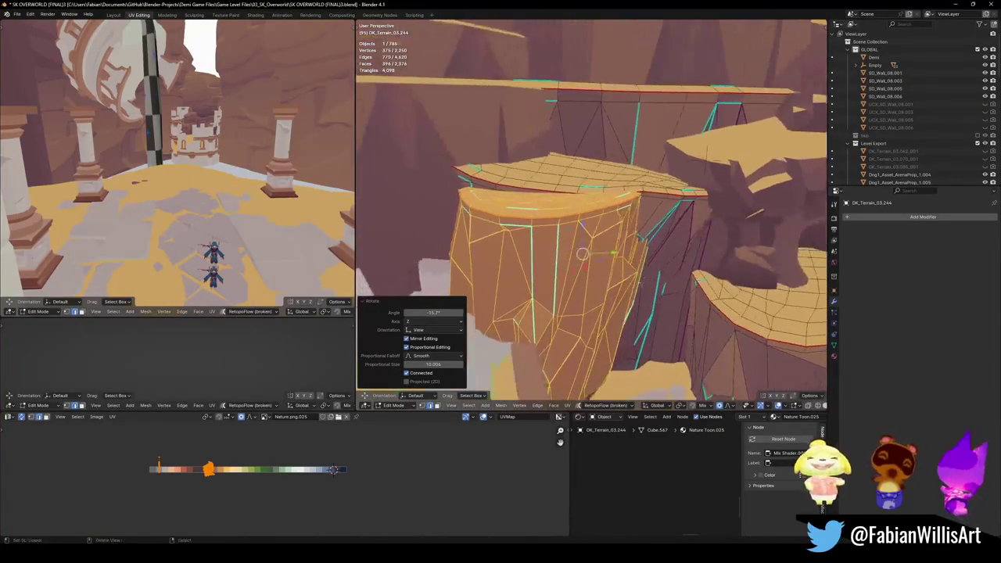
# - Lower the ledge about 0.2 m with smooth falloff, deselect, and return to Object Mode
pyautogui.press('g')
pyautogui.press('y')
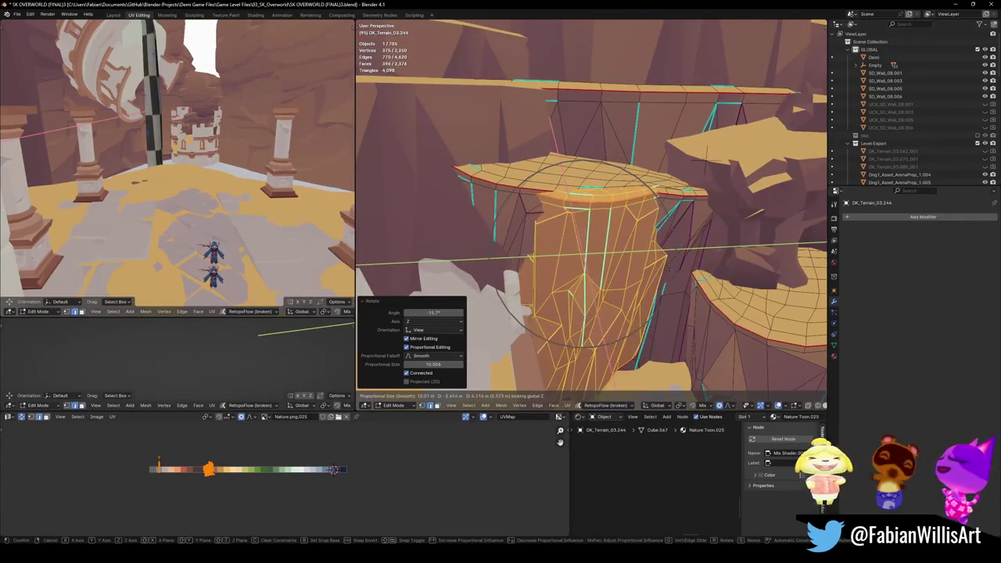
pyautogui.click(666, 266)
pyautogui.hotkey('alt', 'a')
pyautogui.moveTo(666, 267); pyautogui.dragTo(613, 258, button='middle')
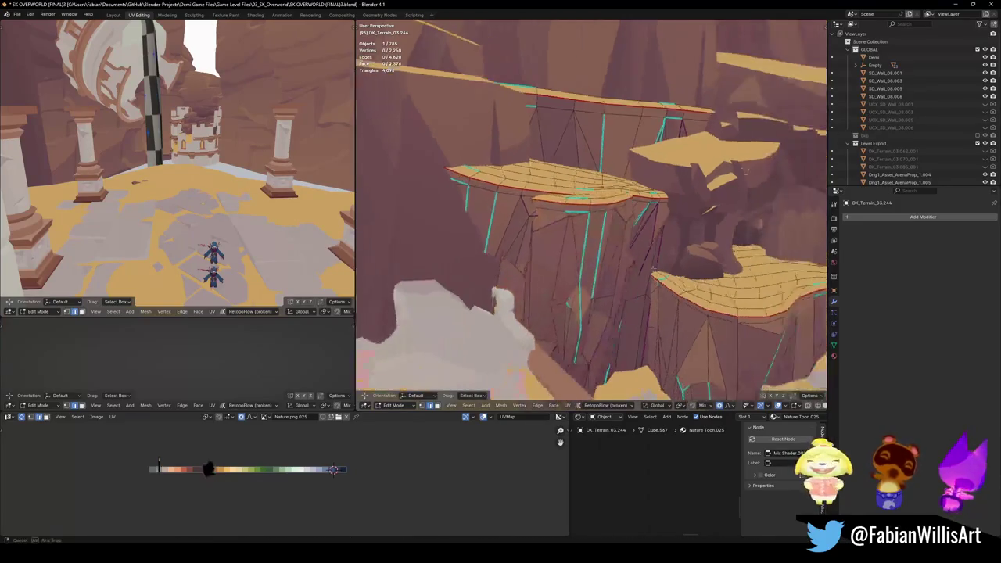
pyautogui.press('Tab')
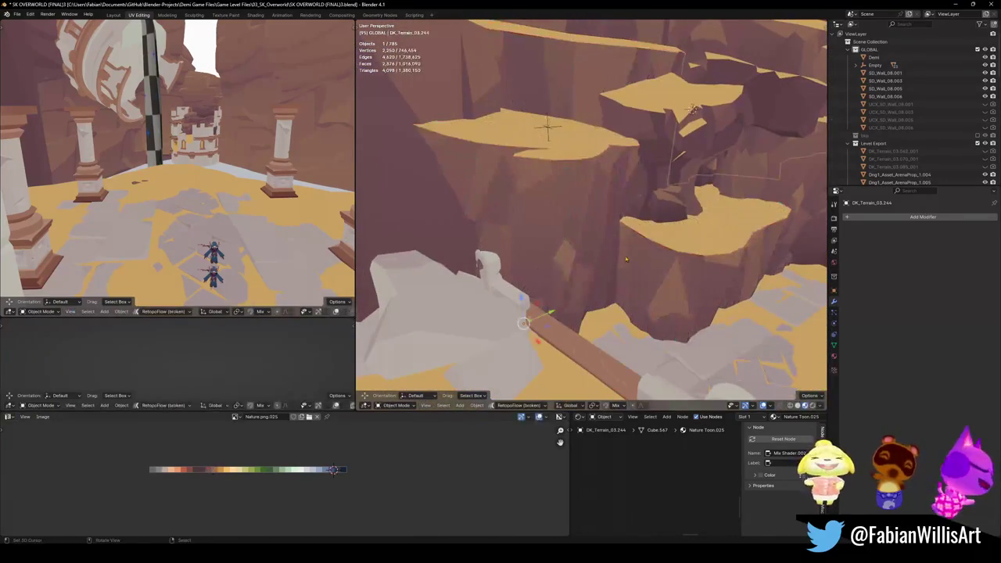
# - Orbit to the DK_Terrain_03.244 cliffs and nudge a vertex with smooth proportional falloff
pyautogui.moveTo(613, 258)
pyautogui.mouseDown(button='middle')
pyautogui.moveTo(632, 248)
pyautogui.moveTo(600, 251)
pyautogui.mouseUp(button='middle')
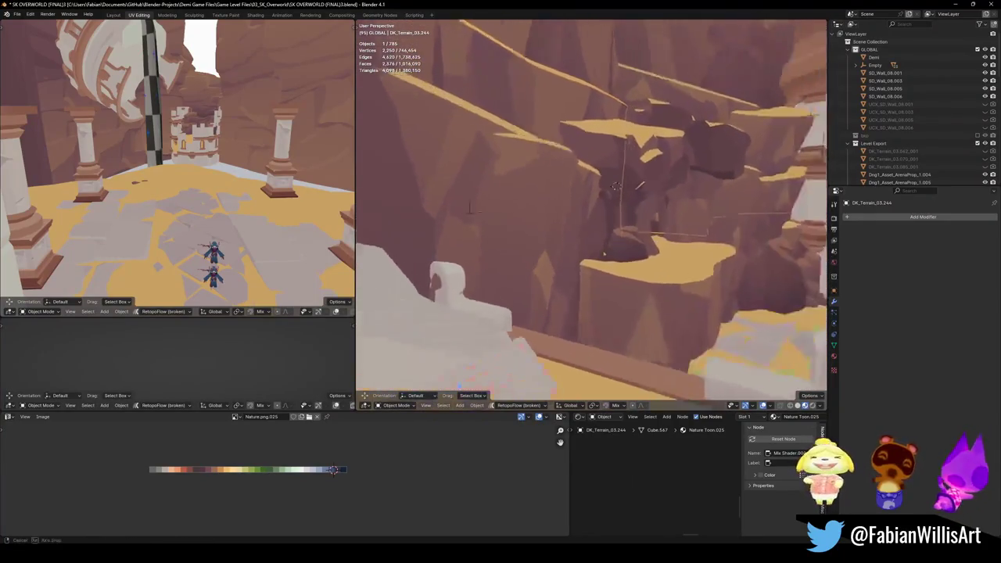
pyautogui.moveTo(600, 251)
pyautogui.mouseDown(button='middle')
pyautogui.moveTo(586, 277)
pyautogui.moveTo(579, 245)
pyautogui.mouseUp(button='middle')
pyautogui.press('Tab')
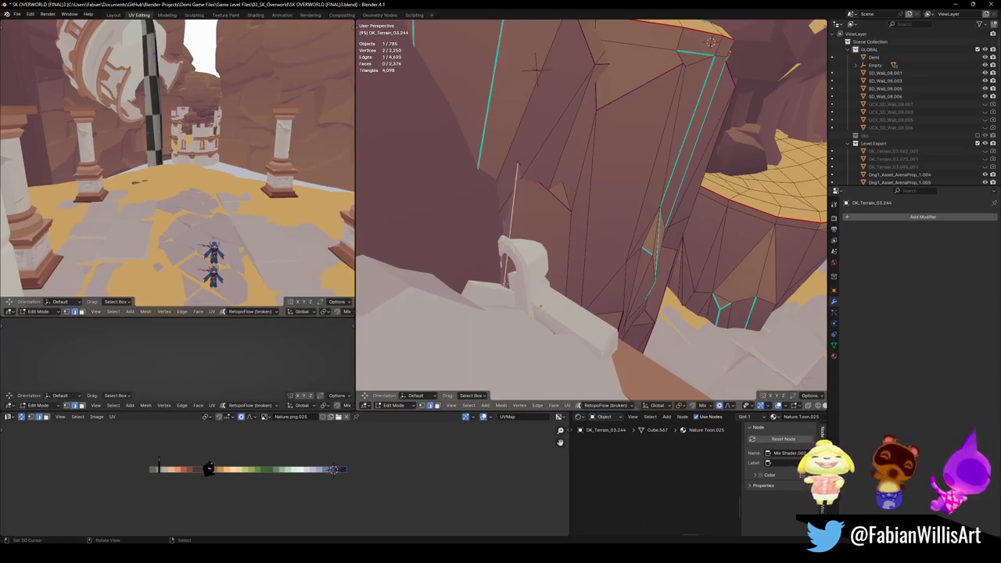
pyautogui.press('g')
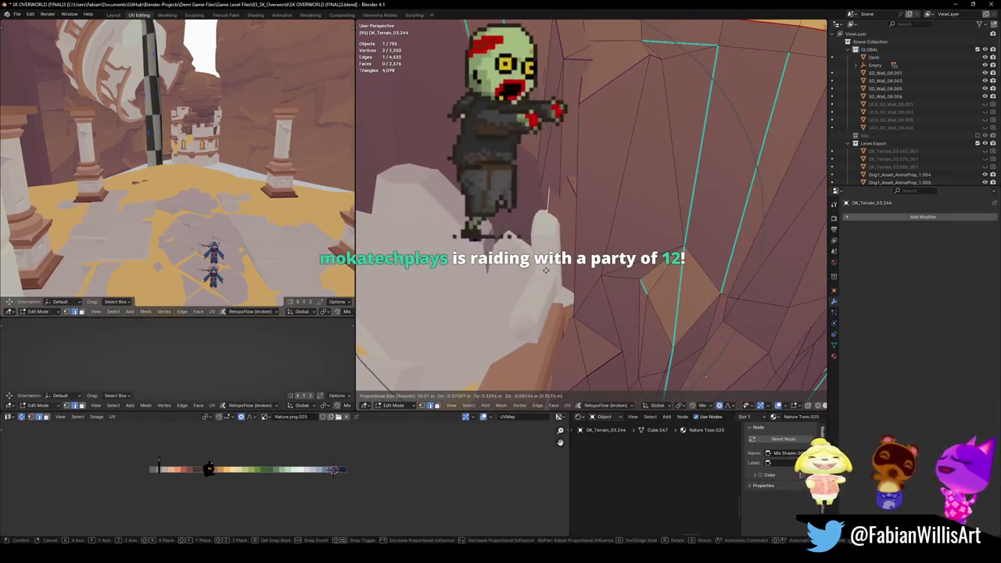
pyautogui.click(546, 270)
pyautogui.moveTo(546, 269)
pyautogui.mouseDown(button='middle')
pyautogui.moveTo(592, 268)
pyautogui.moveTo(587, 281)
pyautogui.moveTo(610, 266)
pyautogui.moveTo(589, 270)
pyautogui.mouseUp(button='middle')
# - Nudge two more cliff vertices near the pale rock with smooth falloff, then return to Object Mode
pyautogui.press('g')
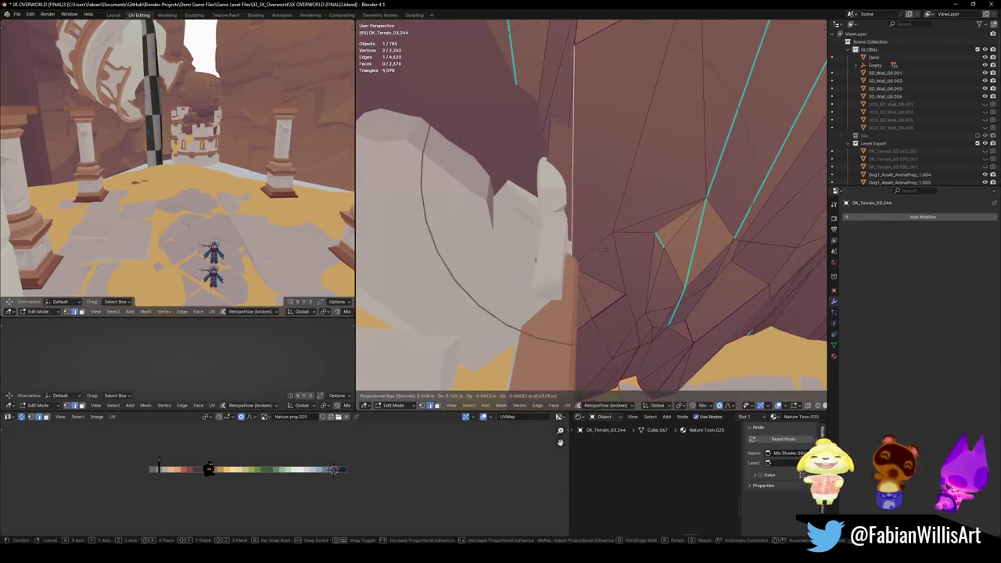
pyautogui.click(589, 257)
pyautogui.moveTo(589, 257); pyautogui.dragTo(629, 249, button='middle')
pyautogui.click(629, 249)
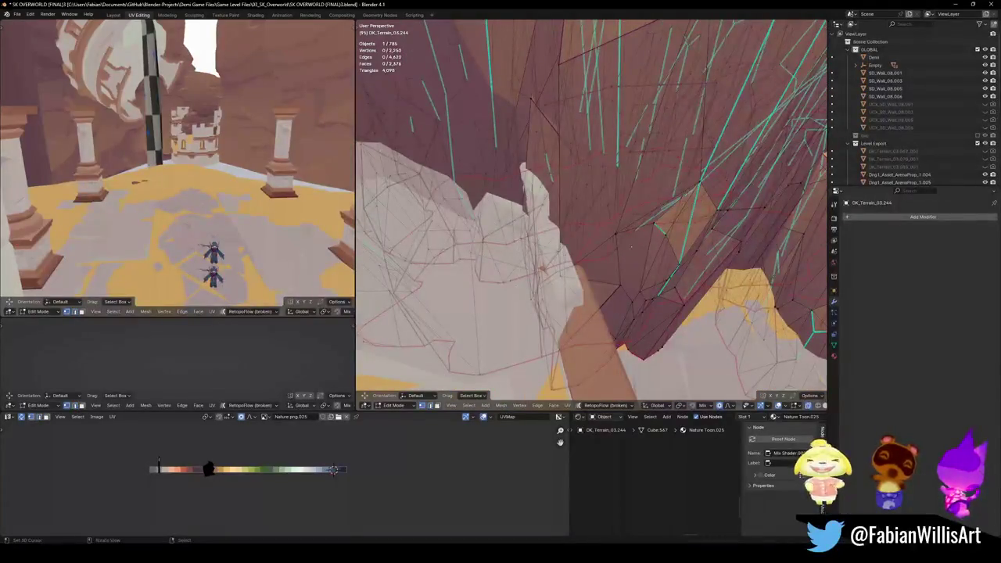
pyautogui.press('g')
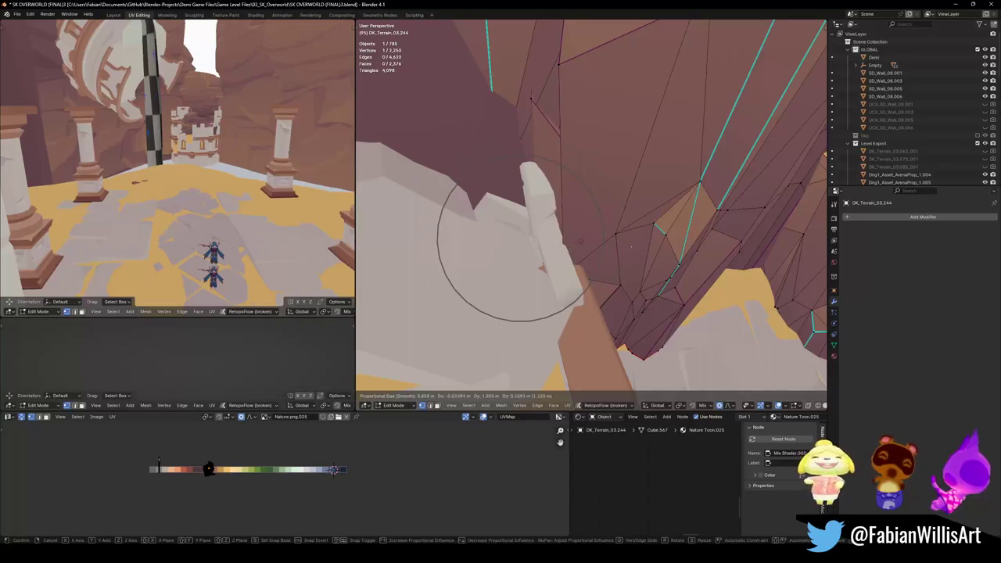
pyautogui.click(580, 241)
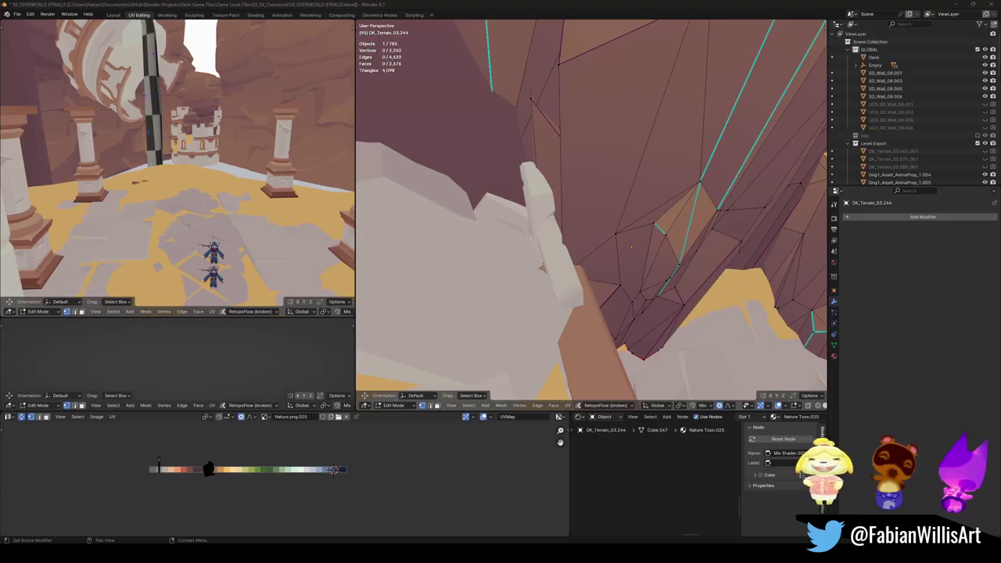
pyautogui.press('Tab')
pyautogui.moveTo(602, 188)
pyautogui.mouseDown(button='middle')
pyautogui.moveTo(562, 225)
pyautogui.moveTo(563, 214)
pyautogui.mouseUp(button='middle')
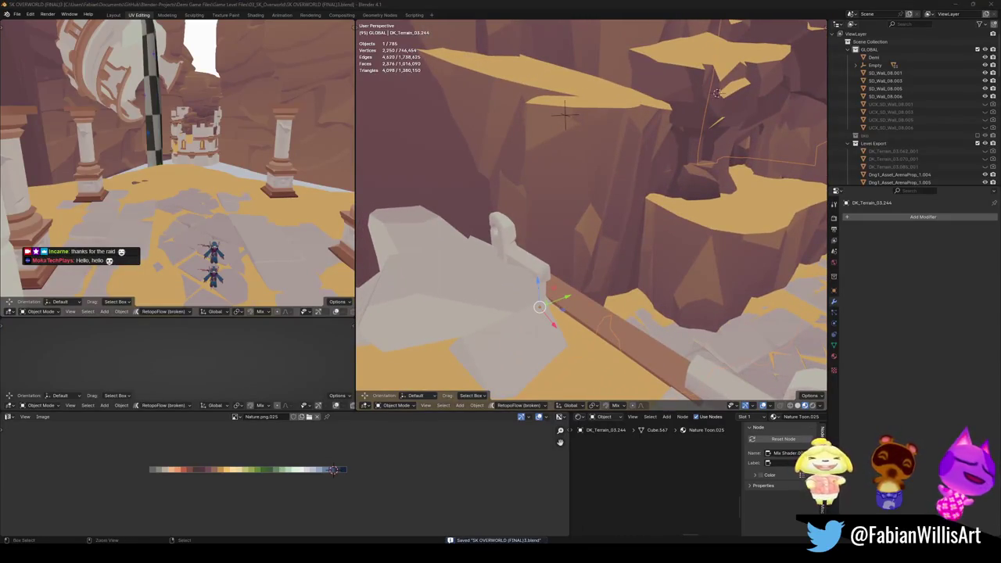
# - Raise the DK_Terrain_03.244 upper ledge about 1.2 m and tilt it roughly 8.4° with smooth falloff
pyautogui.moveTo(516, 216)
pyautogui.mouseDown(button='middle')
pyautogui.moveTo(561, 222)
pyautogui.moveTo(532, 185)
pyautogui.mouseUp(button='middle')
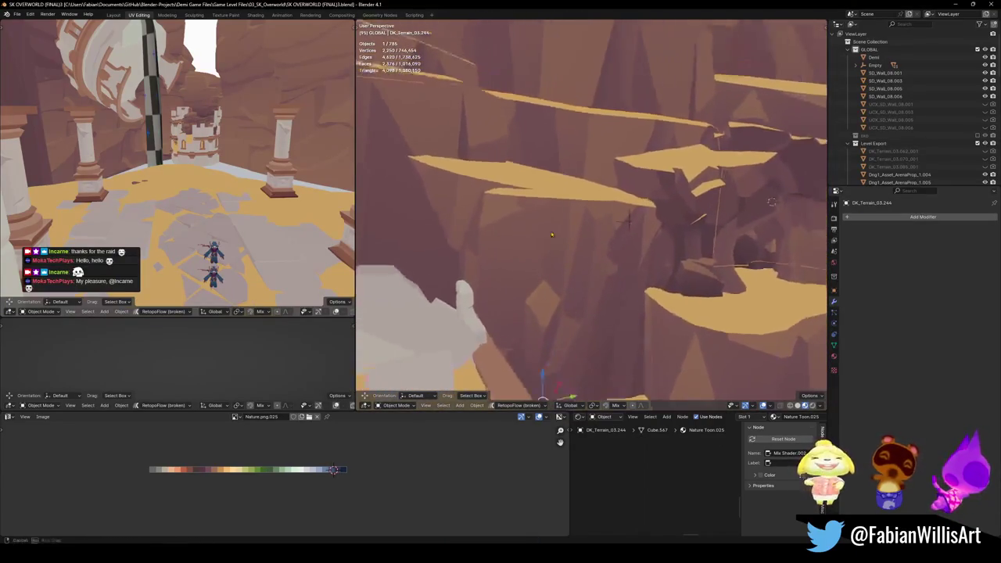
pyautogui.click(532, 185)
pyautogui.press('Tab')
pyautogui.press('Tab')
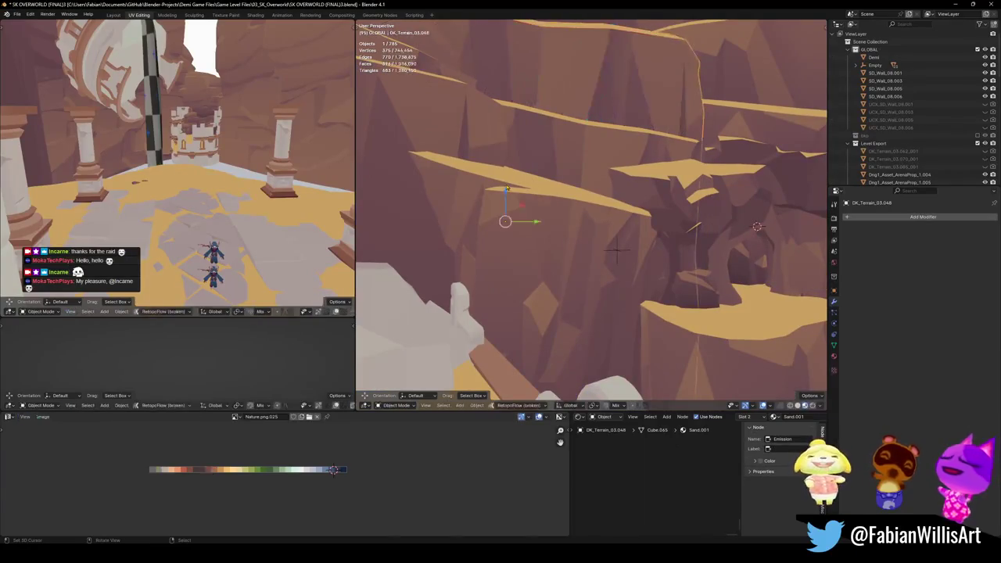
pyautogui.click(532, 186)
pyautogui.press('Tab')
pyautogui.press('l')
pyautogui.press('g')
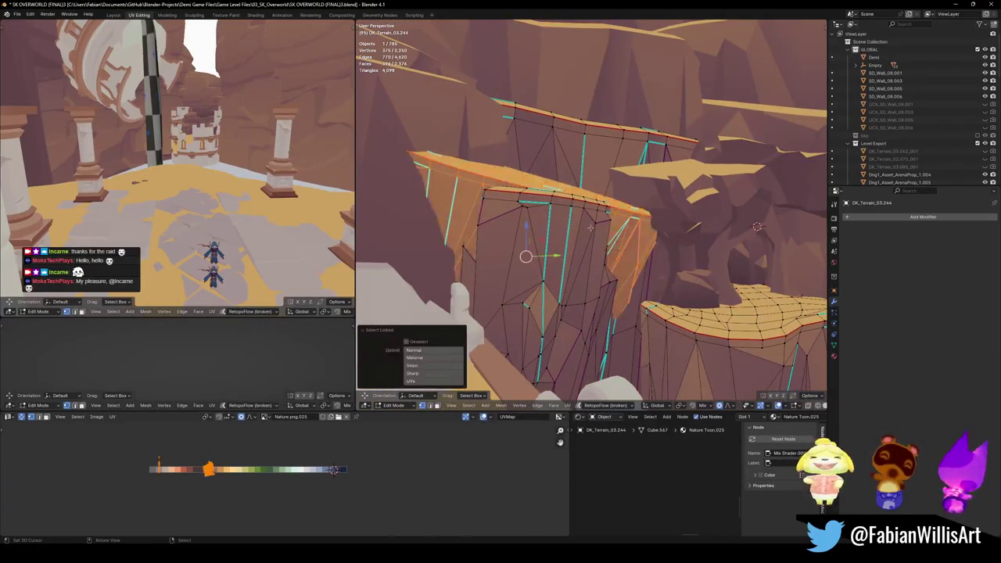
pyautogui.press('r')
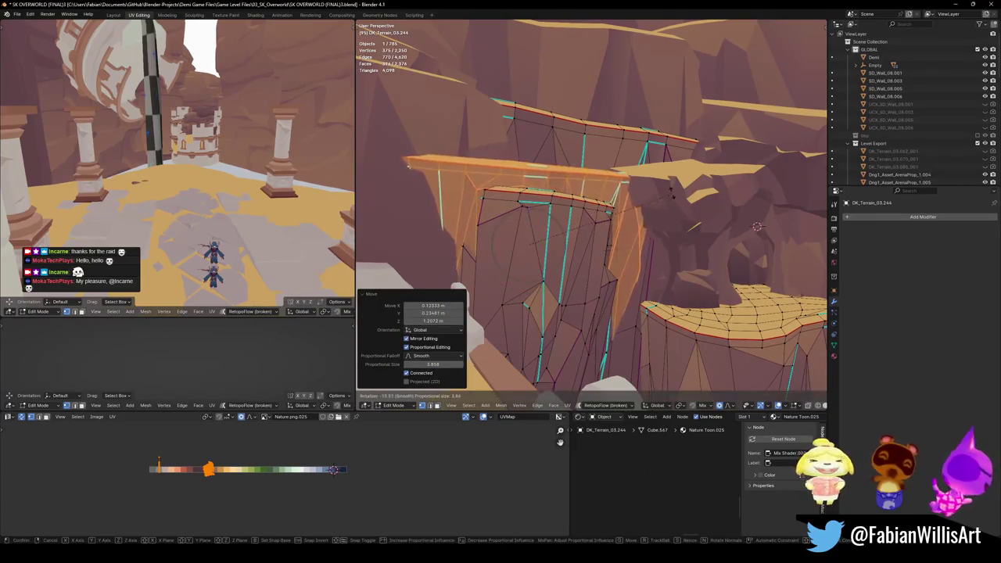
pyautogui.press('g')
pyautogui.click(650, 241)
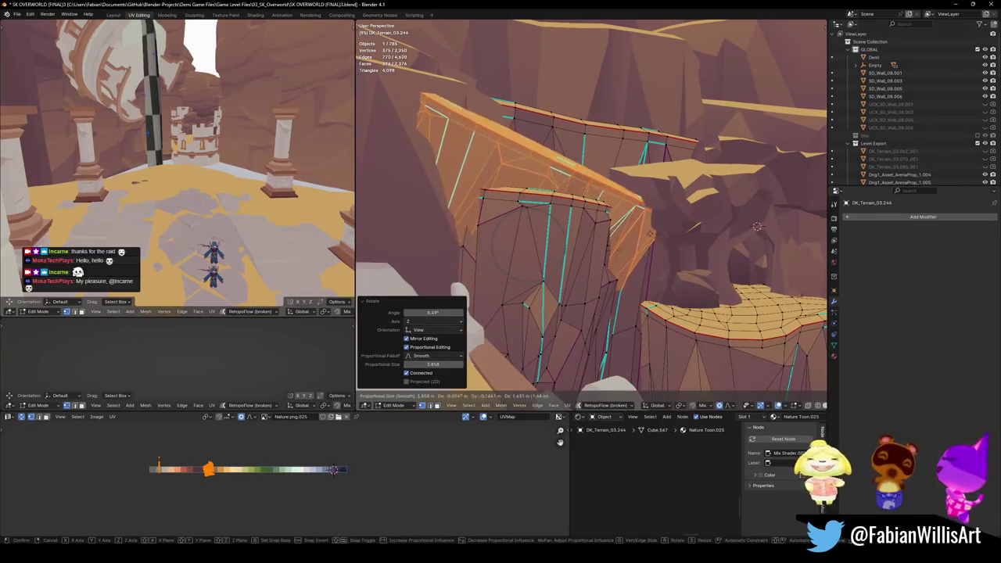
# - Deselect the ledge vertices, return to Object Mode and save the file
pyautogui.click(648, 236)
pyautogui.press('Tab')
pyautogui.moveTo(633, 233)
pyautogui.mouseDown(button='middle')
pyautogui.moveTo(583, 272)
pyautogui.moveTo(573, 222)
pyautogui.moveTo(653, 269)
pyautogui.moveTo(606, 234)
pyautogui.mouseUp(button='middle')
pyautogui.hotkey('ctrl', 's')
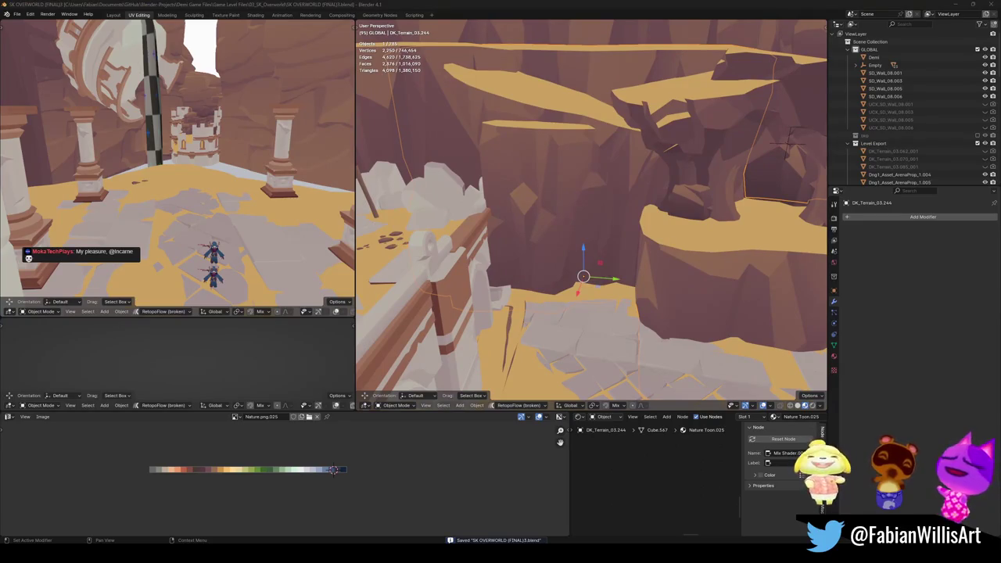
# - Orbit back to the cliff ledges and start moving DK_Terrain_03.244 ledge vertices with smooth falloff, excluding Z
pyautogui.moveTo(724, 274)
pyautogui.mouseDown(button='middle')
pyautogui.moveTo(560, 258)
pyautogui.moveTo(558, 291)
pyautogui.mouseUp(button='middle')
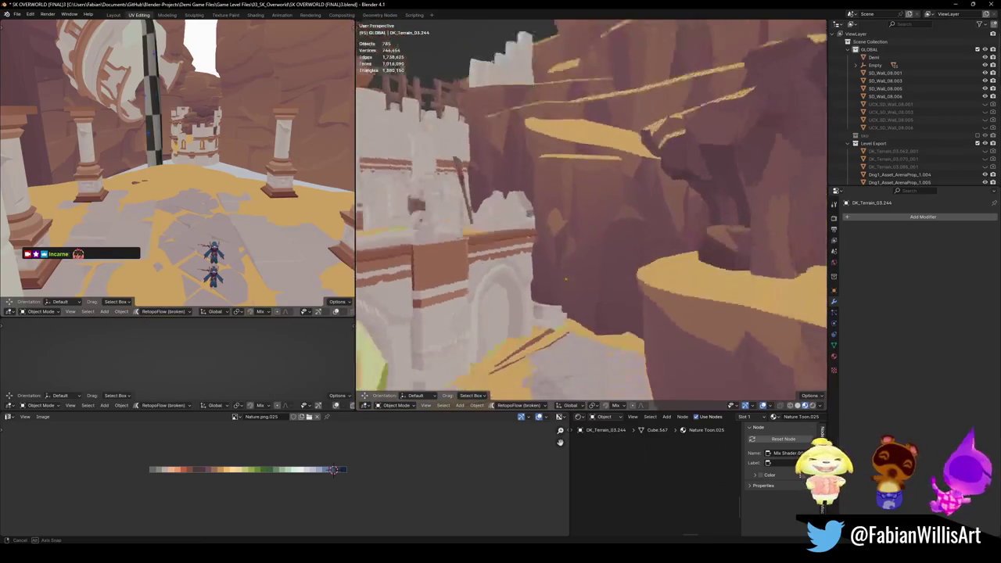
pyautogui.moveTo(450, 315)
pyautogui.mouseDown(button='middle')
pyautogui.moveTo(590, 265)
pyautogui.moveTo(523, 284)
pyautogui.moveTo(554, 260)
pyautogui.mouseUp(button='middle')
pyautogui.moveTo(596, 228)
pyautogui.mouseDown(button='middle')
pyautogui.moveTo(653, 300)
pyautogui.moveTo(579, 297)
pyautogui.moveTo(609, 296)
pyautogui.mouseUp(button='middle')
pyautogui.press('Tab')
pyautogui.press('g')
pyautogui.hotkey('shift', 'z')
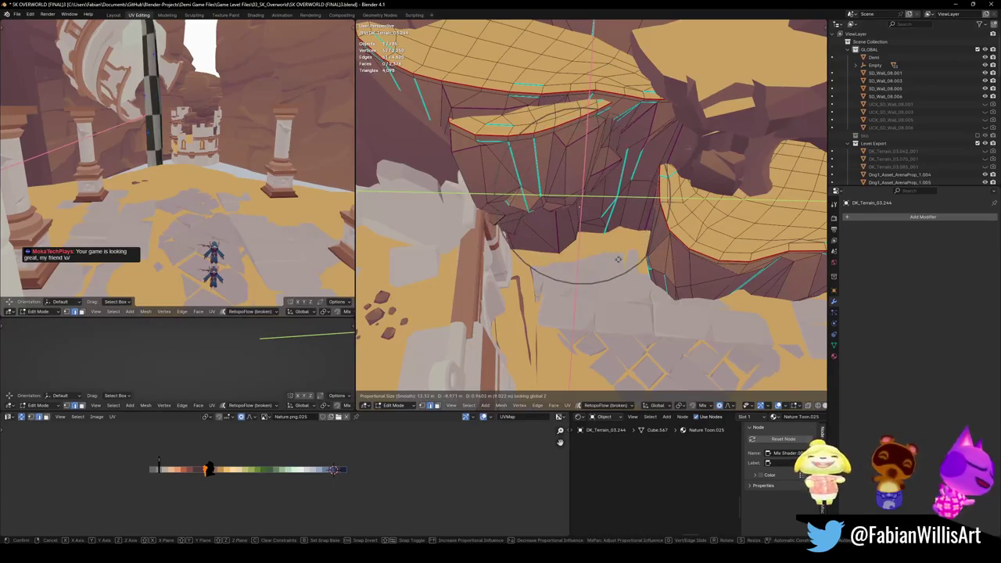
# - Raise the ledge vertices vertically with smooth falloff, deselect them and save the file
pyautogui.click(618, 259)
pyautogui.moveTo(592, 156)
pyautogui.mouseDown(button='middle')
pyautogui.moveTo(598, 125)
pyautogui.moveTo(586, 246)
pyautogui.mouseUp(button='middle')
pyautogui.press('g')
pyautogui.press('z')
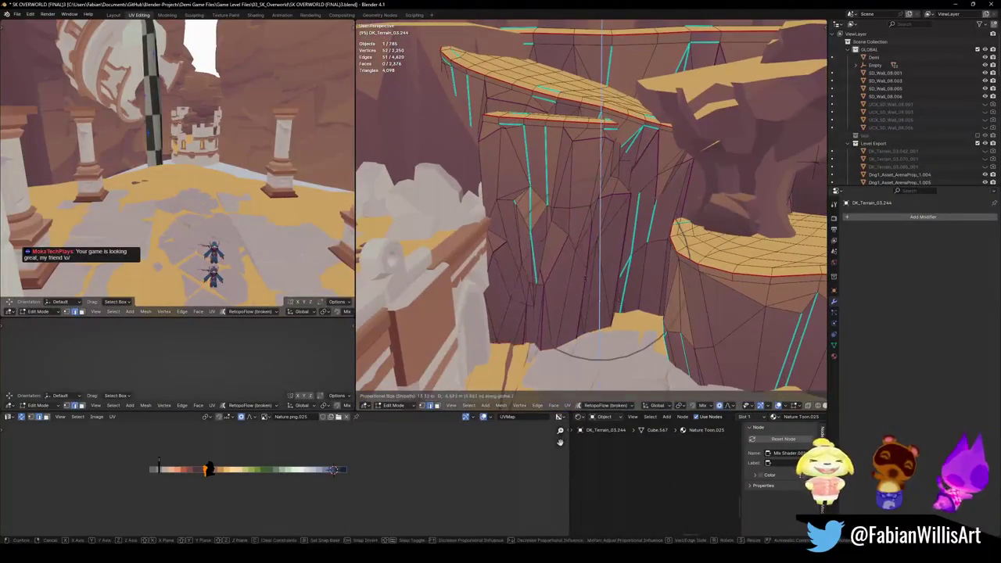
pyautogui.click(586, 279)
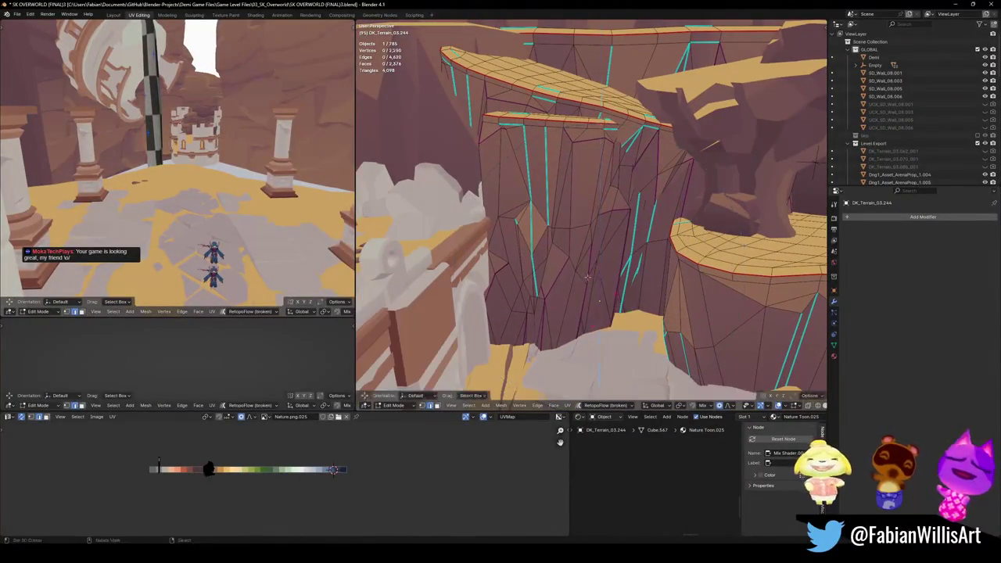
pyautogui.hotkey('alt', 'a')
pyautogui.moveTo(585, 279); pyautogui.dragTo(575, 270, button='middle')
pyautogui.hotkey('ctrl', 's')
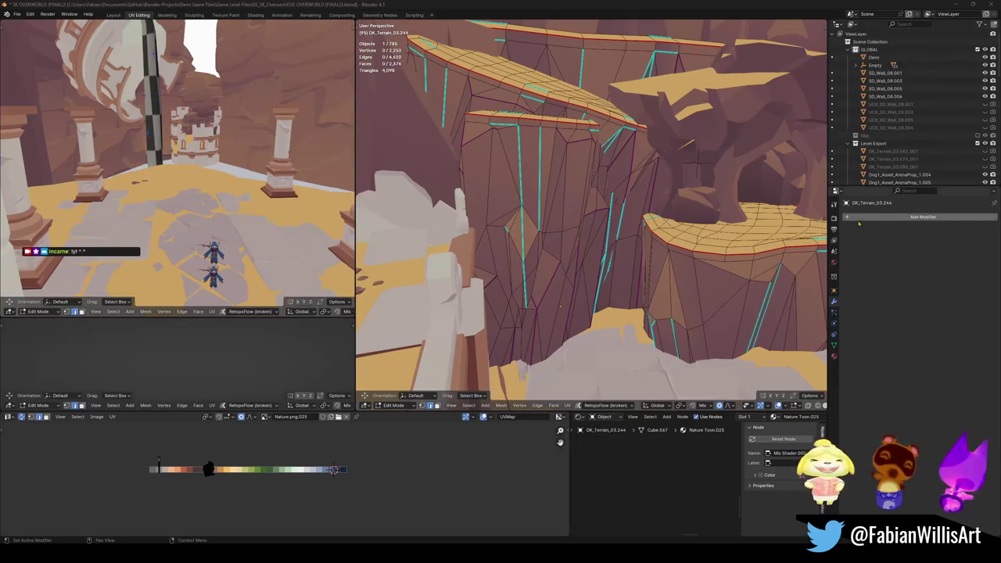
# - Duplicate a connected cliff chunk and rotate the copy about the vertical axis
pyautogui.moveTo(560, 307)
pyautogui.mouseDown(button='middle')
pyautogui.moveTo(592, 245)
pyautogui.moveTo(626, 234)
pyautogui.mouseUp(button='middle')
pyautogui.press('a')
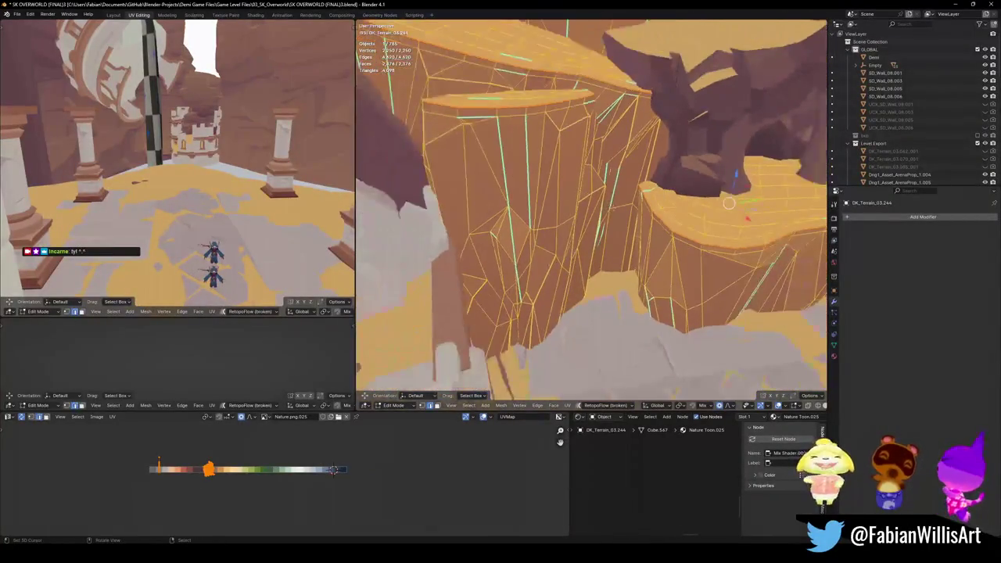
pyautogui.press('Tab')
pyautogui.press('Tab')
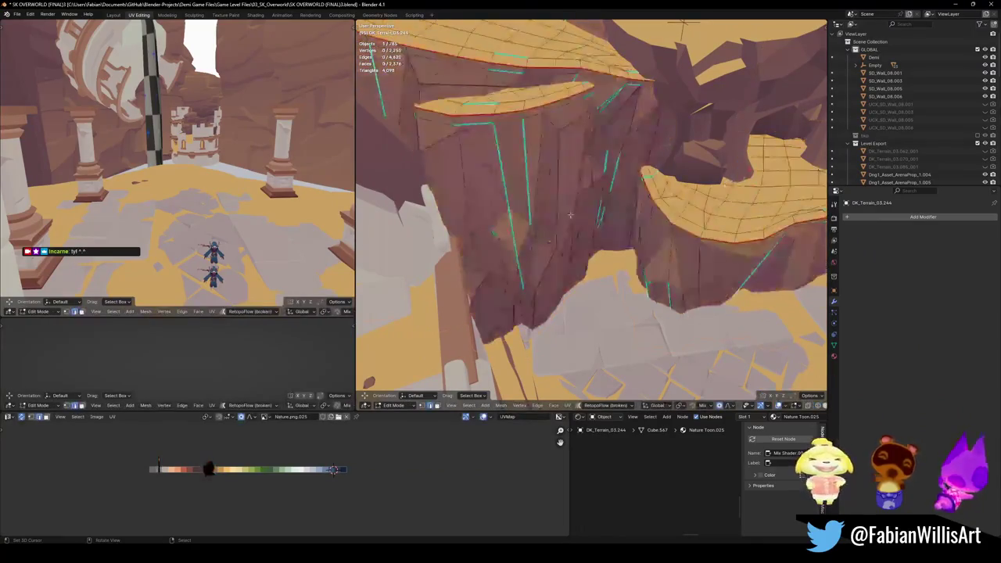
pyautogui.press('l')
pyautogui.hotkey('shift', 'd')
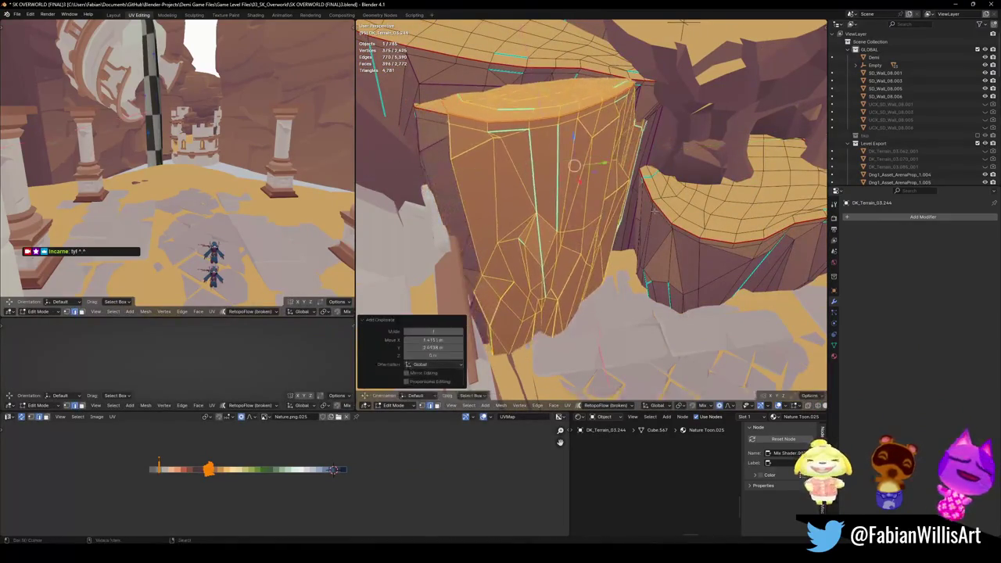
pyautogui.press('Return')
pyautogui.press('r')
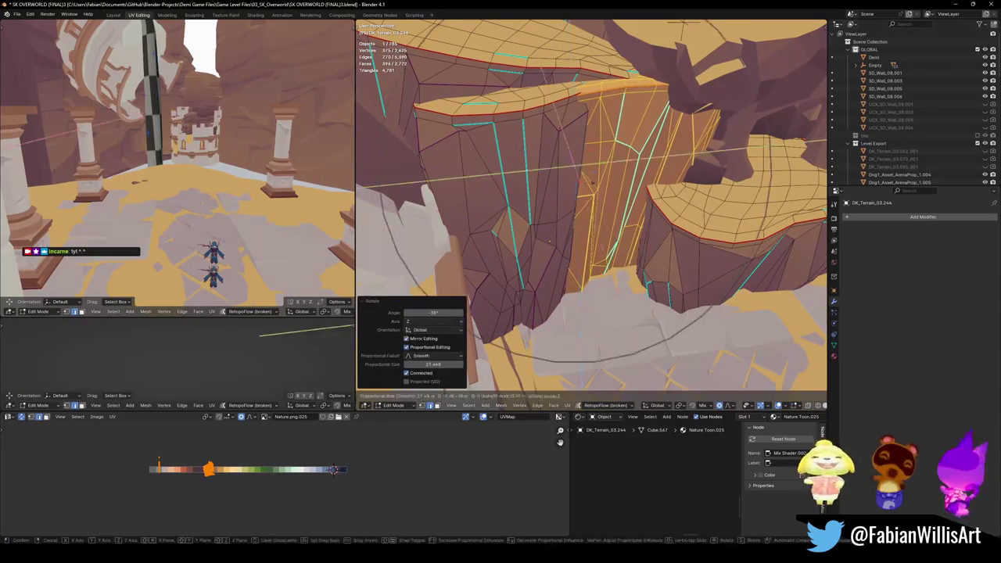
pyautogui.press('Return')
# - Shrink the new pillar to about two-thirds, stretch it taller, turn it about -8.31° on Z and offset it vertically
pyautogui.press('s')
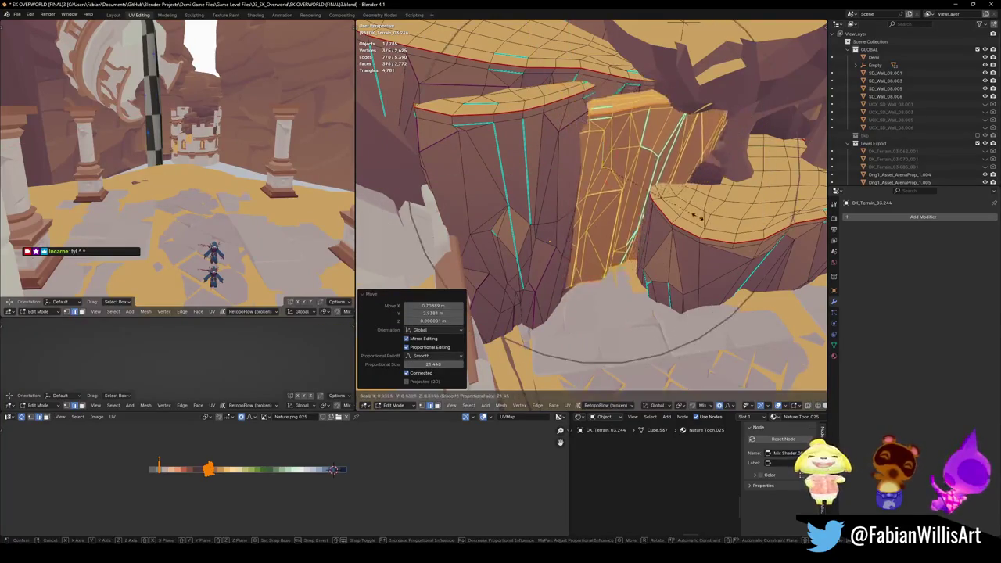
pyautogui.press('Return')
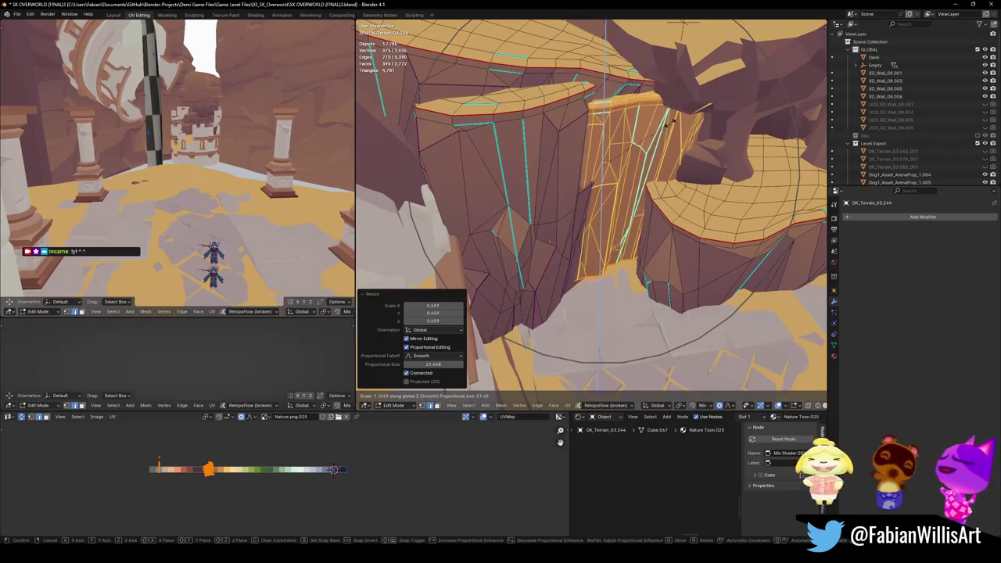
pyautogui.press('g')
pyautogui.moveTo(671, 115); pyautogui.dragTo(571, 149, button='middle')
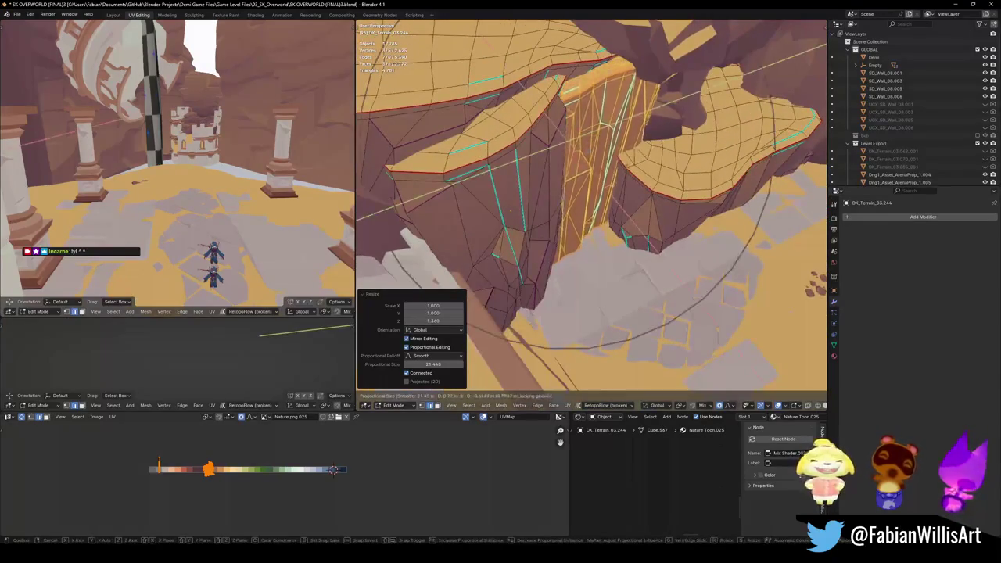
pyautogui.press('Return')
pyautogui.press('r')
pyautogui.press('z')
pyautogui.press('Return')
pyautogui.press('g')
pyautogui.press('z')
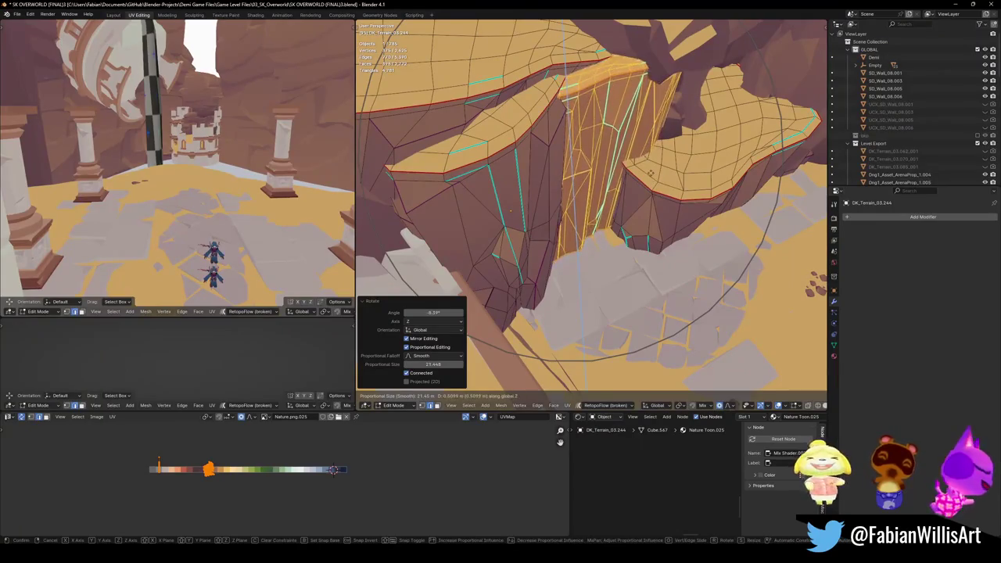
pyautogui.press('Return')
# - Scale the pillar along Y and return to Object Mode to review it in the canyon
pyautogui.press('Tab')
pyautogui.moveTo(514, 268)
pyautogui.mouseDown(button='middle')
pyautogui.moveTo(694, 233)
pyautogui.moveTo(642, 178)
pyautogui.mouseUp(button='middle')
pyautogui.press('Tab')
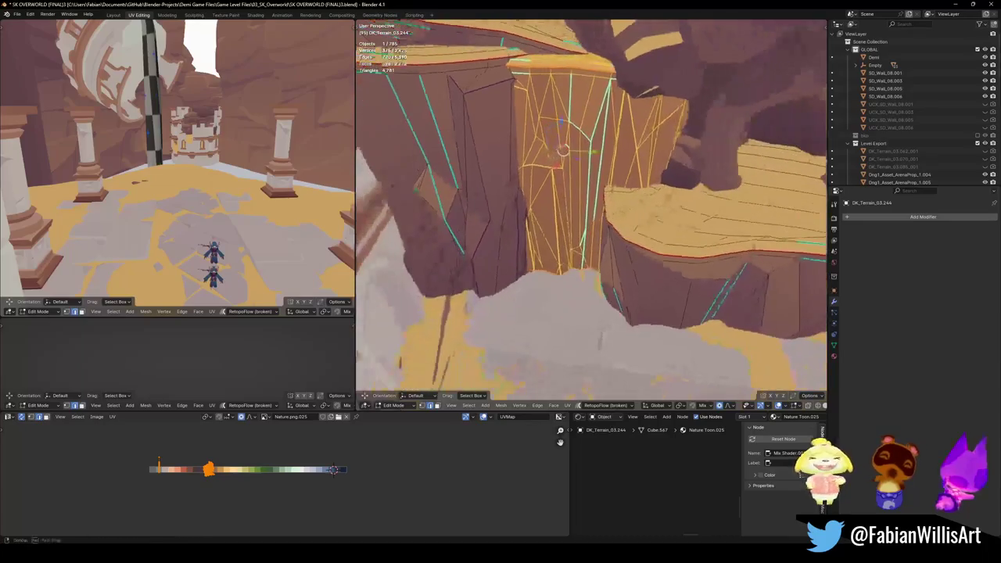
pyautogui.press('s')
pyautogui.press('y')
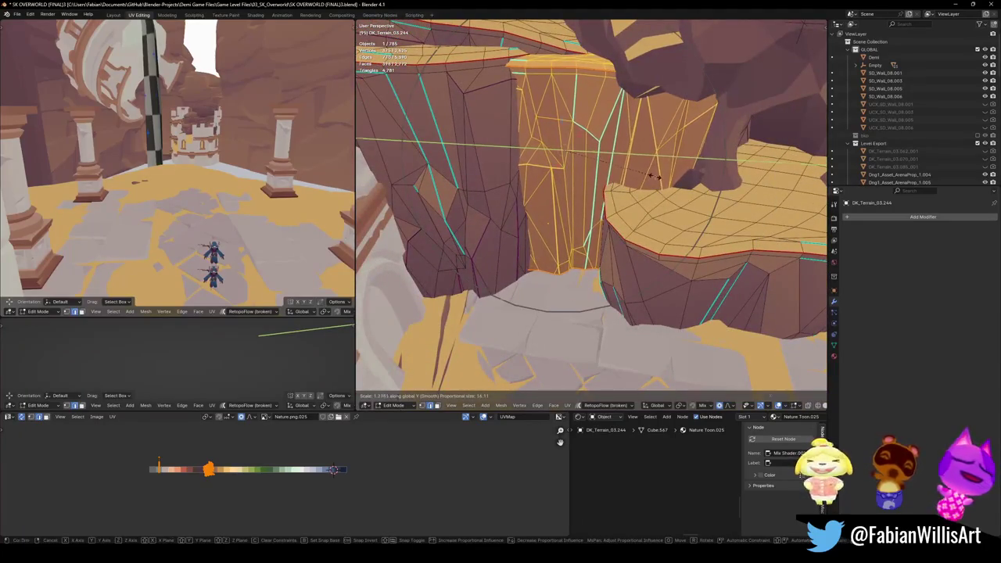
pyautogui.press('Return')
pyautogui.press('Tab')
pyautogui.moveTo(657, 177); pyautogui.dragTo(630, 207, button='middle')
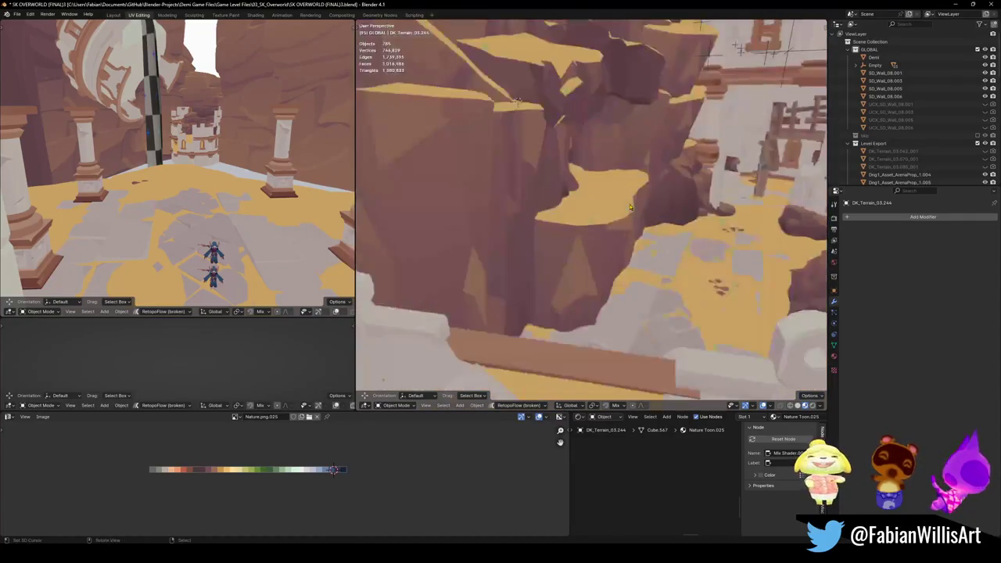
# - Tour the canyon in first-person walk navigation, then re-enter Edit Mode on the DK_Terrain_03.244 cliff
pyautogui.hotkey('shift', '`')
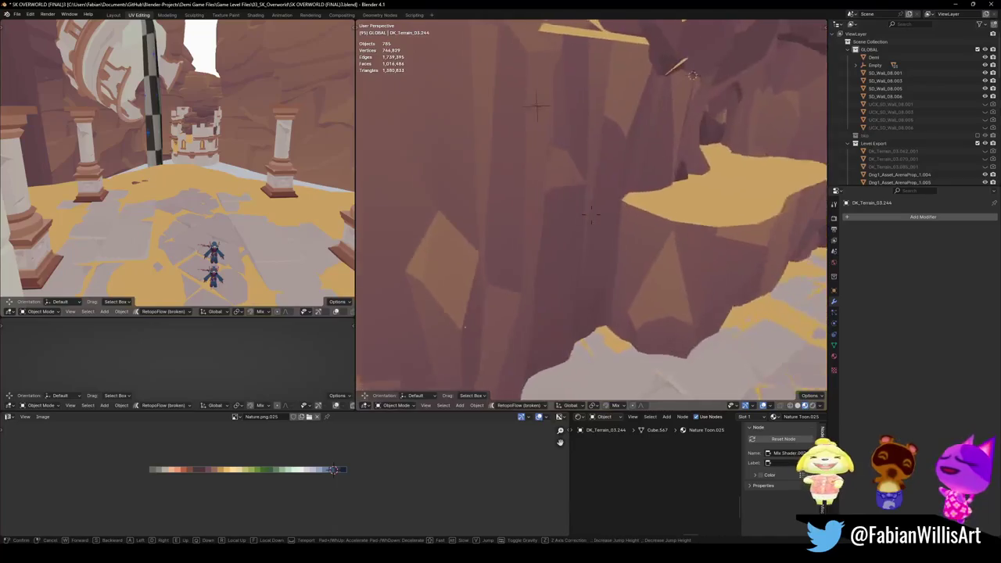
pyautogui.press('w')
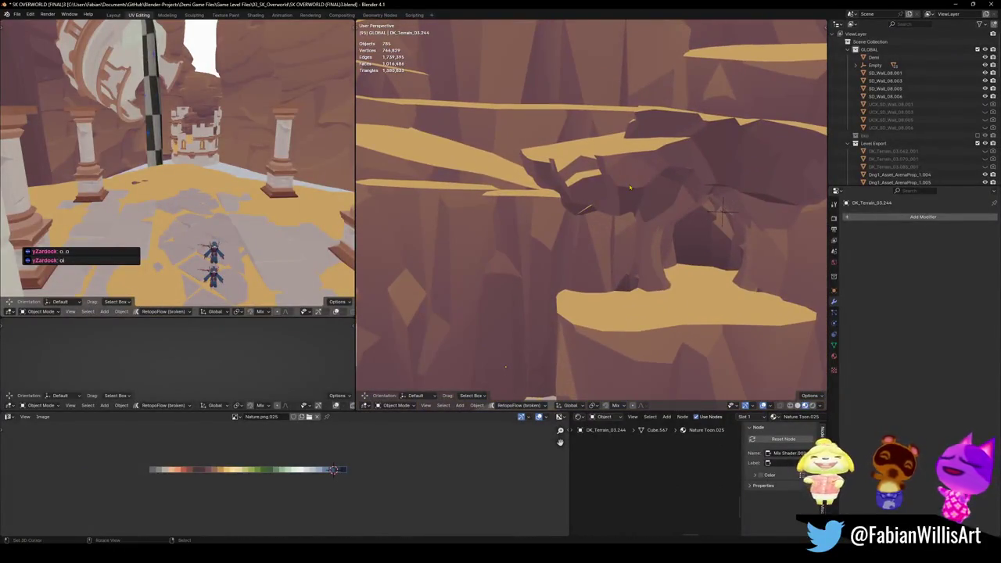
pyautogui.click(519, 227)
pyautogui.press('Tab')
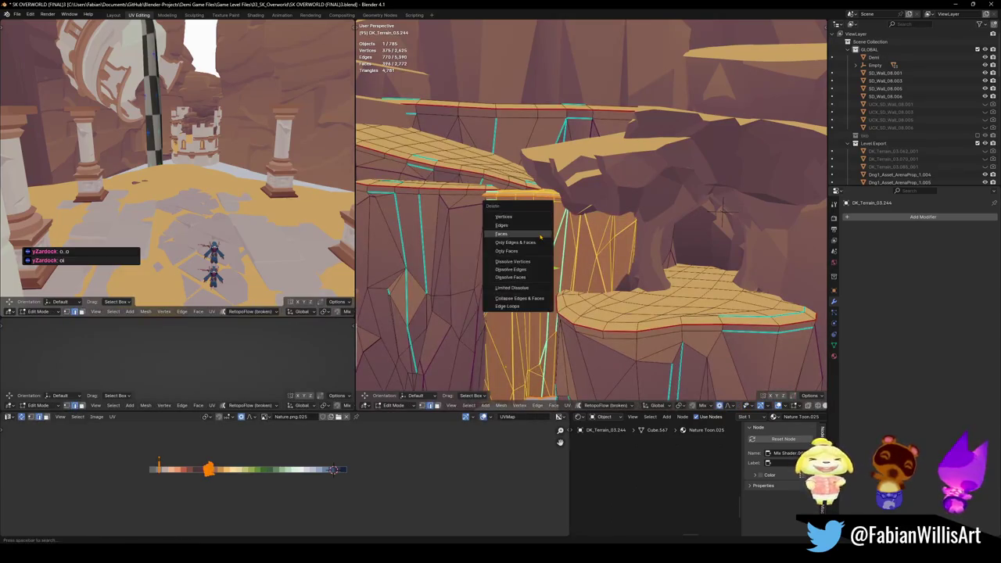
# - Review the canyon without the duplicated pillar, save SK OVERWORLD (FINAL)3.blend, and reopen the terrain in Edit Mode
pyautogui.moveTo(571, 260)
pyautogui.mouseDown(button='middle')
pyautogui.moveTo(632, 248)
pyautogui.moveTo(576, 268)
pyautogui.moveTo(689, 231)
pyautogui.mouseUp(button='middle')
pyautogui.press('Tab')
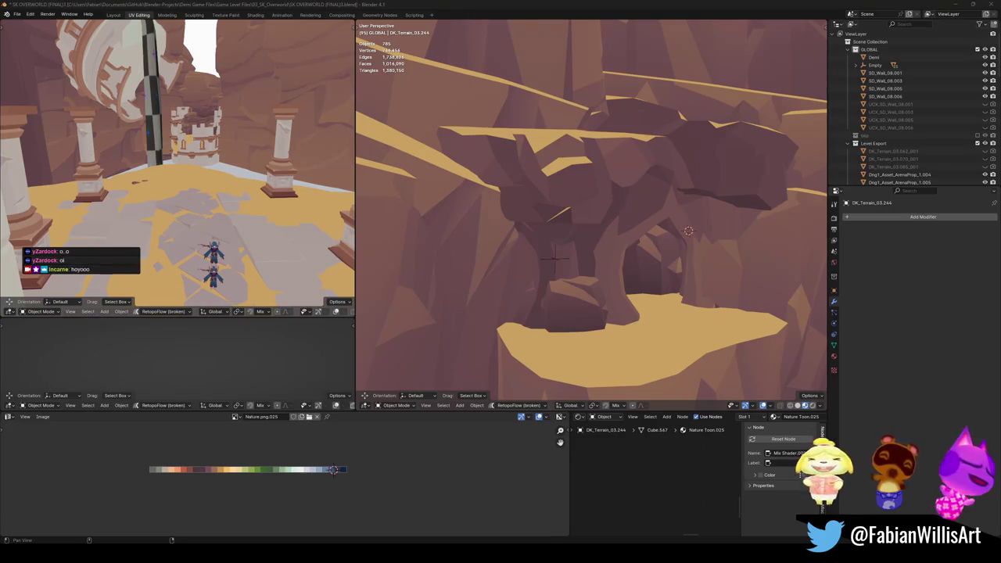
pyautogui.moveTo(688, 231)
pyautogui.mouseDown(button='middle')
pyautogui.moveTo(622, 258)
pyautogui.moveTo(640, 255)
pyautogui.moveTo(604, 254)
pyautogui.moveTo(718, 274)
pyautogui.moveTo(616, 284)
pyautogui.moveTo(600, 258)
pyautogui.moveTo(623, 259)
pyautogui.moveTo(599, 212)
pyautogui.mouseUp(button='middle')
pyautogui.hotkey('ctrl', 's')
pyautogui.press('Tab')
pyautogui.press('a')
pyautogui.hotkey('alt', 'a')
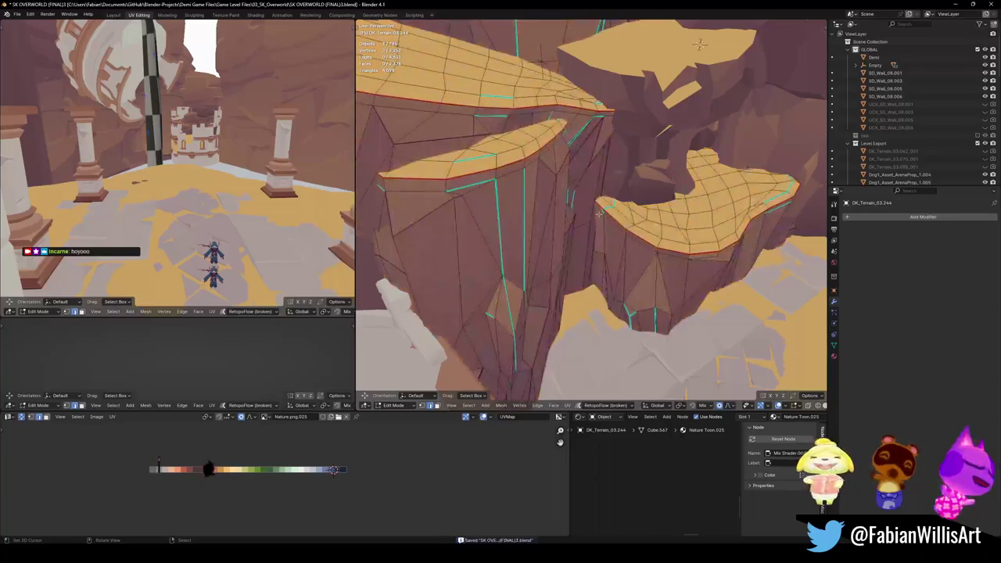
# - Select a face path along the right ledge rim and shift it about 0.4 m in X with smooth falloff
pyautogui.keyDown('ctrl'); pyautogui.click(597, 205); pyautogui.keyUp('ctrl')
pyautogui.press('g')
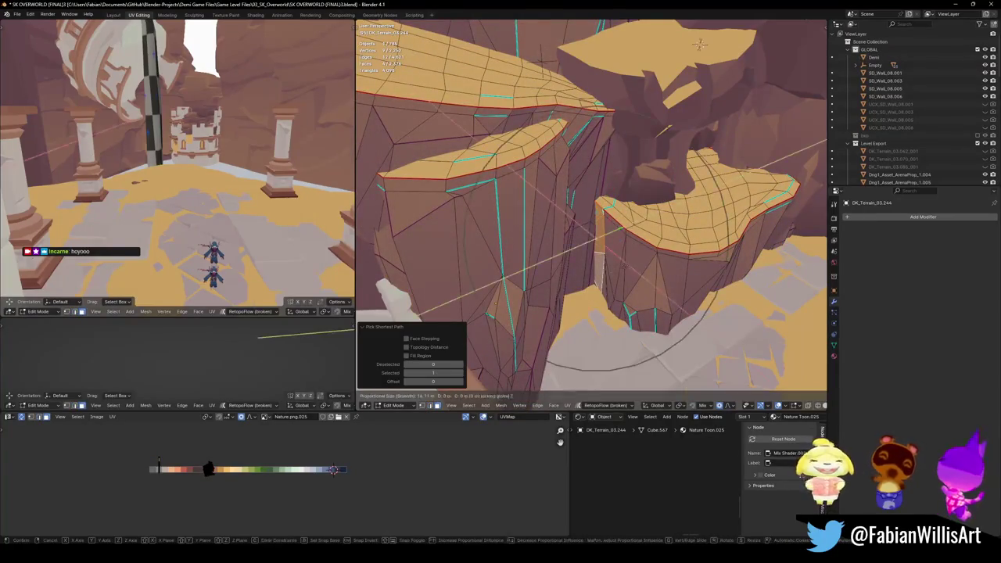
pyautogui.hotkey('shift', 'z')
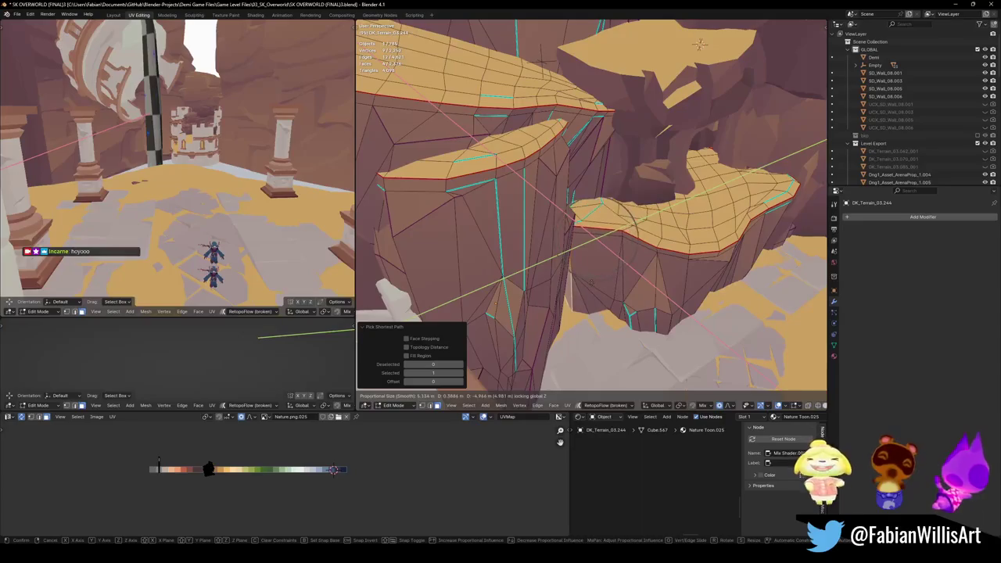
pyautogui.click(700, 45)
pyautogui.moveTo(700, 47); pyautogui.dragTo(699, 290, button='middle')
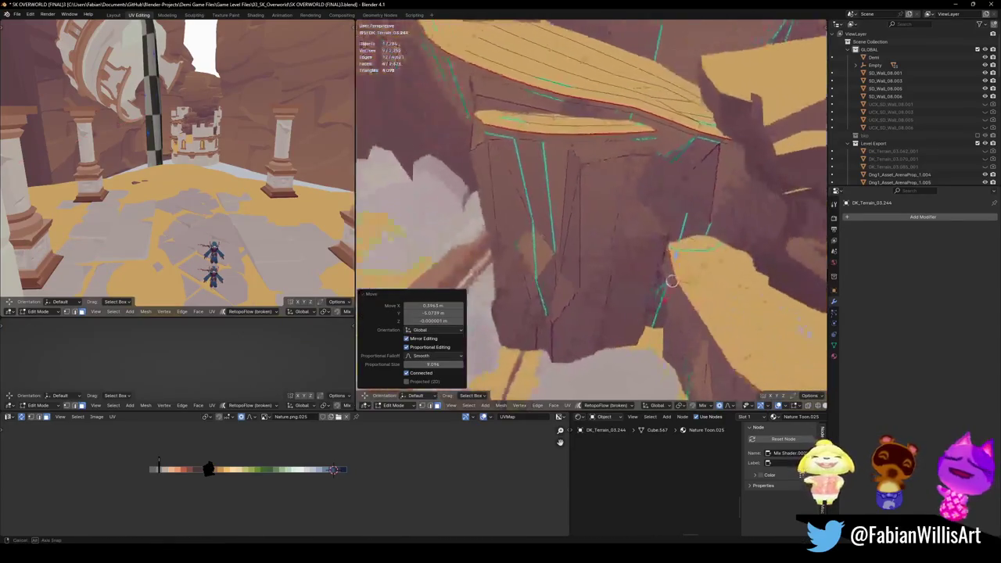
pyautogui.press('g')
pyautogui.hotkey('shift', 'z')
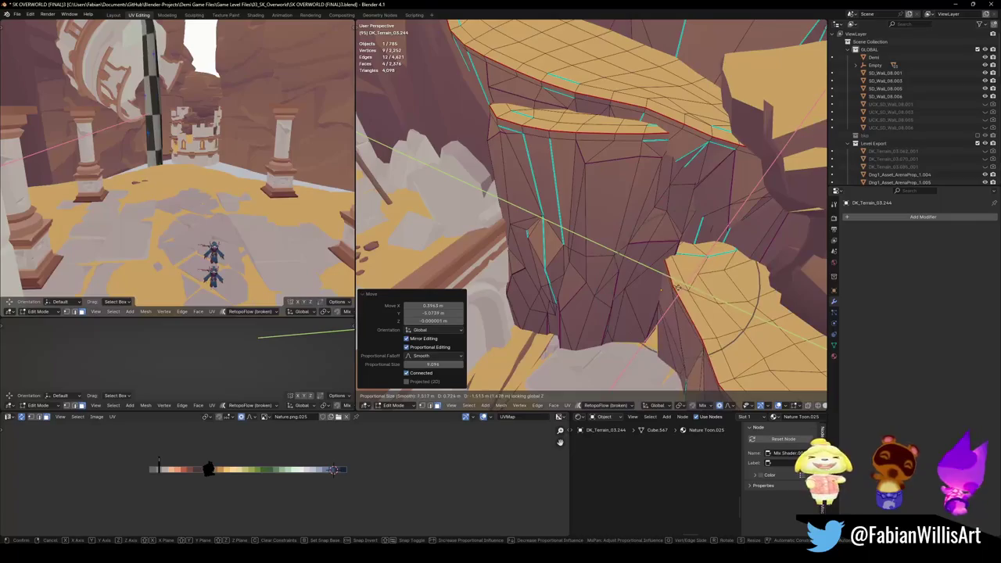
pyautogui.click(647, 275)
pyautogui.press('Tab')
pyautogui.moveTo(647, 276)
pyautogui.mouseDown(button='middle')
pyautogui.moveTo(722, 127)
pyautogui.moveTo(611, 342)
pyautogui.moveTo(592, 356)
pyautogui.mouseUp(button='middle')
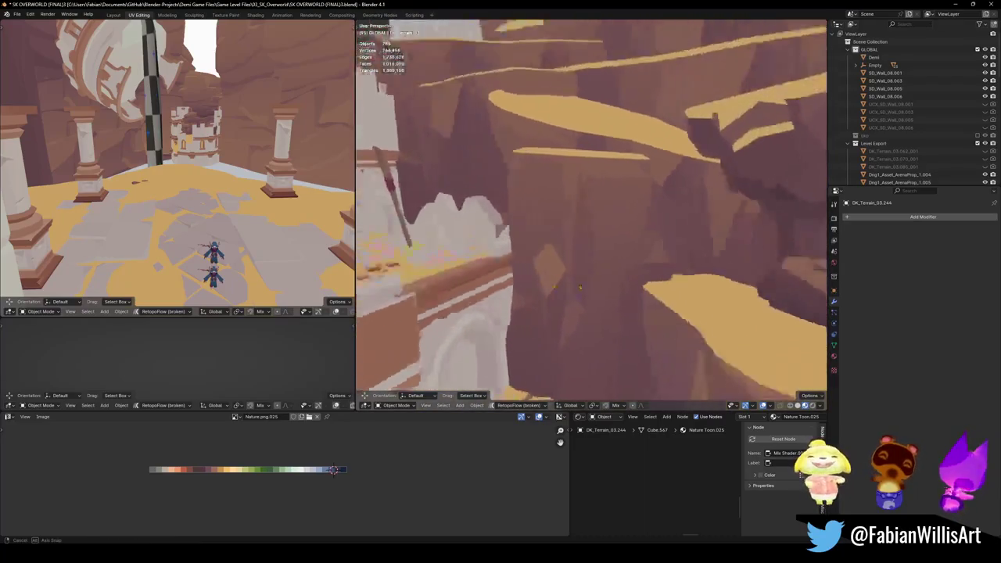
# - Save, walk through the rock arch past the white castle wall to the canyon, then select all objects
pyautogui.hotkey('ctrl', 's')
pyautogui.moveTo(590, 290)
pyautogui.mouseDown(button='middle')
pyautogui.moveTo(616, 292)
pyautogui.moveTo(614, 278)
pyautogui.mouseUp(button='middle')
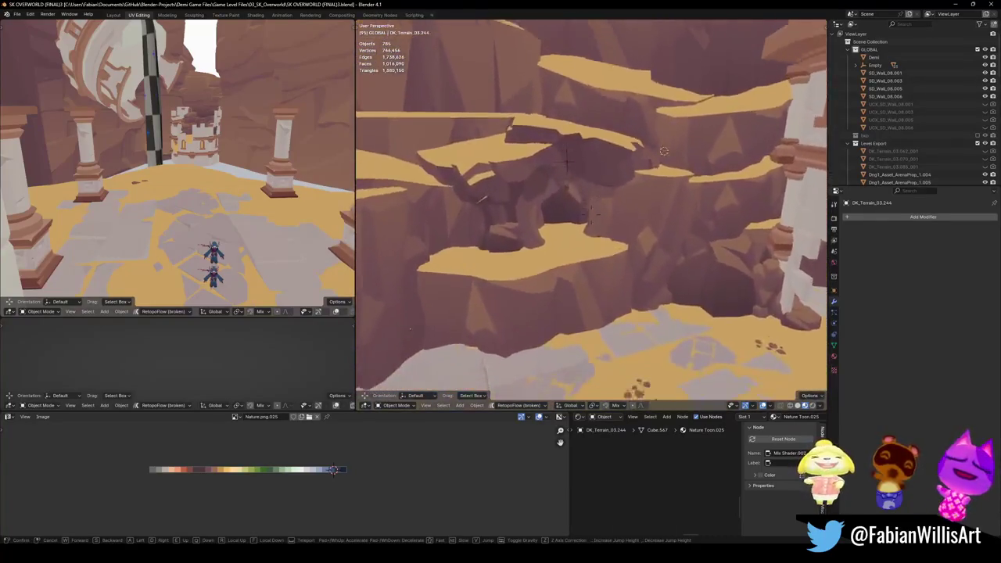
pyautogui.press('w')
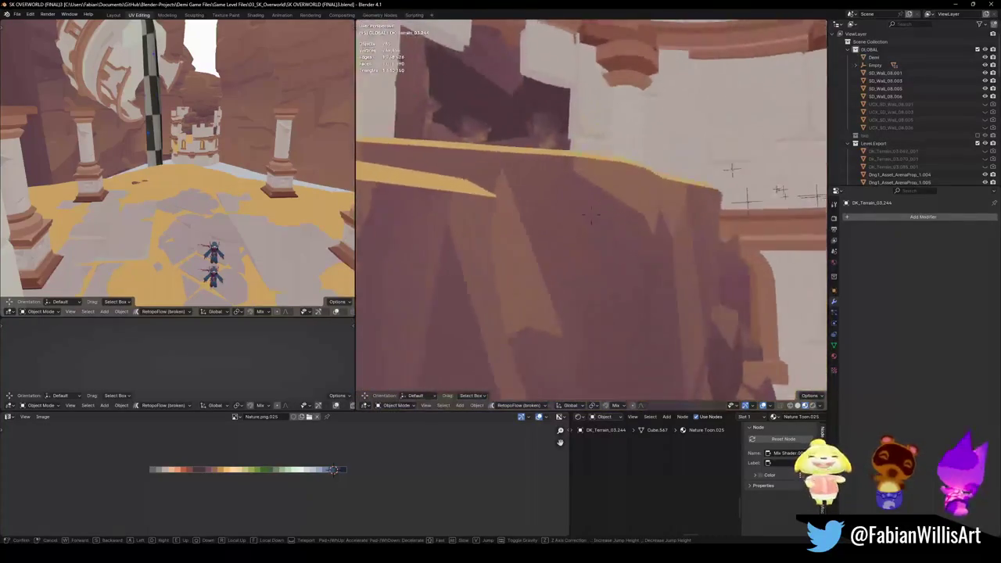
pyautogui.press('w')
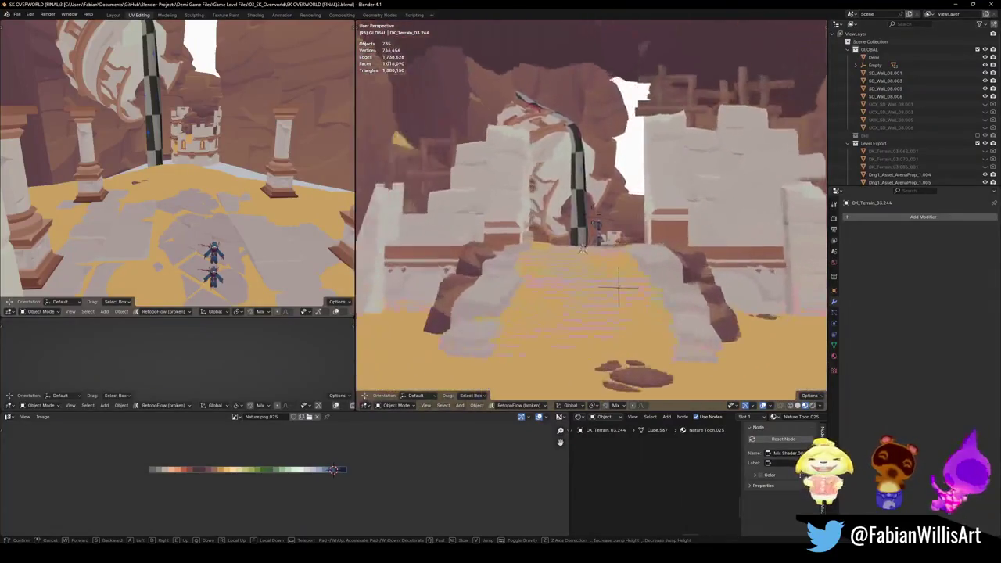
pyautogui.press('w')
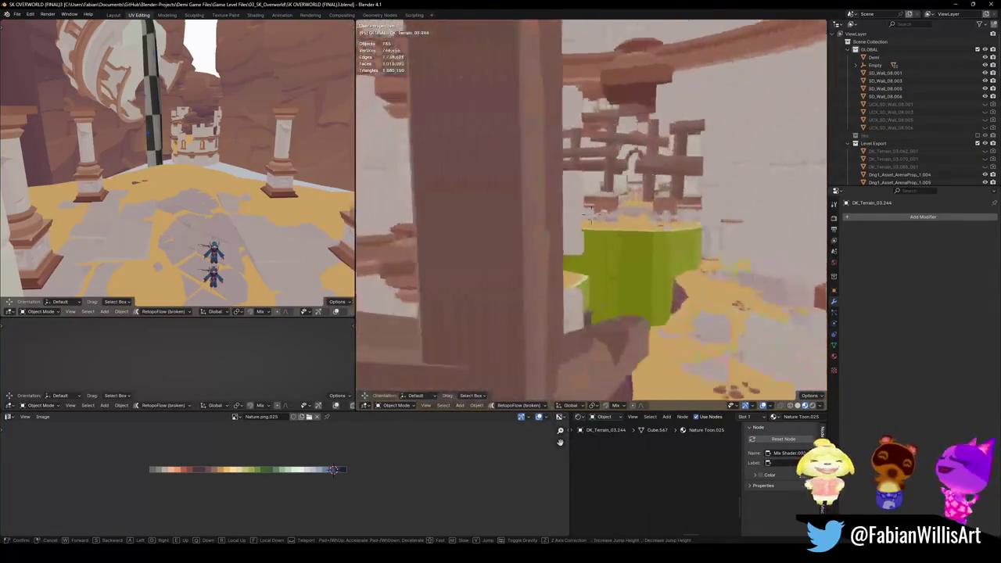
pyautogui.click(572, 263)
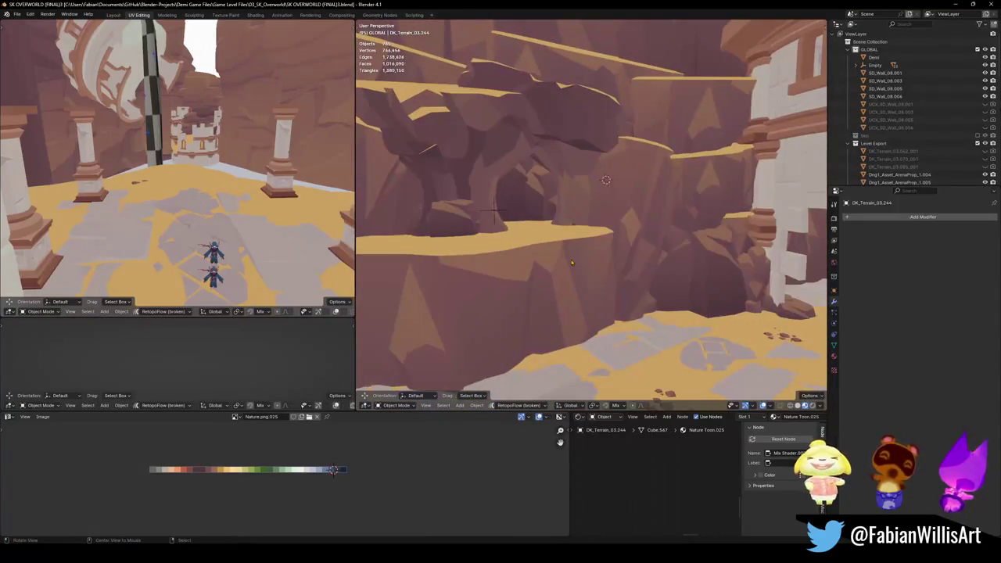
pyautogui.press('a')
pyautogui.hotkey('shift', '`')
# - Hide and then reveal the collision meshes, and fly the view up to the canyon ledges
pyautogui.press('h')
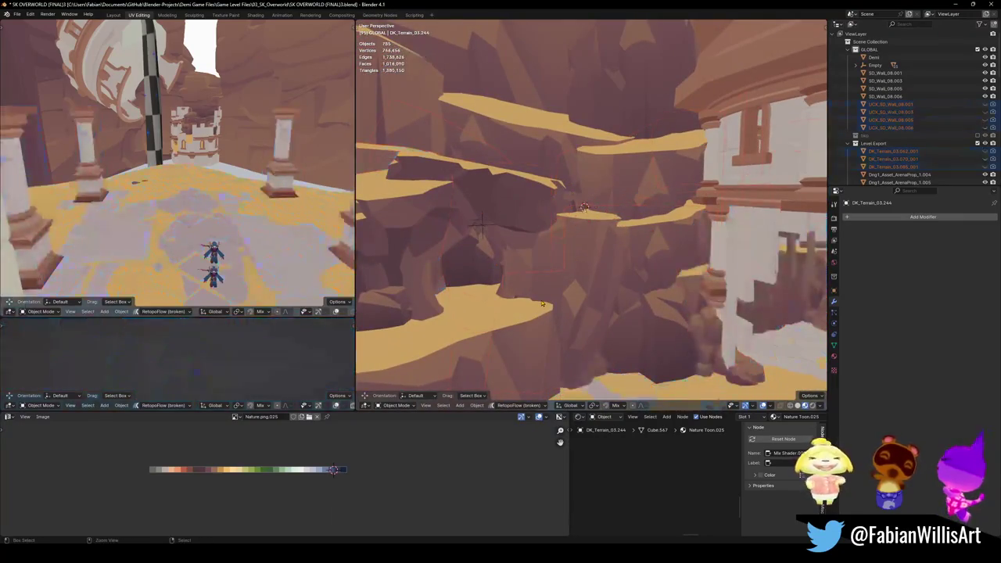
pyautogui.hotkey('alt', 'h')
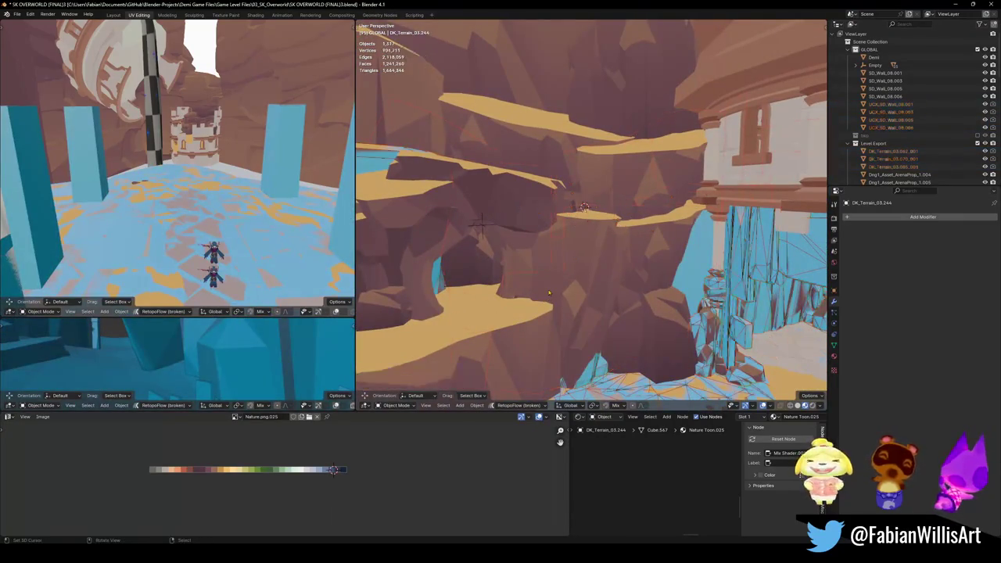
pyautogui.hotkey('shift', '`')
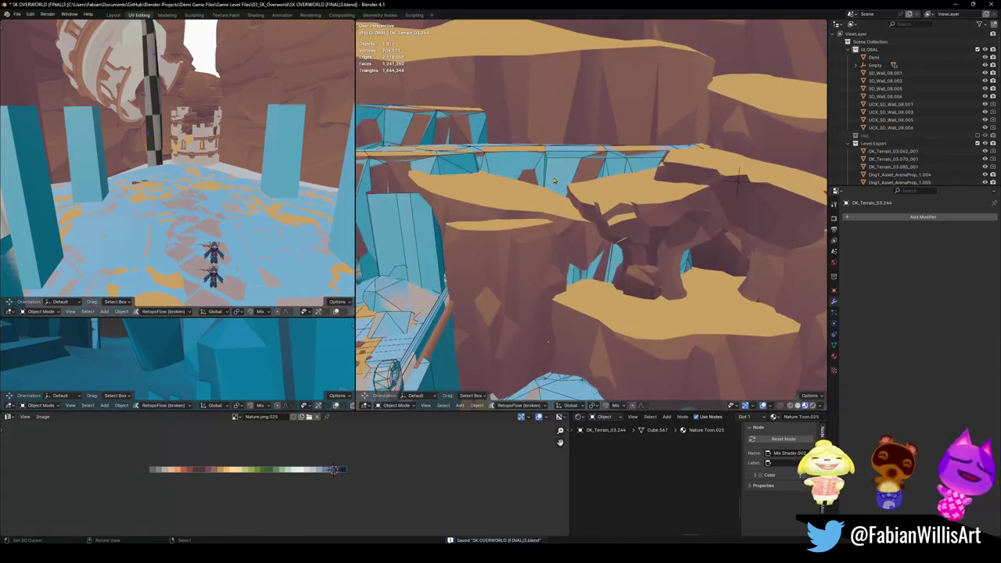
pyautogui.hotkey('shift', '`')
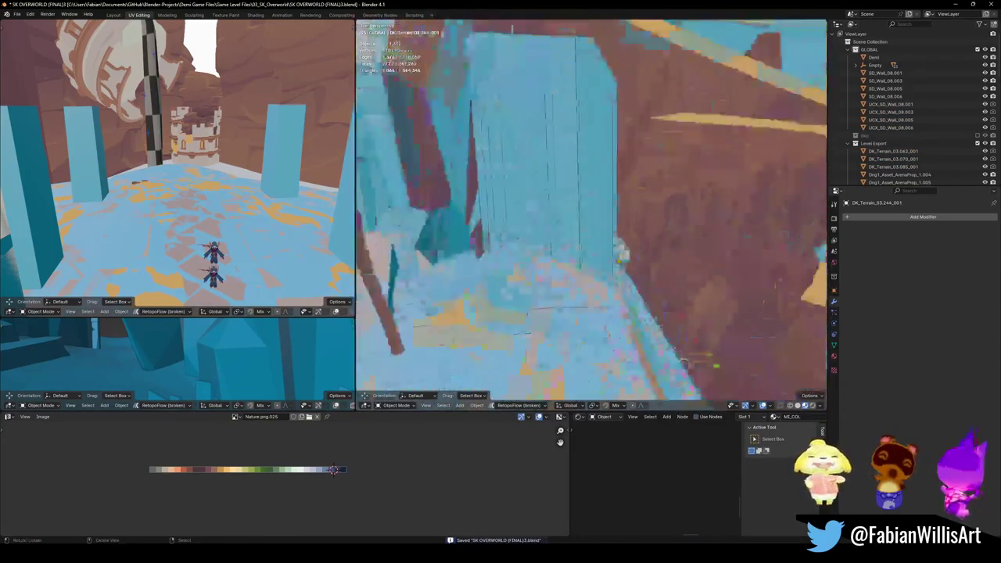
pyautogui.hotkey('shift', '`')
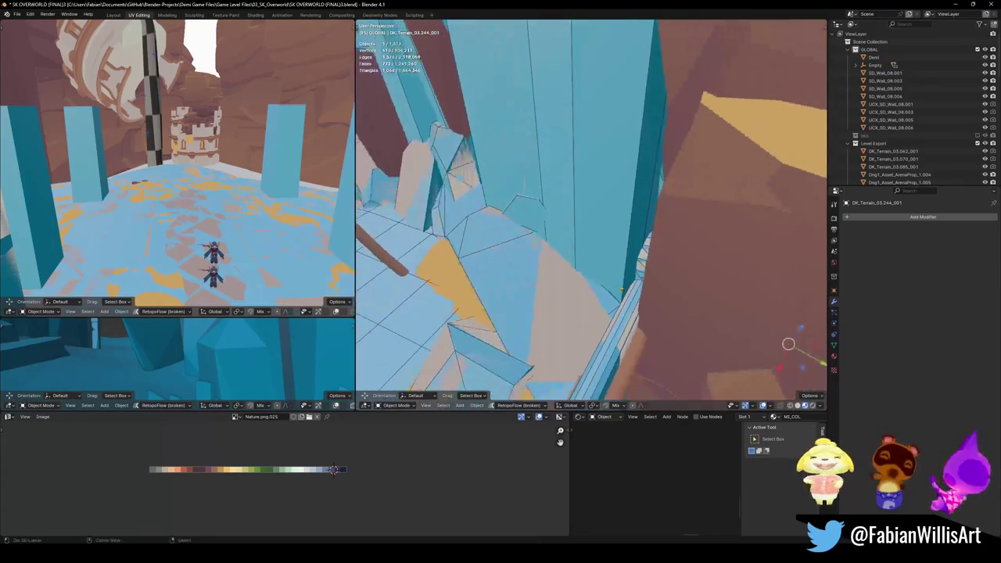
# - Shift part of SD_Wall_14.005_001 horizontally with proportional falloff, save, and select DK_Terrain_03.244
pyautogui.click(629, 266)
pyautogui.press('Tab')
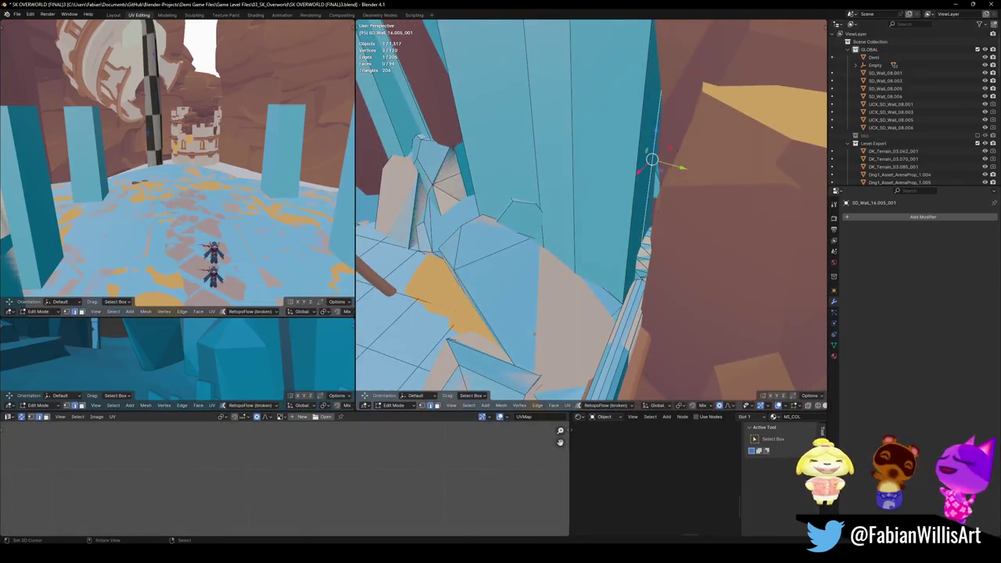
pyautogui.press('g')
pyautogui.hotkey('shift', 'z')
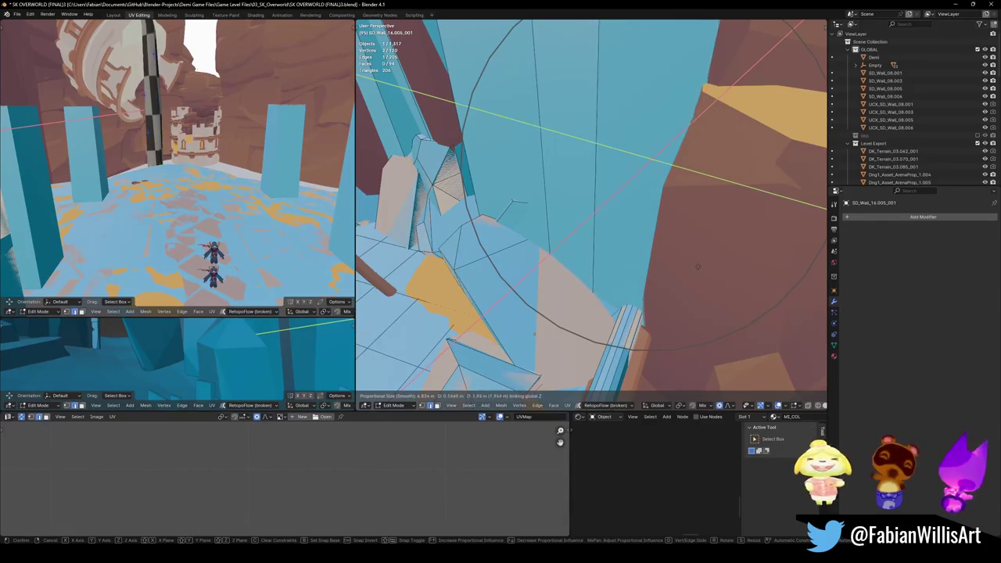
pyautogui.click(698, 266)
pyautogui.hotkey('shift', '`')
pyautogui.press('Tab')
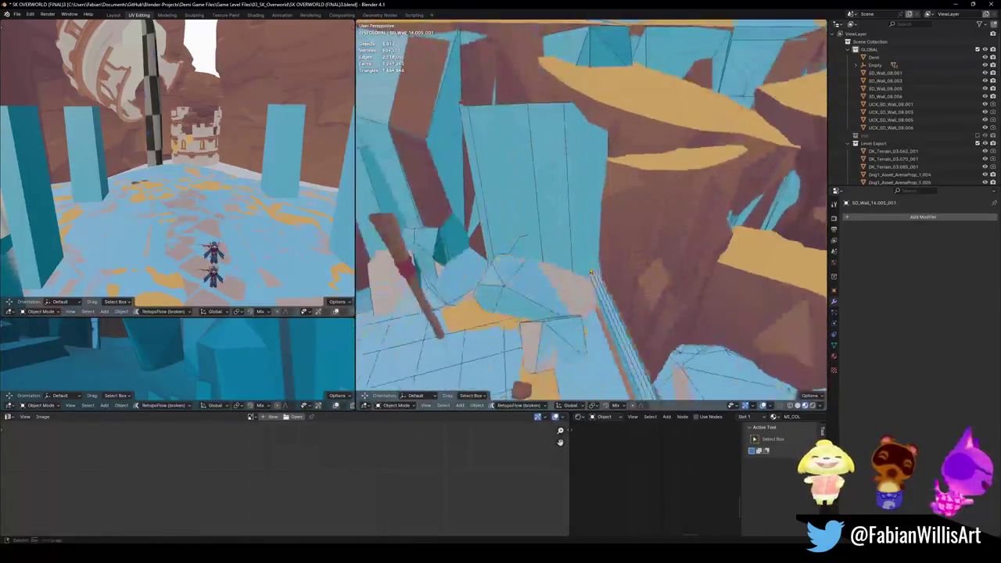
pyautogui.hotkey('ctrl', 's')
pyautogui.moveTo(596, 291)
pyautogui.mouseDown(button='middle')
pyautogui.moveTo(573, 227)
pyautogui.moveTo(607, 279)
pyautogui.moveTo(585, 250)
pyautogui.mouseUp(button='middle')
pyautogui.click(608, 279)
# - Add convex-hull colliders around two linked cliff-wall islands of DK_Terrain_03.244
pyautogui.press('Tab')
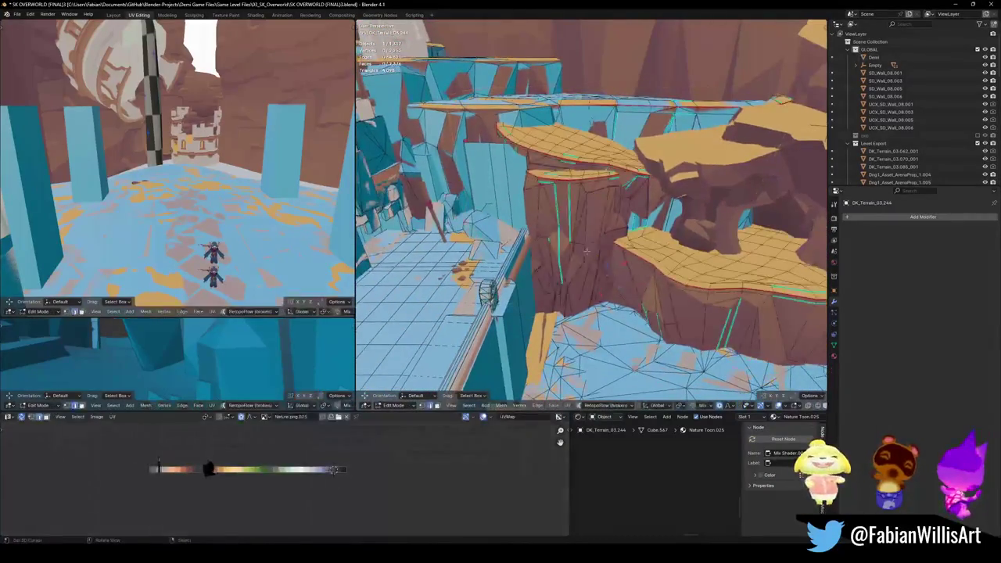
pyautogui.press('l')
pyautogui.hotkey('shift', 'c')
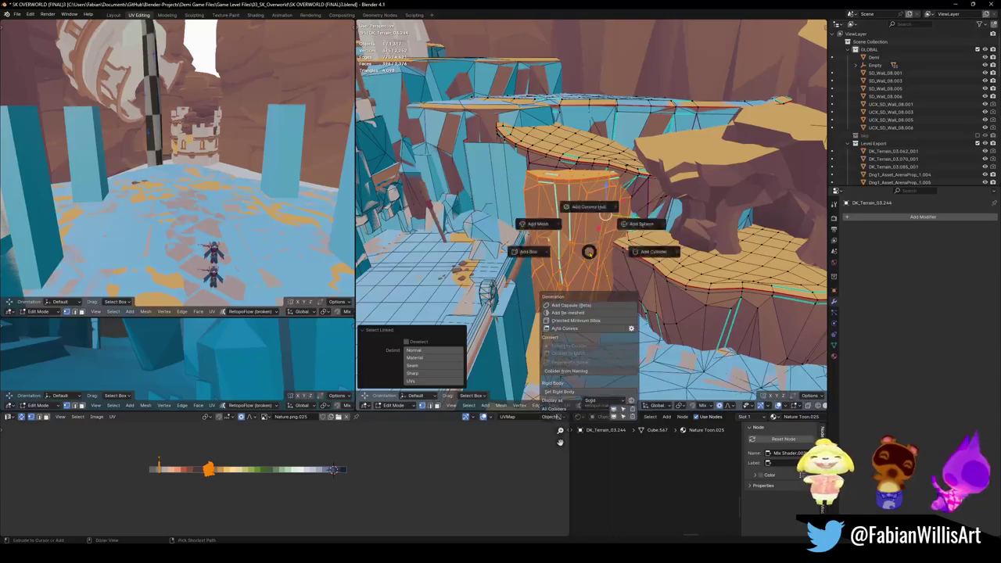
pyautogui.click(588, 207)
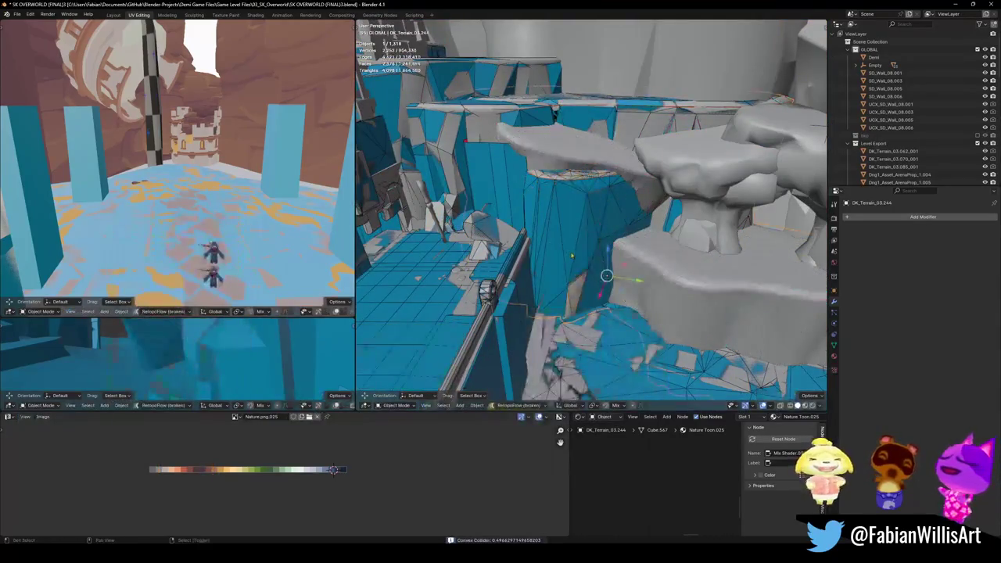
pyautogui.moveTo(588, 206); pyautogui.dragTo(519, 240, button='middle')
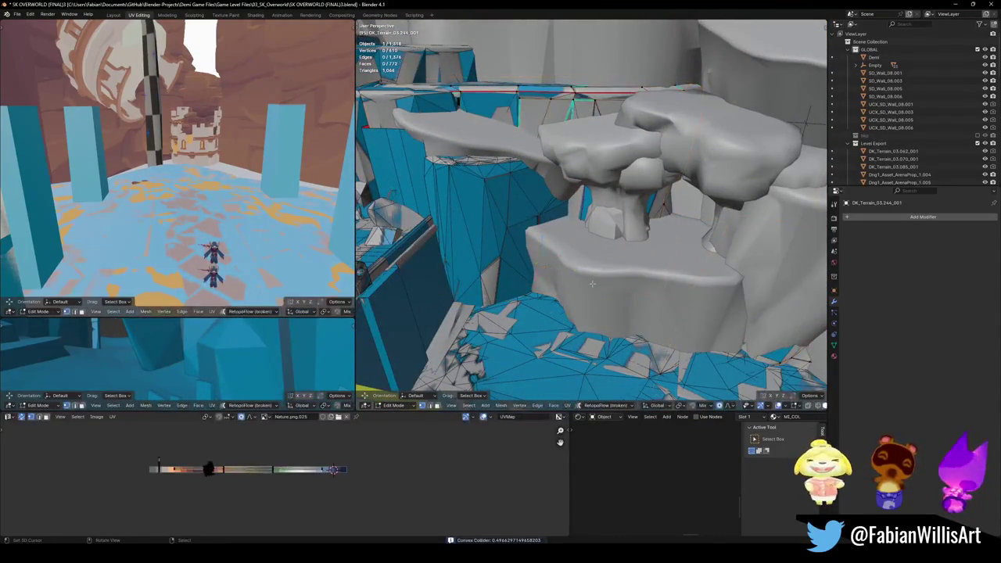
pyautogui.press('Tab')
pyautogui.hotkey('alt', 'a')
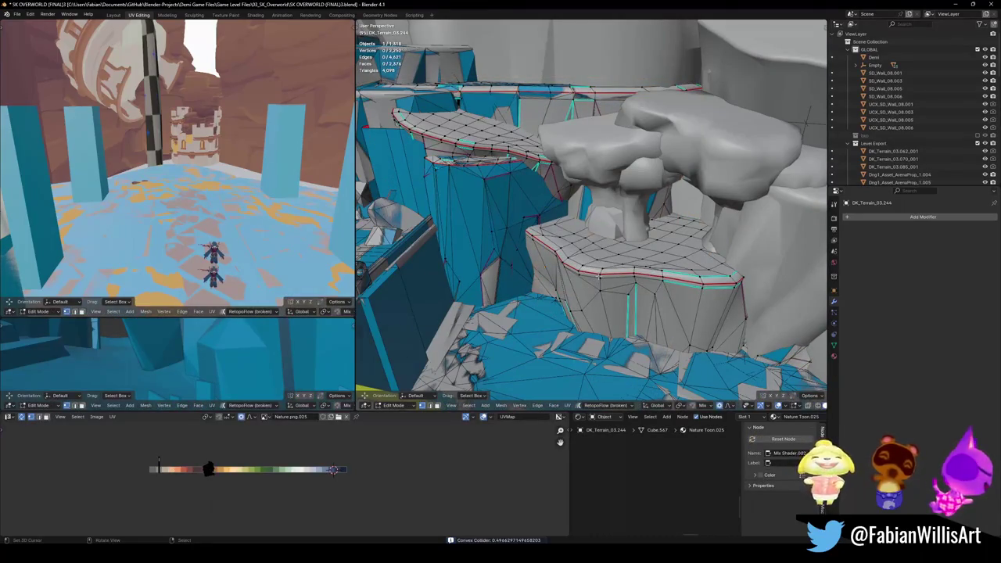
pyautogui.press('l')
pyautogui.hotkey('alt', 'shift', 'c')
pyautogui.click(586, 232)
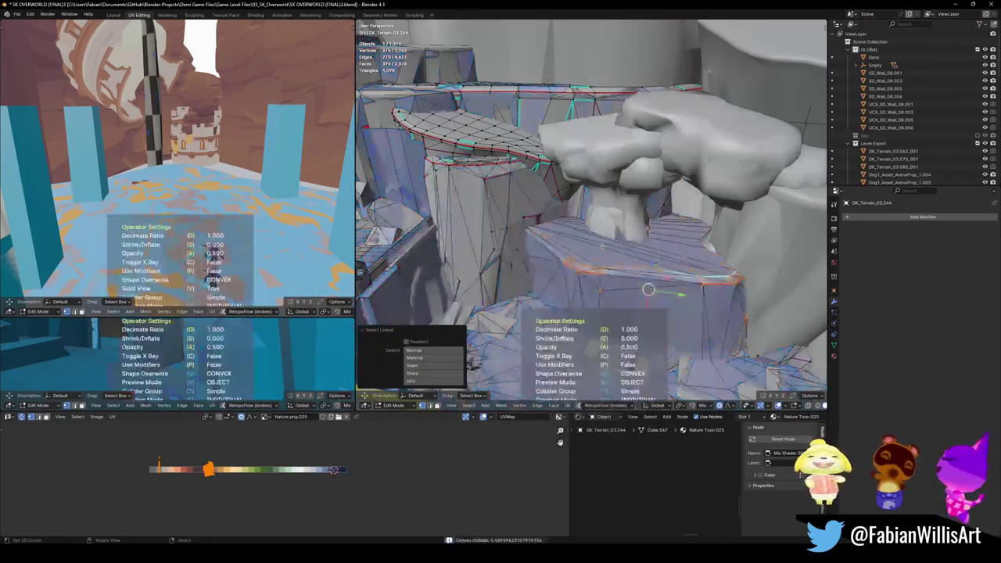
# - Add a mesh collider decimated to ratio 0.31 on the ledge under the rock pillar
pyautogui.click(602, 247)
pyautogui.hotkey('alt', 'shift', 'c')
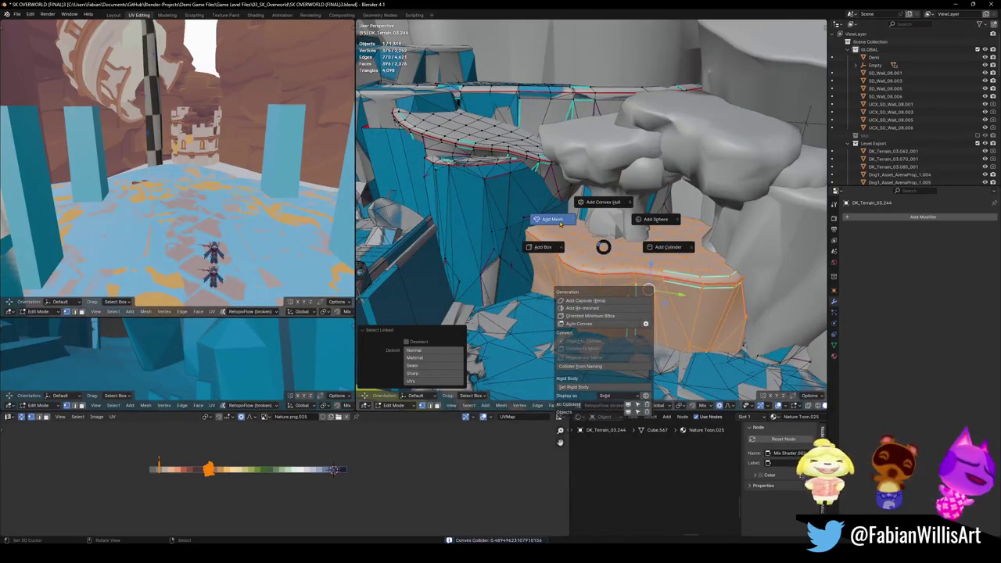
pyautogui.click(560, 222)
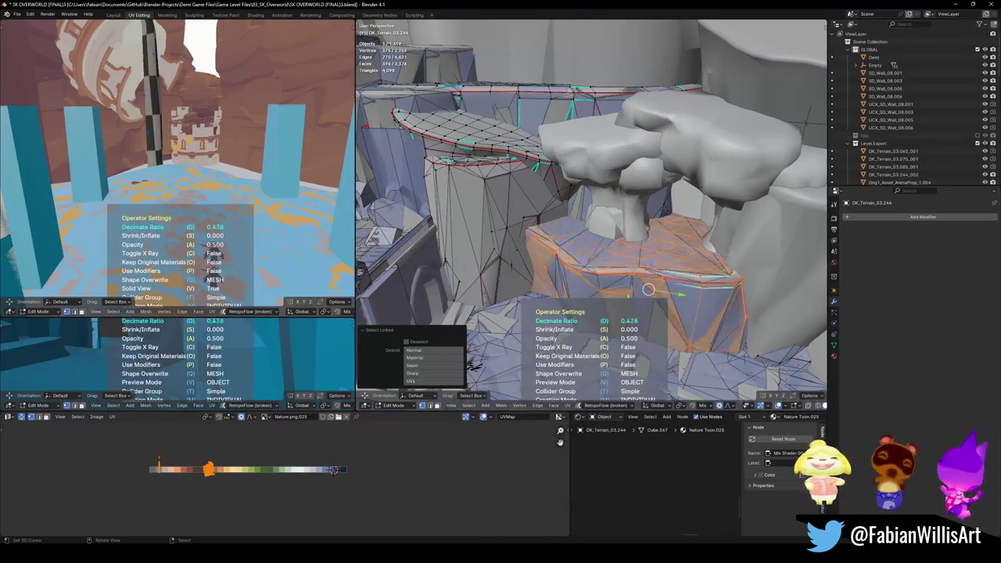
pyautogui.click(752, 258)
pyautogui.moveTo(753, 258); pyautogui.dragTo(629, 89, button='middle')
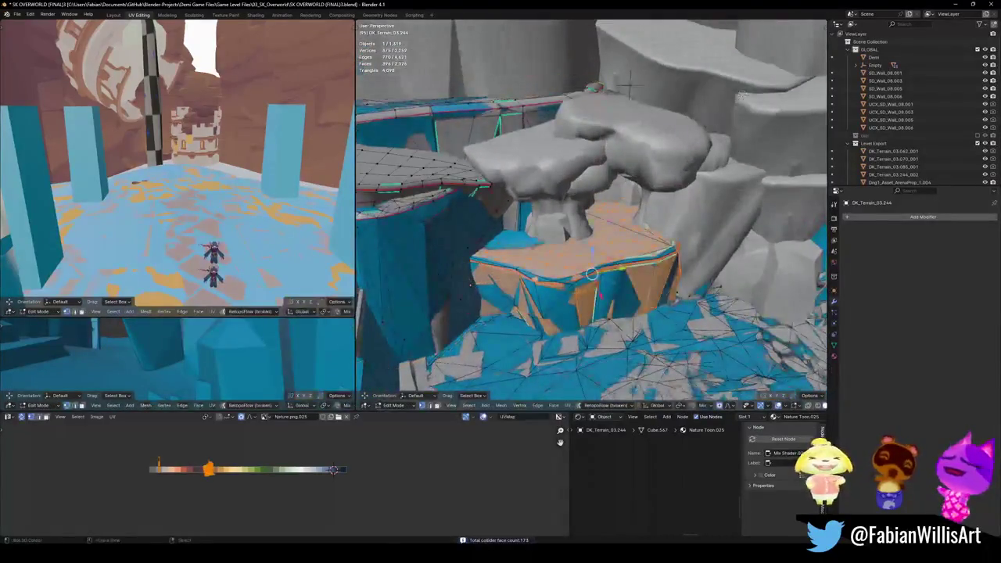
pyautogui.press('Tab')
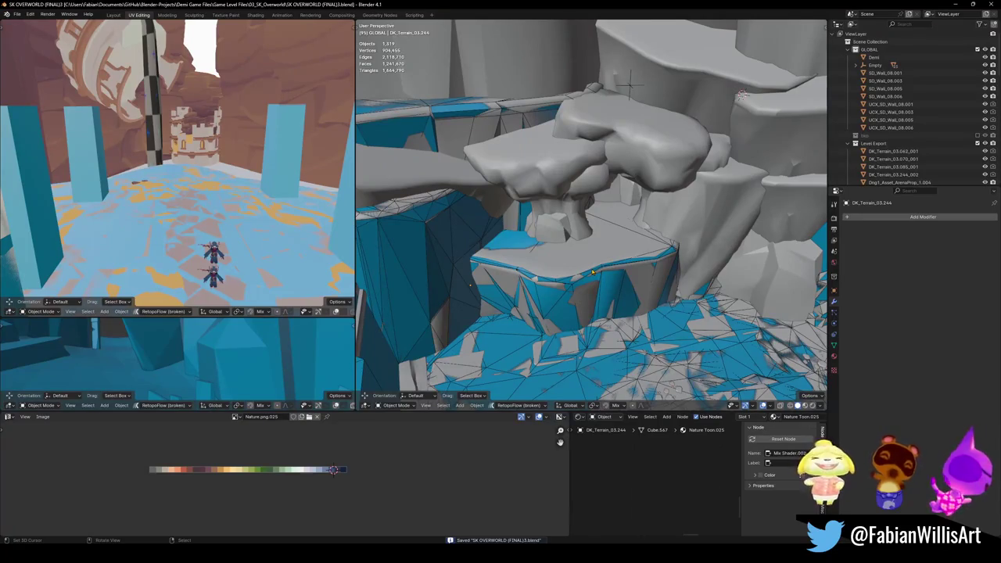
# - Add a convex-hull collider to the pillar piece Cube.062
pyautogui.scroll(3, 592, 272)
pyautogui.scroll(2, 592, 272)
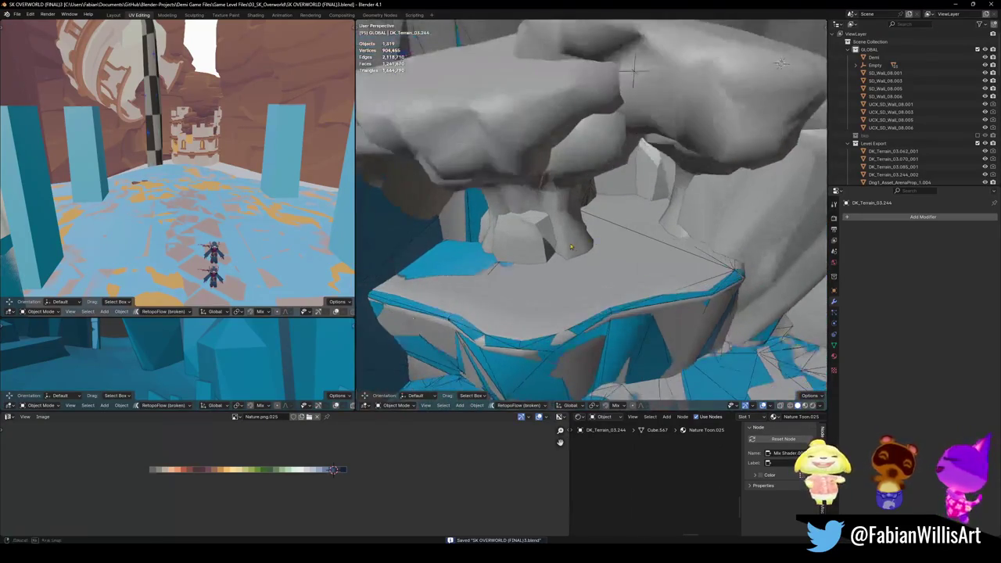
pyautogui.scroll(2, 547, 258)
pyautogui.keyDown('shift'); pyautogui.click(516, 255); pyautogui.keyUp('shift')
pyautogui.moveTo(516, 255); pyautogui.dragTo(546, 257, button='middle')
pyautogui.hotkey('shift', 'alt', 'c')
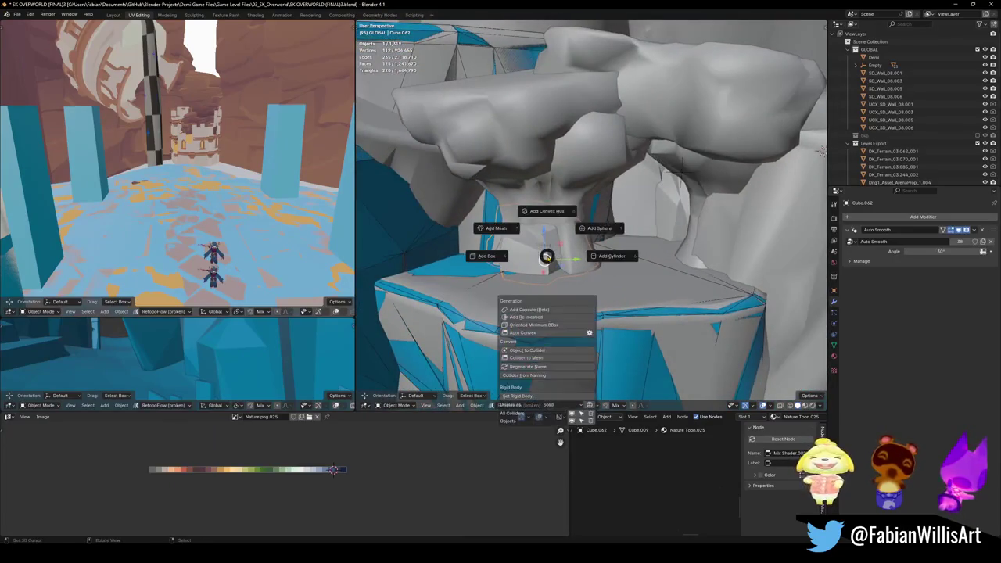
pyautogui.click(546, 257)
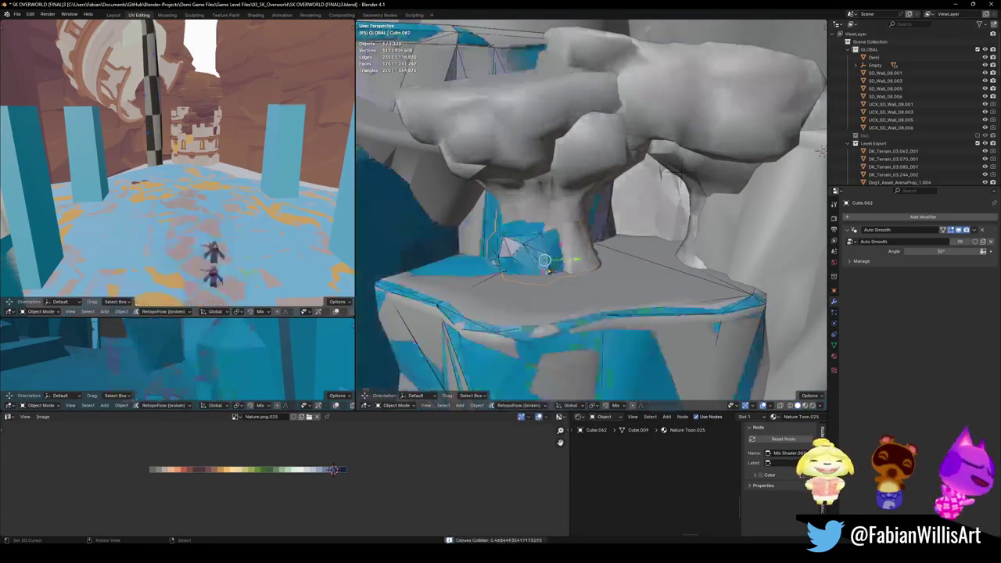
# - Give DK_Terrain_01.060 a mesh collider (decimate 0.314), save, and convex-hull DK_Terrain_01.062
pyautogui.click(563, 251)
pyautogui.hotkey('shift', 'alt', 'c')
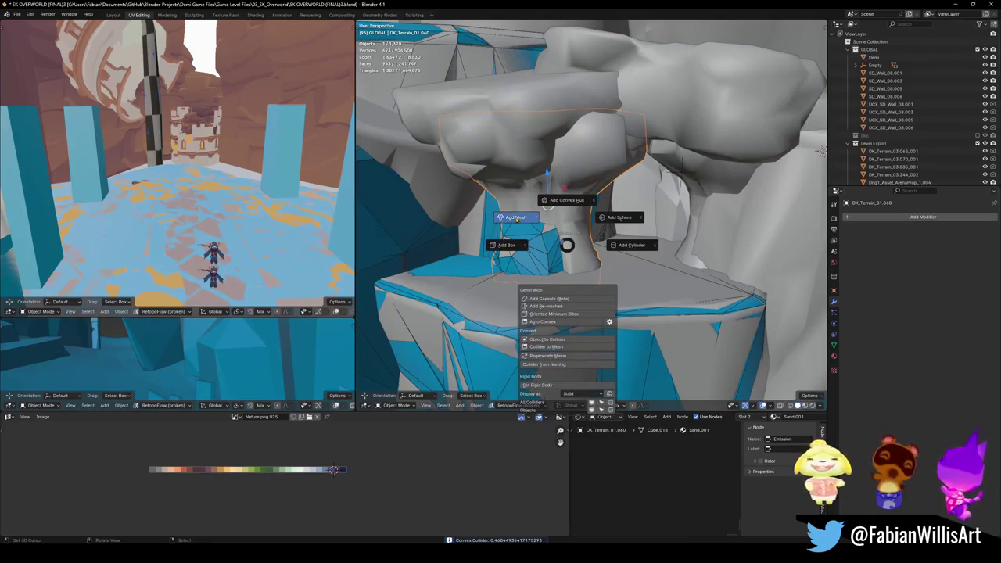
pyautogui.click(567, 233)
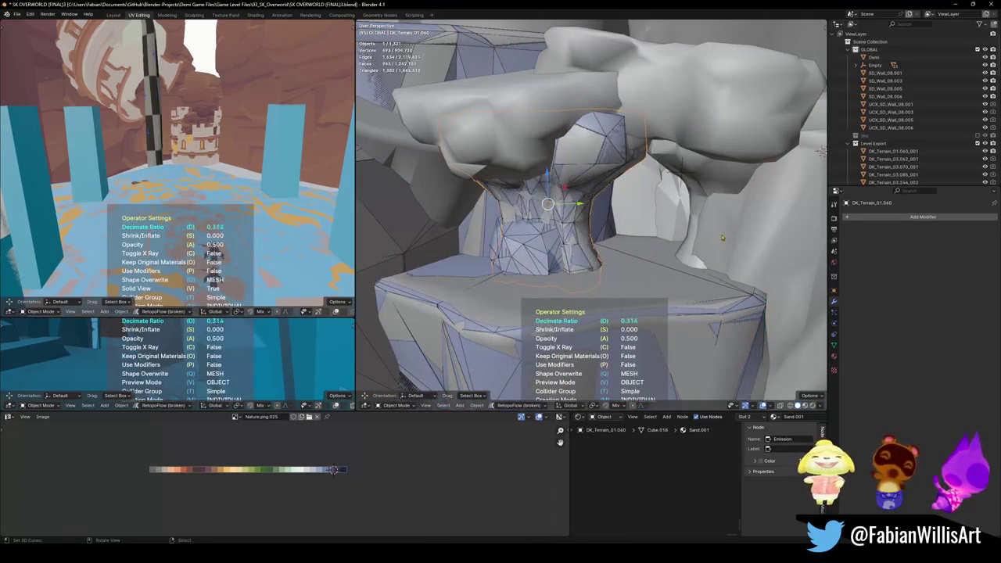
pyautogui.moveTo(699, 233)
pyautogui.mouseDown(button='middle')
pyautogui.moveTo(507, 165)
pyautogui.moveTo(515, 228)
pyautogui.moveTo(573, 207)
pyautogui.mouseUp(button='middle')
pyautogui.hotkey('ctrl', 's')
pyautogui.click(516, 228)
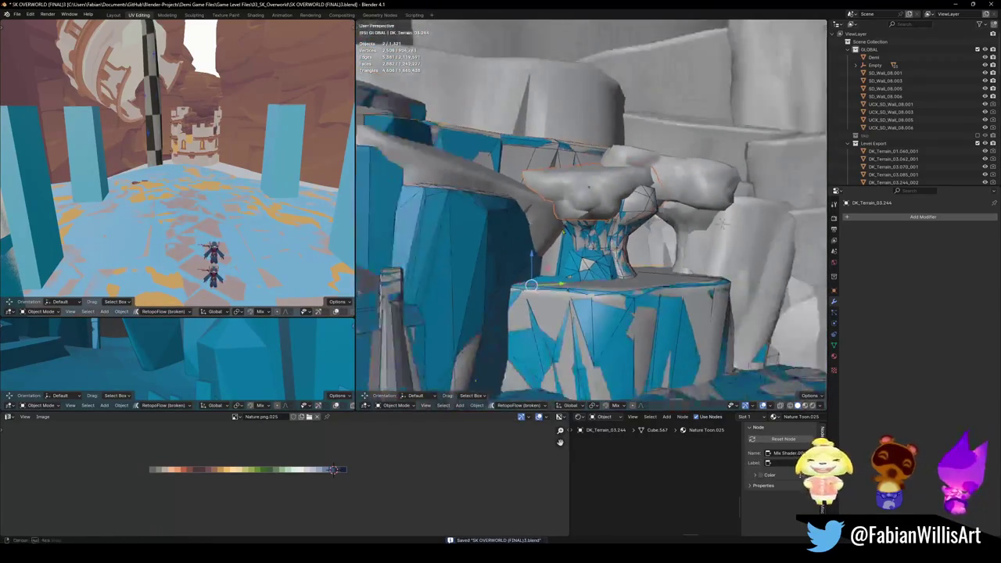
pyautogui.hotkey('shift', 'c')
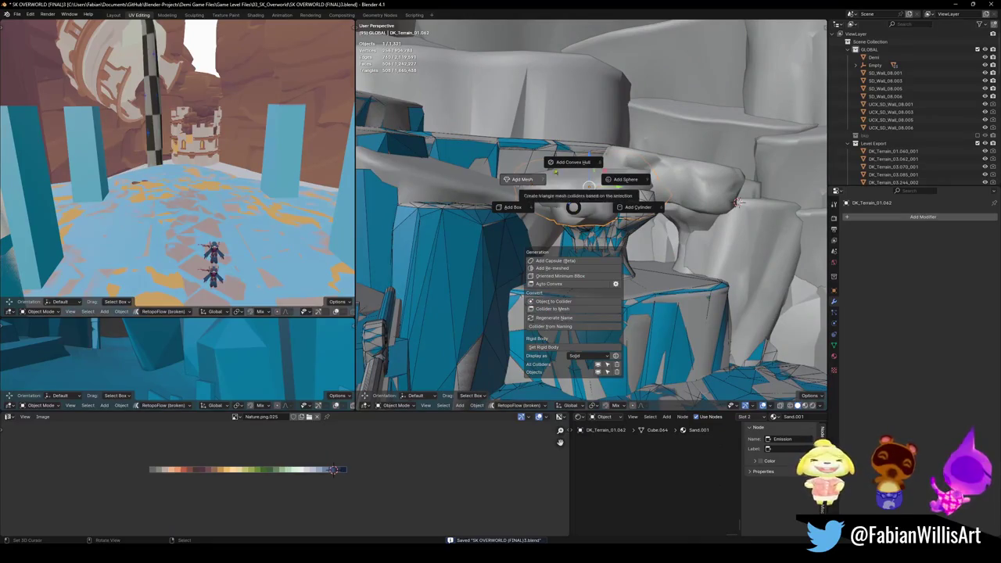
pyautogui.click(567, 167)
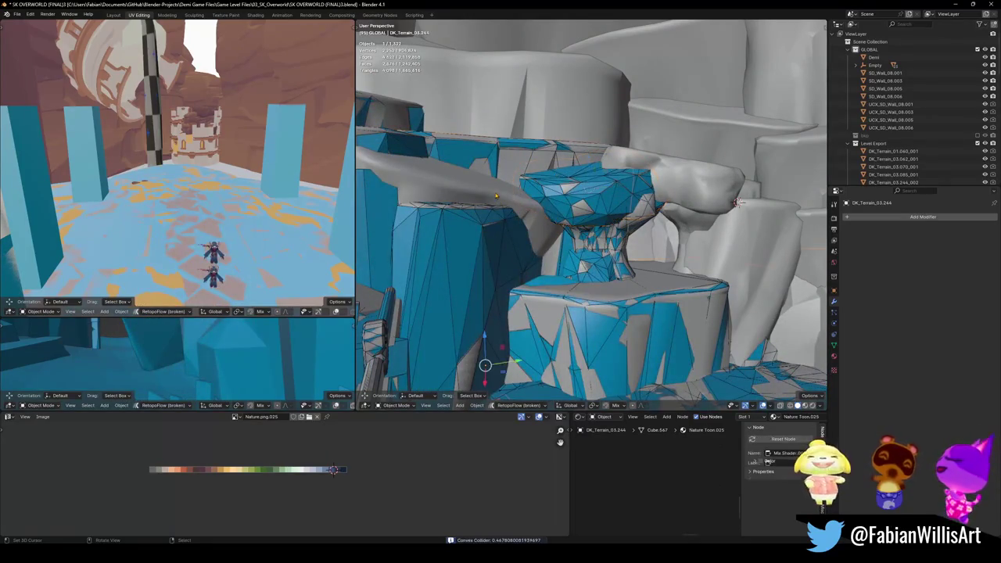
# - In Edit Mode, give the linked sloping-ledge faces mesh and convex-hull colliders, then save
pyautogui.press('Tab')
pyautogui.hotkey('ctrl', 'l')
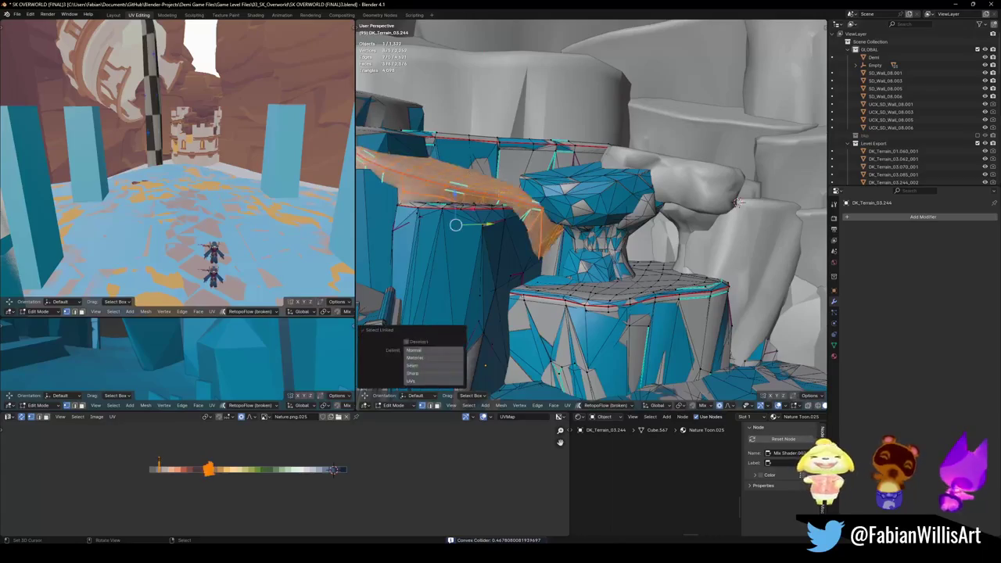
pyautogui.click(472, 167)
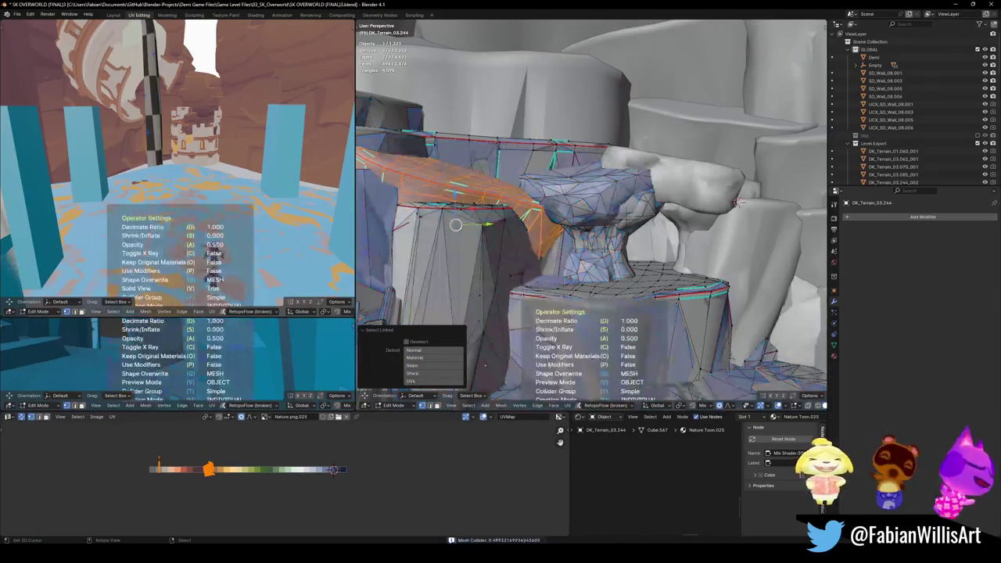
pyautogui.click(616, 207)
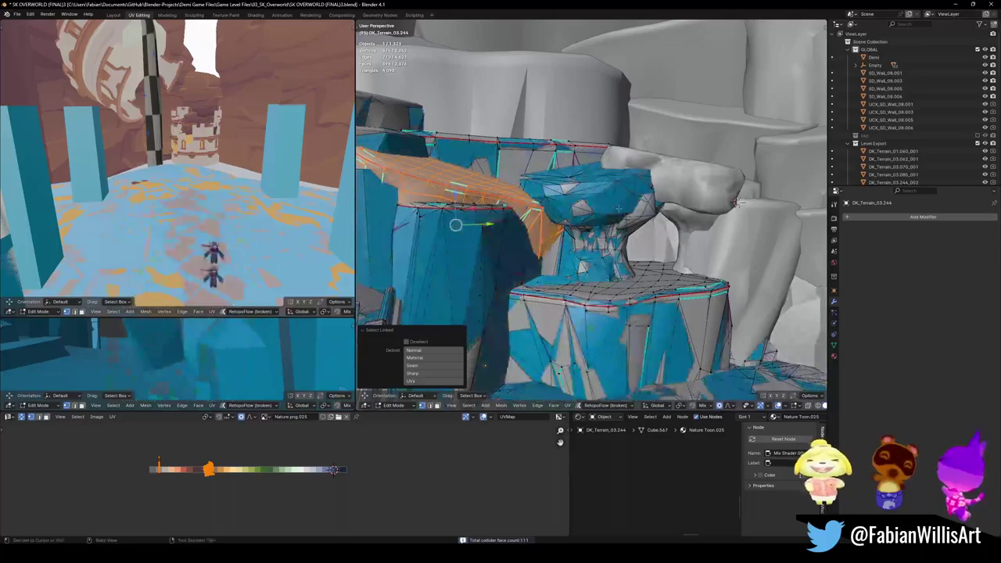
pyautogui.hotkey('shift', 'c')
pyautogui.click(616, 164)
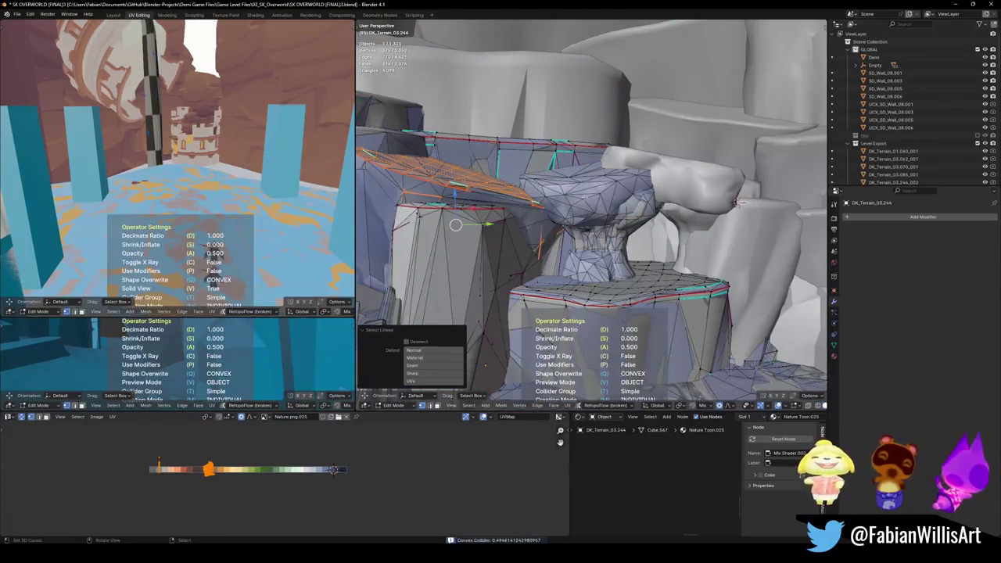
pyautogui.scroll(3, 593, 241)
pyautogui.moveTo(593, 242)
pyautogui.mouseDown(button='middle')
pyautogui.moveTo(671, 269)
pyautogui.moveTo(603, 249)
pyautogui.mouseUp(button='middle')
pyautogui.hotkey('ctrl', 's')
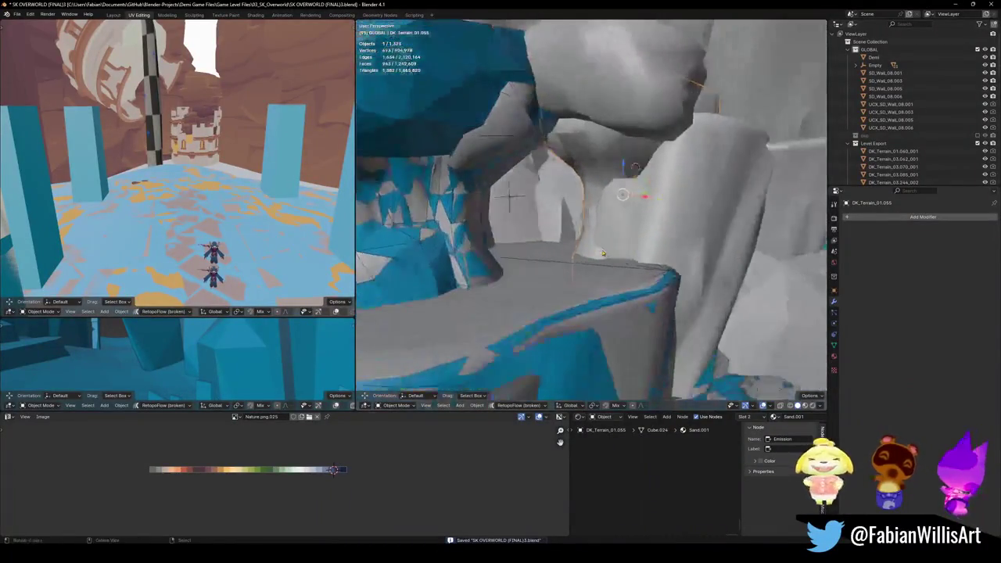
# - Try convex-hull and mesh colliders on the overhanging rock, undoing both
pyautogui.click(602, 248)
pyautogui.hotkey('shift', 'c')
pyautogui.click(602, 208)
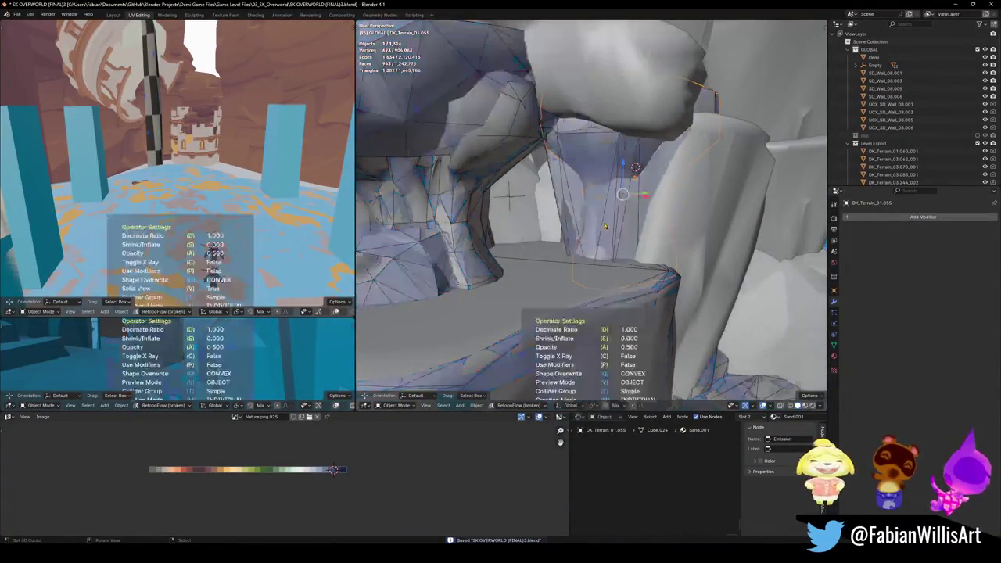
pyautogui.hotkey('ctrl', 'z')
pyautogui.hotkey('shift', 'c')
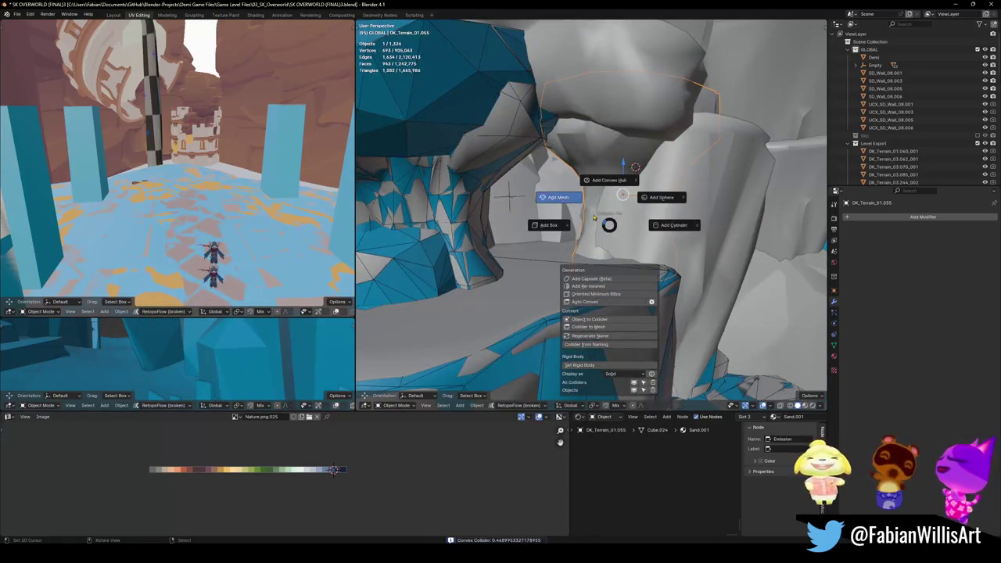
pyautogui.click(595, 217)
pyautogui.hotkey('ctrl', 'z')
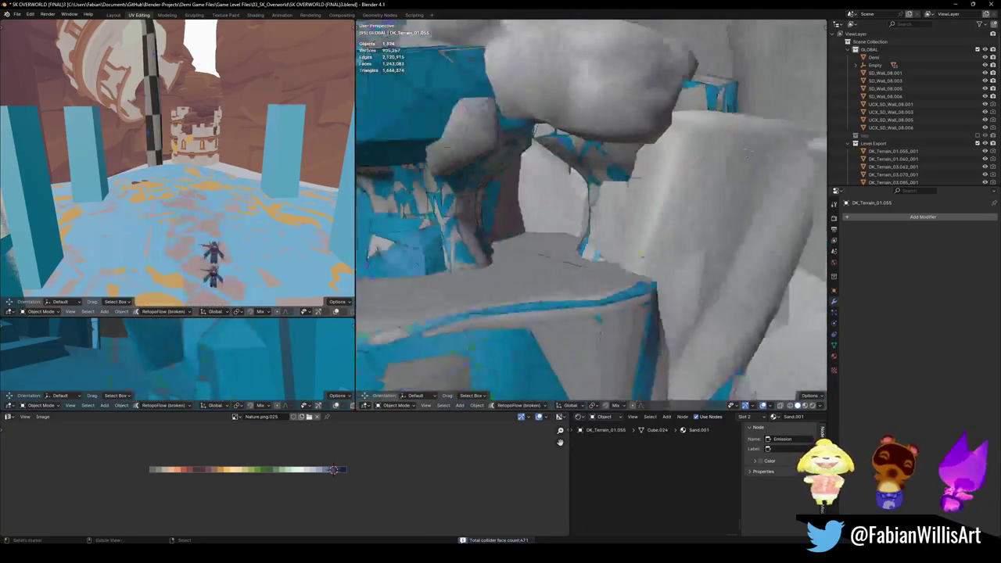
pyautogui.moveTo(746, 222); pyautogui.dragTo(641, 224, button='middle')
# - Add convex-hull colliders to rock DK_Terrain_03.046 and the foreground rock piece
pyautogui.click(594, 255)
pyautogui.hotkey('shift', 'c')
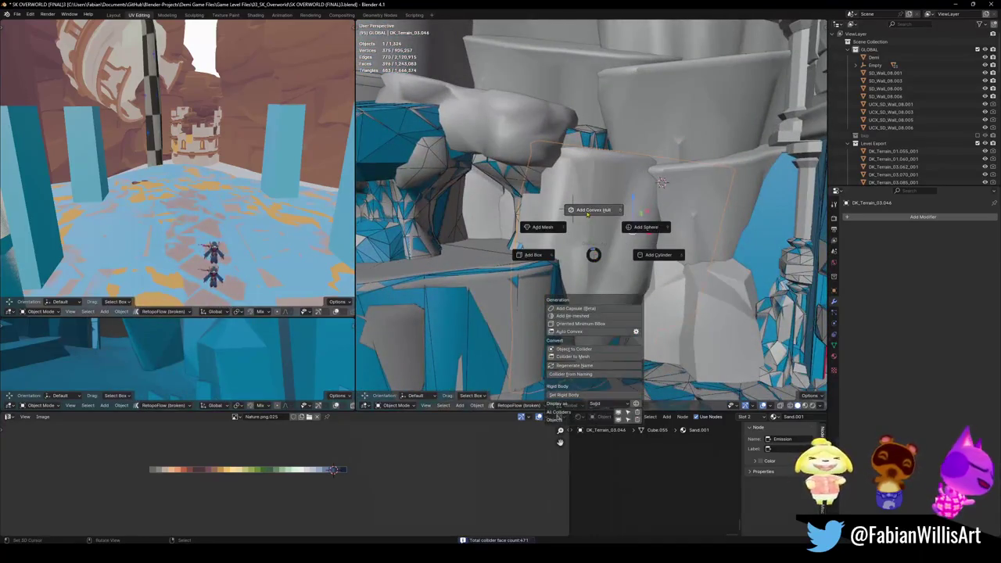
pyautogui.click(588, 214)
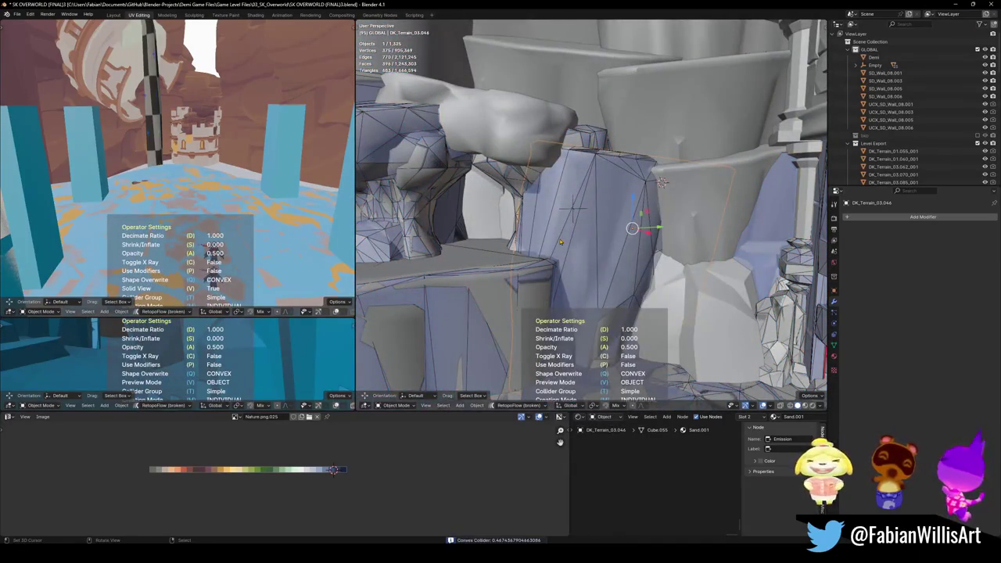
pyautogui.click(560, 242)
pyautogui.moveTo(560, 243); pyautogui.dragTo(565, 264, button='middle')
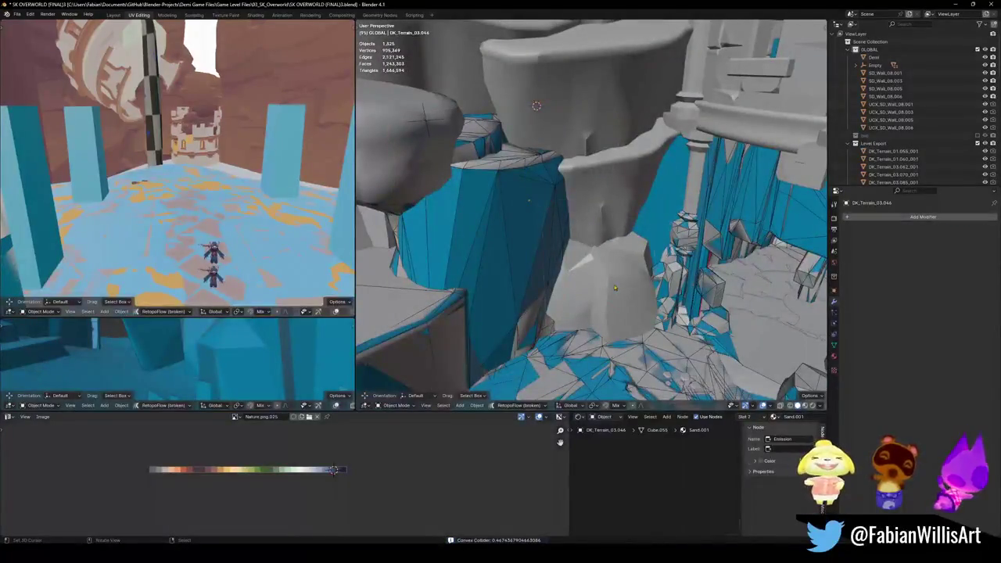
pyautogui.click(615, 288)
pyautogui.hotkey('shift', 'c')
pyautogui.click(601, 244)
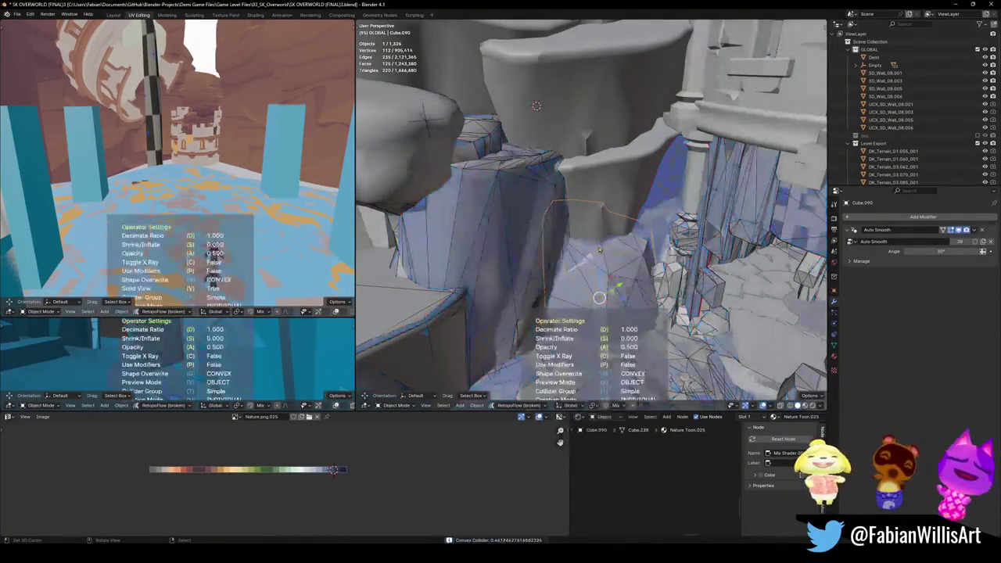
pyautogui.click(601, 244)
pyautogui.moveTo(600, 244)
pyautogui.mouseDown(button='middle')
pyautogui.moveTo(545, 236)
pyautogui.moveTo(589, 219)
pyautogui.moveTo(604, 260)
pyautogui.mouseUp(button='middle')
# - Save, then convex-hull rocks DK_Terrain_03.117 and DK_Terrain_03.113
pyautogui.click(590, 219)
pyautogui.hotkey('ctrl', 's')
pyautogui.hotkey('shift', 'c')
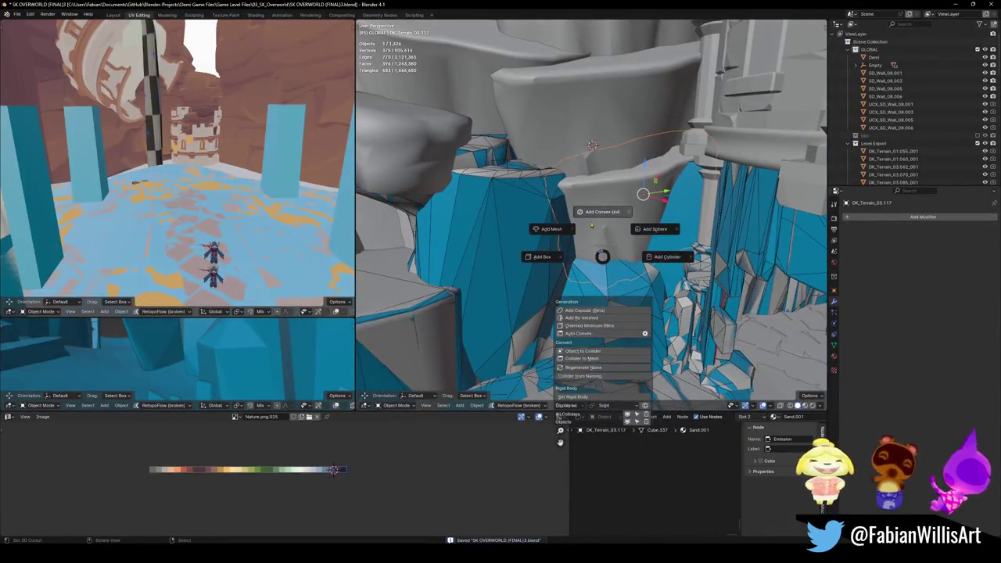
pyautogui.click(592, 225)
pyautogui.click(592, 225)
pyautogui.moveTo(592, 224)
pyautogui.mouseDown(button='middle')
pyautogui.moveTo(606, 195)
pyautogui.moveTo(632, 196)
pyautogui.mouseUp(button='middle')
pyautogui.hotkey('shift', 'c')
pyautogui.click(579, 197)
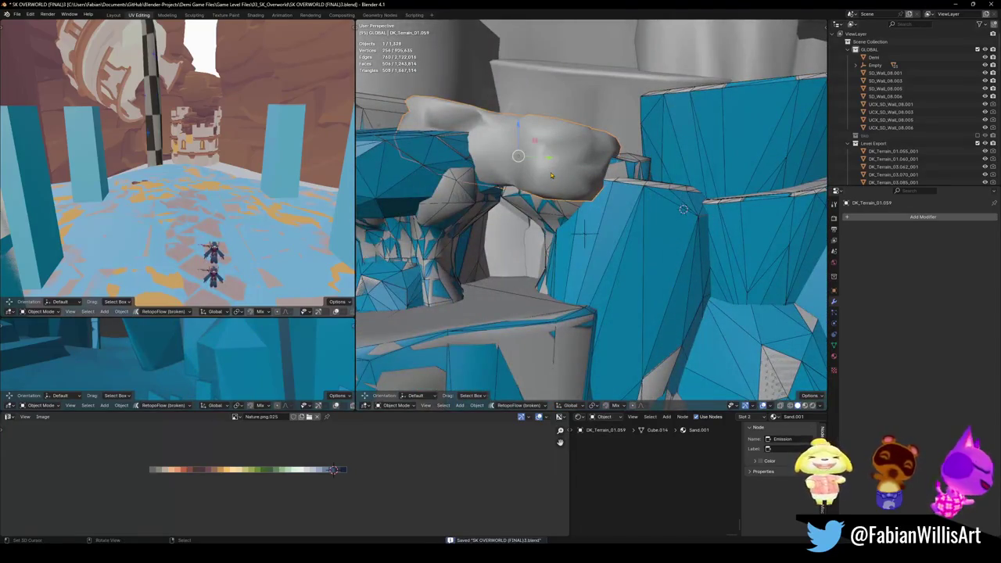
# - Convex-hull the rock arch, then Cube.064 with the three rock pieces inside it
pyautogui.click(539, 137)
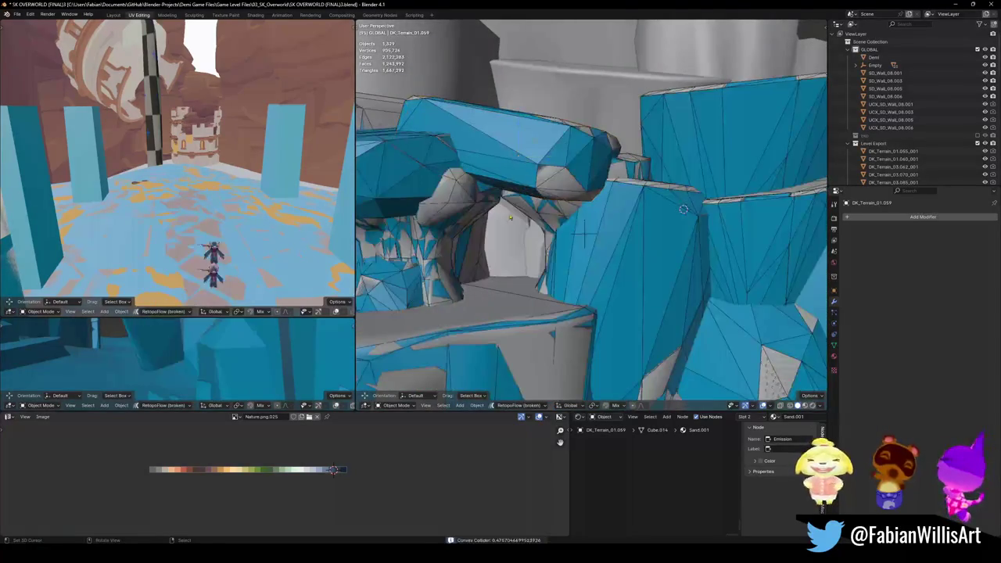
pyautogui.moveTo(540, 137)
pyautogui.mouseDown(button='middle')
pyautogui.moveTo(592, 229)
pyautogui.moveTo(641, 282)
pyautogui.moveTo(530, 274)
pyautogui.moveTo(566, 177)
pyautogui.moveTo(681, 234)
pyautogui.moveTo(678, 208)
pyautogui.moveTo(688, 252)
pyautogui.mouseUp(button='middle')
pyautogui.click(649, 284)
pyautogui.keyDown('shift'); pyautogui.click(681, 234); pyautogui.keyUp('shift')
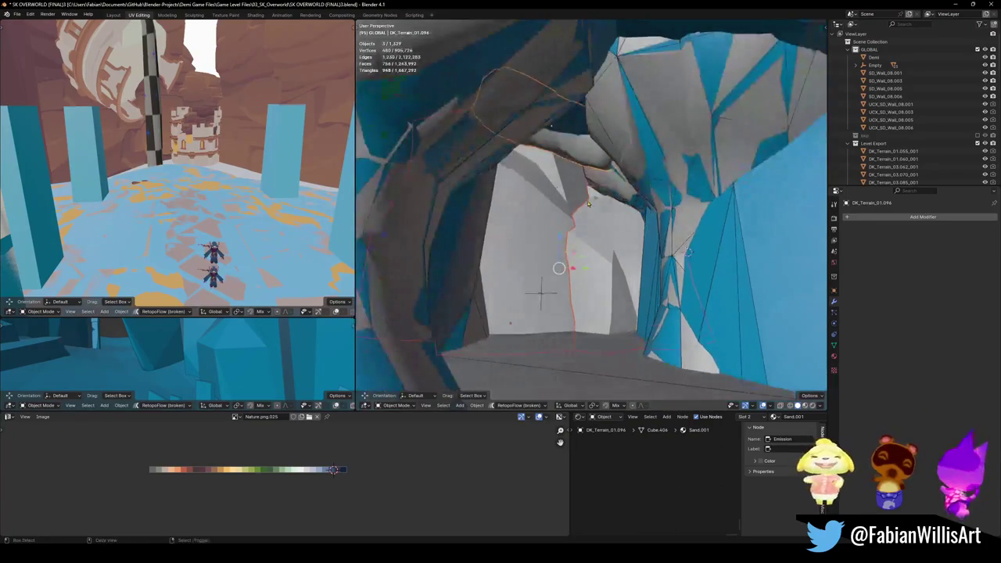
pyautogui.click(585, 156)
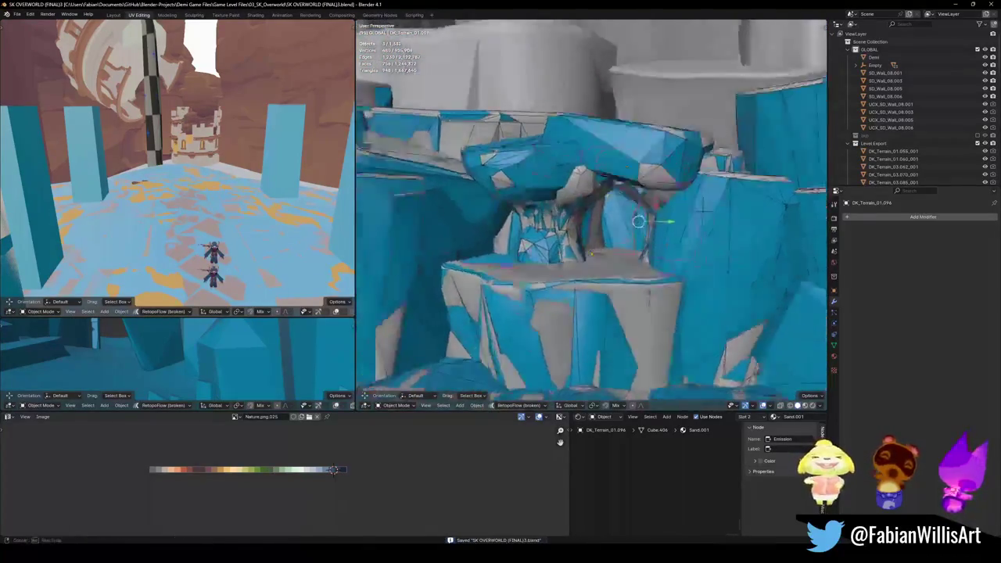
pyautogui.hotkey('shift', '`')
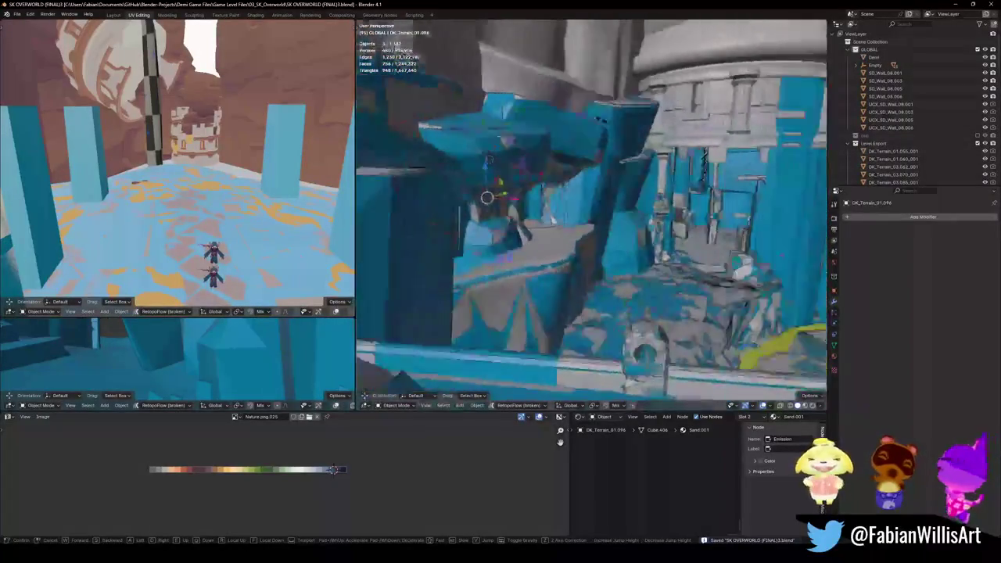
pyautogui.click(595, 247)
pyautogui.hotkey('shift', '`')
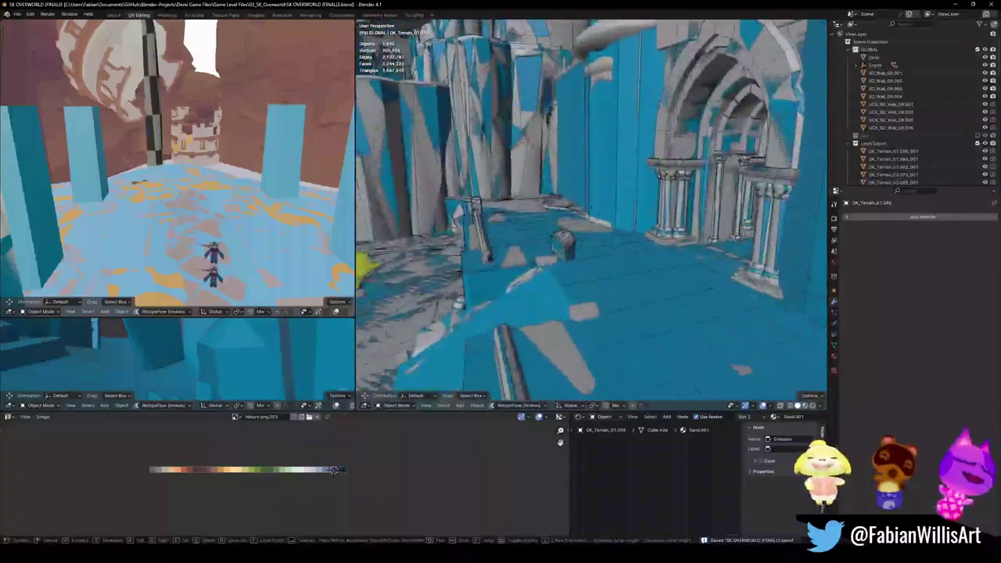
pyautogui.press('w')
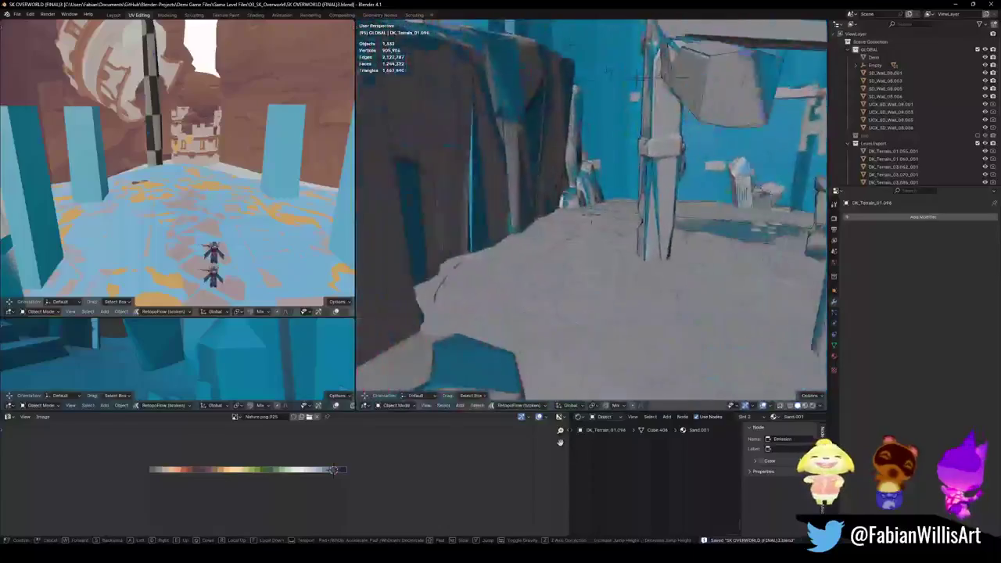
pyautogui.press('w')
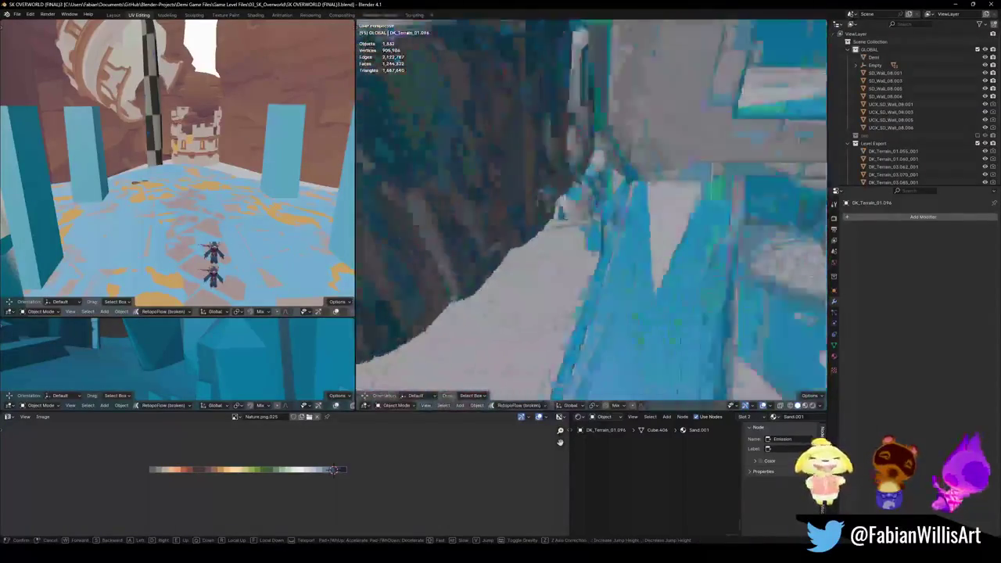
pyautogui.press('w')
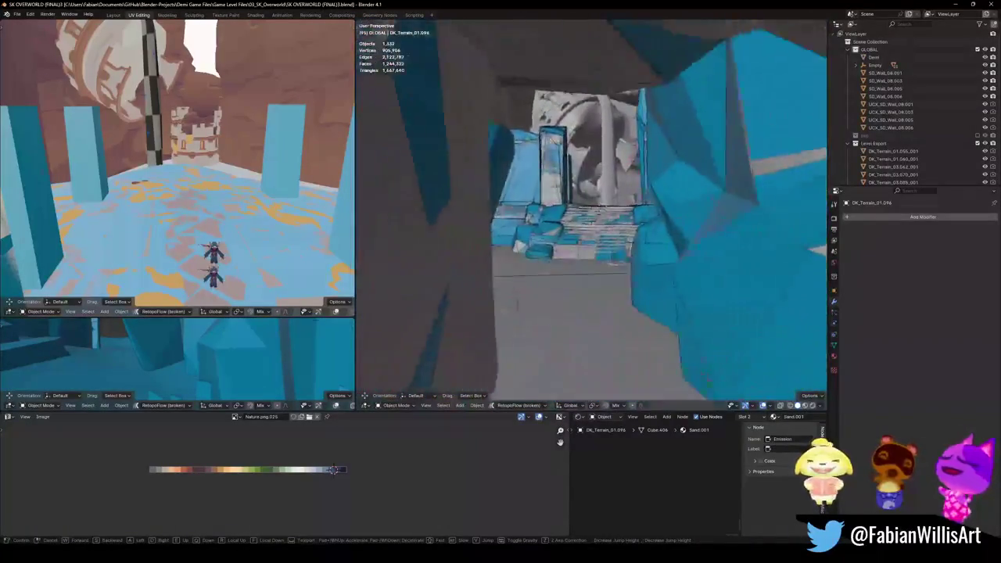
pyautogui.press('w')
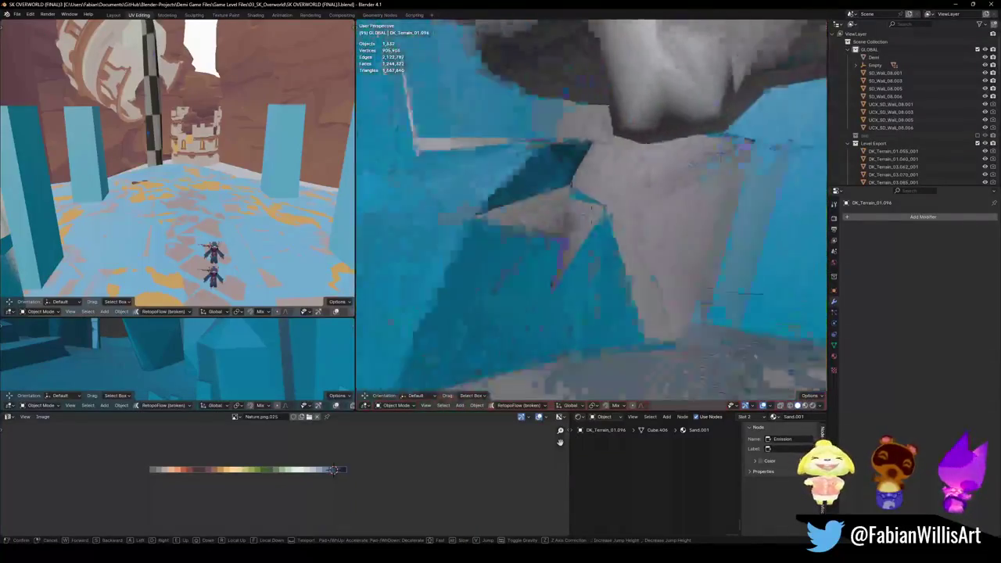
pyautogui.press('s')
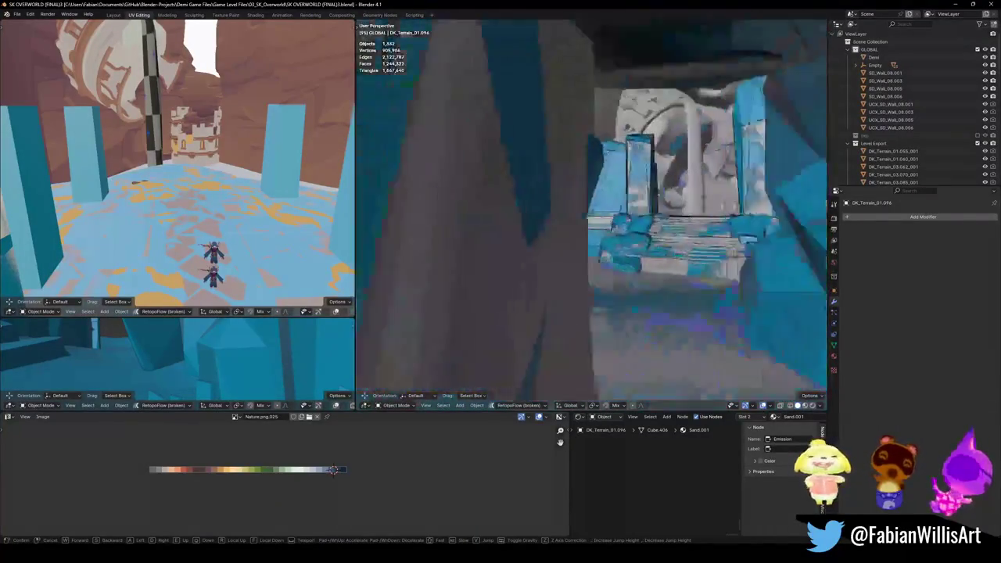
pyautogui.press('w')
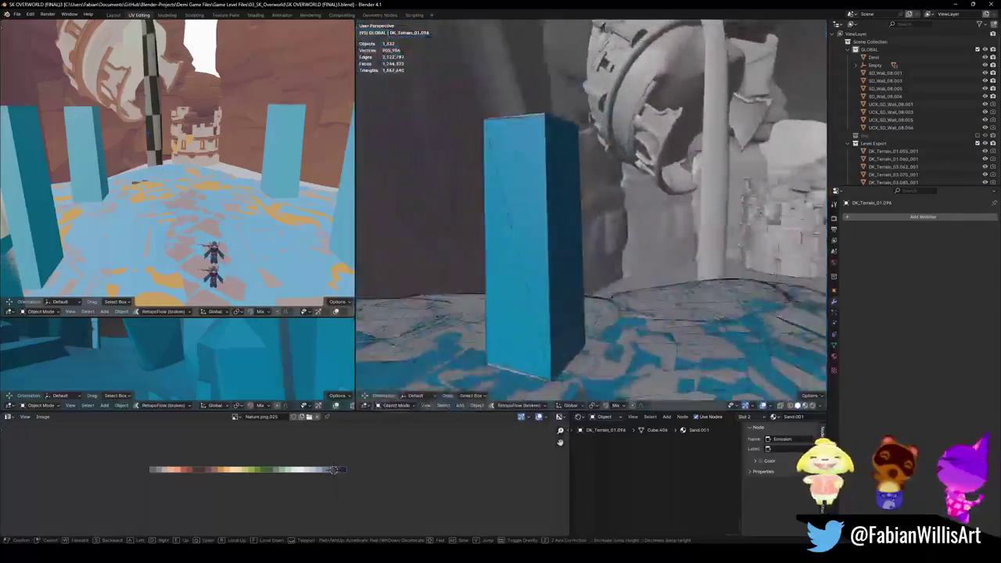
pyautogui.press('s')
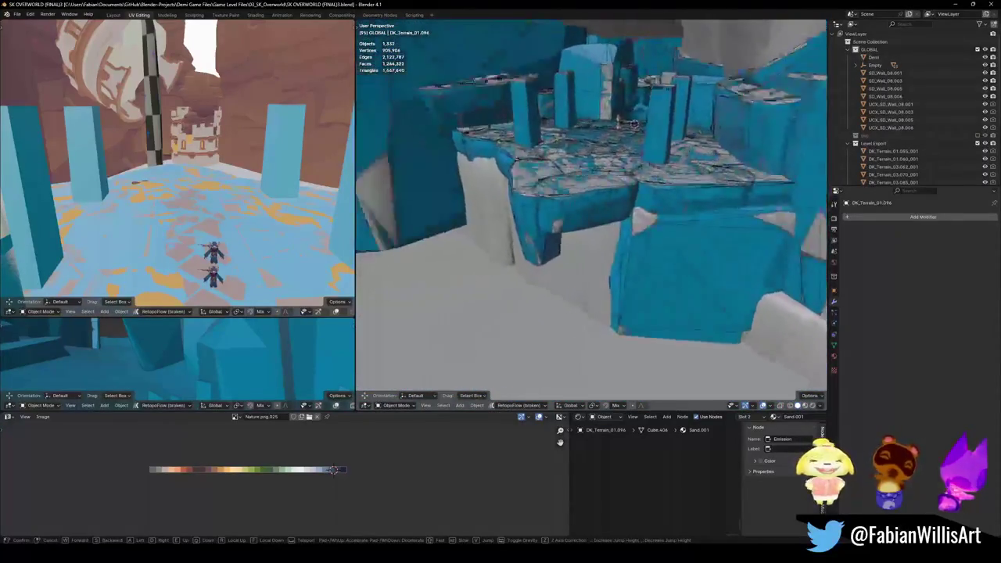
pyautogui.click(607, 265)
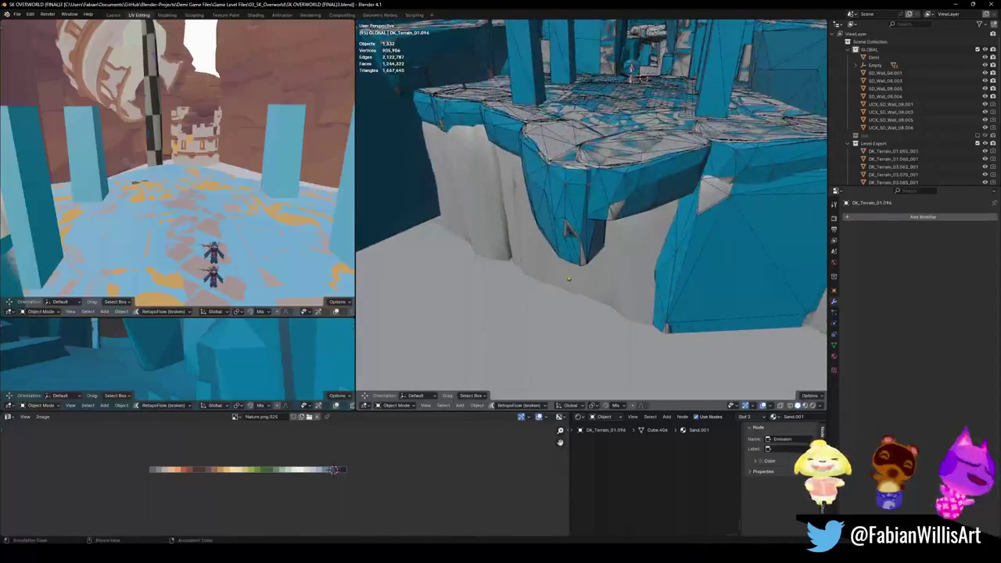
# - Turn ledge piece DK_Terrain_01.086 around Z and slide it with height locked
pyautogui.click(608, 265)
pyautogui.press('g')
pyautogui.press('z')
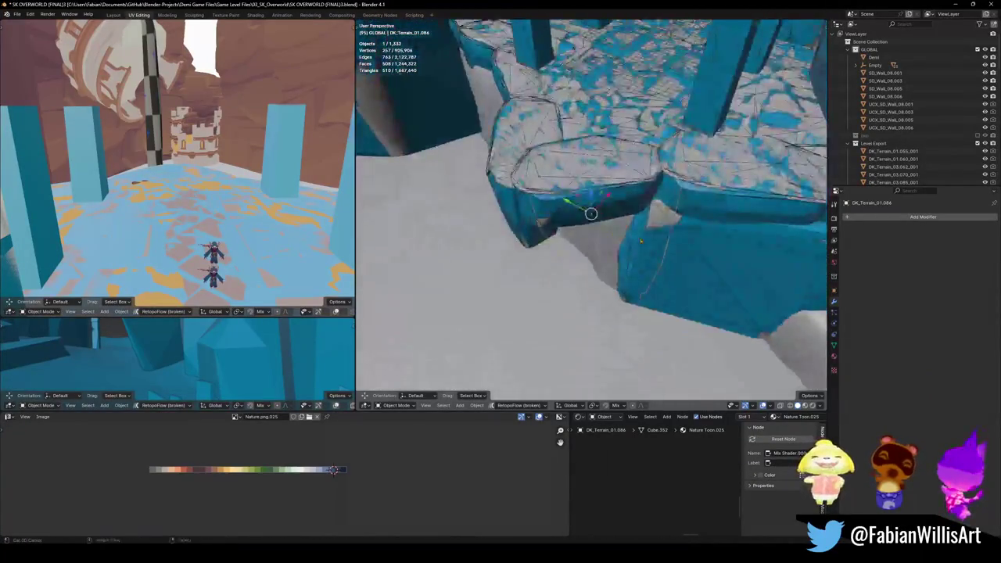
pyautogui.click(578, 275)
pyautogui.press('g')
pyautogui.hotkey('shift', 'z')
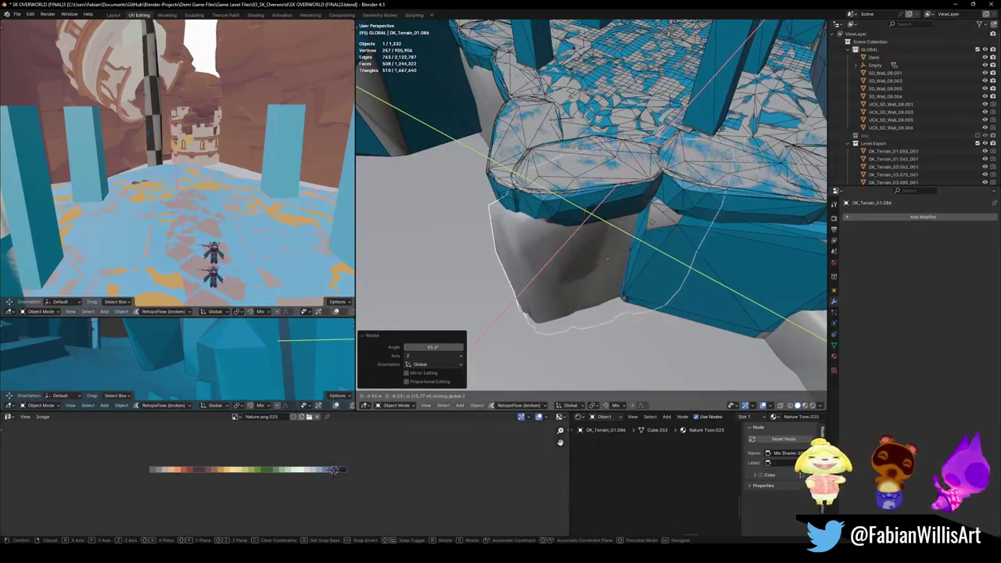
pyautogui.moveTo(633, 268)
pyautogui.mouseDown(button='middle')
pyautogui.moveTo(625, 258)
pyautogui.moveTo(648, 257)
pyautogui.mouseUp(button='middle')
pyautogui.press('r')
pyautogui.click(632, 255)
# - Duplicate the ledge piece and place the copy under the ledge, about 2 m lower
pyautogui.hotkey('shift', 'd')
pyautogui.press('z')
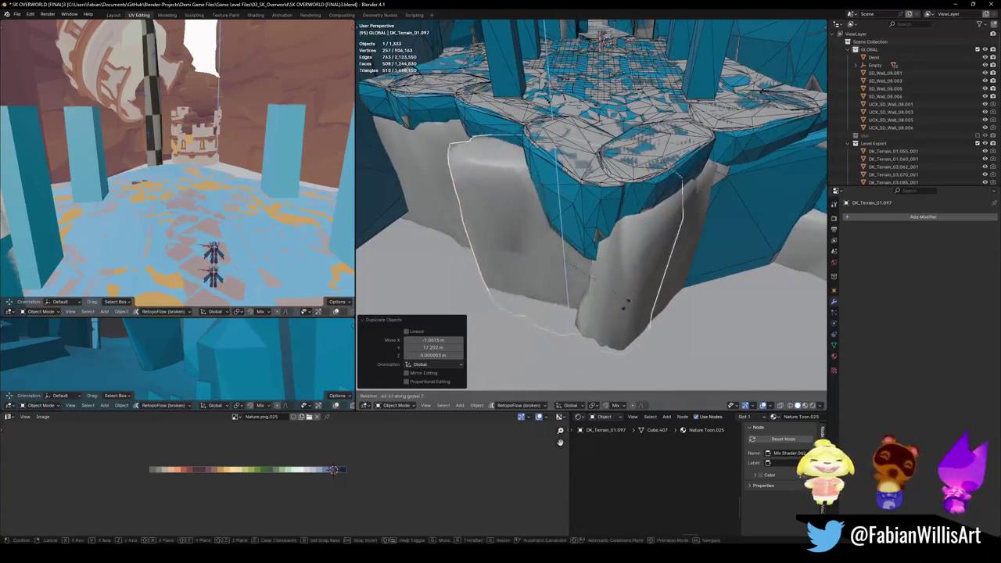
pyautogui.click(602, 319)
pyautogui.moveTo(601, 319); pyautogui.dragTo(705, 274, button='middle')
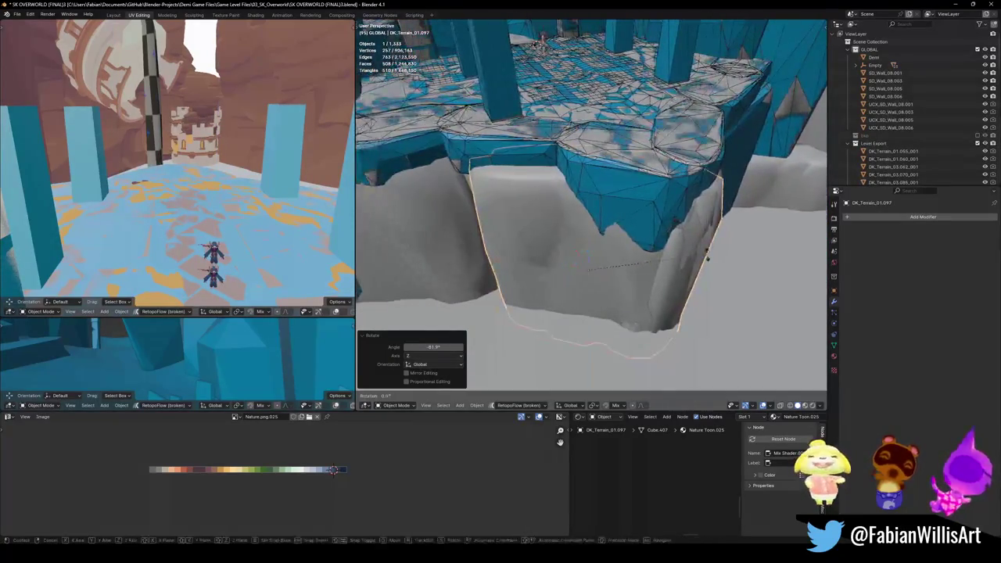
pyautogui.press('g')
pyautogui.hotkey('shift', 'z')
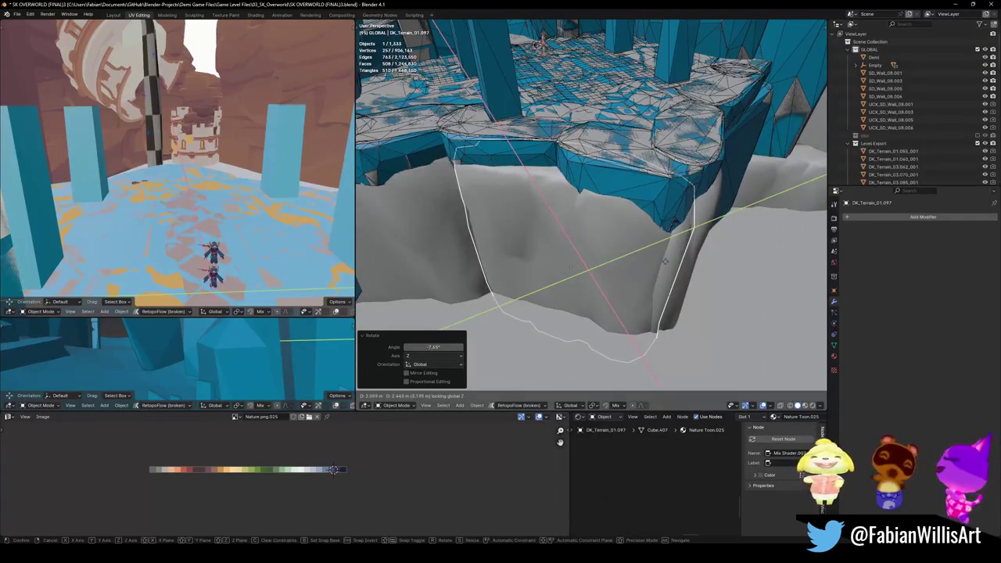
pyautogui.click(665, 261)
pyautogui.moveTo(665, 261); pyautogui.dragTo(567, 252, button='middle')
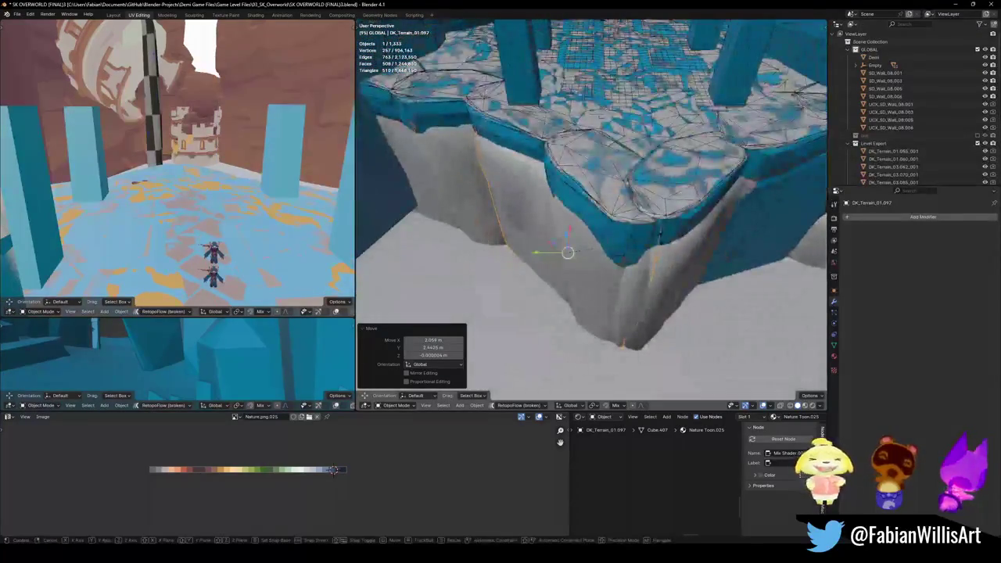
pyautogui.press('g')
pyautogui.press('z')
pyautogui.click(666, 248)
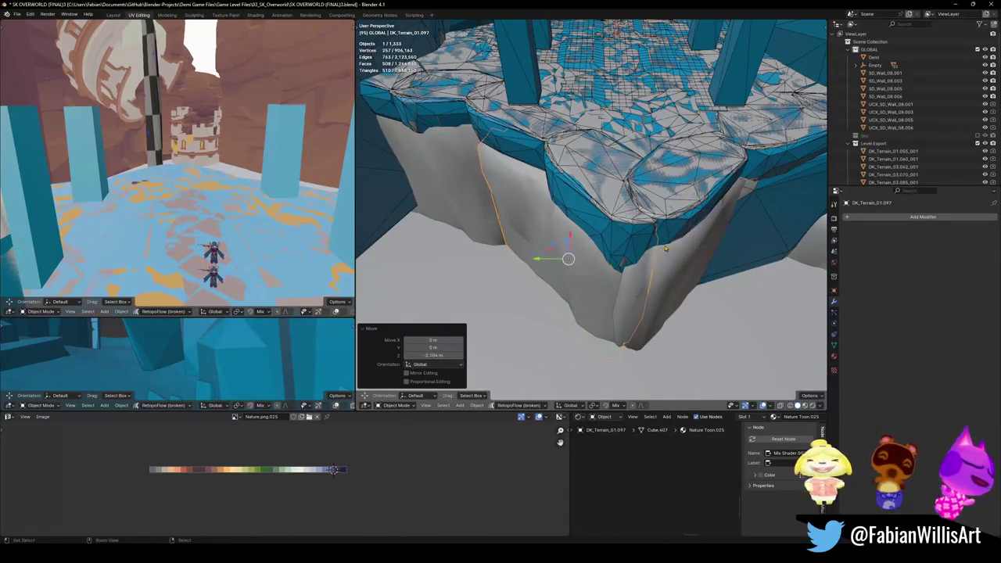
# - Nudge the piece along Y, rotate it -9.54° around Z, readjust, then add the neighbouring piece
pyautogui.press('g')
pyautogui.press('y')
pyautogui.click(666, 249)
pyautogui.press('g')
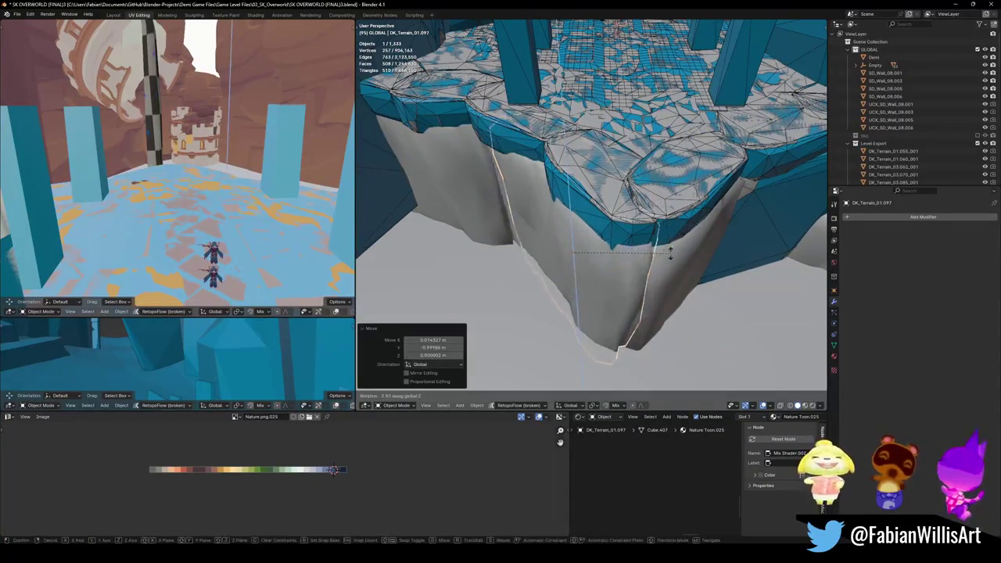
pyautogui.click(670, 251)
pyautogui.press('g')
pyautogui.press('y')
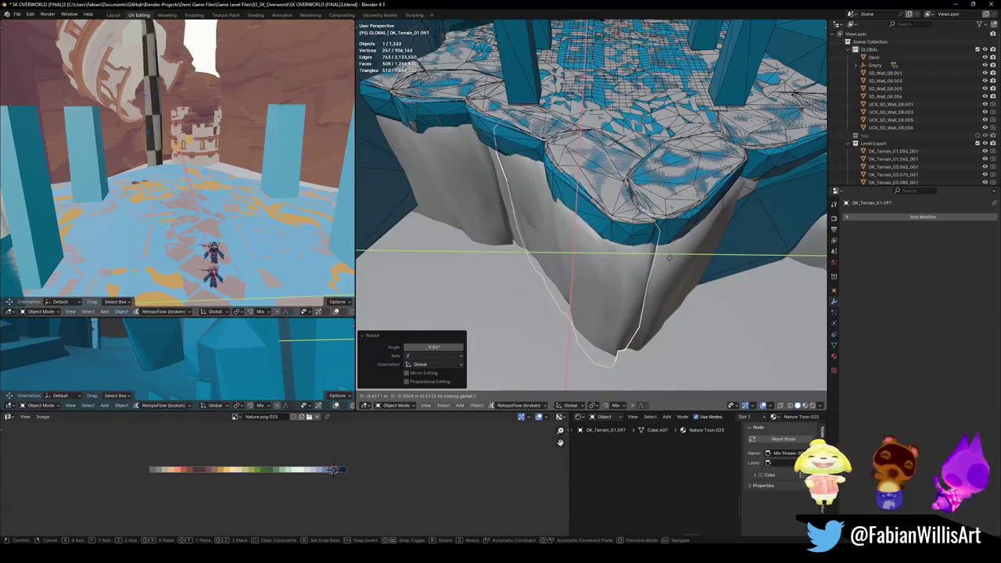
pyautogui.click(668, 258)
pyautogui.moveTo(669, 258)
pyautogui.mouseDown(button='middle')
pyautogui.moveTo(691, 222)
pyautogui.moveTo(628, 250)
pyautogui.moveTo(676, 228)
pyautogui.mouseUp(button='middle')
pyautogui.keyDown('shift'); pyautogui.click(646, 239); pyautogui.keyUp('shift')
# - Wrap the selected cliff pieces, then the next cliff piece, in convex-hull colliders
pyautogui.hotkey('shift', 'alt', 'c')
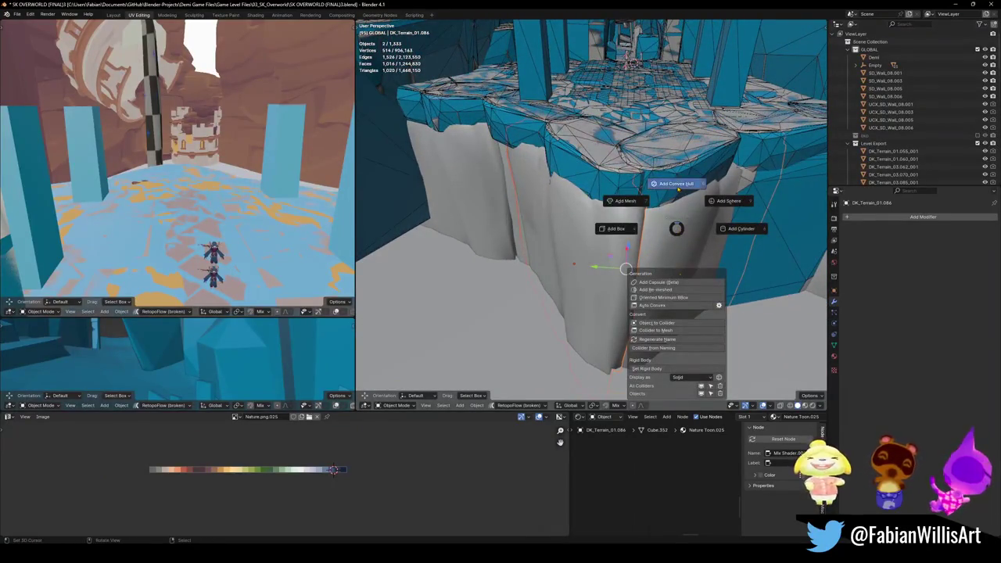
pyautogui.click(676, 183)
pyautogui.moveTo(626, 266); pyautogui.dragTo(582, 229, button='middle')
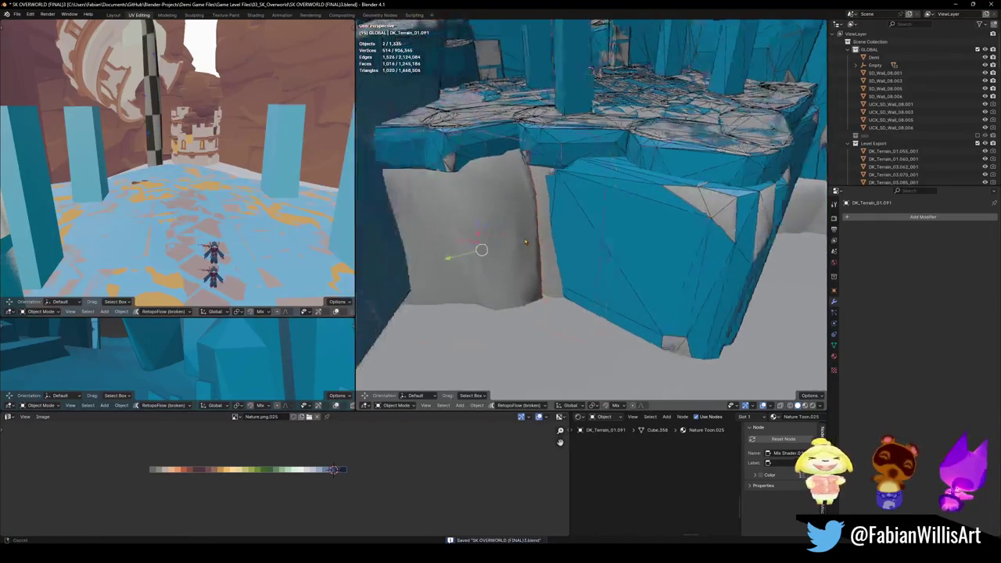
pyautogui.keyDown('shift'); pyautogui.click(581, 230); pyautogui.keyUp('shift')
pyautogui.hotkey('shift', 'alt', 'c')
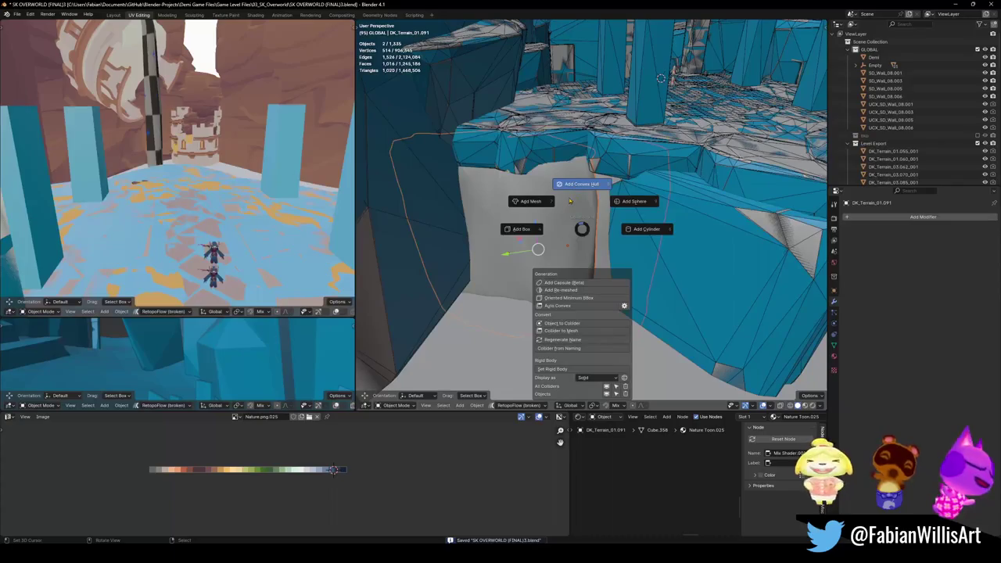
pyautogui.click(569, 201)
pyautogui.moveTo(569, 201)
pyautogui.mouseDown(button='middle')
pyautogui.moveTo(595, 218)
pyautogui.moveTo(594, 235)
pyautogui.mouseUp(button='middle')
pyautogui.hotkey('shift', '`')
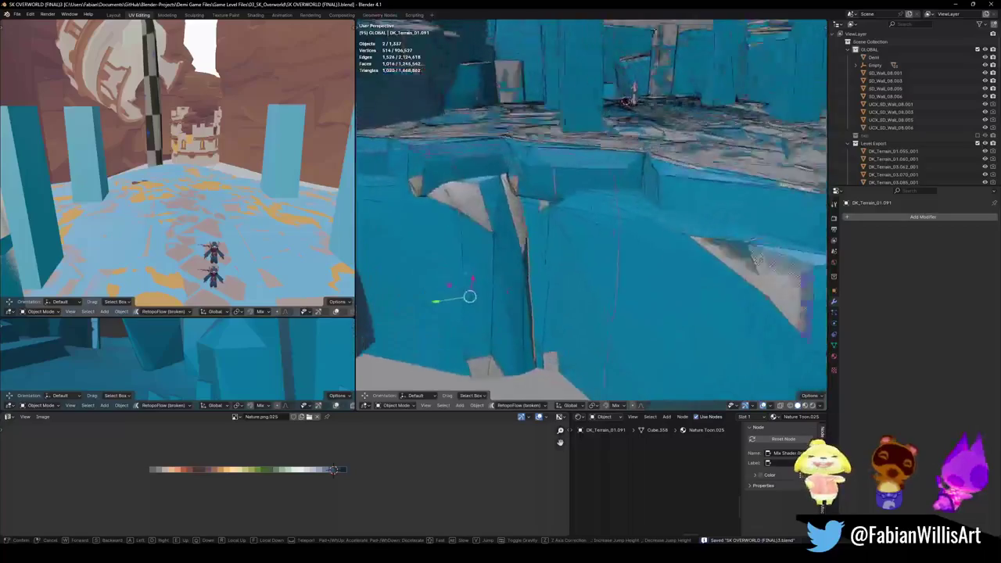
pyautogui.click(625, 285)
# - Apply UCX_DK_Terrain_01.097's Convex_Hull modifier and extrude its edge into new faces
pyautogui.click(625, 285)
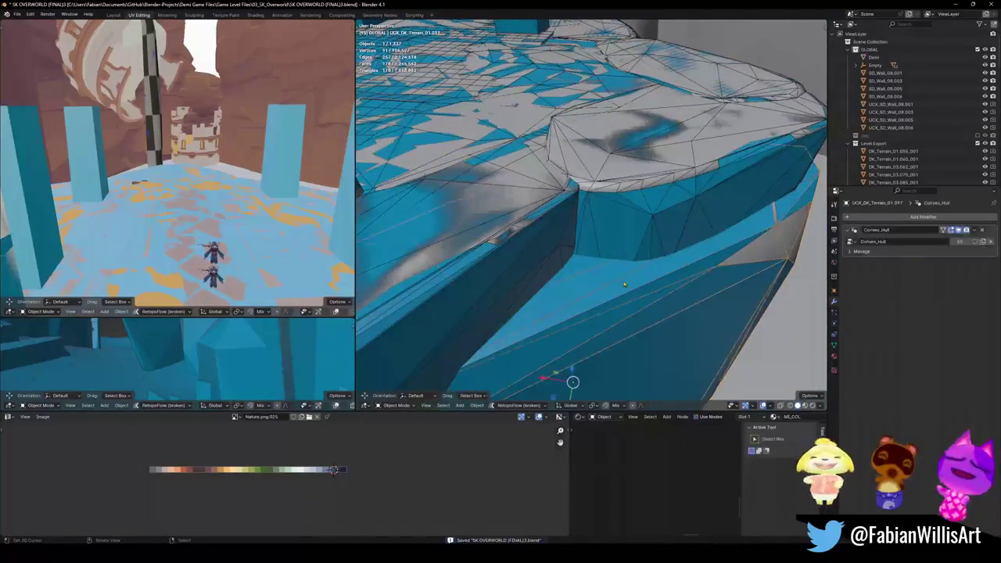
pyautogui.press('Tab')
pyautogui.hotkey('alt', 'a')
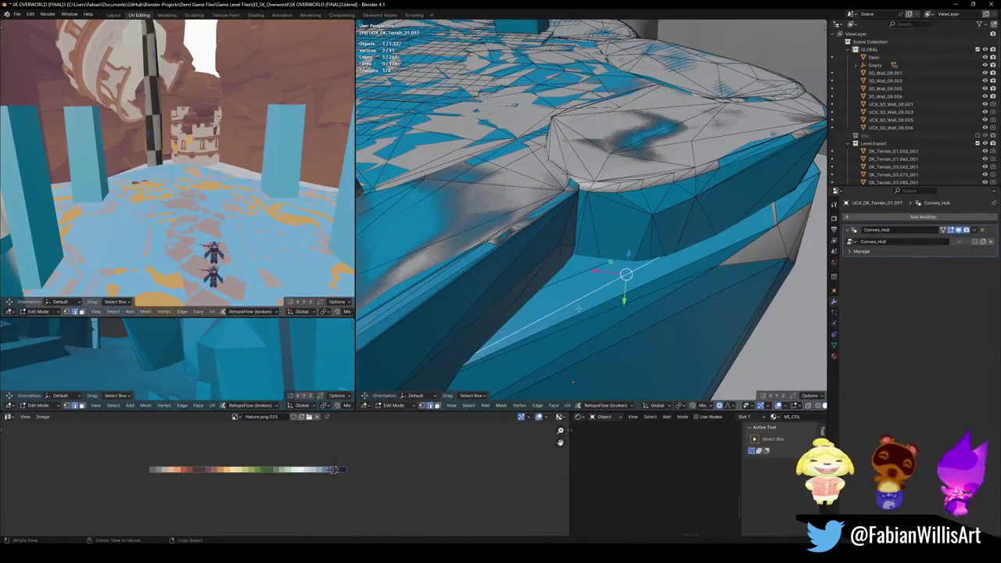
pyautogui.moveTo(579, 309); pyautogui.dragTo(596, 219, button='middle')
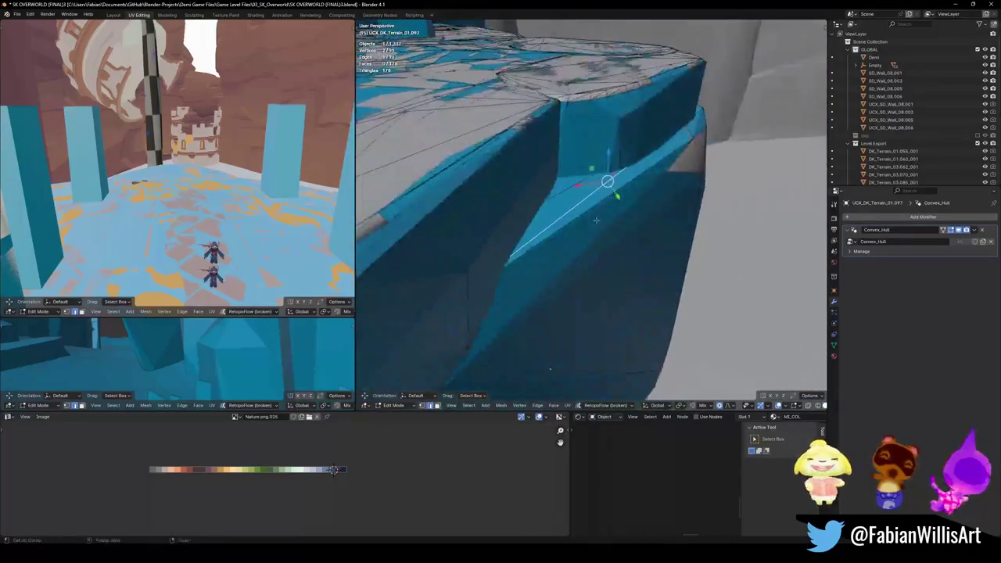
pyautogui.press('e')
pyautogui.click(607, 181)
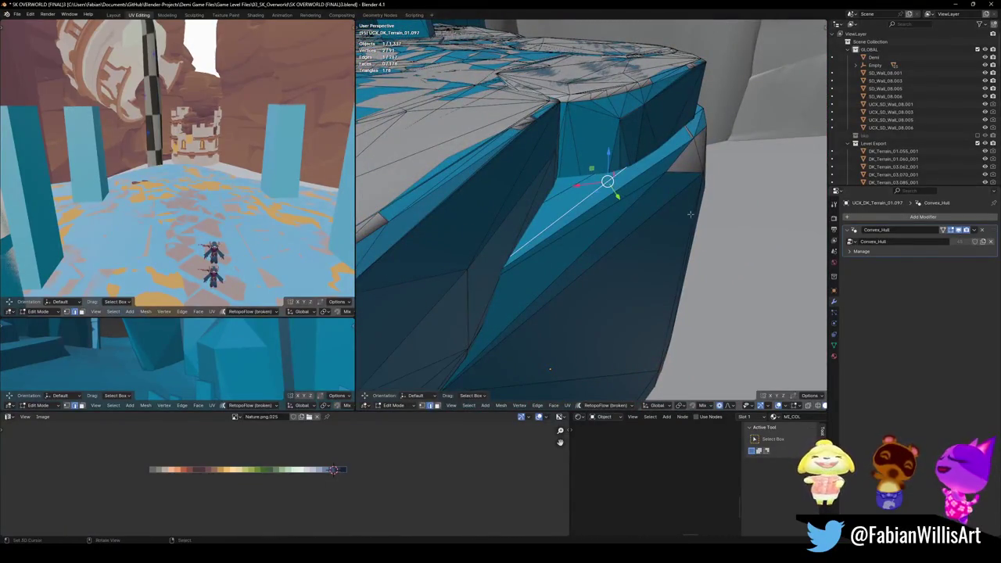
pyautogui.press('Tab')
pyautogui.hotkey('ctrl', 'a')
pyautogui.press('Tab')
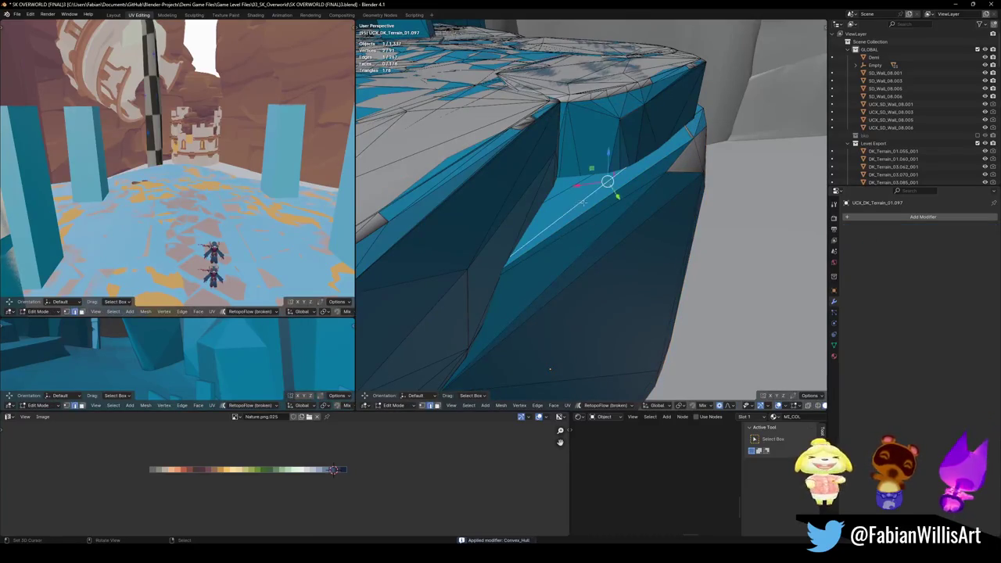
pyautogui.press('e')
pyautogui.click(549, 369)
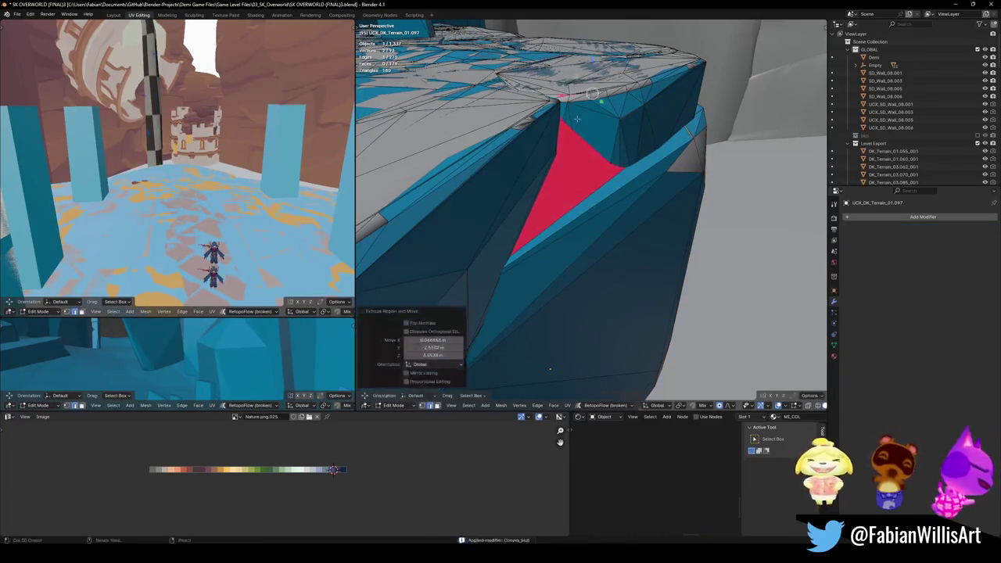
# - Slide the new edge along the surface and extrude two more faces from it
pyautogui.press('g')
pyautogui.press('Escape')
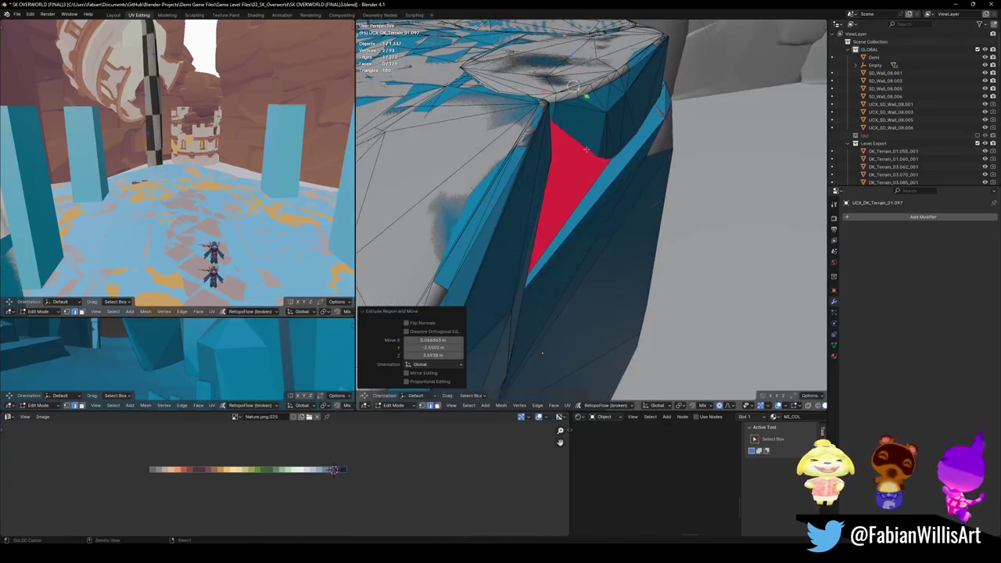
pyautogui.press('g')
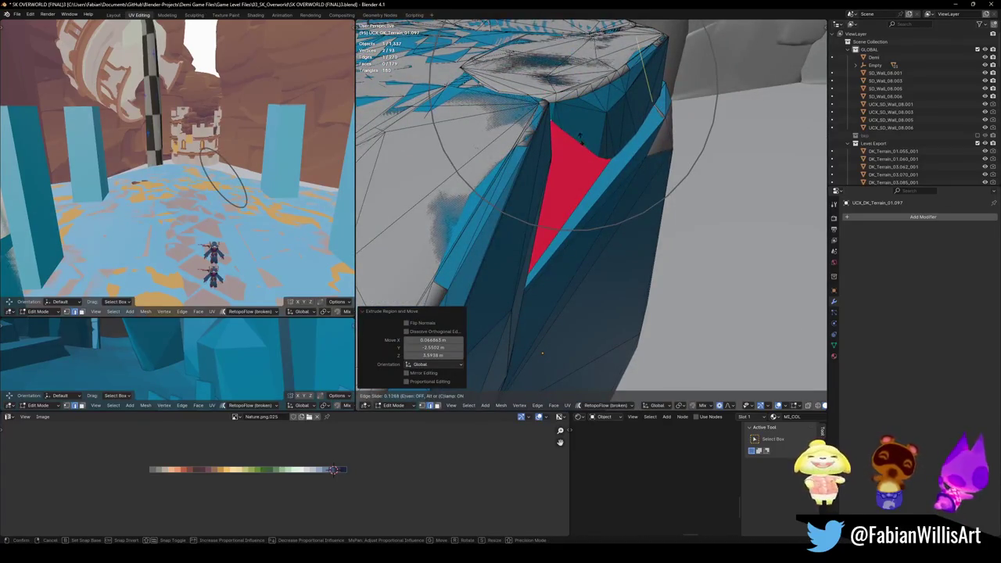
pyautogui.click(578, 136)
pyautogui.moveTo(579, 136); pyautogui.dragTo(622, 198, button='middle')
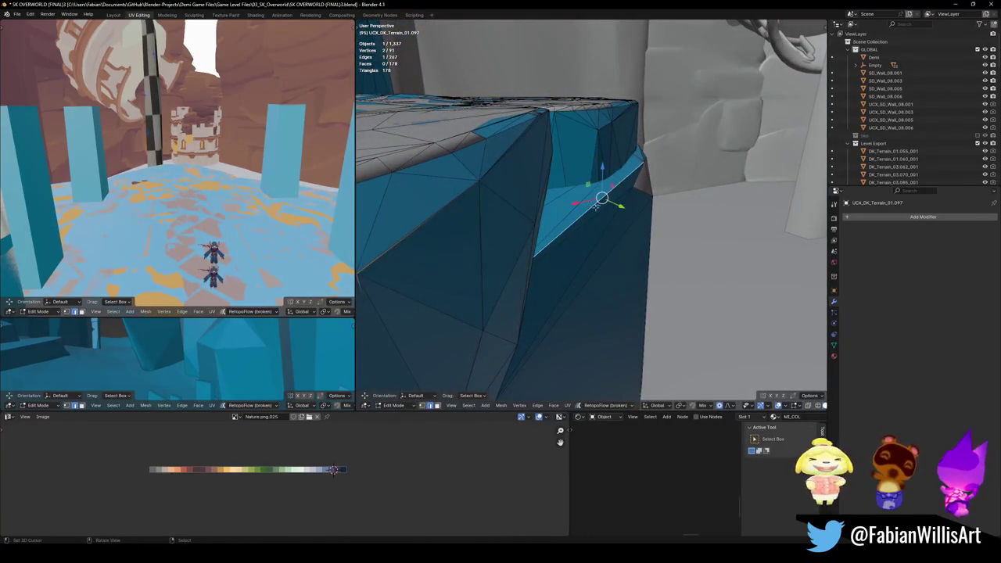
pyautogui.press('e')
pyautogui.click(559, 146)
pyautogui.moveTo(559, 146)
pyautogui.mouseDown(button='middle')
pyautogui.moveTo(552, 118)
pyautogui.moveTo(594, 160)
pyautogui.moveTo(614, 239)
pyautogui.mouseUp(button='middle')
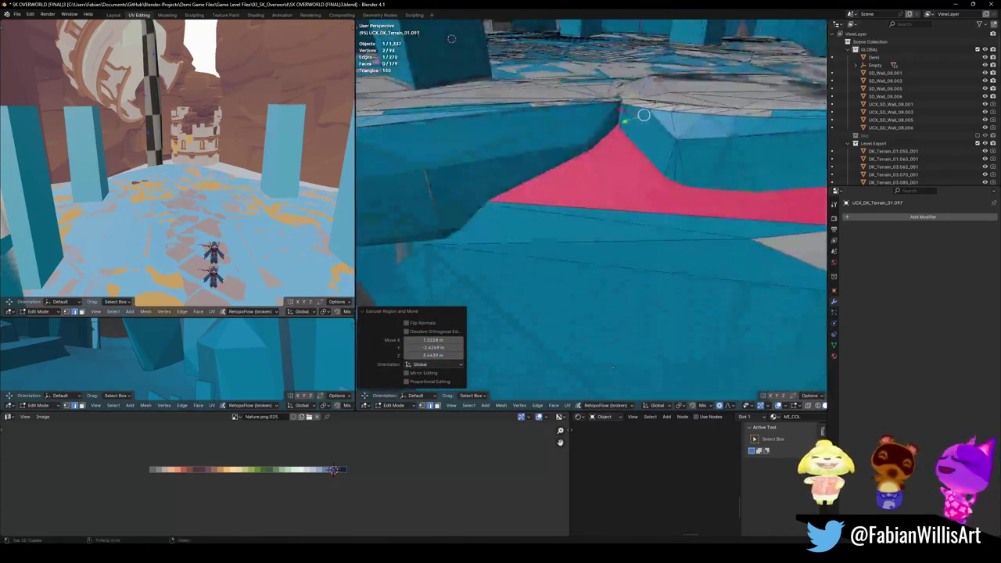
pyautogui.moveTo(596, 311); pyautogui.dragTo(635, 367, button='middle')
pyautogui.press('e')
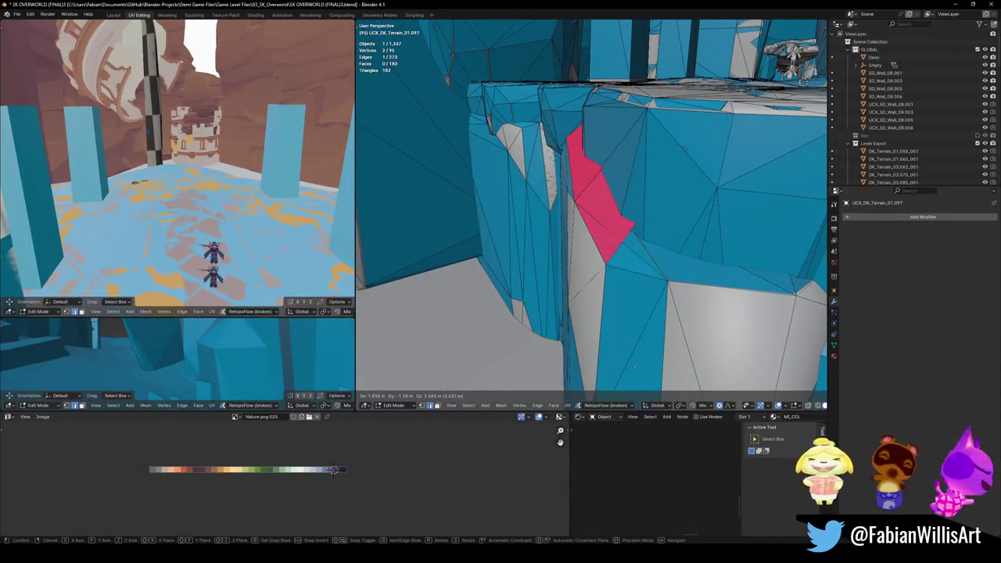
pyautogui.click(634, 367)
# - Flip the red inward-facing collider faces outward with Recalculate Outside
pyautogui.moveTo(633, 368); pyautogui.dragTo(637, 192, button='middle')
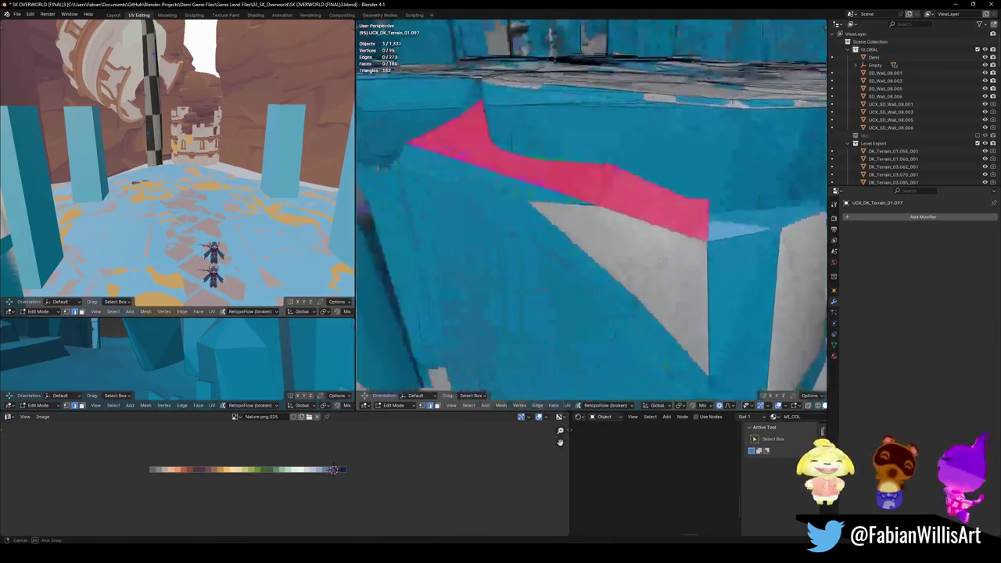
pyautogui.click(637, 191)
pyautogui.rightClick(588, 188)
pyautogui.press('Escape')
pyautogui.hotkey('alt', 'n')
pyautogui.click(588, 190)
pyautogui.moveTo(588, 190)
pyautogui.mouseDown(button='middle')
pyautogui.moveTo(614, 300)
pyautogui.moveTo(645, 295)
pyautogui.moveTo(601, 286)
pyautogui.moveTo(617, 247)
pyautogui.mouseUp(button='middle')
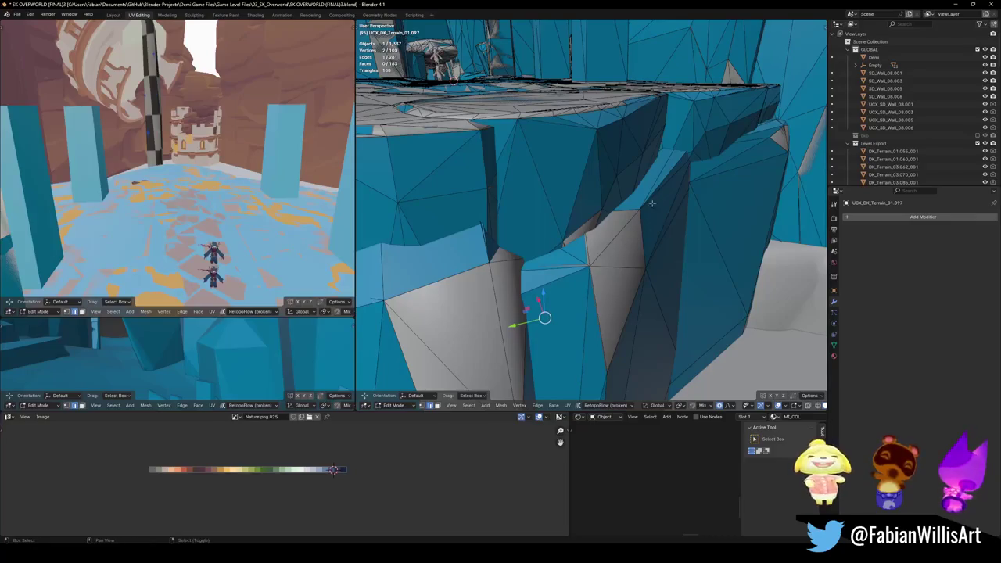
pyautogui.moveTo(661, 194); pyautogui.dragTo(655, 209, button='middle')
# - Convert the UCX_DK_Terrain_01.084 collider into a plain mesh and enter Edit Mode
pyautogui.press('l')
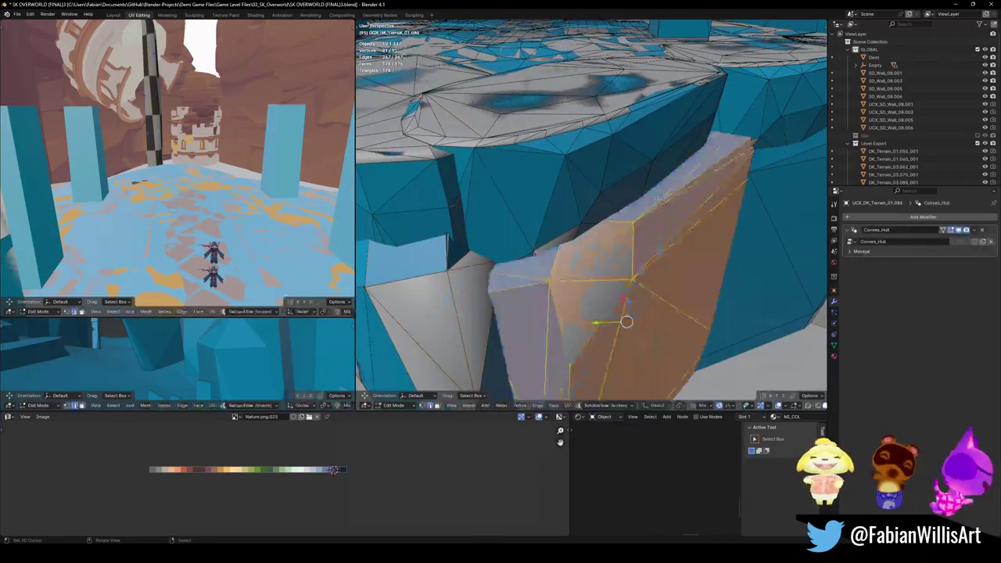
pyautogui.press('Tab')
pyautogui.press('q')
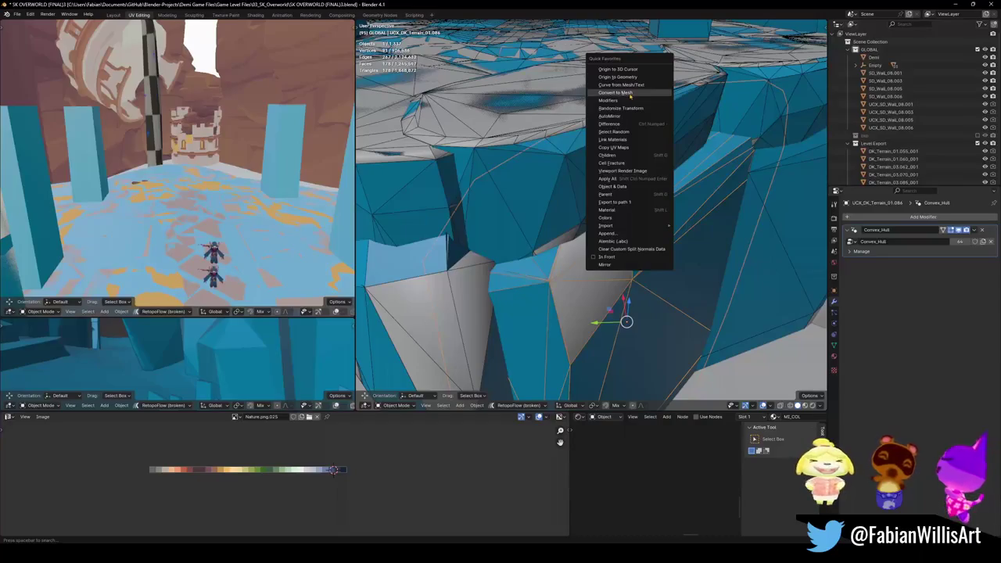
pyautogui.click(630, 94)
pyautogui.press('Tab')
# - Extrude the chain of edges running across the wall
pyautogui.moveTo(610, 258)
pyautogui.mouseDown(button='middle')
pyautogui.moveTo(592, 281)
pyautogui.moveTo(649, 235)
pyautogui.mouseUp(button='middle')
pyautogui.keyDown('ctrl'); pyautogui.click(704, 219); pyautogui.keyUp('ctrl')
pyautogui.moveTo(725, 221)
pyautogui.mouseDown(button='middle')
pyautogui.moveTo(512, 257)
pyautogui.moveTo(547, 275)
pyautogui.mouseUp(button='middle')
pyautogui.press('e')
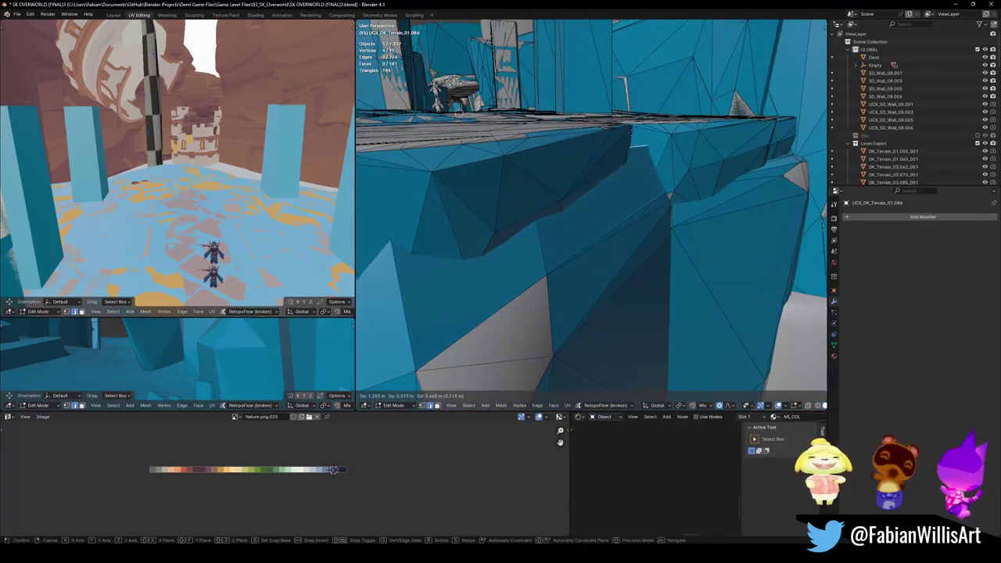
pyautogui.click(519, 167)
# - Scale and move the extruded ledge with proportional editing to follow the cliff
pyautogui.moveTo(518, 167); pyautogui.dragTo(786, 41, button='middle')
pyautogui.press('s')
pyautogui.click(518, 154)
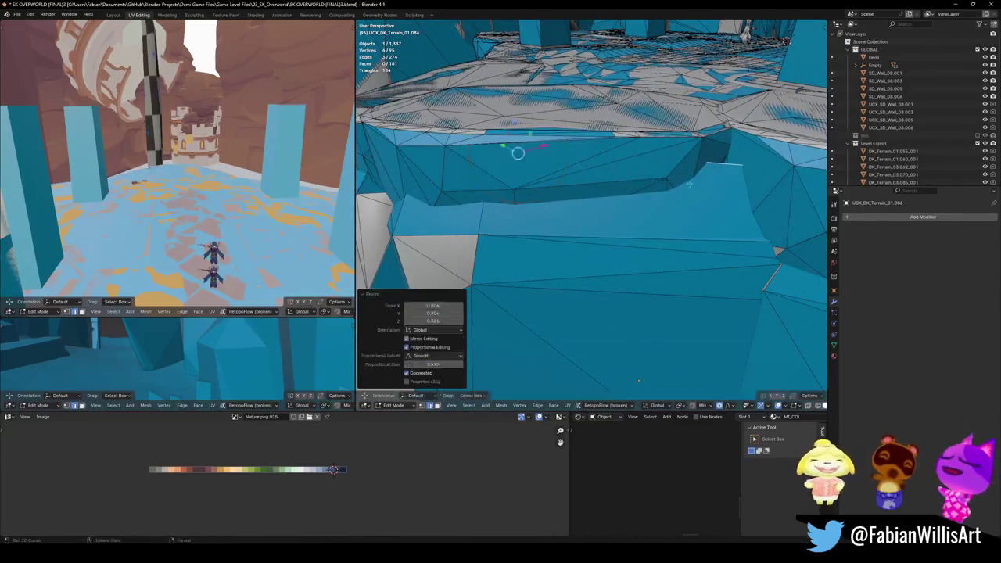
pyautogui.press('g')
pyautogui.moveTo(518, 153); pyautogui.dragTo(563, 179, button='middle')
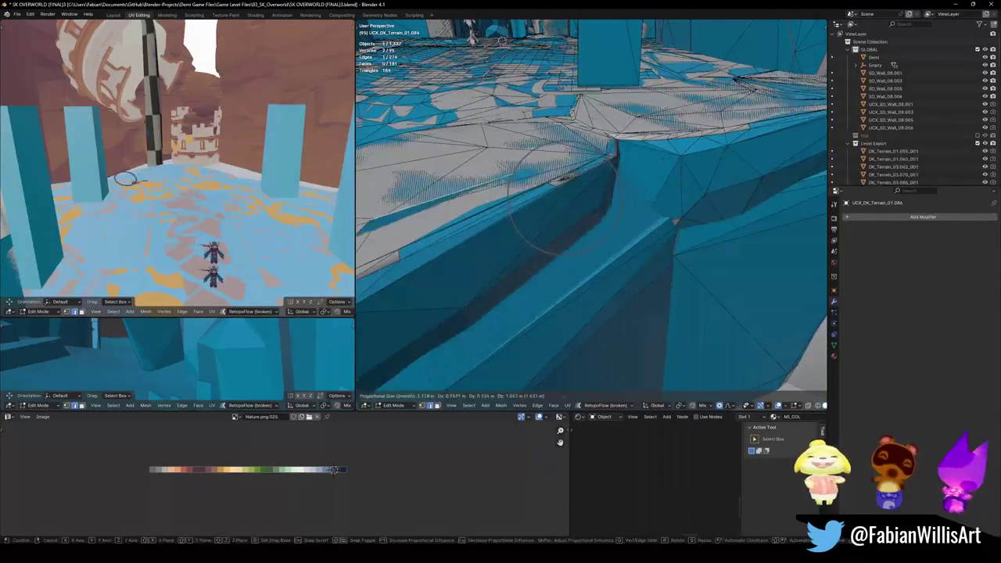
pyautogui.click(558, 174)
# - Refine the ledge shape with a soft proportional vertex move
pyautogui.moveTo(684, 179)
pyautogui.mouseDown(button='middle')
pyautogui.moveTo(559, 205)
pyautogui.moveTo(618, 177)
pyautogui.mouseUp(button='middle')
pyautogui.hotkey('ctrl', 'r')
pyautogui.press('Escape')
pyautogui.hotkey('alt', 'z')
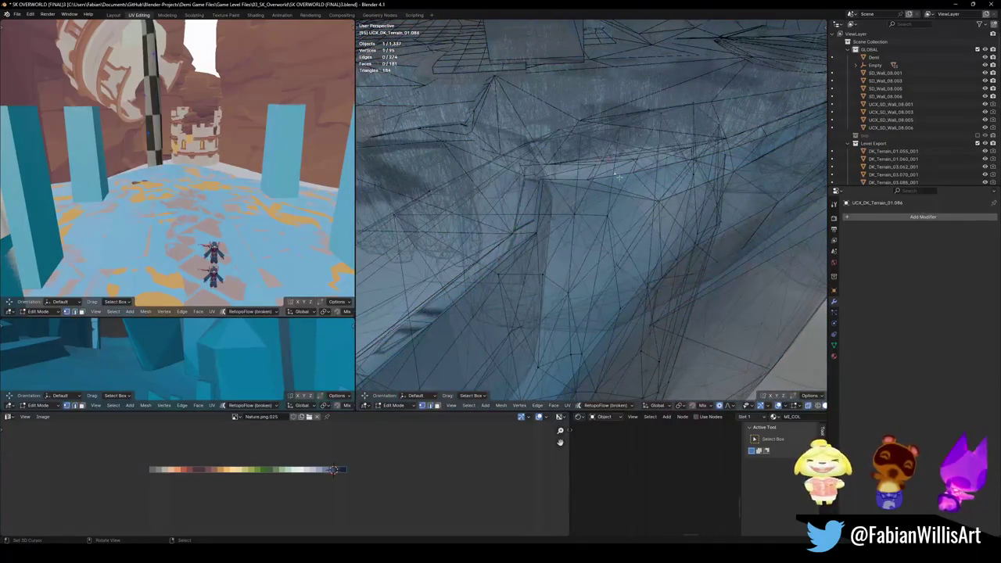
pyautogui.hotkey('alt', 'z')
pyautogui.press('g')
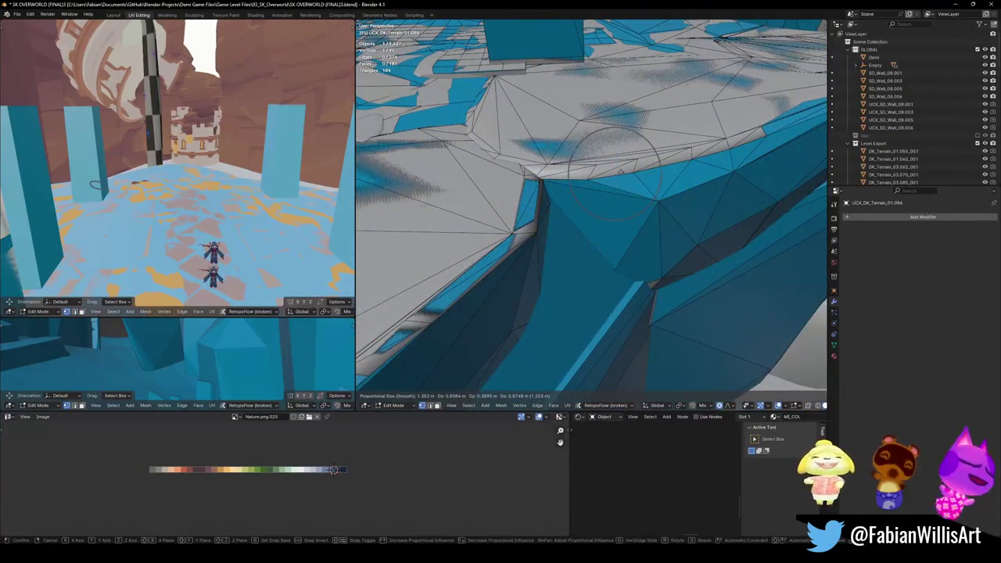
pyautogui.click(630, 179)
pyautogui.moveTo(630, 180)
pyautogui.mouseDown(button='middle')
pyautogui.moveTo(588, 249)
pyautogui.moveTo(608, 142)
pyautogui.moveTo(581, 252)
pyautogui.mouseUp(button='middle')
# - Convert the next terrain collider to a plain mesh and extrude one of its edges
pyautogui.press('Tab')
pyautogui.click(581, 251)
pyautogui.rightClick(587, 255)
pyautogui.click(597, 260)
pyautogui.press('Tab')
pyautogui.click(508, 272)
pyautogui.moveTo(508, 272)
pyautogui.mouseDown(button='middle')
pyautogui.moveTo(536, 242)
pyautogui.moveTo(616, 228)
pyautogui.moveTo(532, 232)
pyautogui.moveTo(547, 227)
pyautogui.moveTo(470, 211)
pyautogui.mouseUp(button='middle')
pyautogui.press('e')
pyautogui.press('Return')
# - Save the level as SK OVERWORLD (FINAL)3.blend
pyautogui.press('Tab')
pyautogui.moveTo(441, 74)
pyautogui.mouseDown(button='middle')
pyautogui.moveTo(469, 157)
pyautogui.moveTo(563, 226)
pyautogui.mouseUp(button='middle')
pyautogui.hotkey('ctrl', 's')
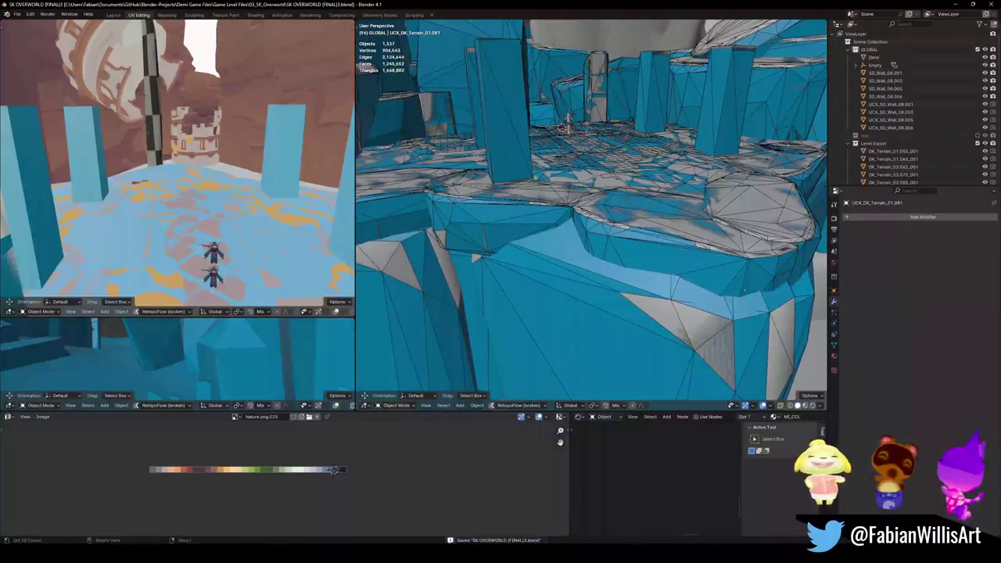
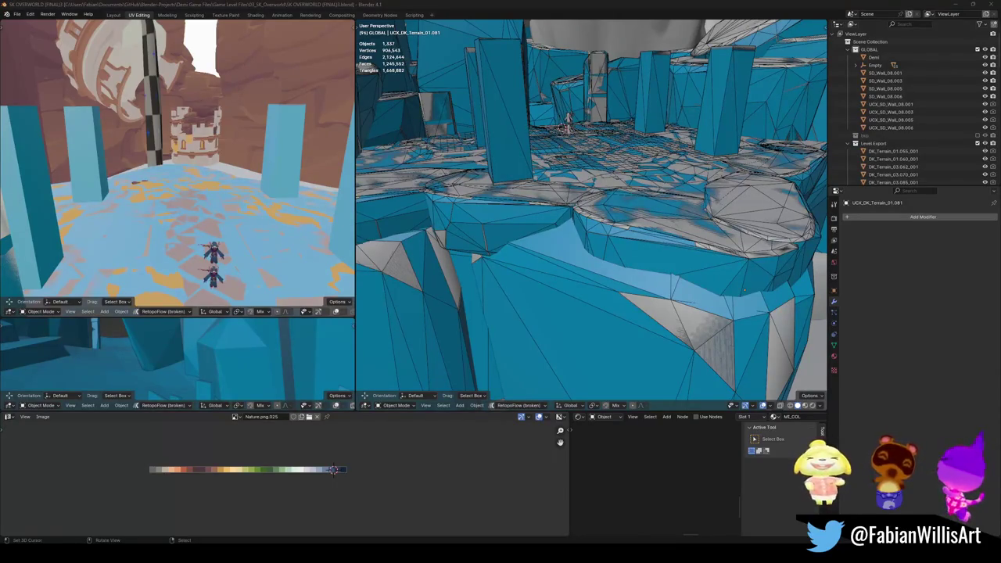
# - Select the terrain collision mesh on the cliff edge and save the level
pyautogui.moveTo(744, 290)
pyautogui.mouseDown(button='middle')
pyautogui.moveTo(641, 303)
pyautogui.moveTo(625, 294)
pyautogui.moveTo(676, 266)
pyautogui.moveTo(611, 338)
pyautogui.moveTo(603, 258)
pyautogui.mouseUp(button='middle')
pyautogui.click(623, 291)
pyautogui.hotkey('ctrl', 's')
# - Walk among the blue collision pillars to the castle tower, then select the nearby plane
pyautogui.click(604, 258)
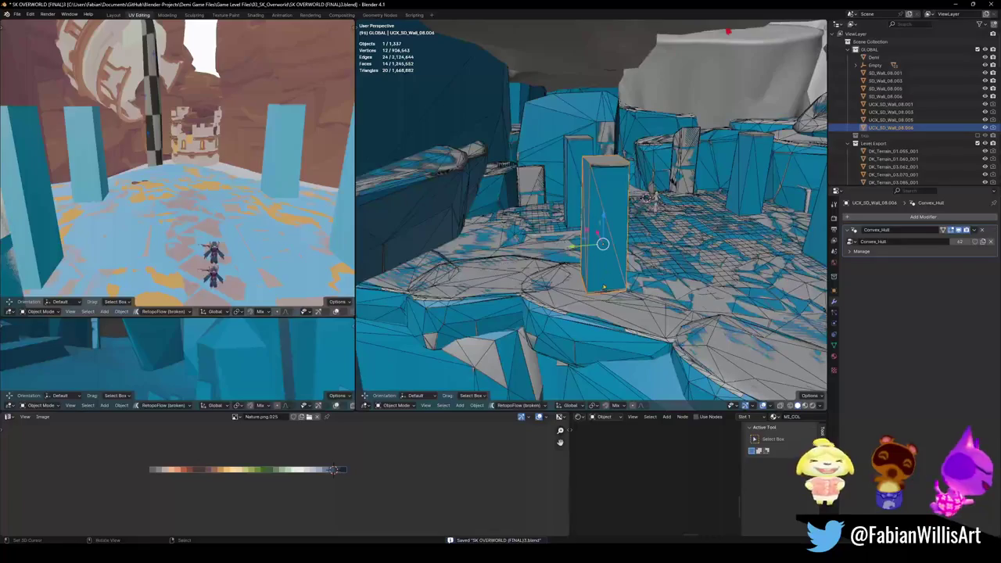
pyautogui.hotkey('shift', '`')
pyautogui.press('w')
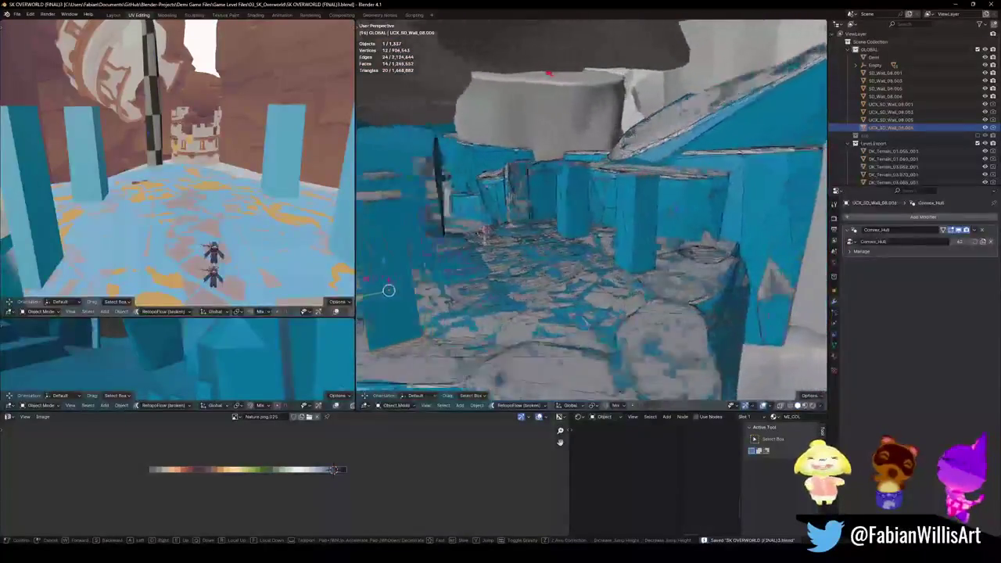
pyautogui.press('w')
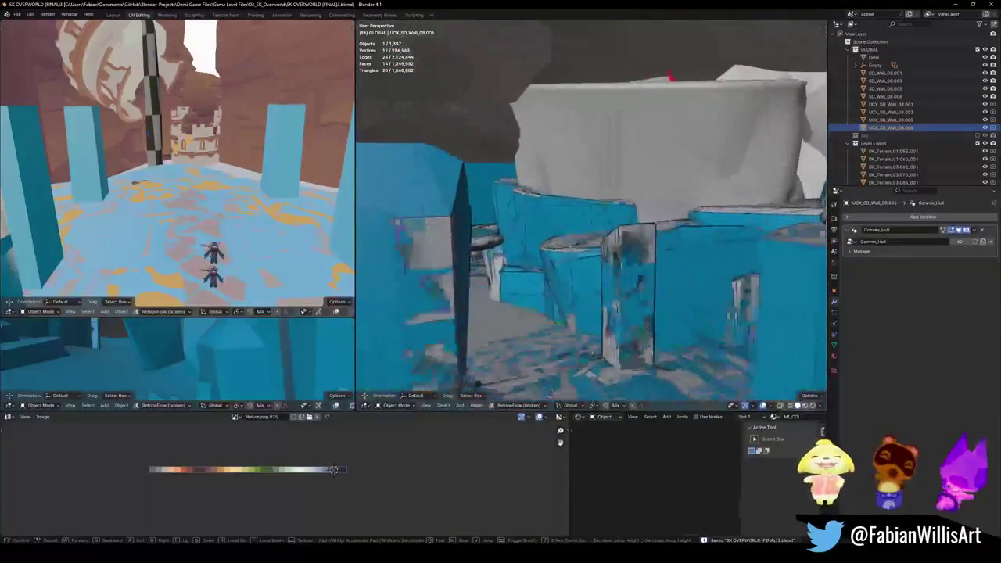
pyautogui.press('w')
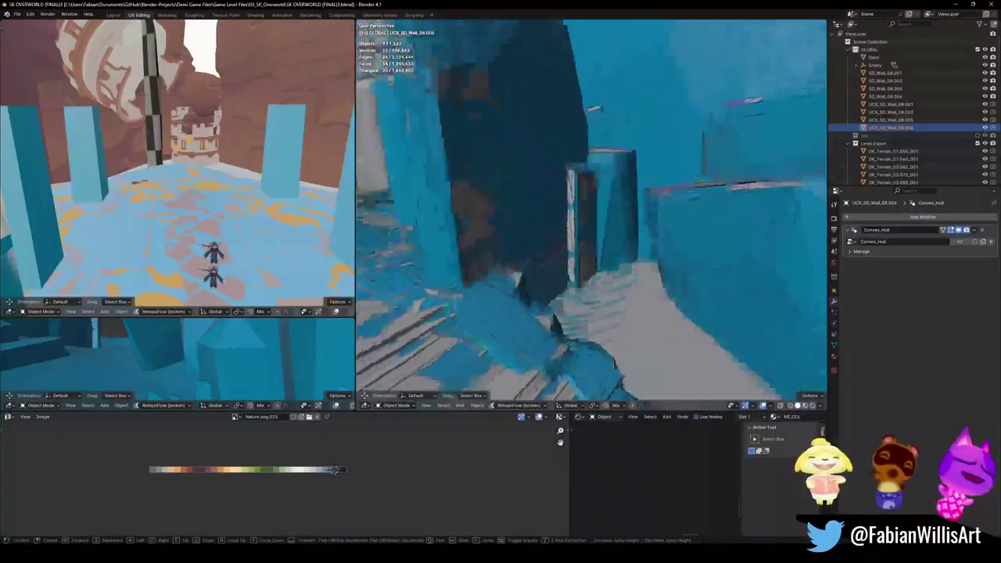
pyautogui.press('w')
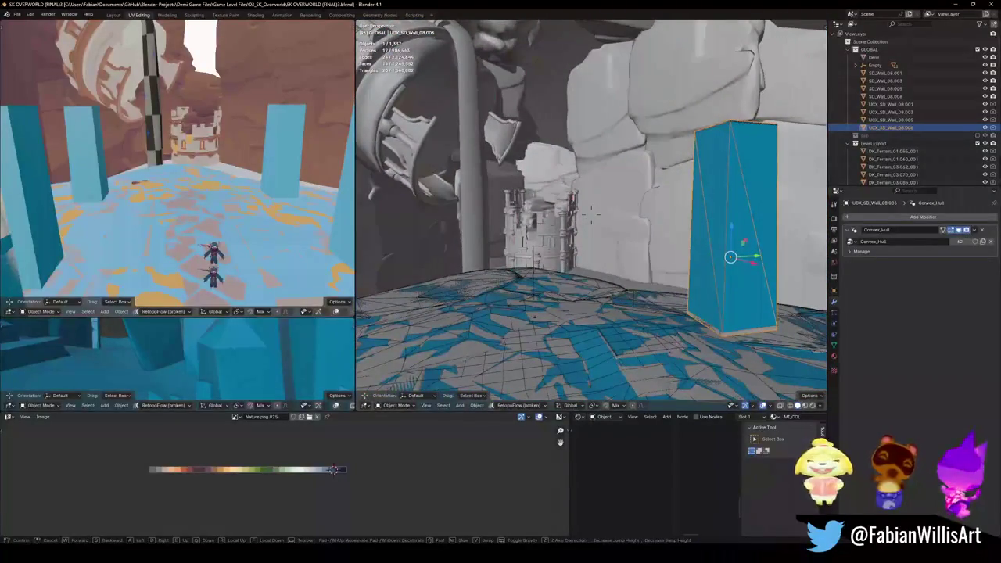
pyautogui.press('w')
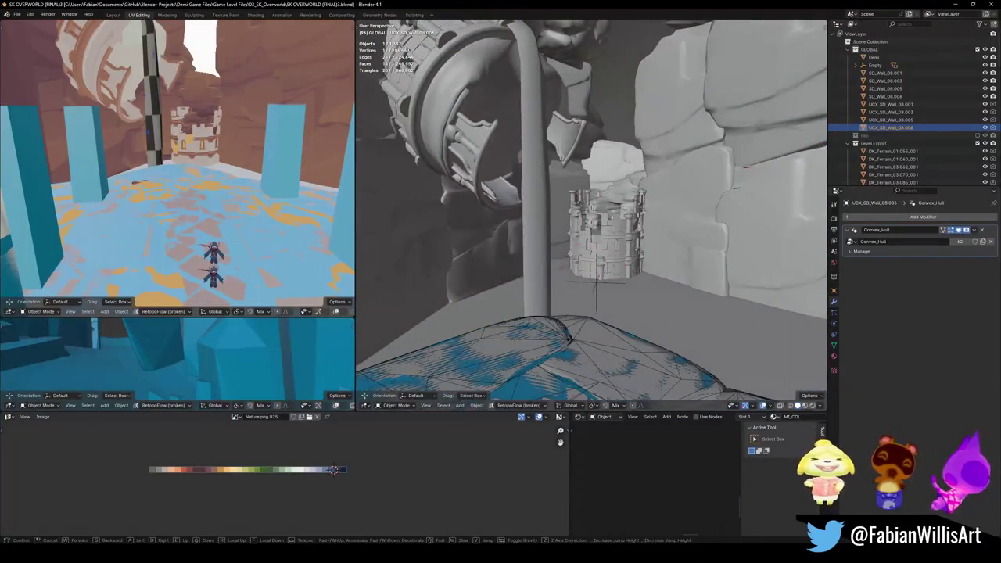
pyautogui.press('w')
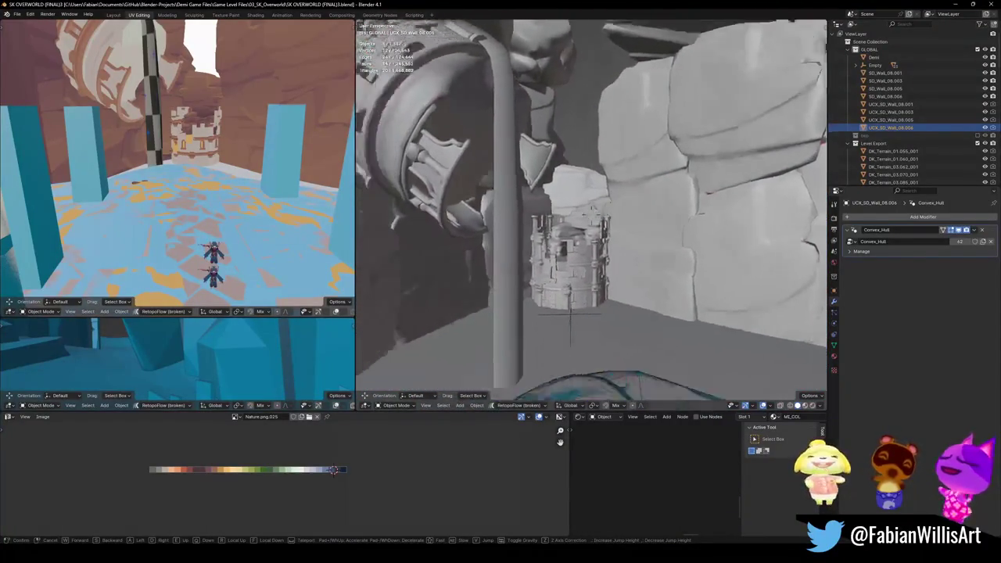
pyautogui.press('Return')
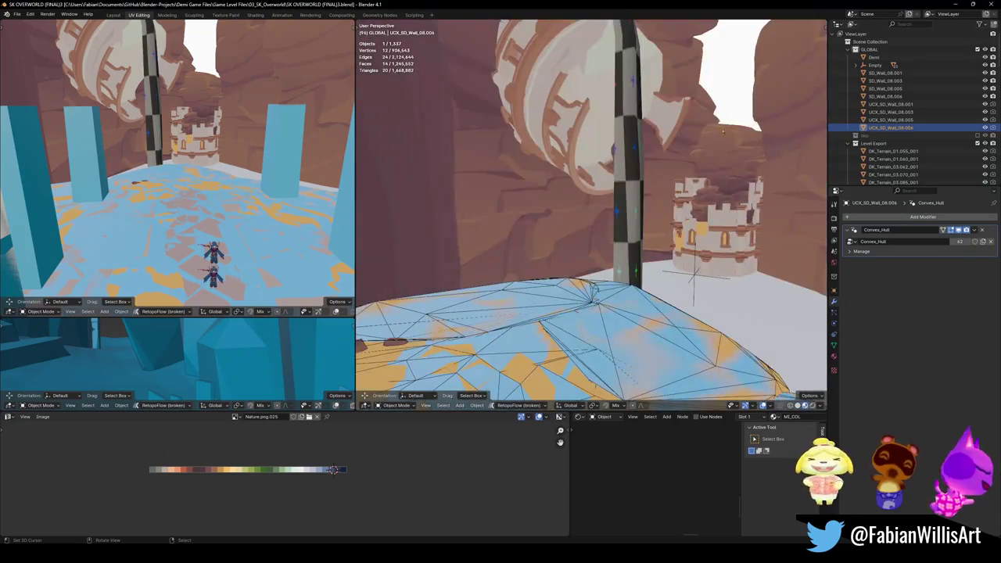
pyautogui.click(726, 94)
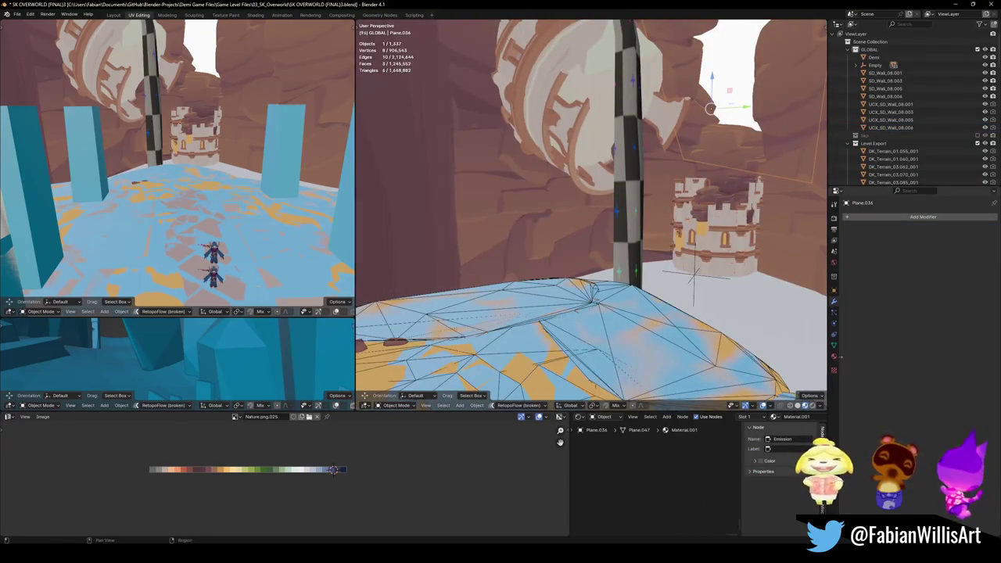
# - Search the plane's material list for 'm' without changing it, then deselect the plane
pyautogui.click(835, 356)
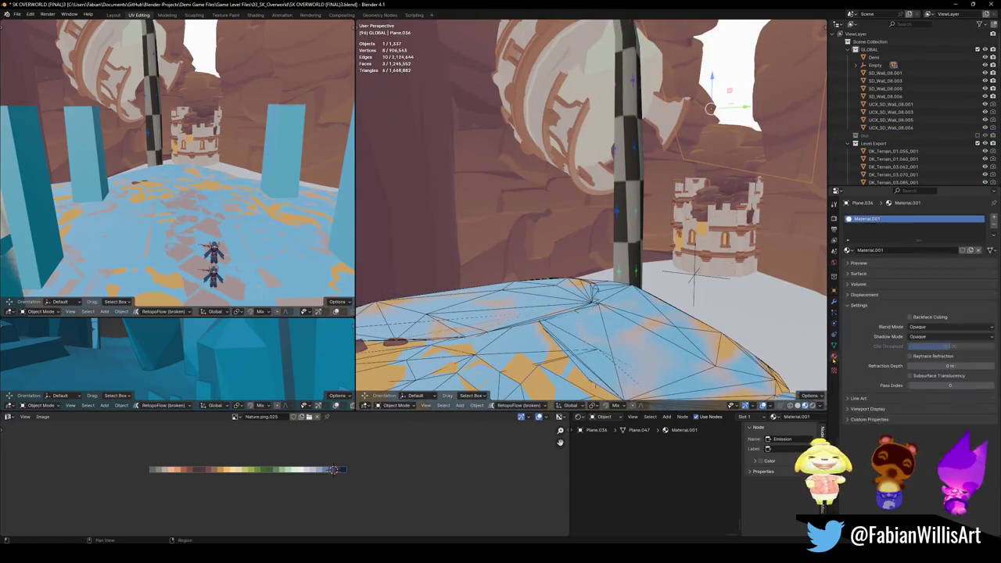
pyautogui.click(848, 250)
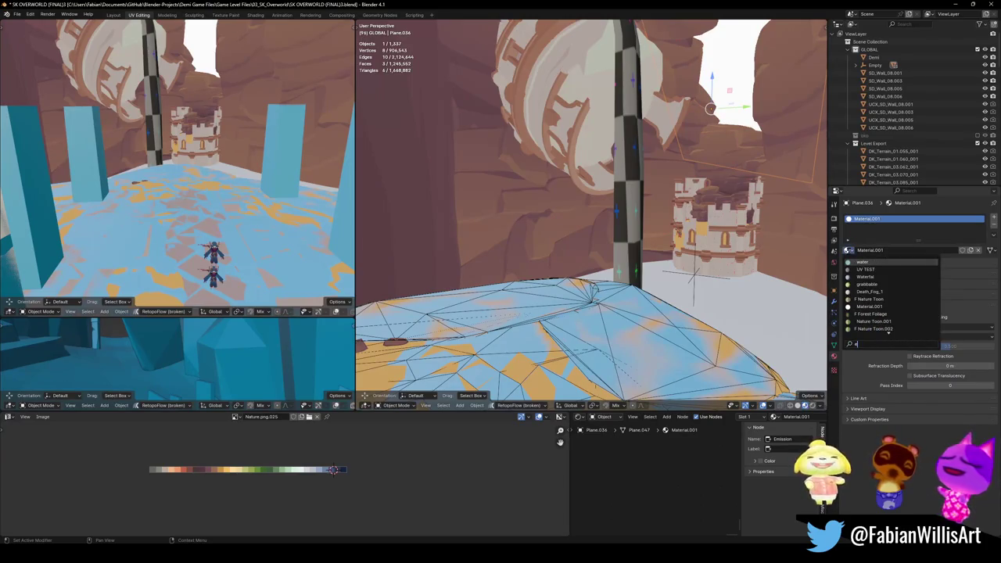
pyautogui.write('m')
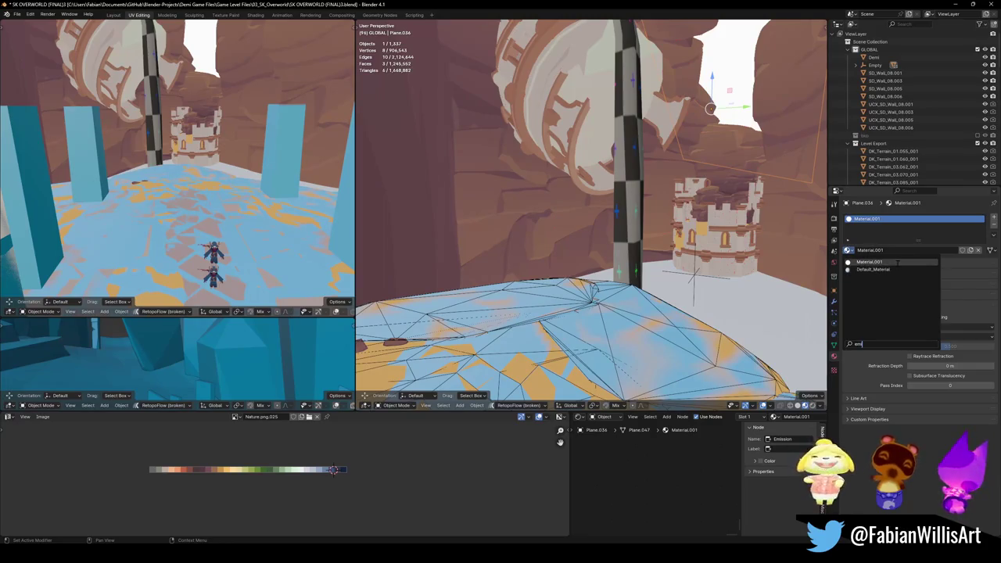
pyautogui.click(899, 264)
pyautogui.hotkey('alt', 'a')
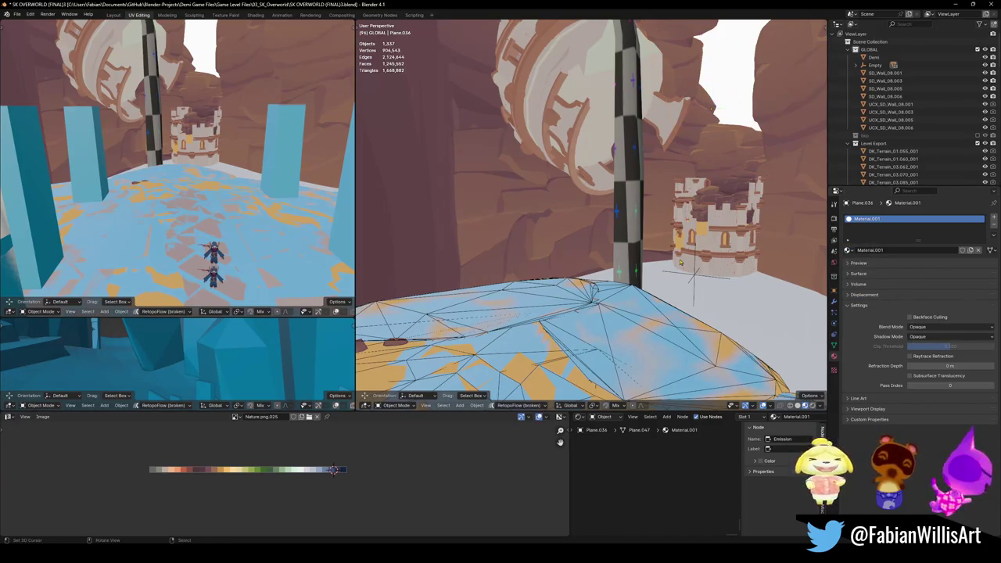
# - Save the level, select the terrain collision mesh, and bring up Quick Favorites
pyautogui.hotkey('ctrl', 's')
pyautogui.click(616, 334)
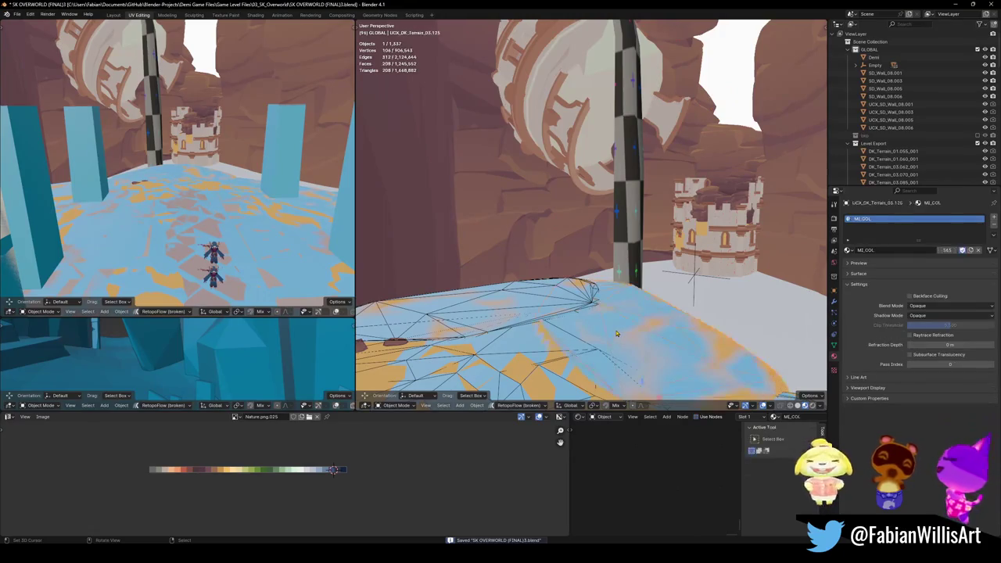
pyautogui.press('q')
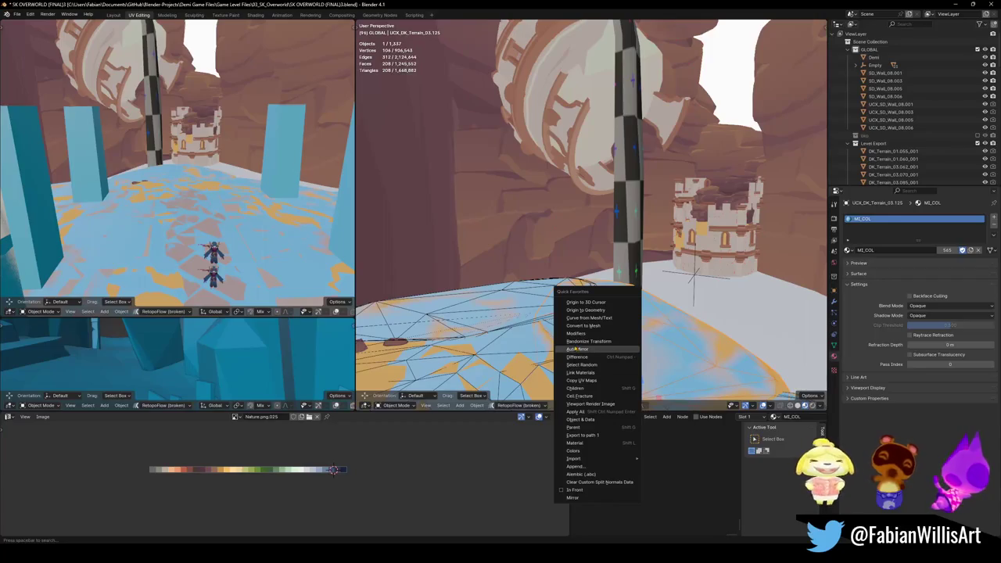
# - Select all 551 objects sharing the M_COL material, isolate them, and save
pyautogui.click(575, 348)
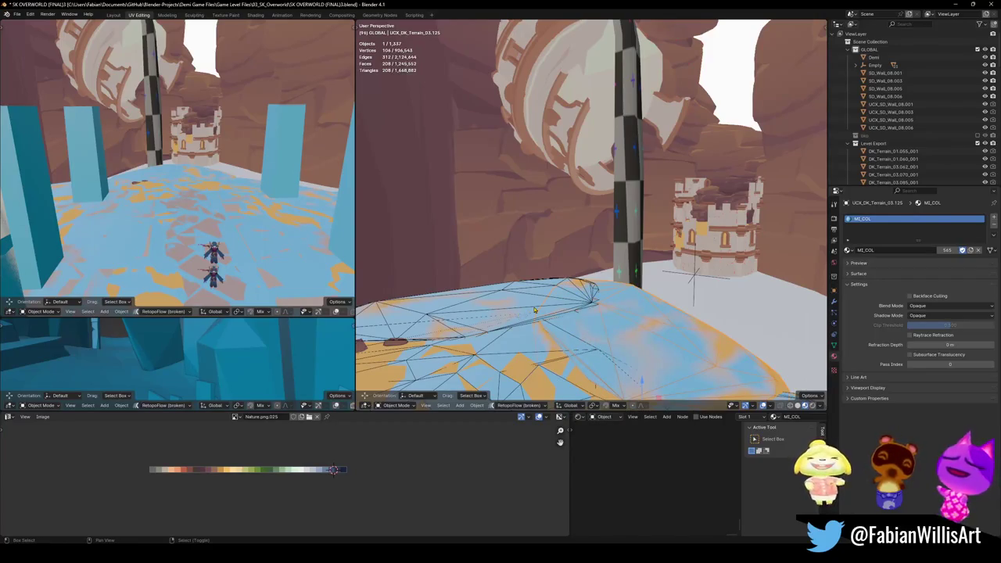
pyautogui.press('q')
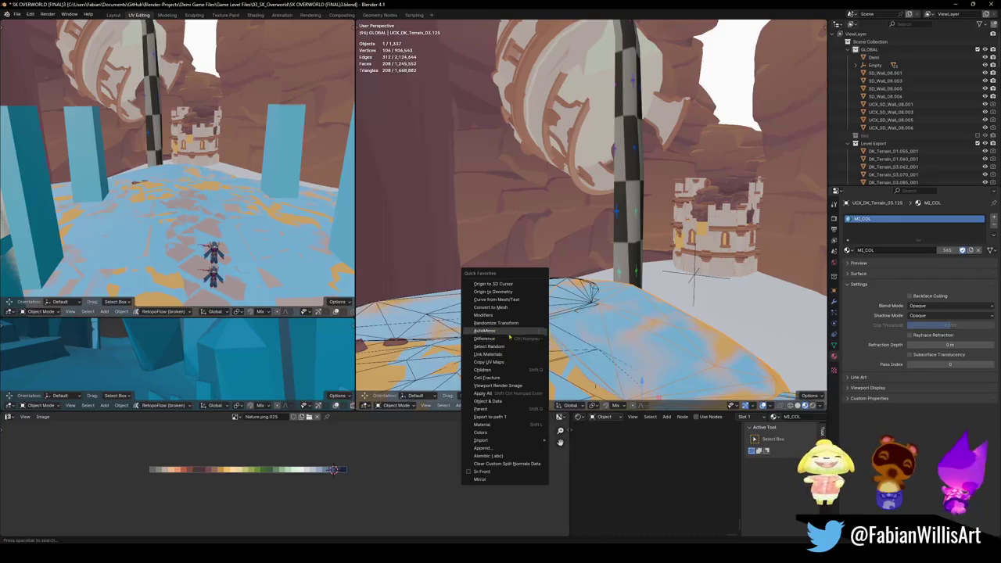
pyautogui.click(485, 424)
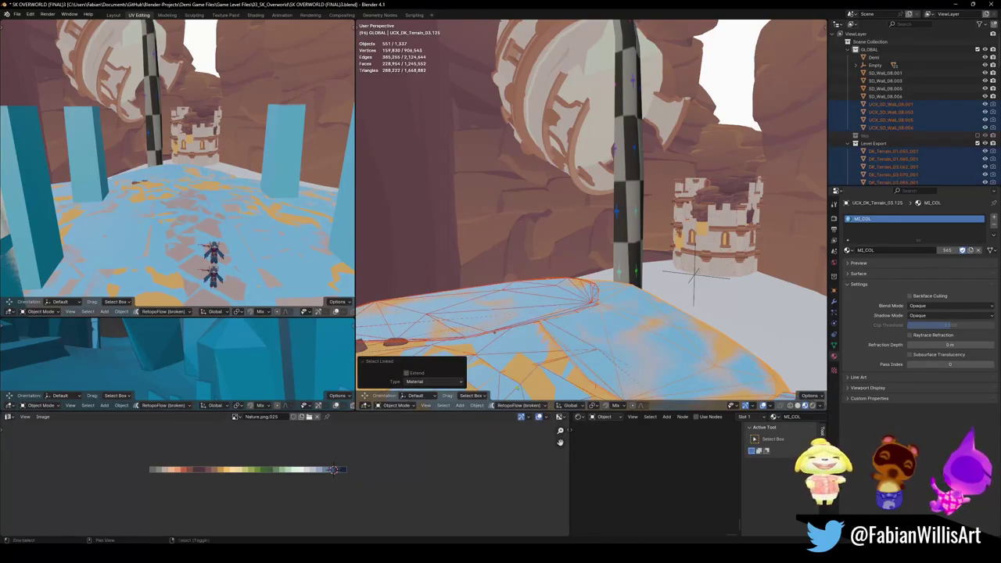
pyautogui.hotkey('shift', 'h')
pyautogui.hotkey('ctrl', 's')
# - Convert the isolated collision objects to meshes, deselect, and walk toward the pillars
pyautogui.press('q')
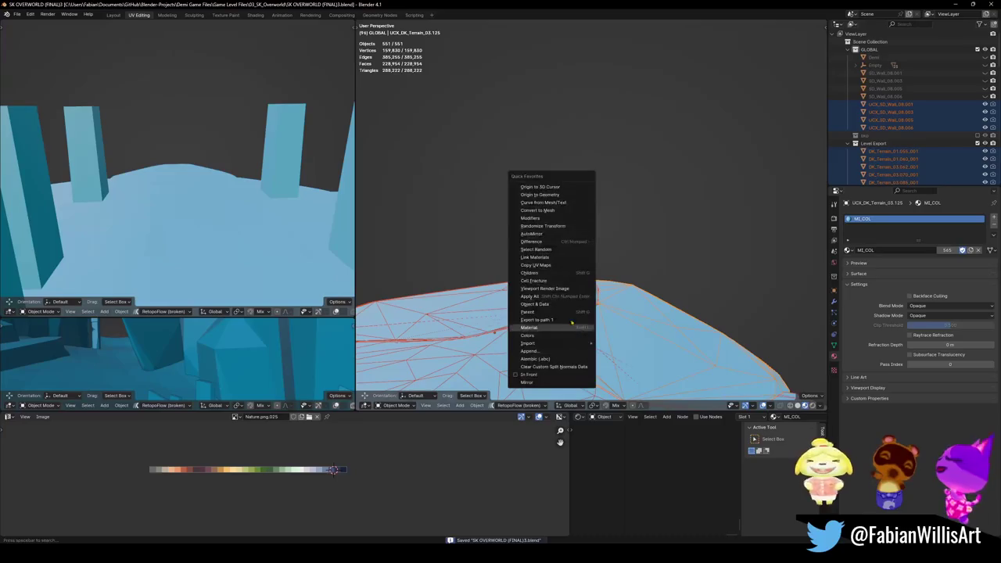
pyautogui.click(548, 215)
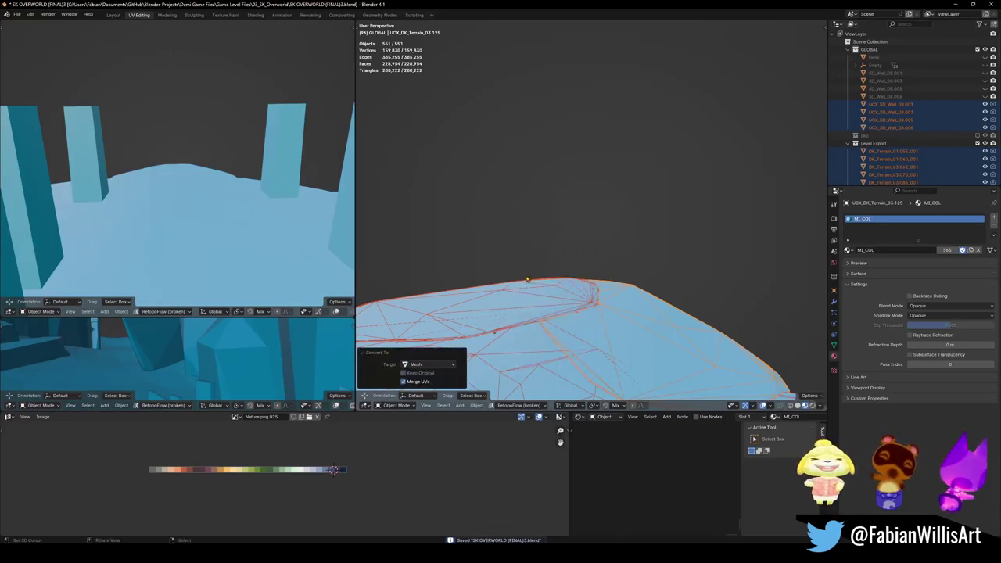
pyautogui.moveTo(549, 215); pyautogui.dragTo(568, 317, button='middle')
pyautogui.click(568, 317)
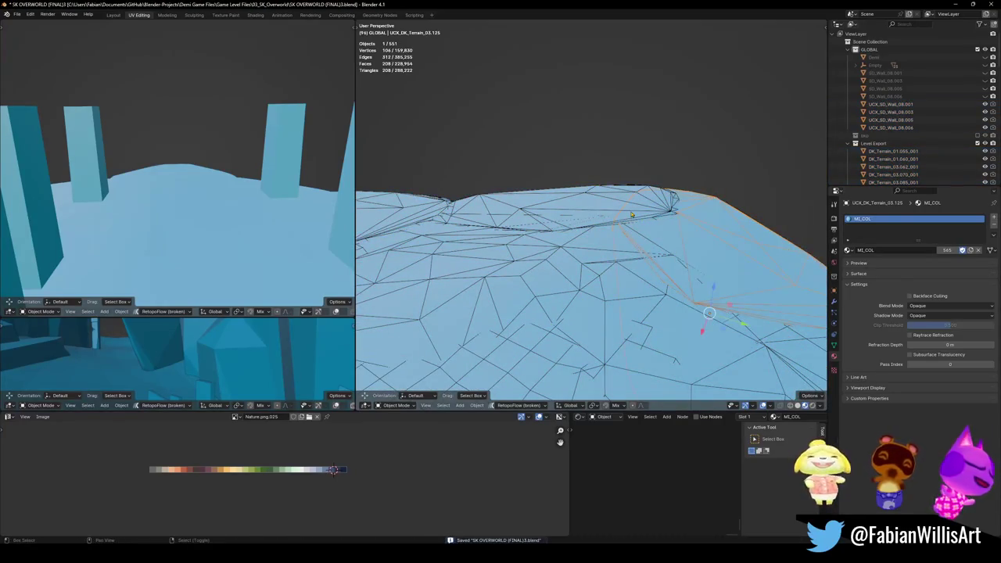
pyautogui.hotkey('shift', '`')
pyautogui.press('w')
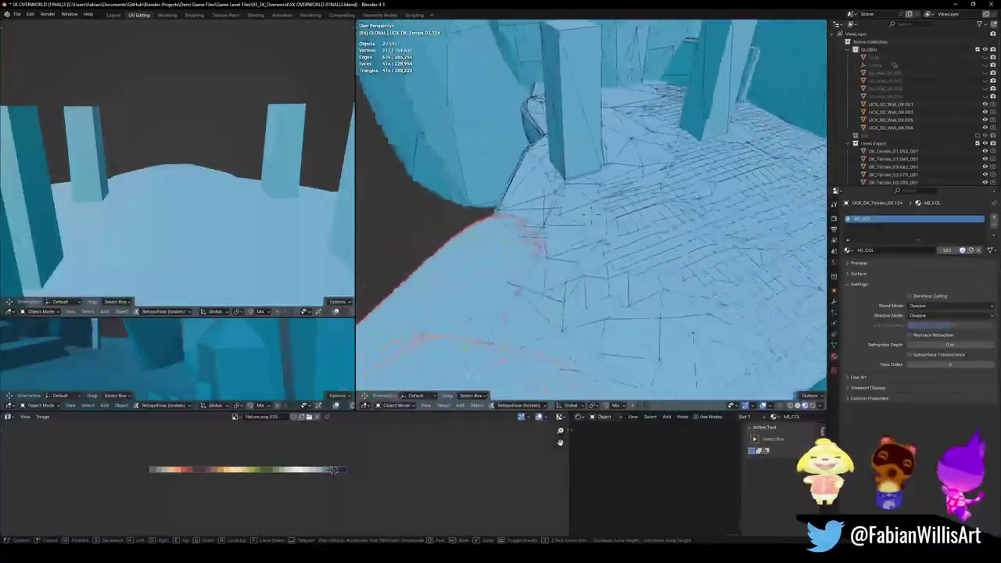
pyautogui.click(537, 303)
pyautogui.moveTo(516, 199); pyautogui.dragTo(552, 298, button='middle')
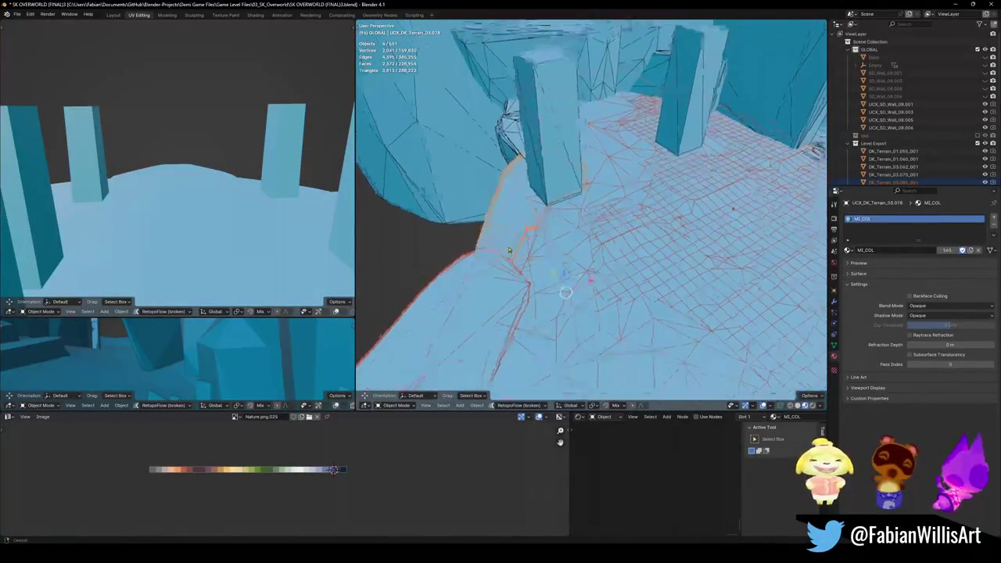
pyautogui.keyDown('shift'); pyautogui.click(552, 298); pyautogui.keyUp('shift')
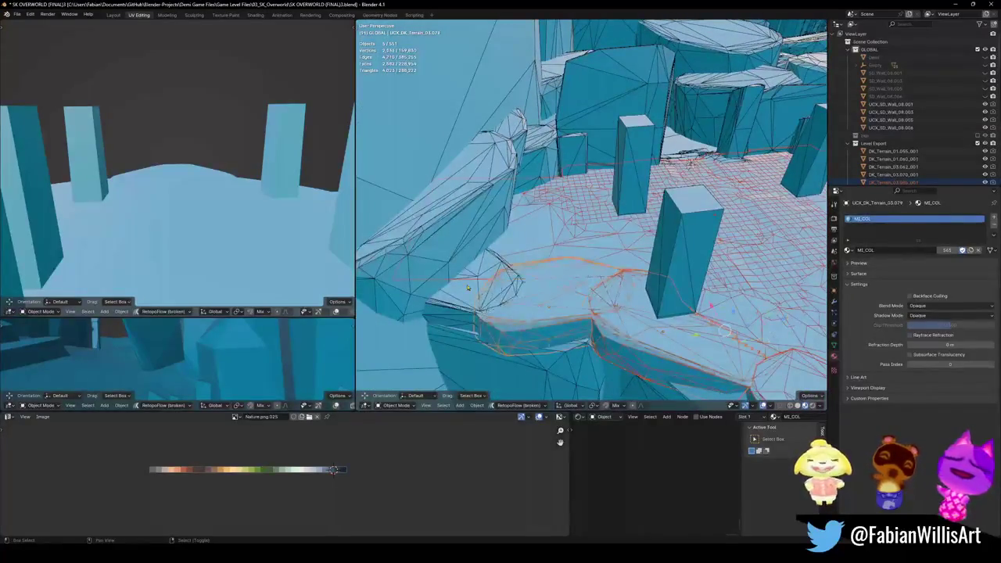
pyautogui.keyDown('shift'); pyautogui.click(552, 298); pyautogui.keyUp('shift')
pyautogui.moveTo(552, 298)
pyautogui.mouseDown(button='middle')
pyautogui.moveTo(539, 337)
pyautogui.moveTo(422, 273)
pyautogui.mouseUp(button='middle')
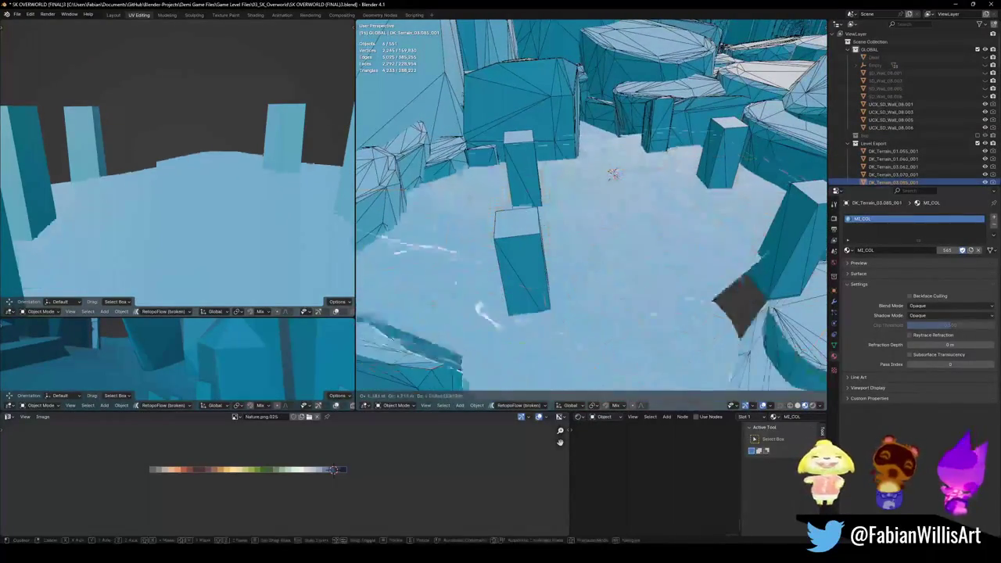
pyautogui.keyDown('shift'); pyautogui.click(450, 276); pyautogui.keyUp('shift')
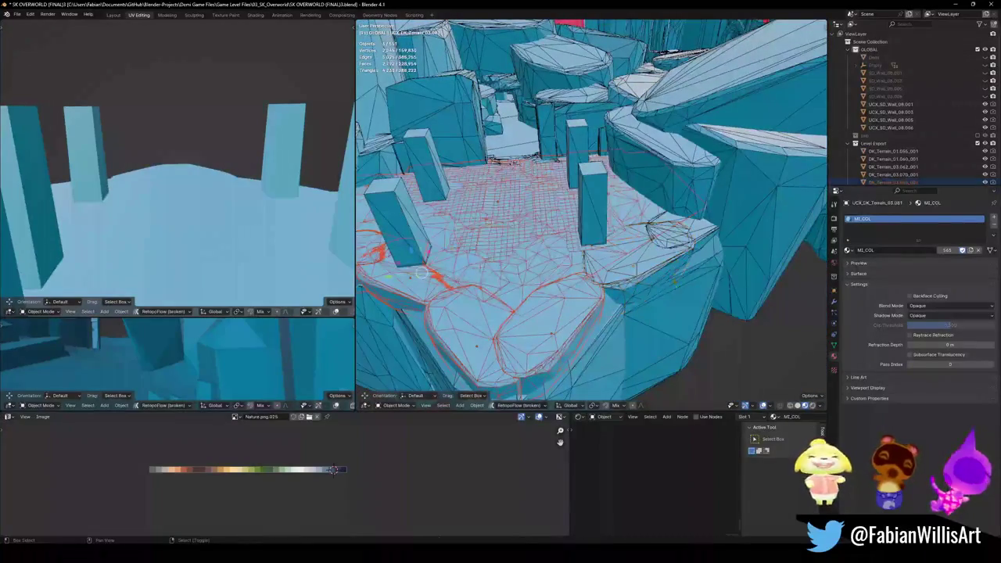
pyautogui.moveTo(585, 359); pyautogui.dragTo(644, 276, button='middle')
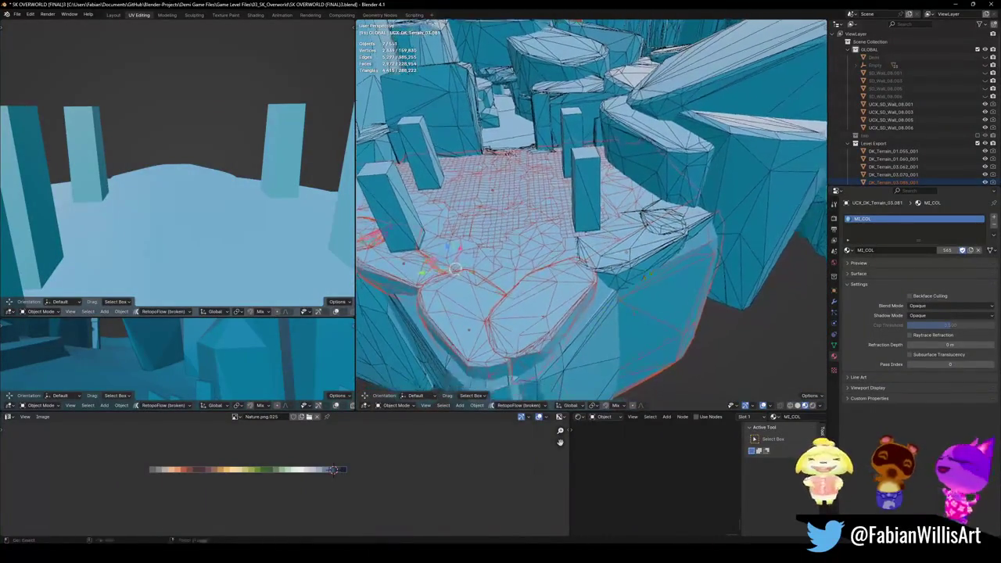
pyautogui.moveTo(499, 262)
pyautogui.mouseDown(button='middle')
pyautogui.moveTo(649, 236)
pyautogui.moveTo(598, 258)
pyautogui.mouseUp(button='middle')
pyautogui.keyDown('shift'); pyautogui.click(649, 236); pyautogui.keyUp('shift')
pyautogui.click(596, 256)
pyautogui.scroll(2, 594, 255)
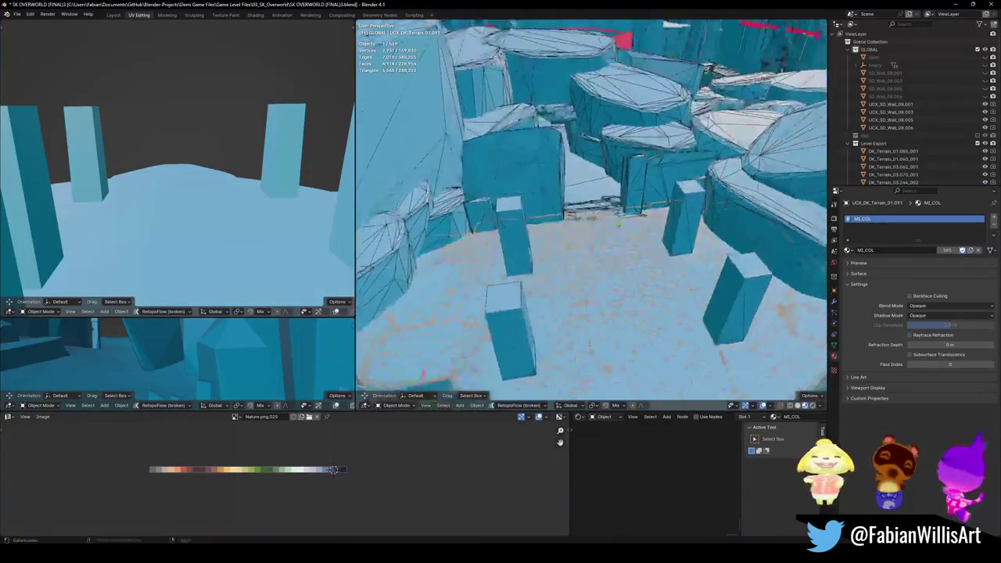
pyautogui.scroll(2, 587, 252)
pyautogui.scroll(2, 579, 251)
pyautogui.scroll(-3, 577, 250)
pyautogui.moveTo(578, 250); pyautogui.dragTo(567, 249, button='middle')
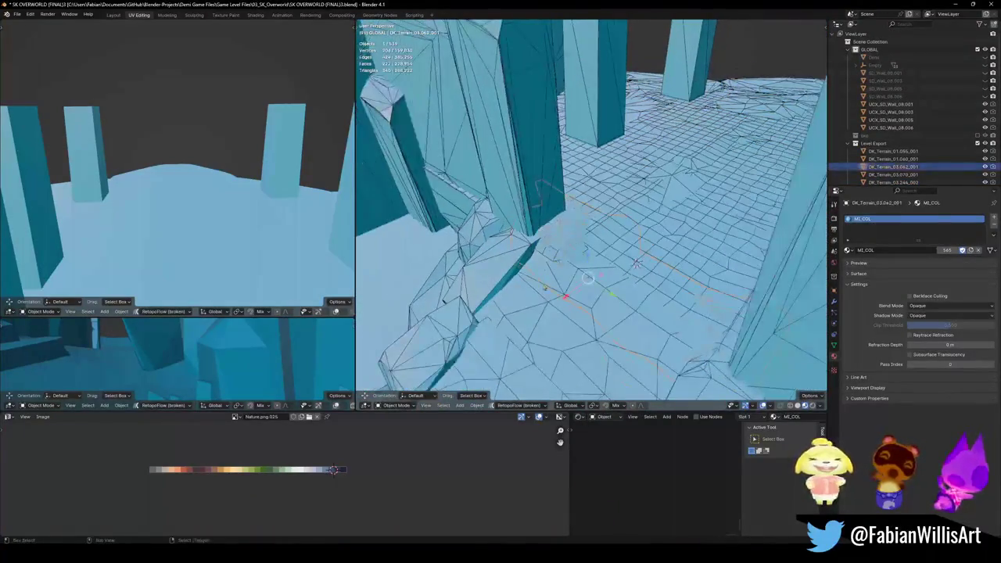
# - Join the stair, cube, floor and five right-side rock collision pieces into one mesh
pyautogui.keyDown('shift'); pyautogui.click(567, 249); pyautogui.keyUp('shift')
pyautogui.click(503, 229)
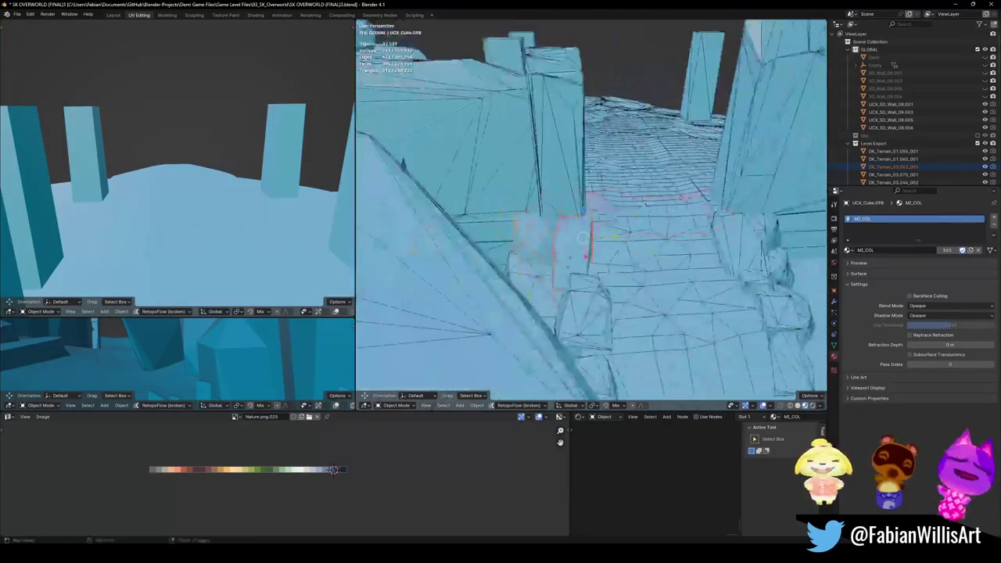
pyautogui.moveTo(503, 228); pyautogui.dragTo(495, 269, button='middle')
pyautogui.keyDown('shift'); pyautogui.click(561, 262); pyautogui.keyUp('shift')
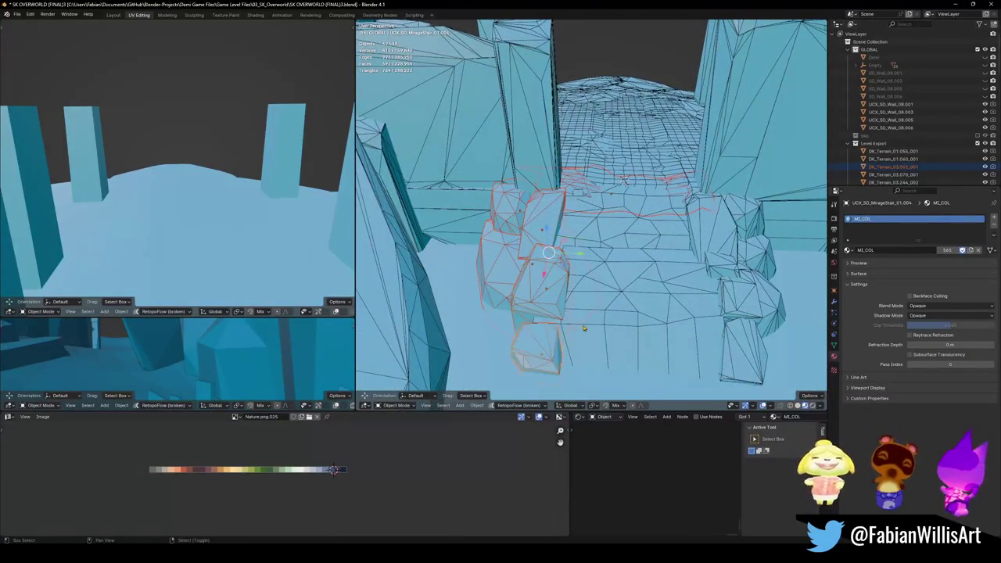
pyautogui.keyDown('shift'); pyautogui.click(727, 236); pyautogui.keyUp('shift')
pyautogui.keyDown('shift'); pyautogui.click(723, 251); pyautogui.keyUp('shift')
pyautogui.keyDown('shift'); pyautogui.click(749, 248); pyautogui.keyUp('shift')
pyautogui.keyDown('shift'); pyautogui.click(747, 227); pyautogui.keyUp('shift')
pyautogui.keyDown('shift'); pyautogui.click(735, 307); pyautogui.keyUp('shift')
pyautogui.keyDown('shift'); pyautogui.click(735, 307); pyautogui.keyUp('shift')
pyautogui.moveTo(736, 306); pyautogui.dragTo(656, 342, button='middle')
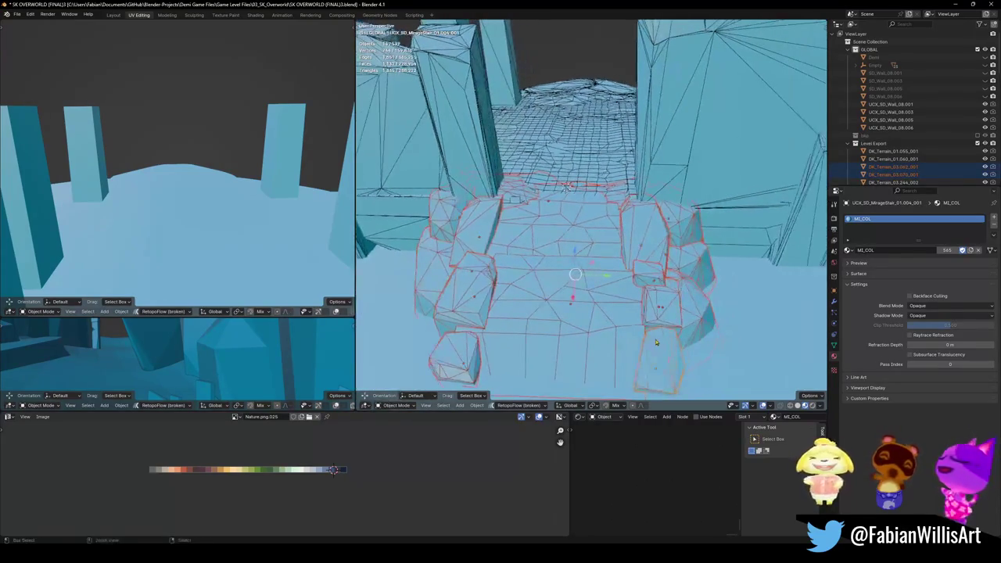
pyautogui.hotkey('ctrl', 'j')
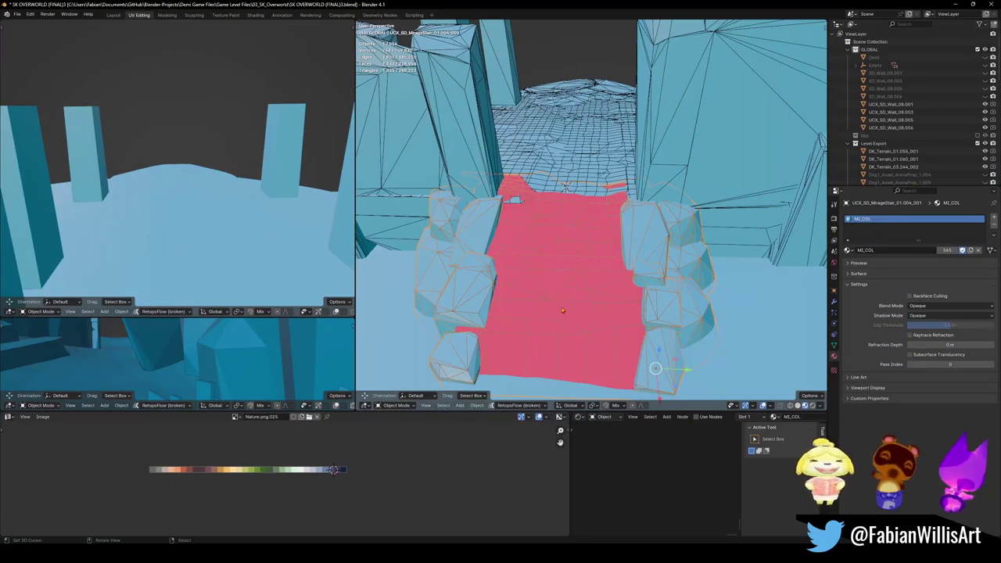
# - Flip the normals of the connected floor faces, then select UCX_DK_Terrain_01.091
pyautogui.press('Tab')
pyautogui.hotkey('ctrl', 'l')
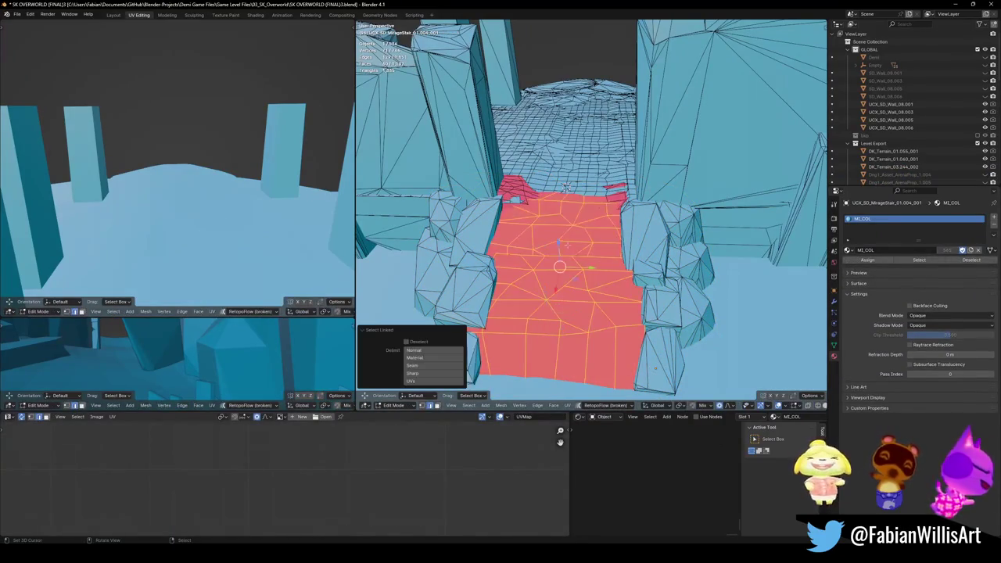
pyautogui.hotkey('alt', 'n')
pyautogui.click(518, 246)
pyautogui.hotkey('alt', 'a')
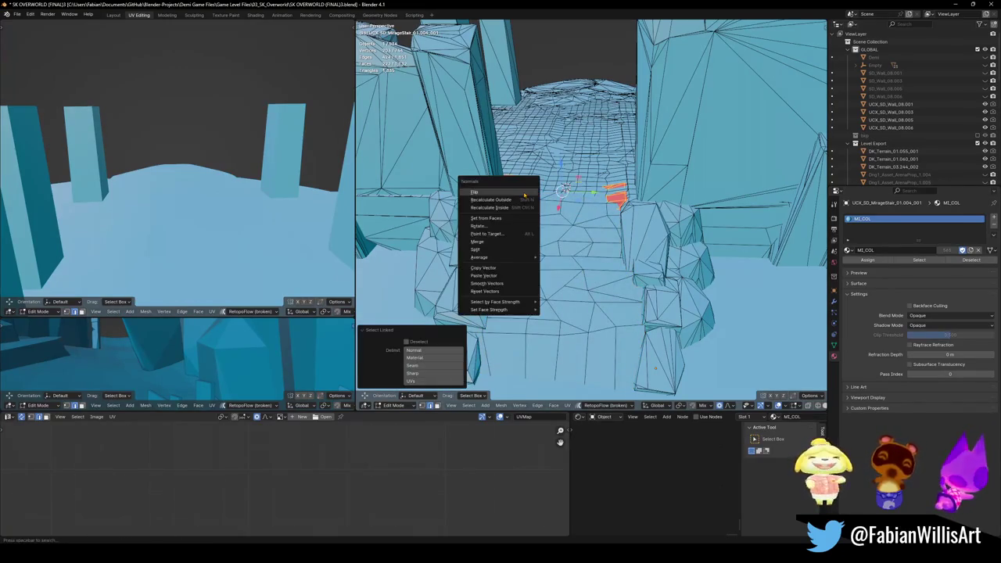
pyautogui.press('Tab')
pyautogui.click(563, 186)
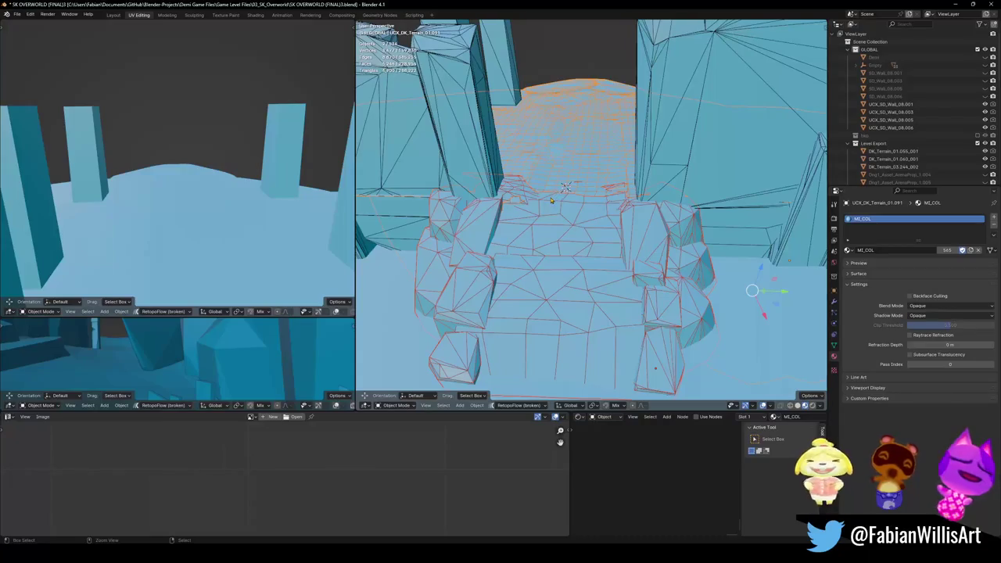
pyautogui.moveTo(560, 187)
pyautogui.mouseDown(button='middle')
pyautogui.moveTo(642, 305)
pyautogui.moveTo(631, 270)
pyautogui.mouseUp(button='middle')
# - Reposition the selected terrain object and fly through the terrain corridor to the ledge
pyautogui.press('g')
pyautogui.click(600, 364)
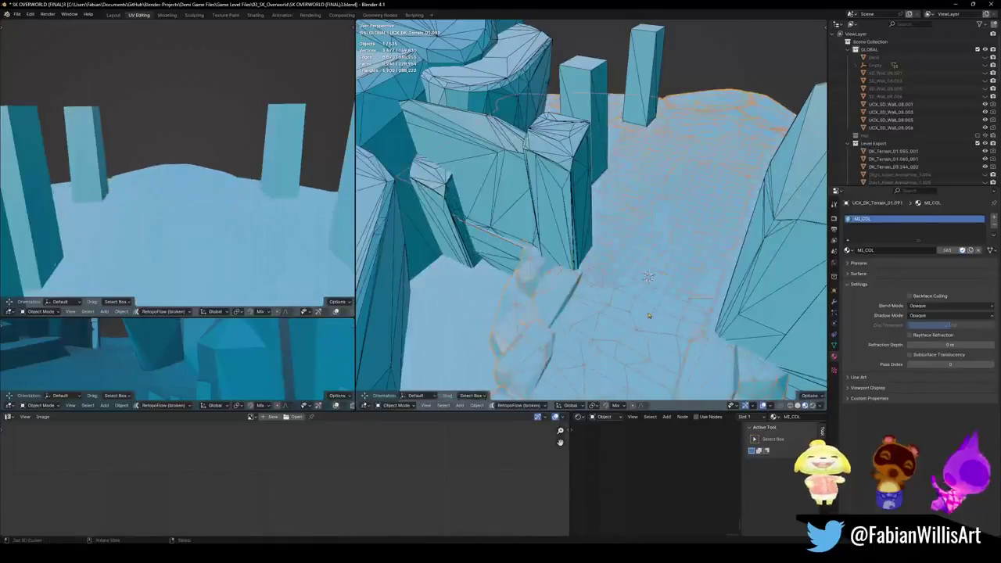
pyautogui.hotkey('shift', '`')
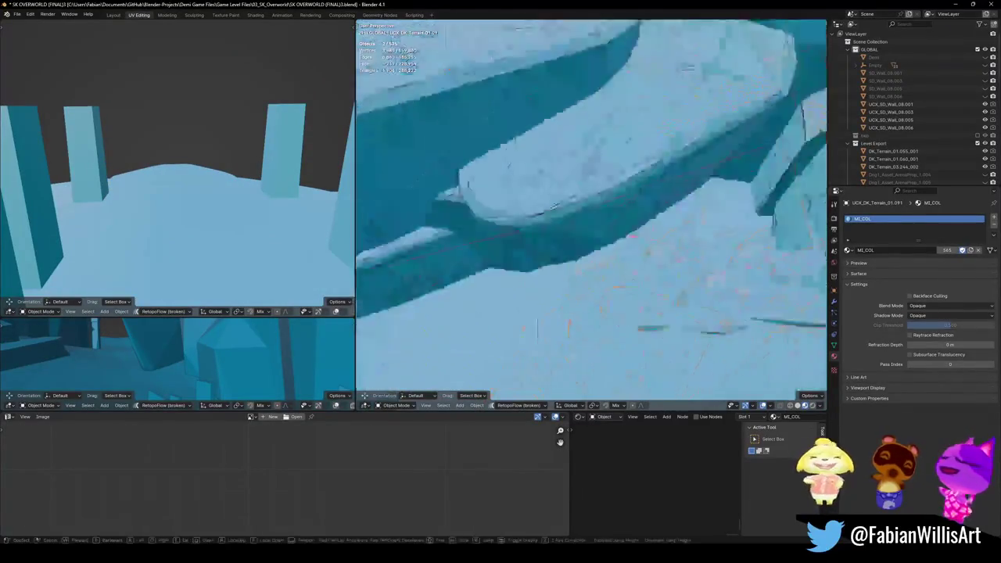
pyautogui.press('w')
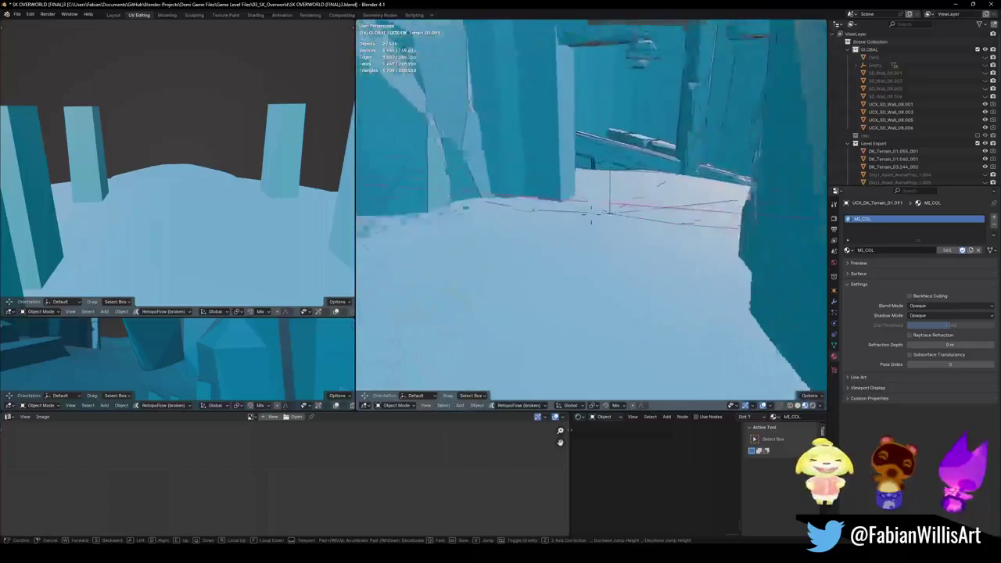
pyautogui.press('w')
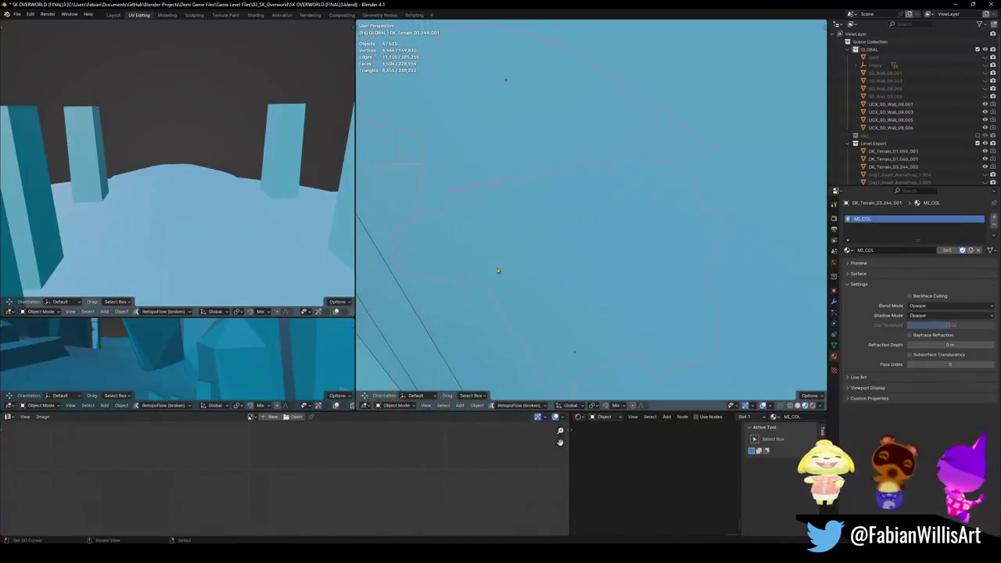
pyautogui.click(591, 215)
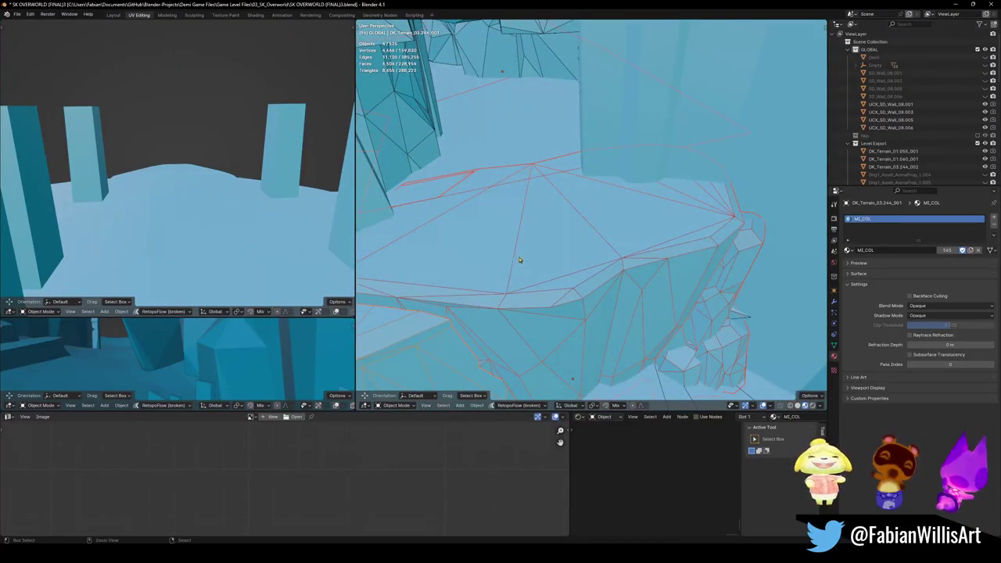
# - Move the terrain mesh to a new position seen from the ledge
pyautogui.press('g')
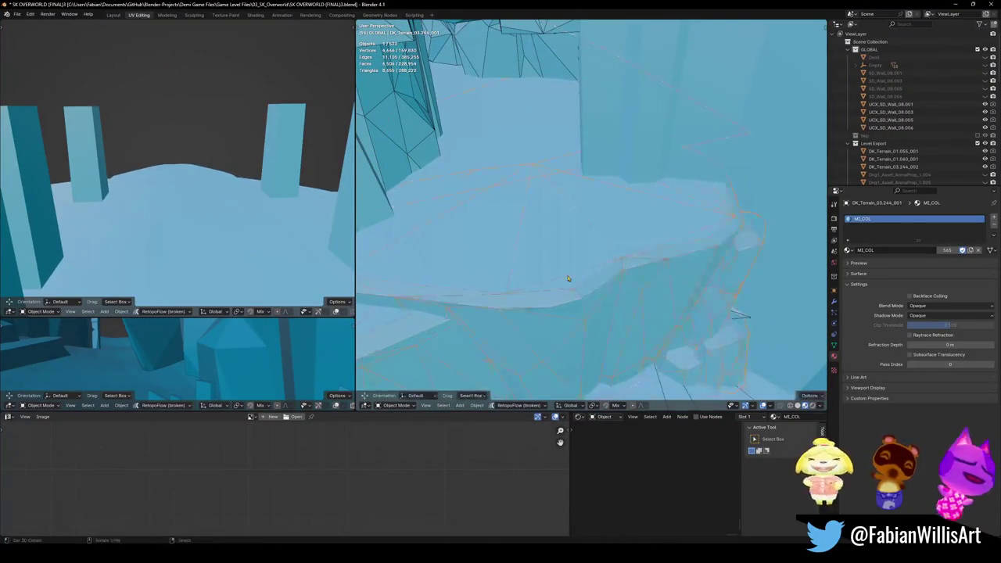
pyautogui.rightClick(579, 219)
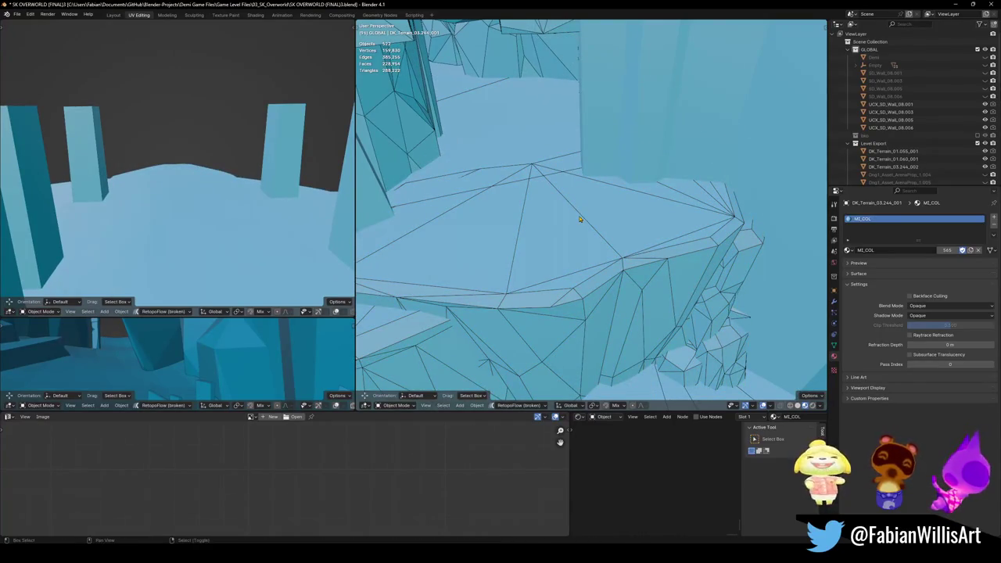
pyautogui.hotkey('shift', '`')
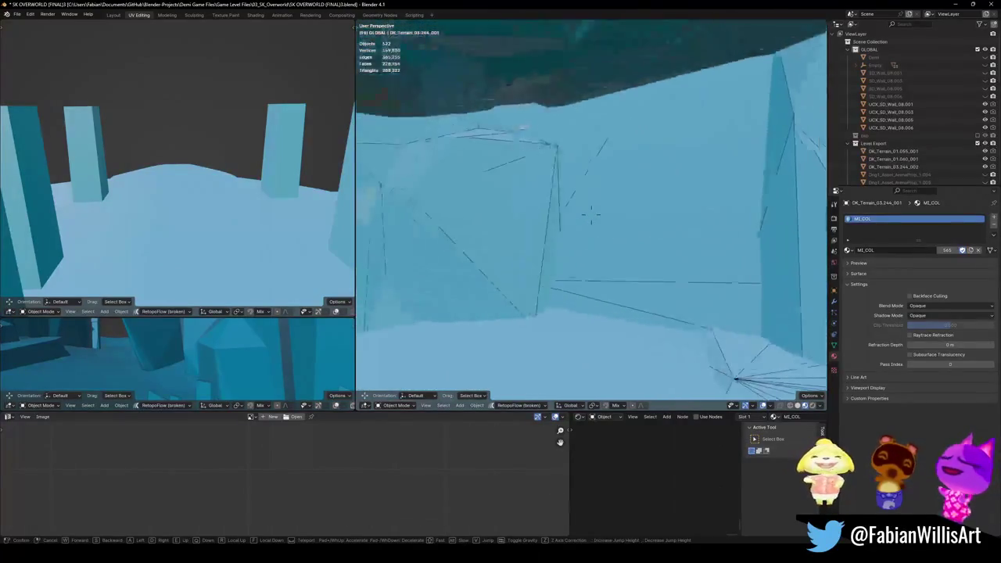
pyautogui.click(591, 214)
pyautogui.press('g')
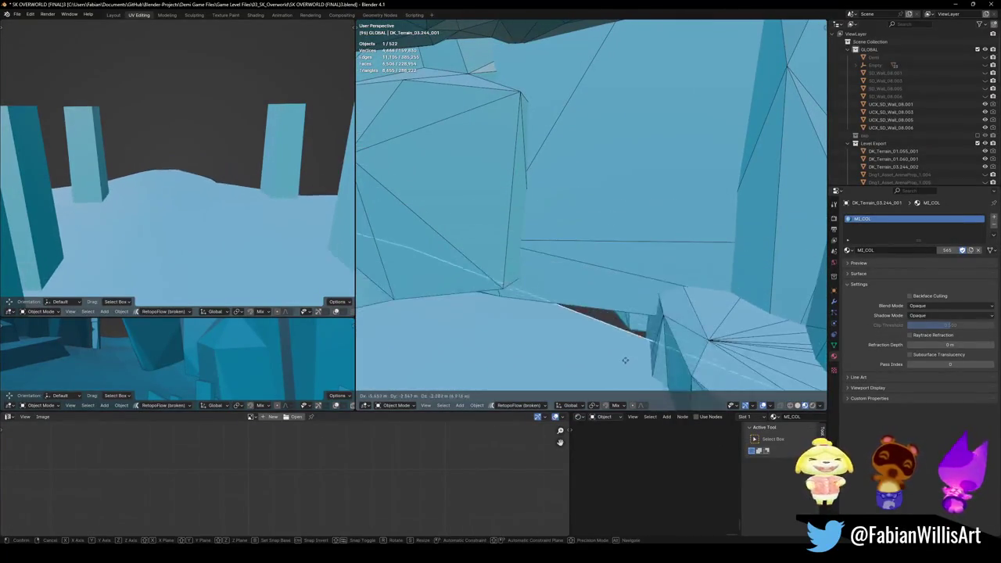
pyautogui.click(634, 354)
# - Separate the connected ledge faces of DK_Terrain_03.260_001 into their own object
pyautogui.click(706, 333)
pyautogui.press('Tab')
pyautogui.press('a')
pyautogui.hotkey('alt', 'a')
pyautogui.press('l')
pyautogui.press('p')
pyautogui.click(696, 340)
pyautogui.press('Tab')
# - Fly over the terrain pillars and down into the canyon for an overview
pyautogui.moveTo(658, 342); pyautogui.dragTo(590, 215, button='middle')
pyautogui.click(721, 339)
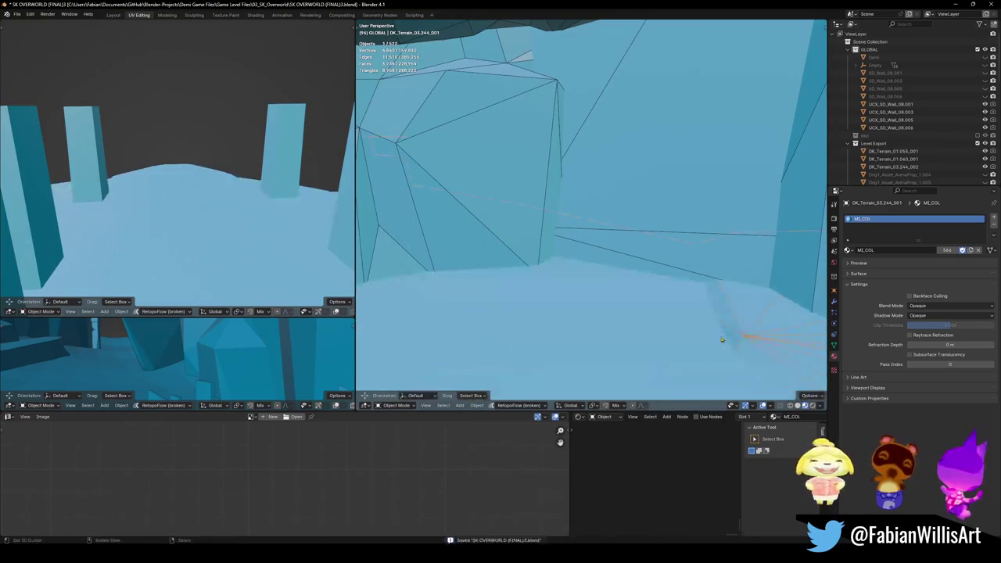
pyautogui.hotkey('shift', '`')
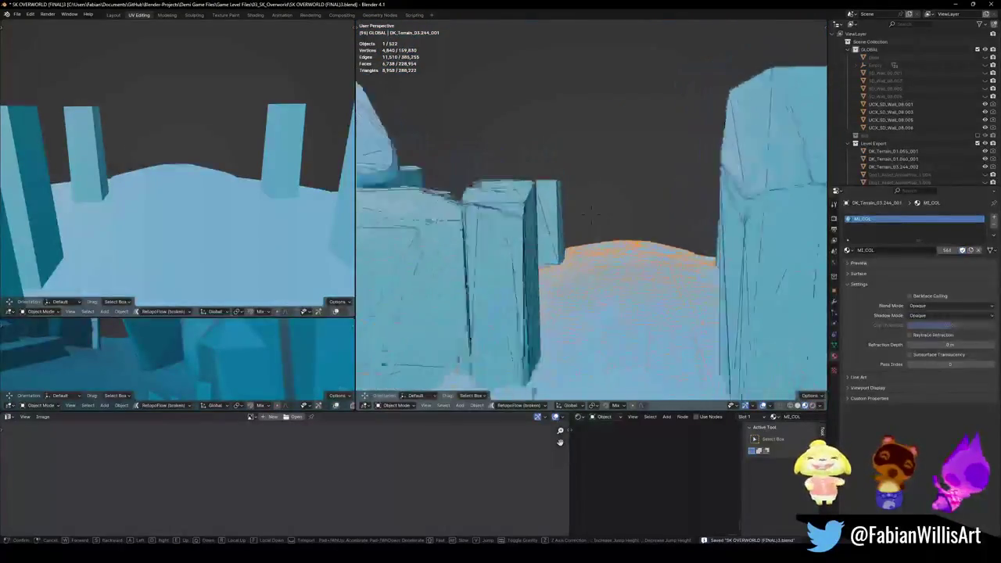
pyautogui.press('w')
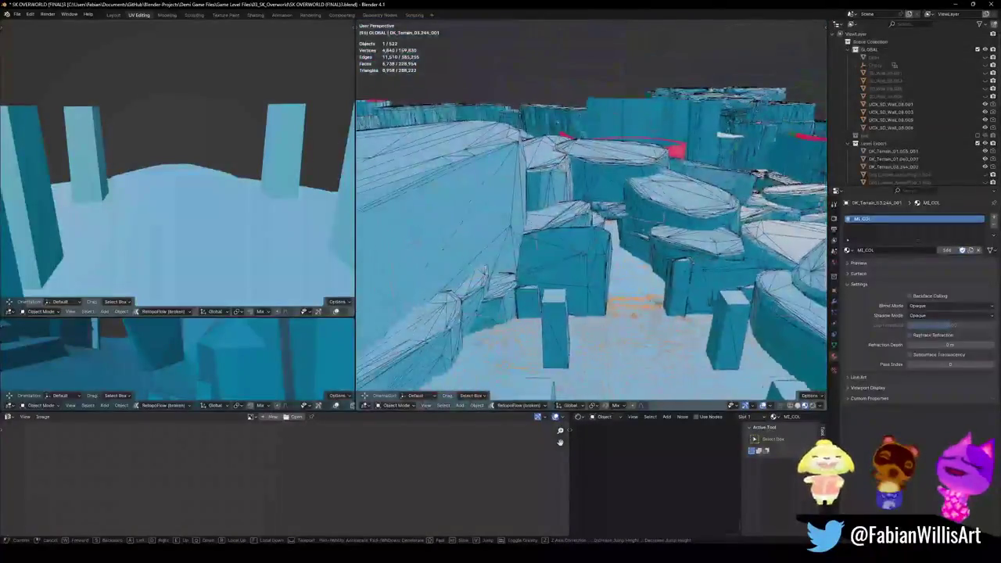
pyautogui.press('w')
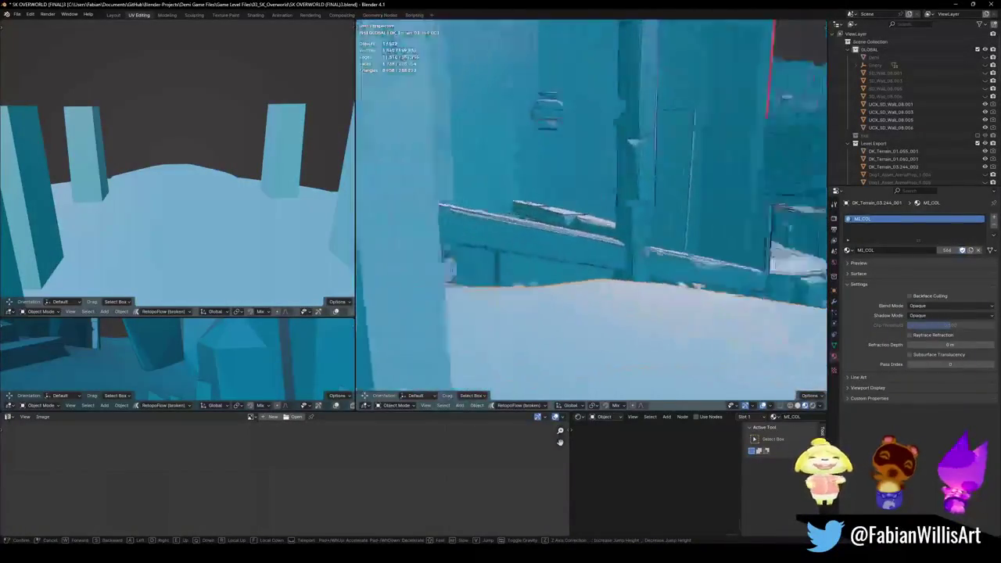
pyautogui.press('w')
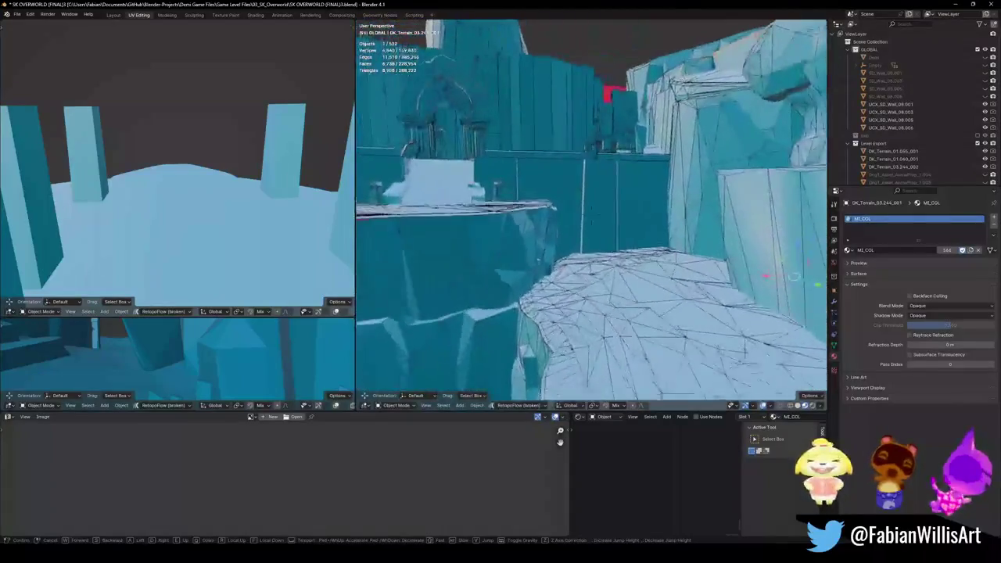
pyautogui.press('w')
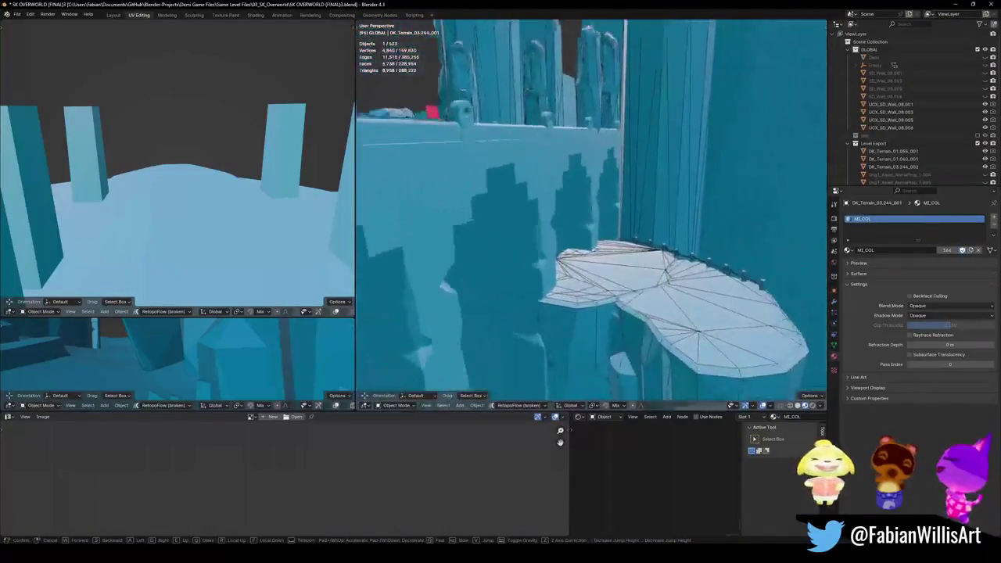
pyautogui.press('w')
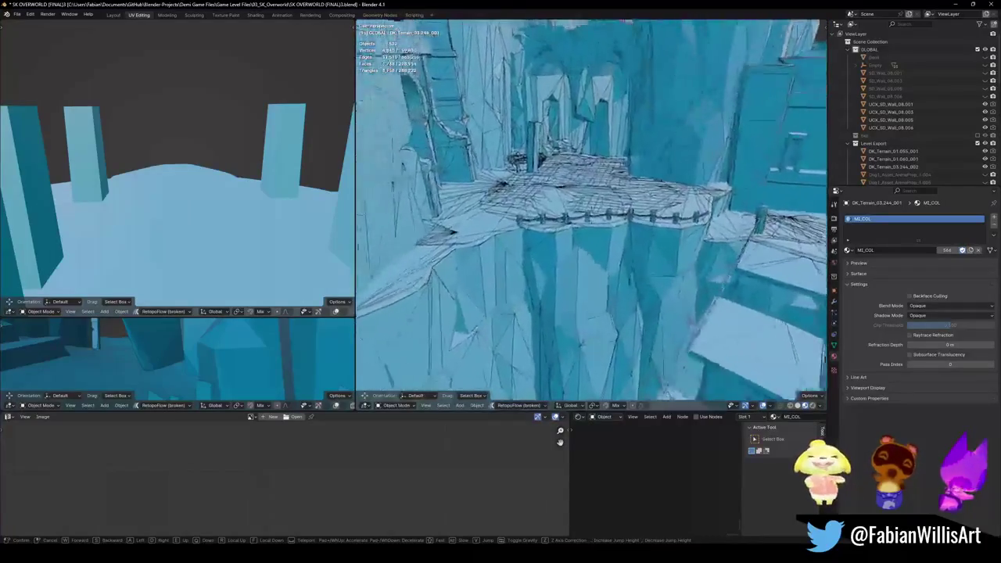
# - Select the large terrain collision mesh and fly along the canyon walls into the pillar corridor
pyautogui.click(558, 289)
pyautogui.click(558, 288)
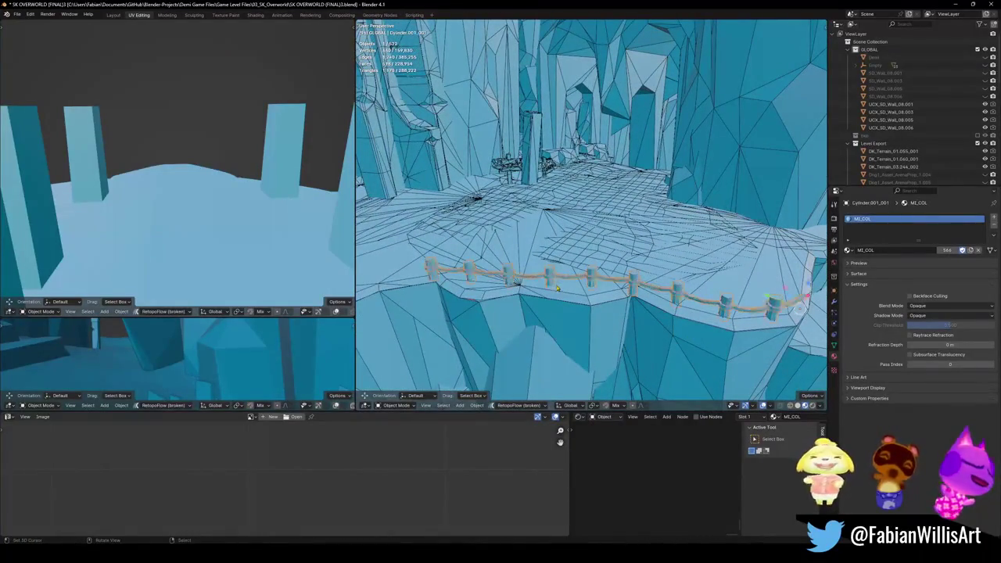
pyautogui.click(559, 190)
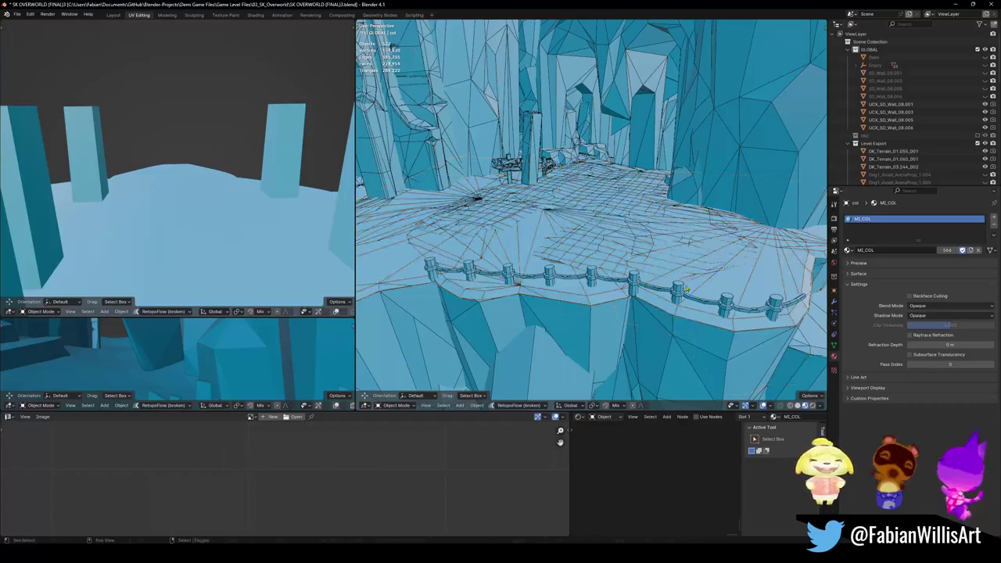
pyautogui.hotkey('shift', '`')
pyautogui.press('w')
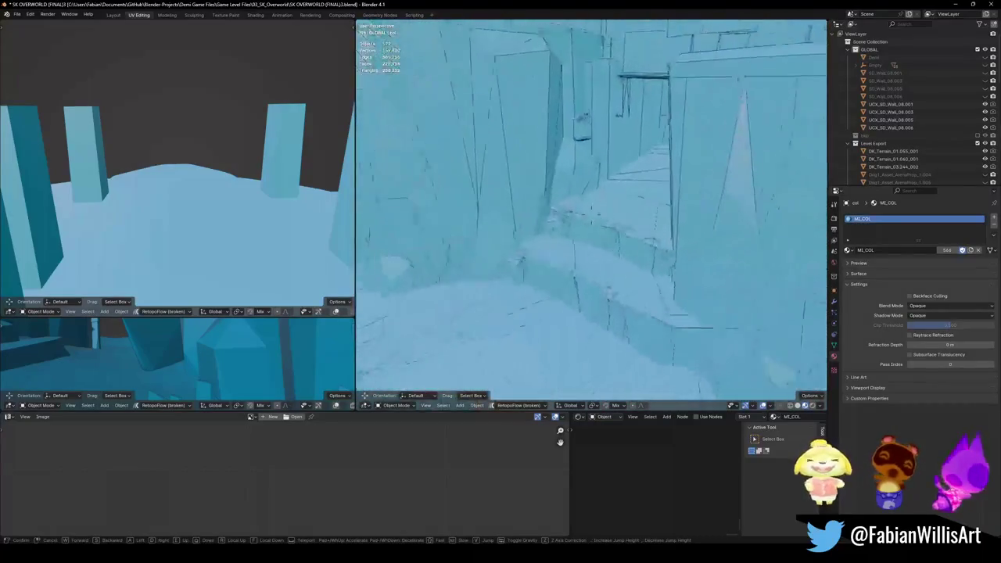
pyautogui.press('w')
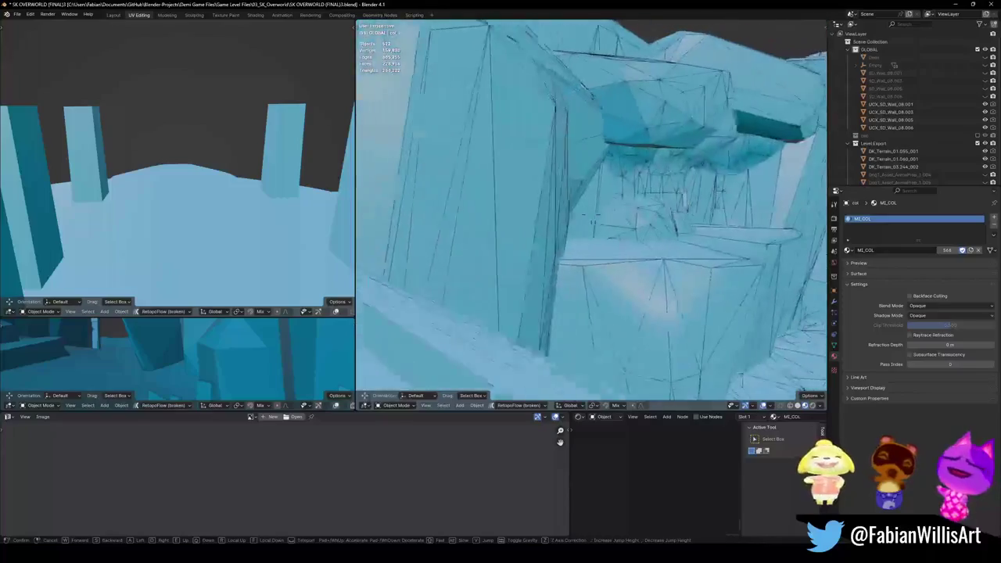
pyautogui.press('w')
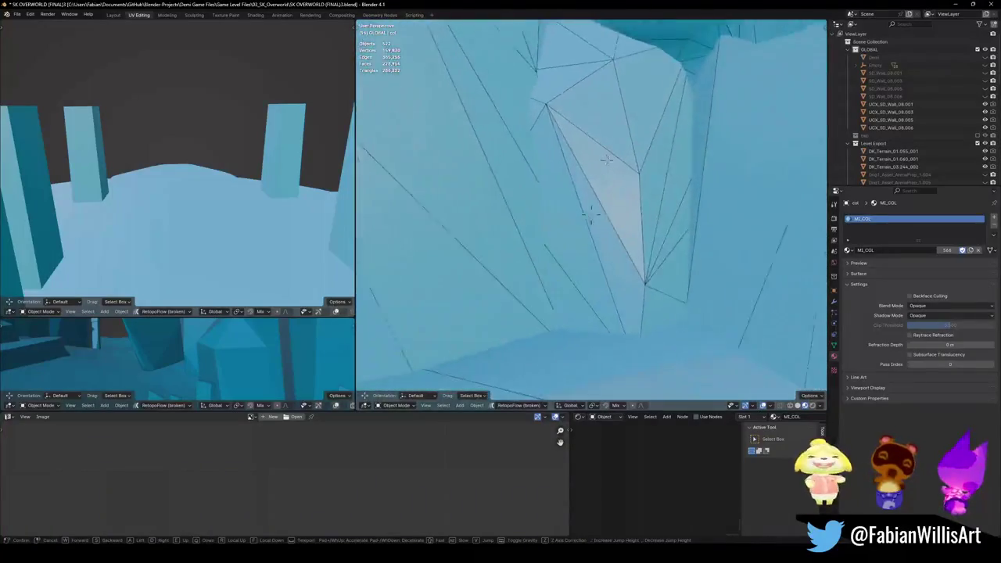
pyautogui.press('s')
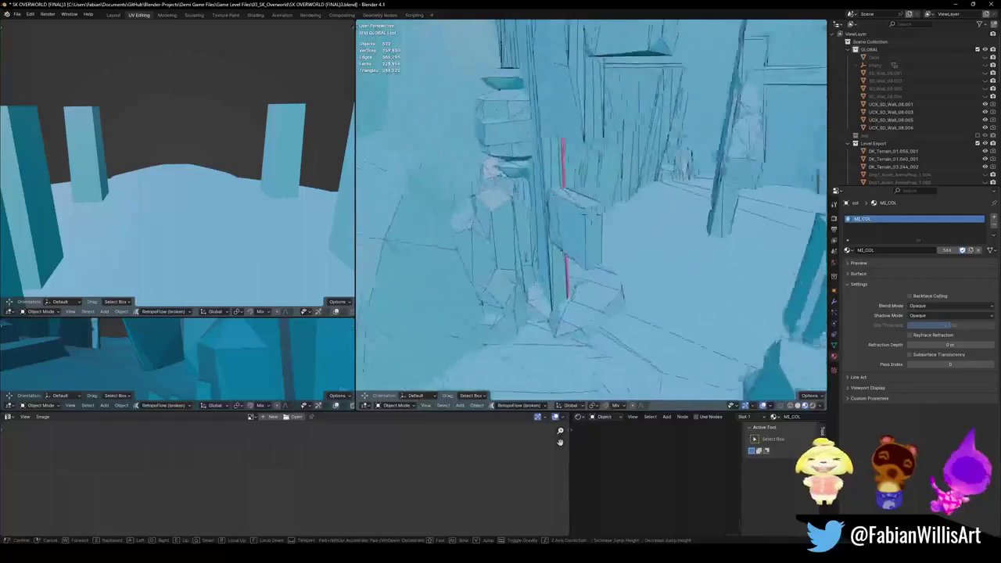
pyautogui.press('w')
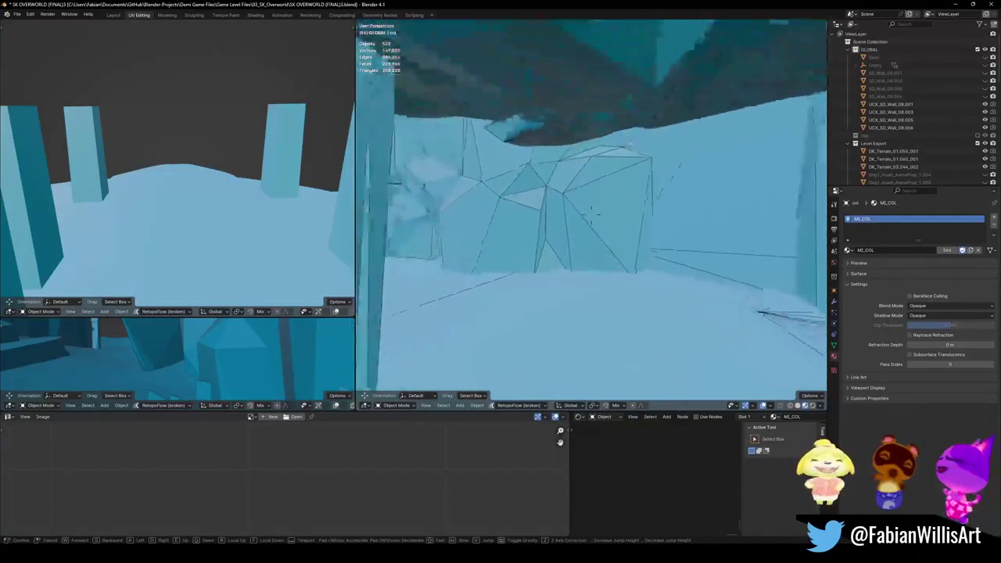
pyautogui.press('w')
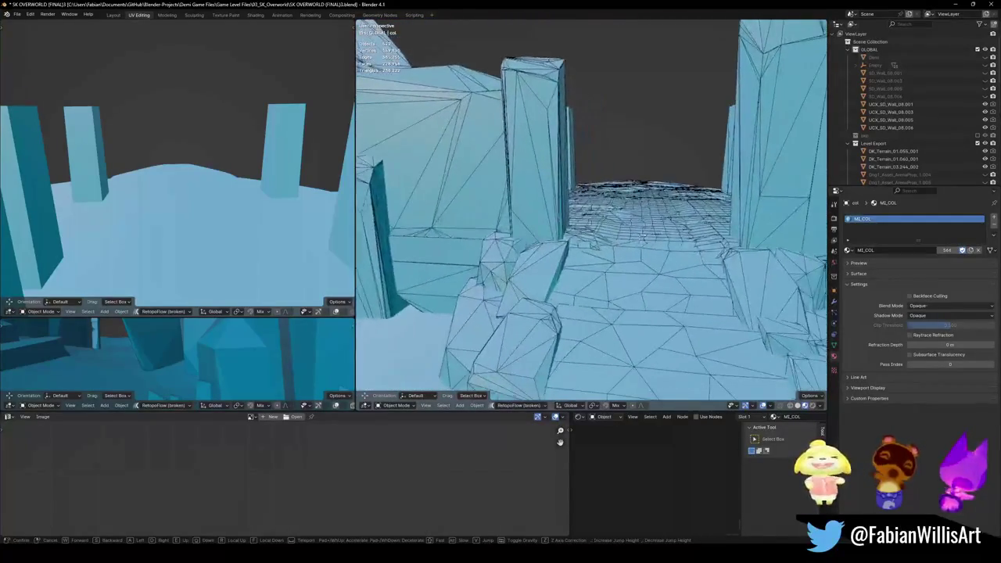
pyautogui.press('w')
pyautogui.press('Return')
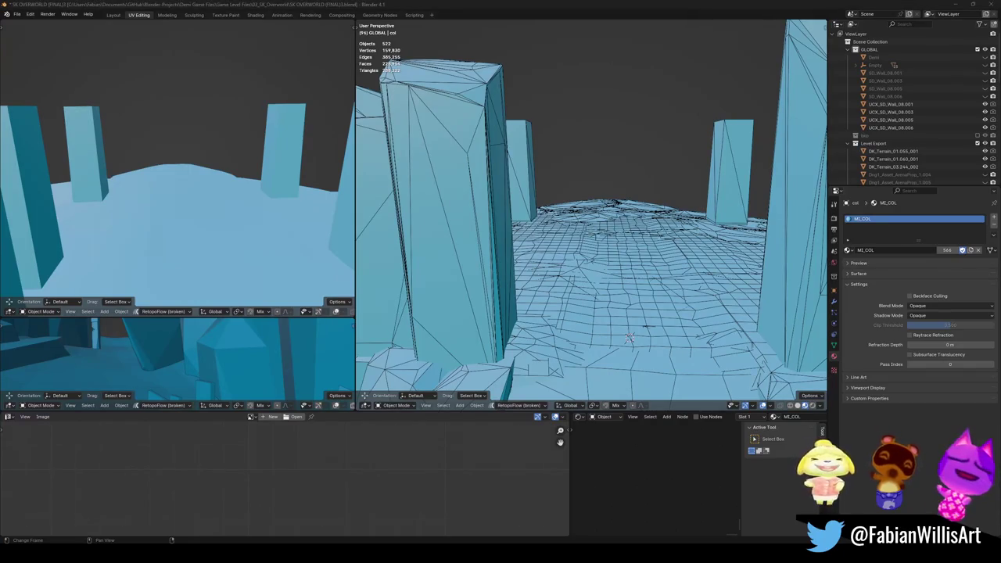
# - Back out to a terrain overview, save the file, and unhide all 1,508 objects
pyautogui.click(542, 4)
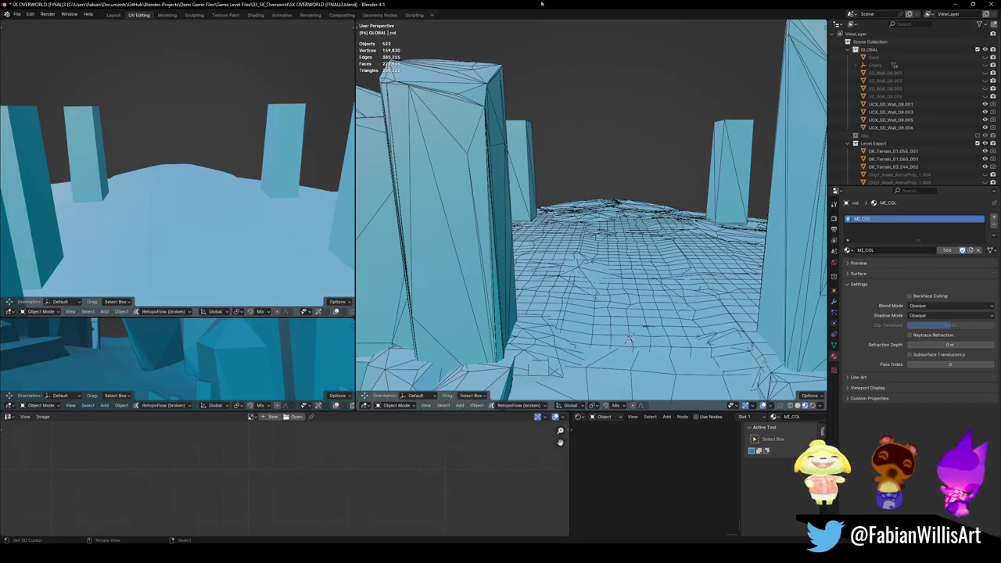
pyautogui.hotkey('shift', '`')
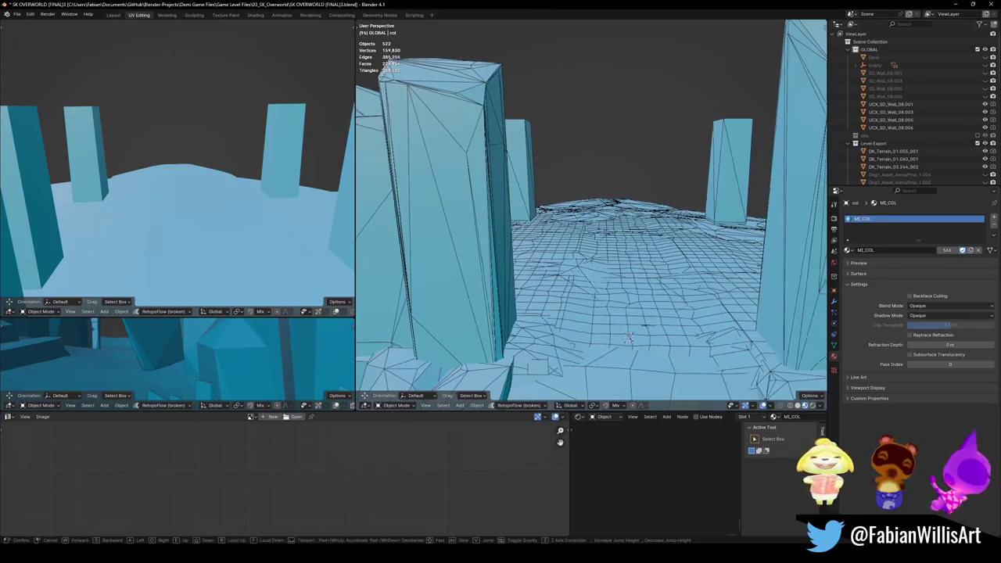
pyautogui.press('s')
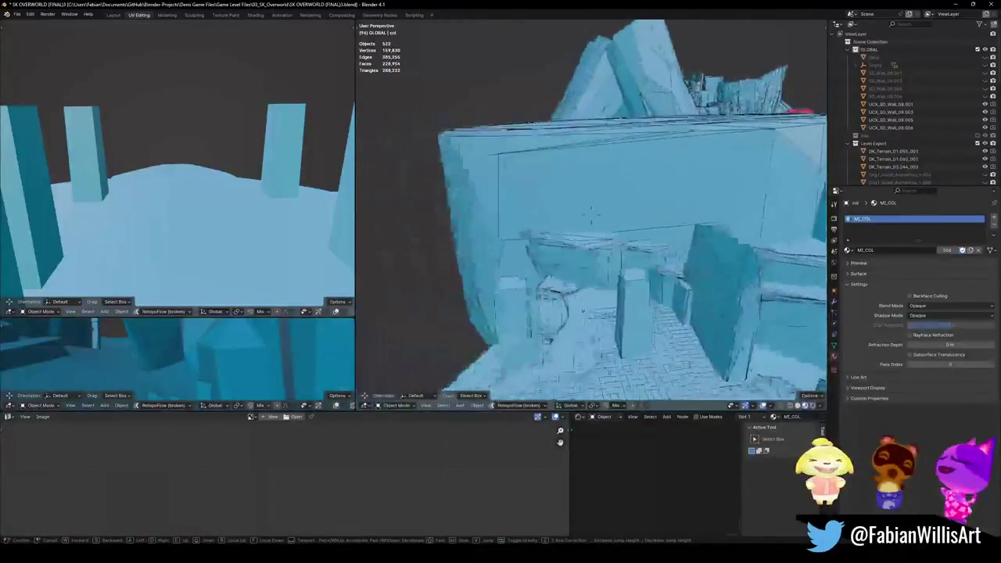
pyautogui.press('Return')
pyautogui.hotkey('ctrl', 's')
pyautogui.hotkey('alt', 'h')
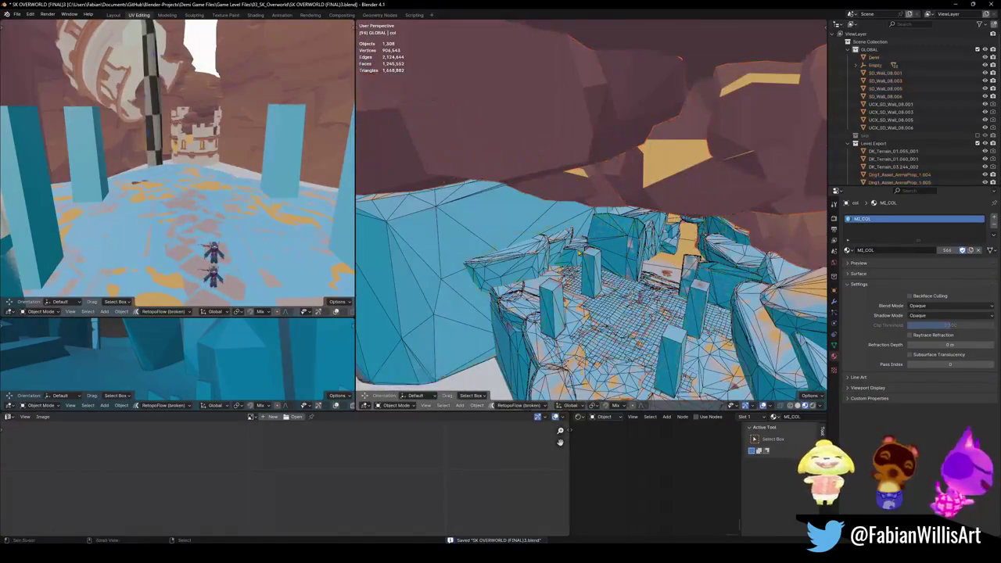
# - Walk to the terrain cliff, select SK_Overworld_Polish, and show the sidebar
pyautogui.hotkey('shift', '`')
pyautogui.press('w')
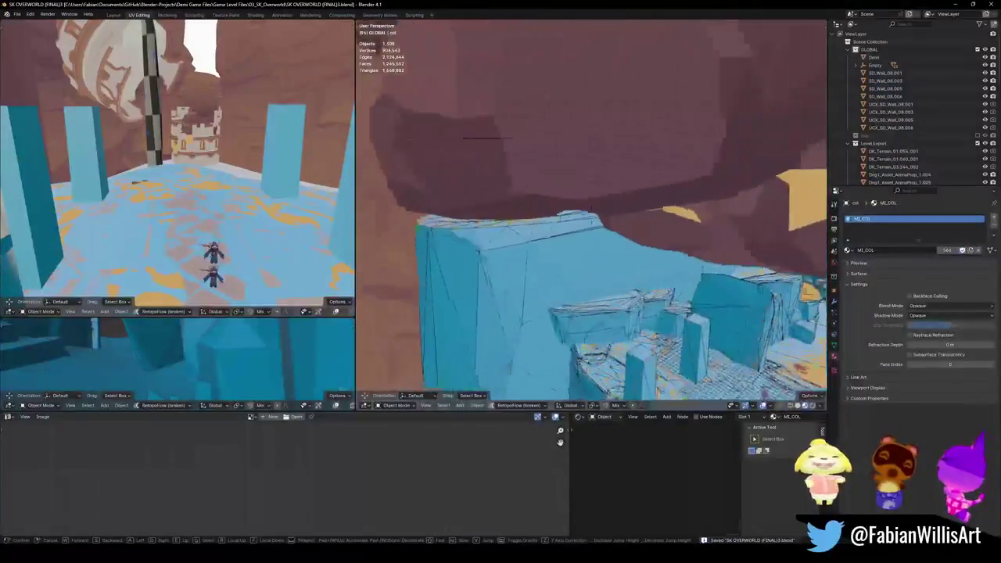
pyautogui.press('Return')
pyautogui.click(562, 158)
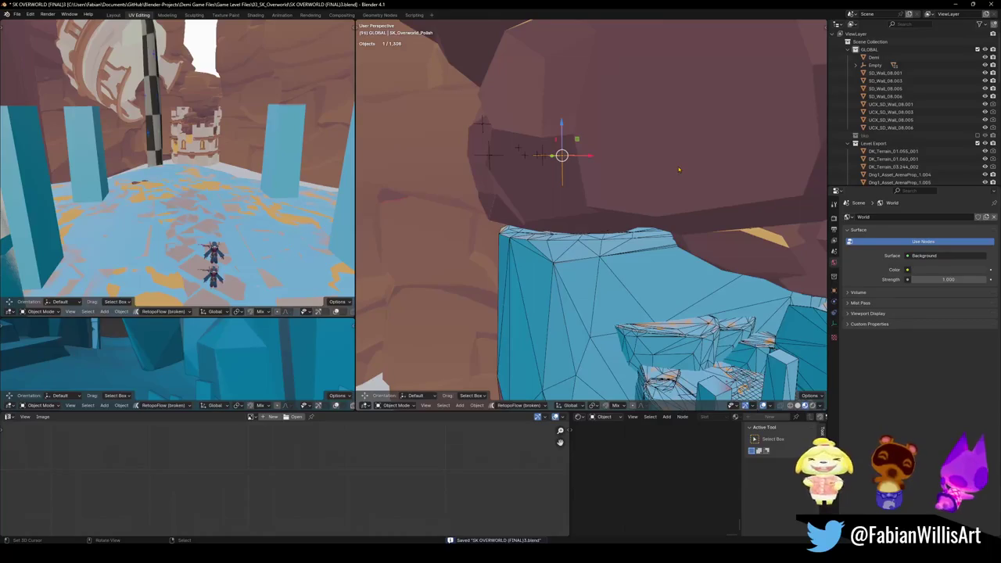
pyautogui.press('n')
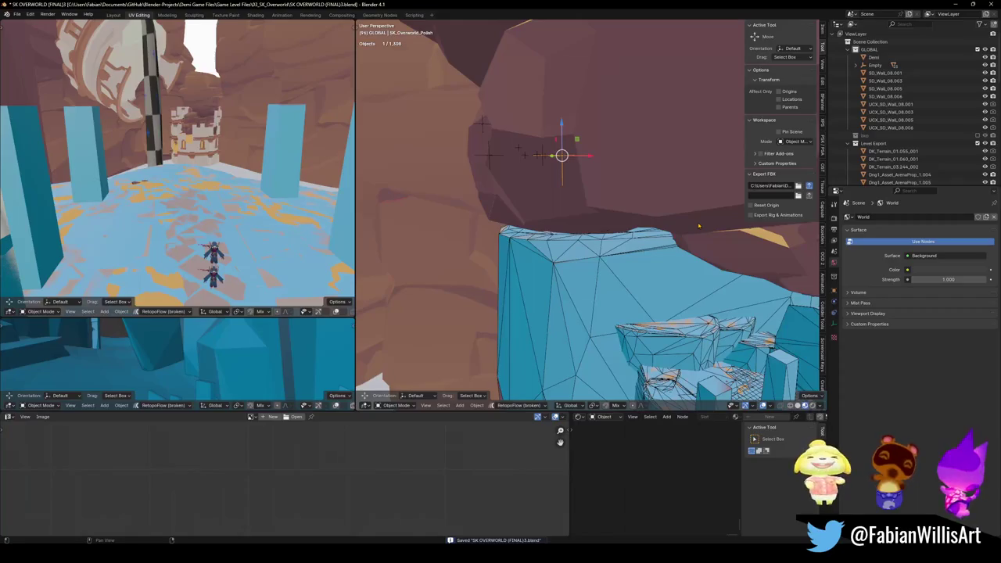
# - Select nearly all level objects, save the file, and switch to Unity
pyautogui.press('a')
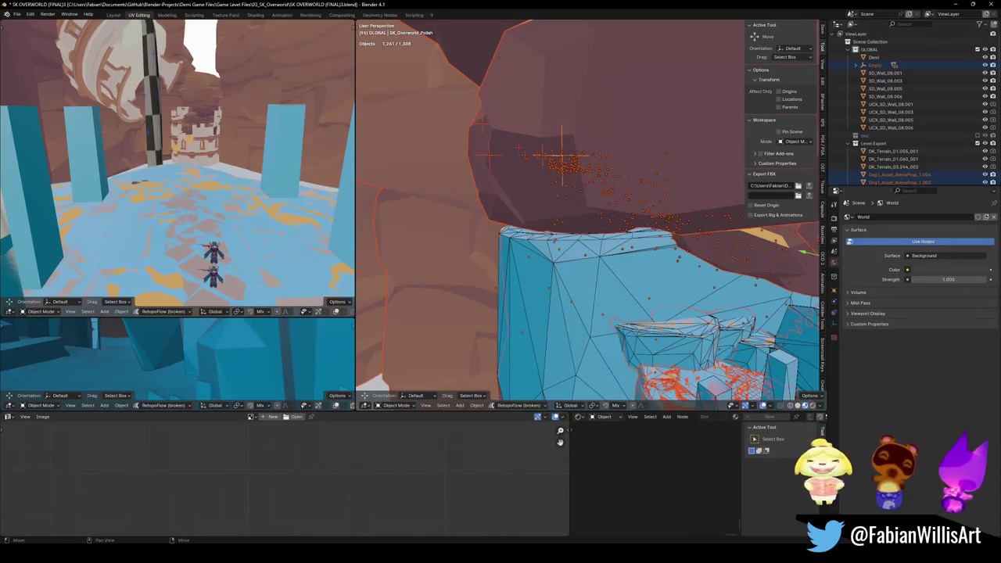
pyautogui.hotkey('ctrl', 's')
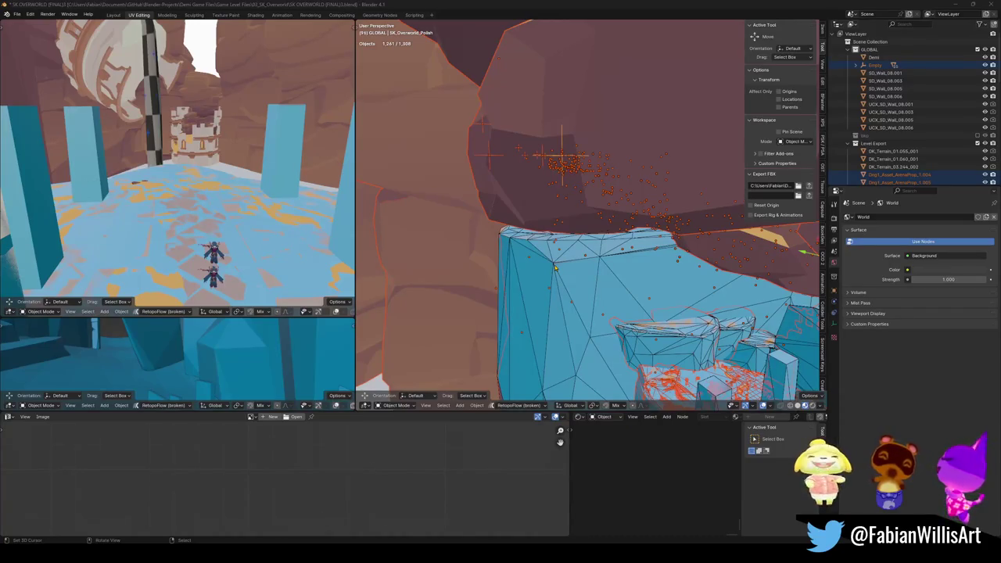
pyautogui.hotkey('alt', 'Tab')
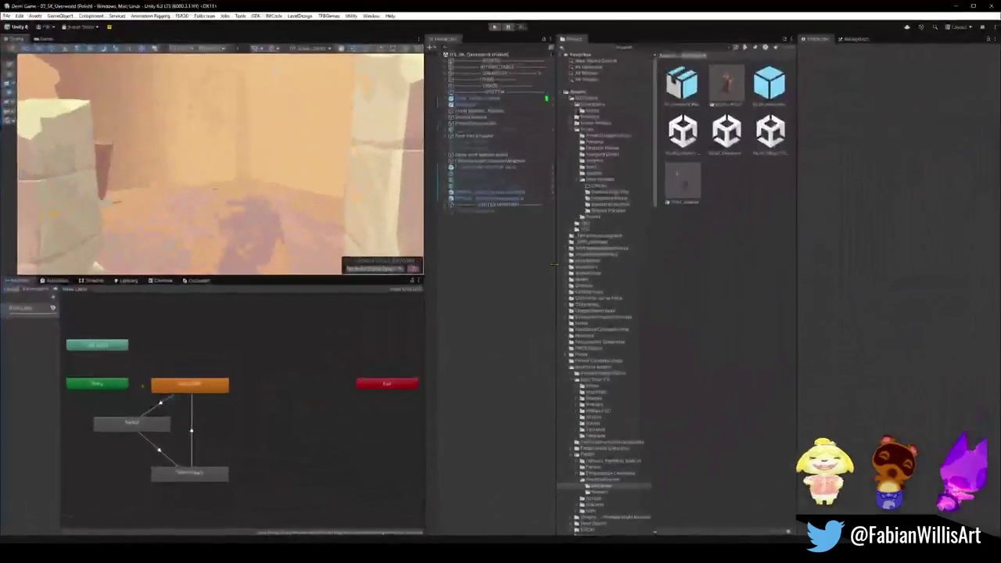
# - Fly the Scene camera through the cave and select the god rays objects and SK_Overworld_Polish
pyautogui.moveTo(372, 218)
pyautogui.mouseDown(button='right')
pyautogui.moveTo(324, 212)
pyautogui.moveTo(319, 190)
pyautogui.moveTo(325, 200)
pyautogui.moveTo(397, 201)
pyautogui.moveTo(271, 226)
pyautogui.mouseUp(button='right')
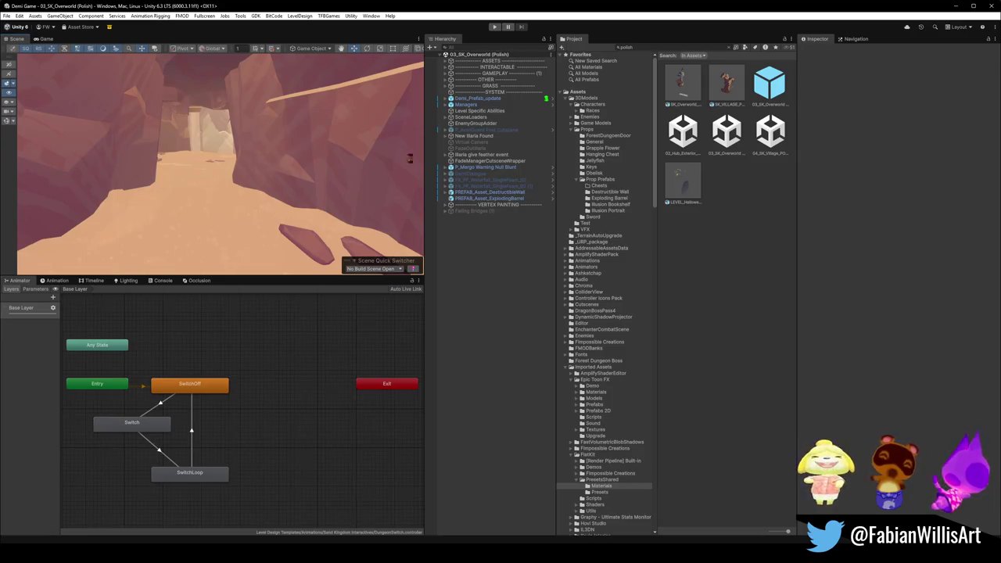
pyautogui.moveTo(329, 198)
pyautogui.mouseDown(button='right')
pyautogui.moveTo(356, 172)
pyautogui.moveTo(339, 202)
pyautogui.moveTo(275, 176)
pyautogui.mouseUp(button='right')
pyautogui.click(242, 197)
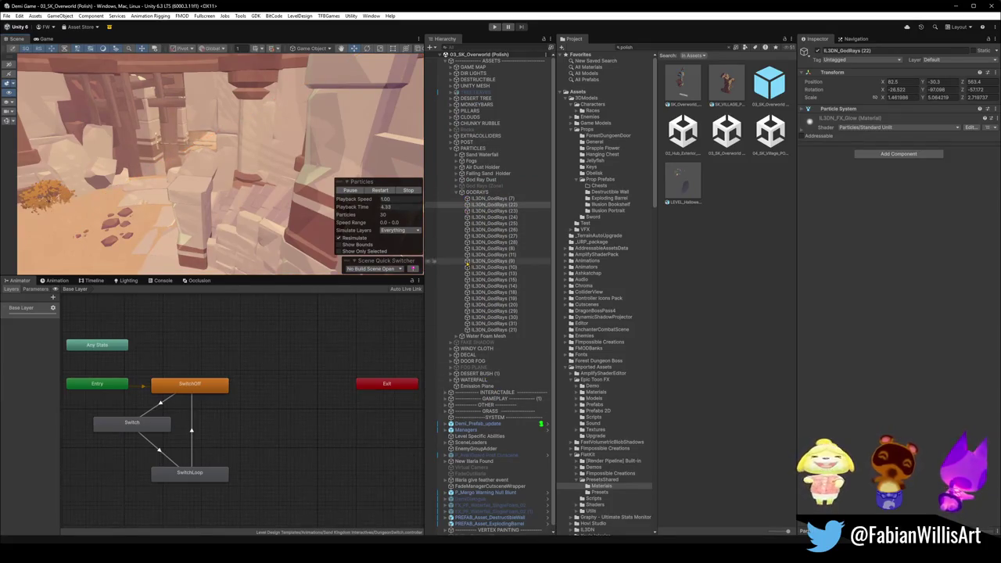
pyautogui.click(262, 258)
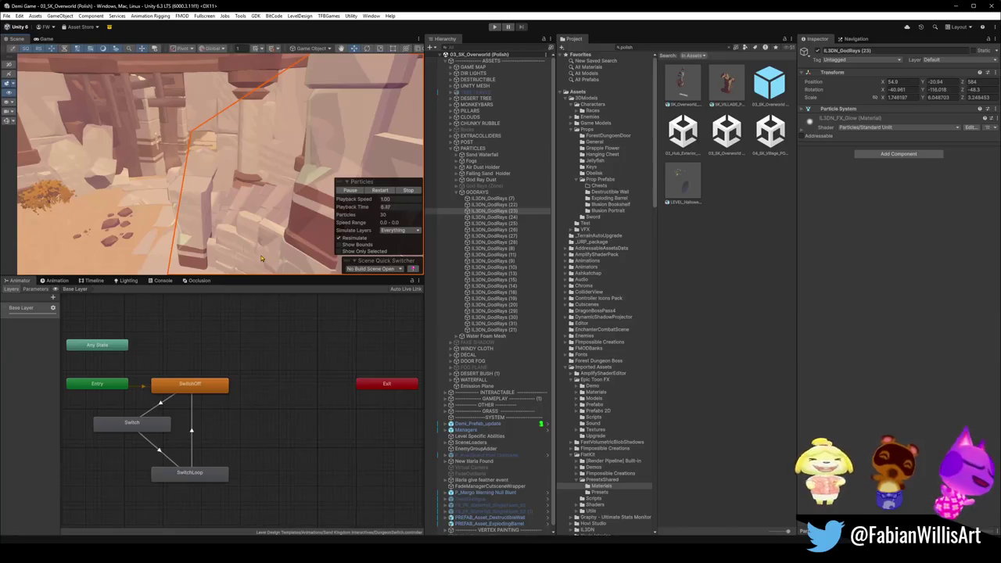
pyautogui.click(217, 240)
# - Select a ruins floor piece's parent _Ruins, collapse it, and expand the Extra group
pyautogui.click(167, 236)
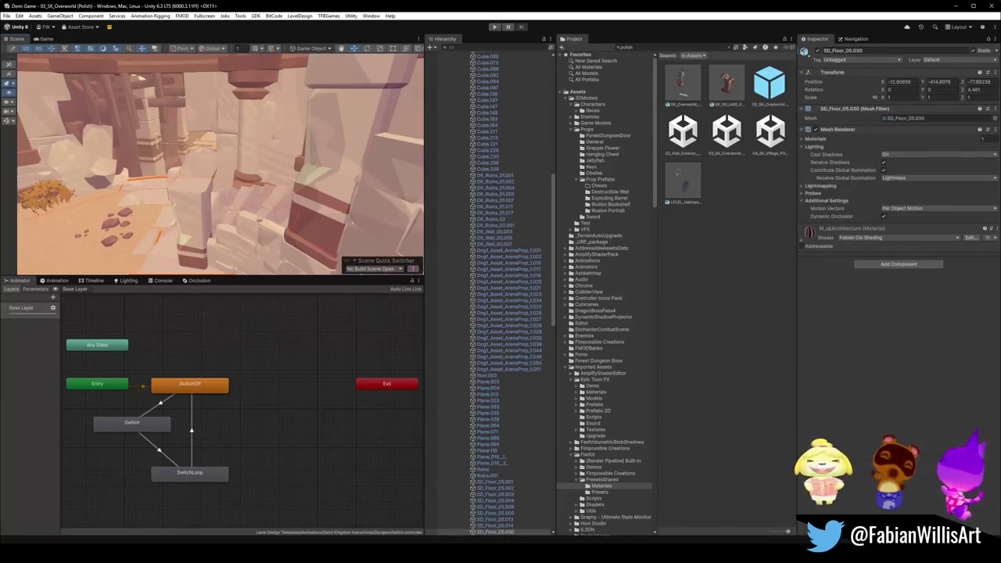
pyautogui.press('Left')
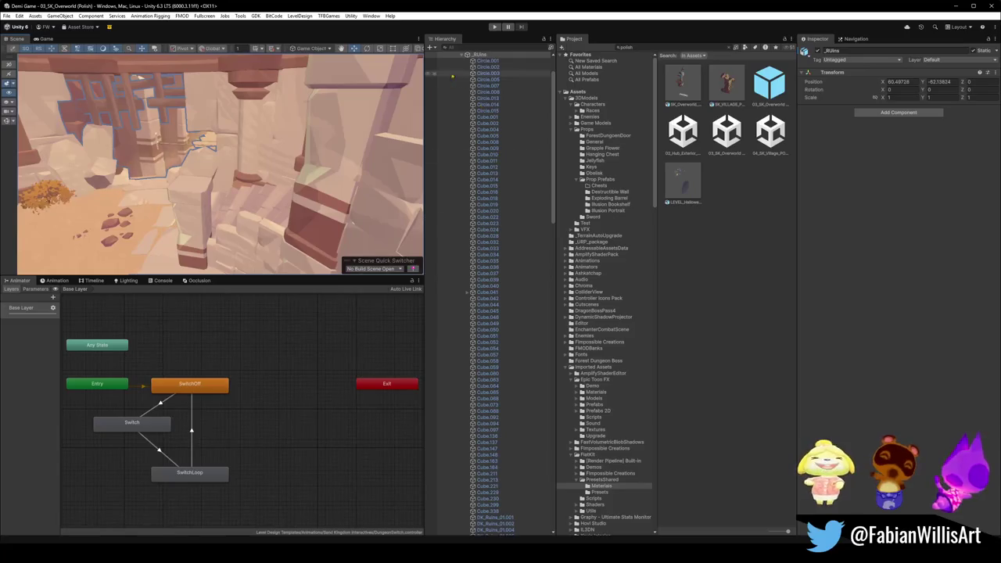
pyautogui.scroll(3, 452, 76)
pyautogui.click(461, 98)
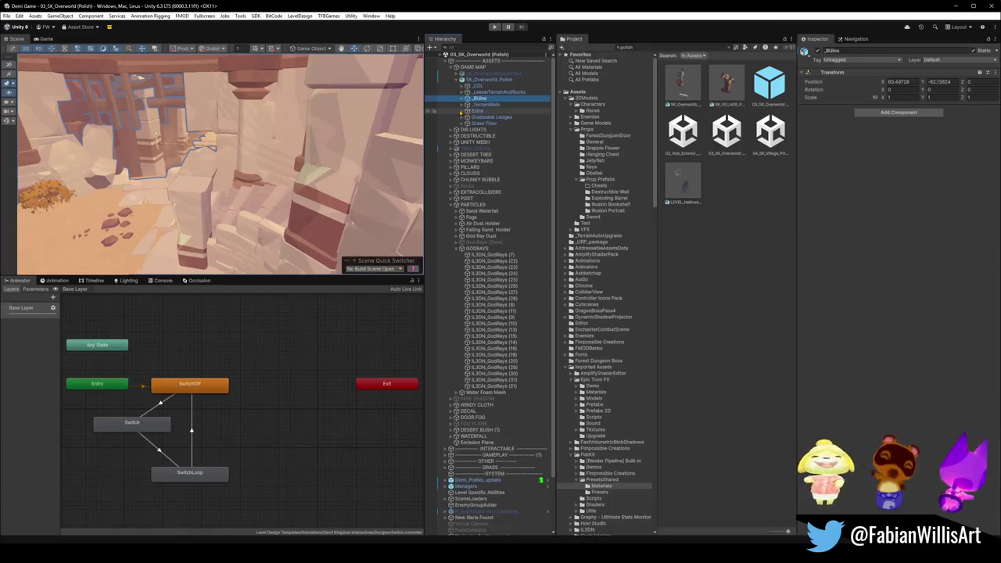
pyautogui.click(463, 111)
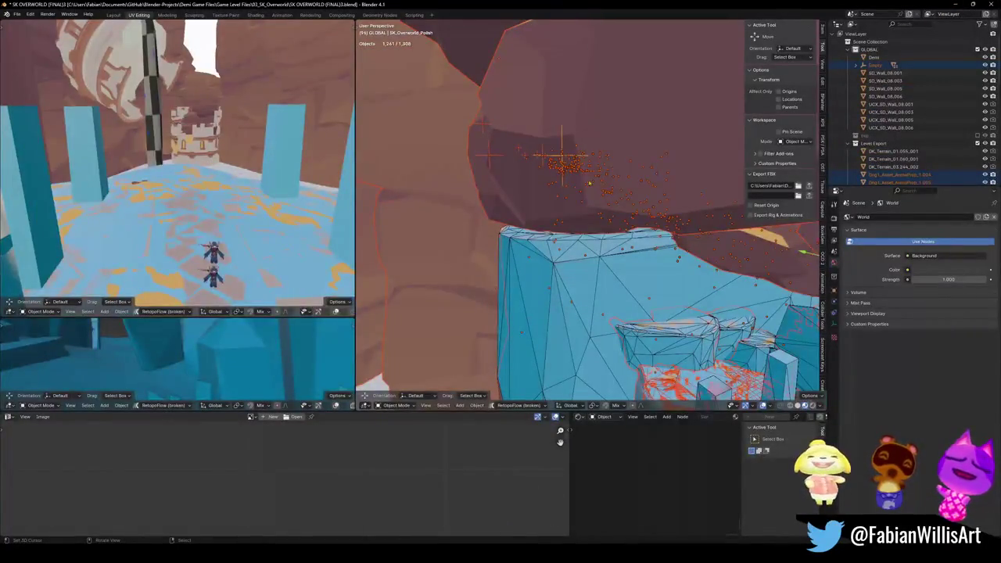
# - Unhide everything and select all objects sharing the collision material from a cliff piece
pyautogui.press('h')
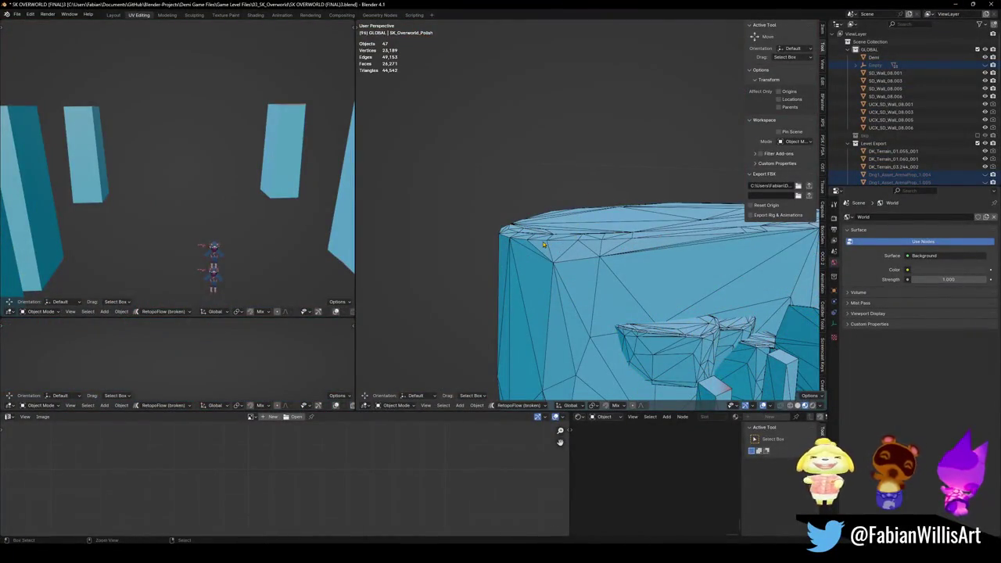
pyautogui.hotkey('alt', 'h')
pyautogui.click(572, 256)
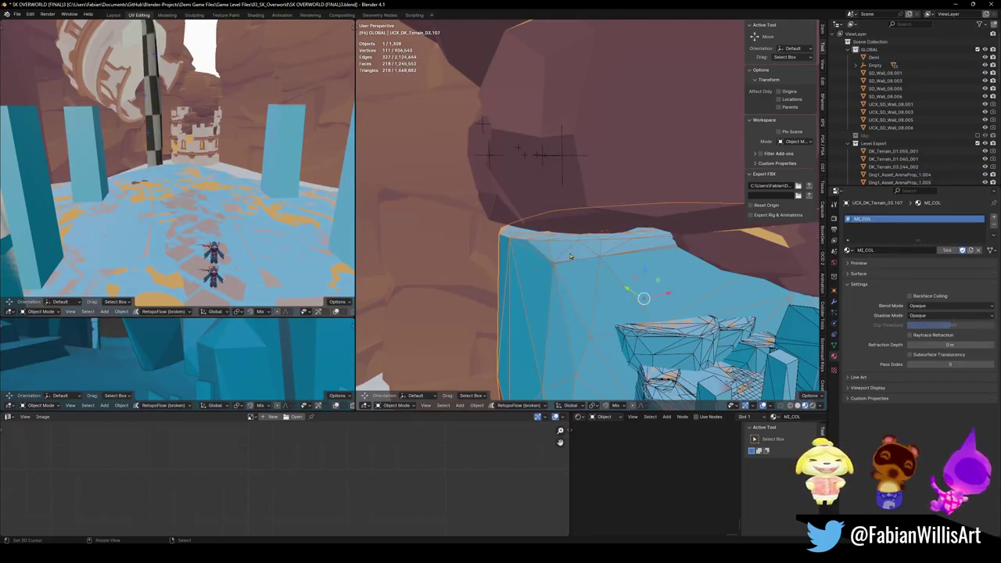
pyautogui.press('q')
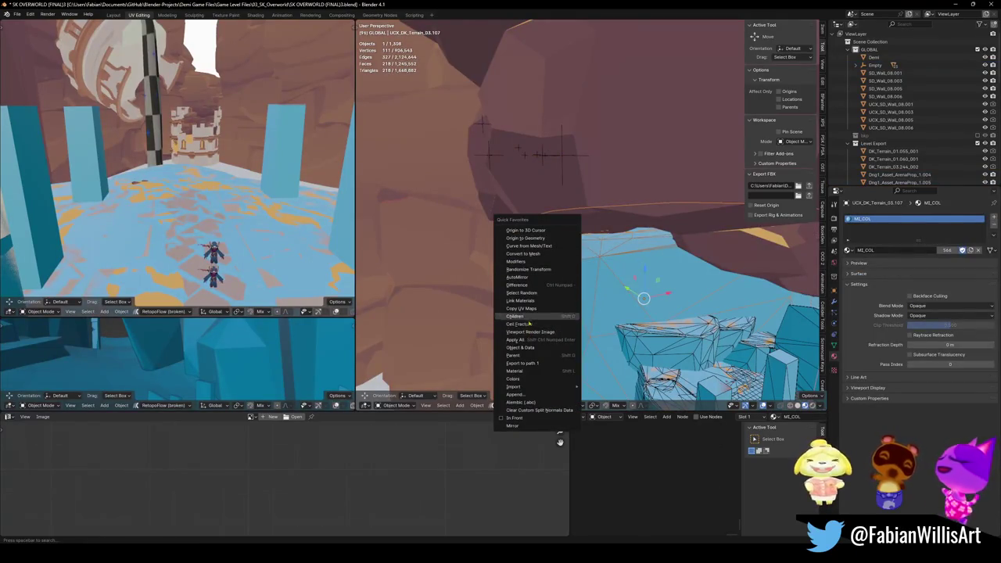
pyautogui.click(515, 371)
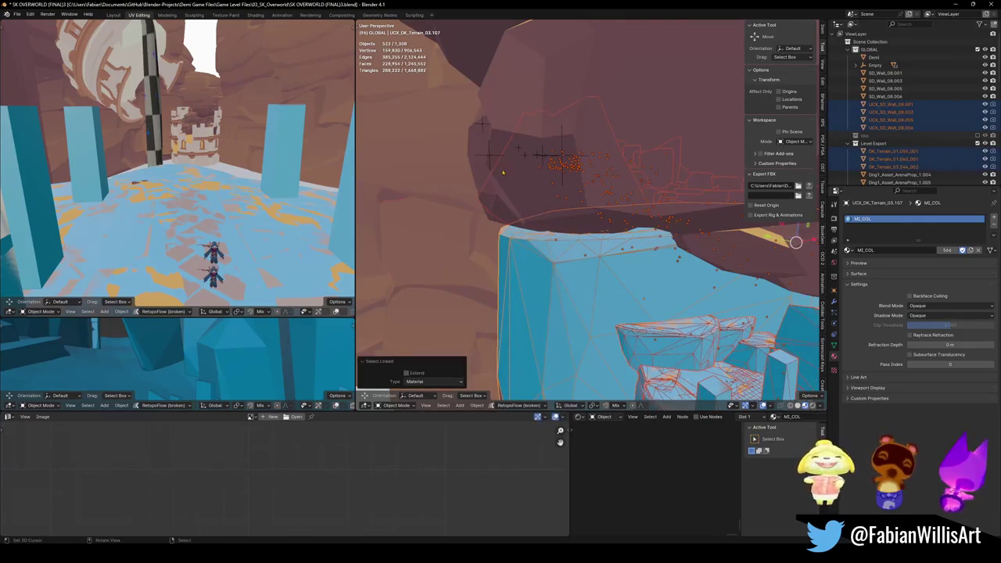
# - Make the _COL empty active and parent the selection to it, keeping transforms
pyautogui.keyDown('shift'); pyautogui.click(545, 159); pyautogui.keyUp('shift')
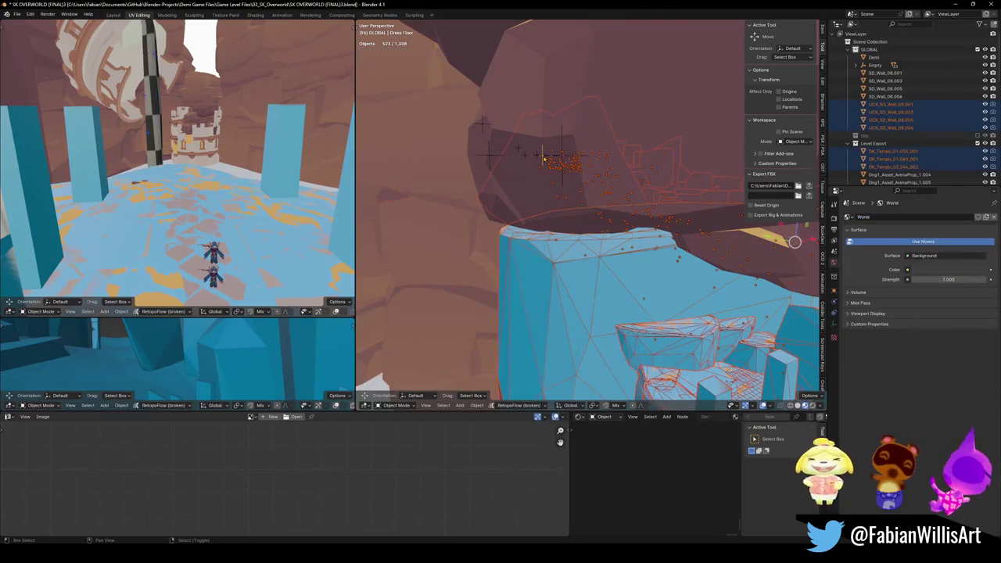
pyautogui.keyDown('shift'); pyautogui.click(547, 165); pyautogui.keyUp('shift')
pyautogui.moveTo(548, 165)
pyautogui.mouseDown(button='middle')
pyautogui.moveTo(459, 222)
pyautogui.moveTo(426, 174)
pyautogui.mouseUp(button='middle')
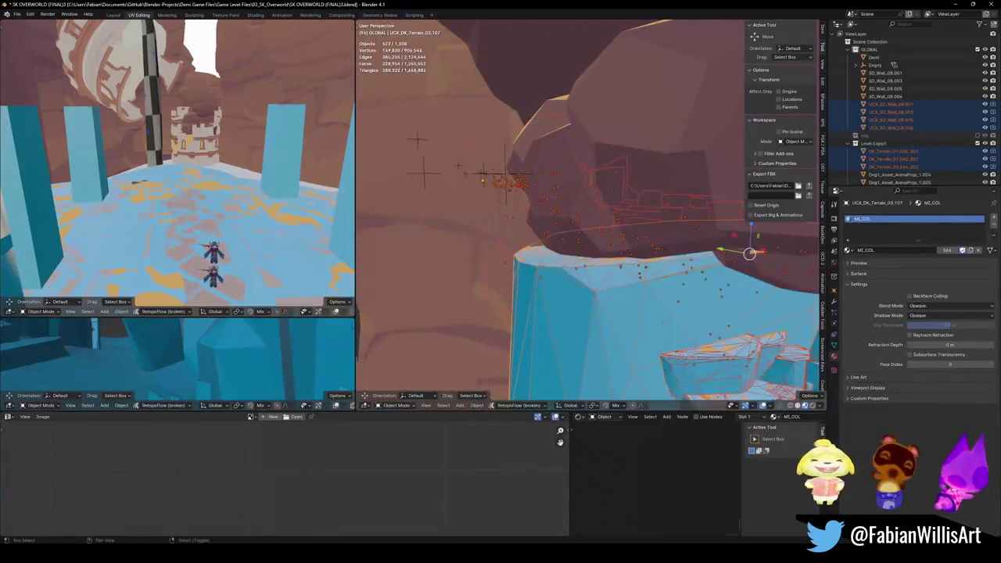
pyautogui.keyDown('shift'); pyautogui.click(427, 173); pyautogui.keyUp('shift')
pyautogui.keyDown('shift'); pyautogui.click(423, 175); pyautogui.keyUp('shift')
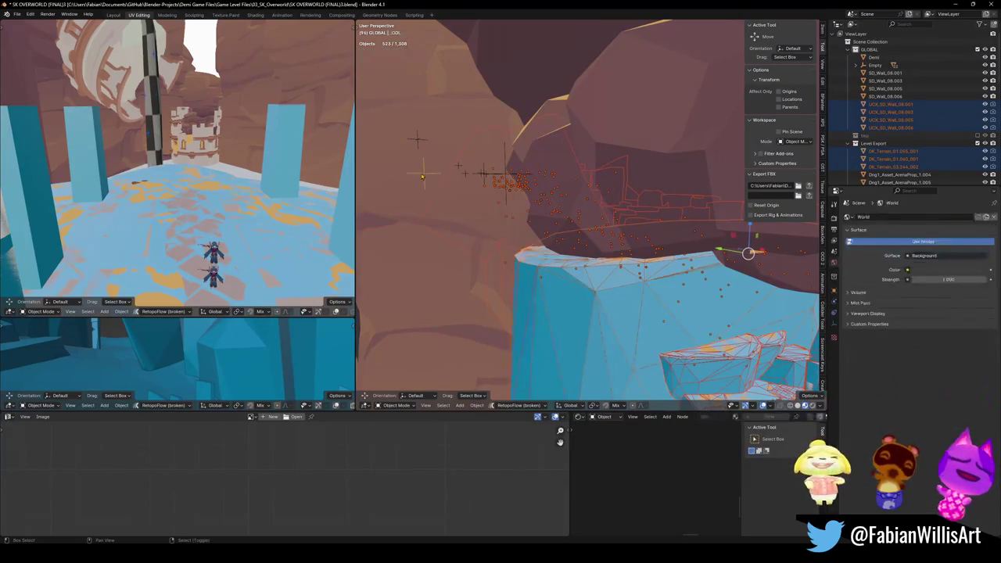
pyautogui.hotkey('ctrl', 'p')
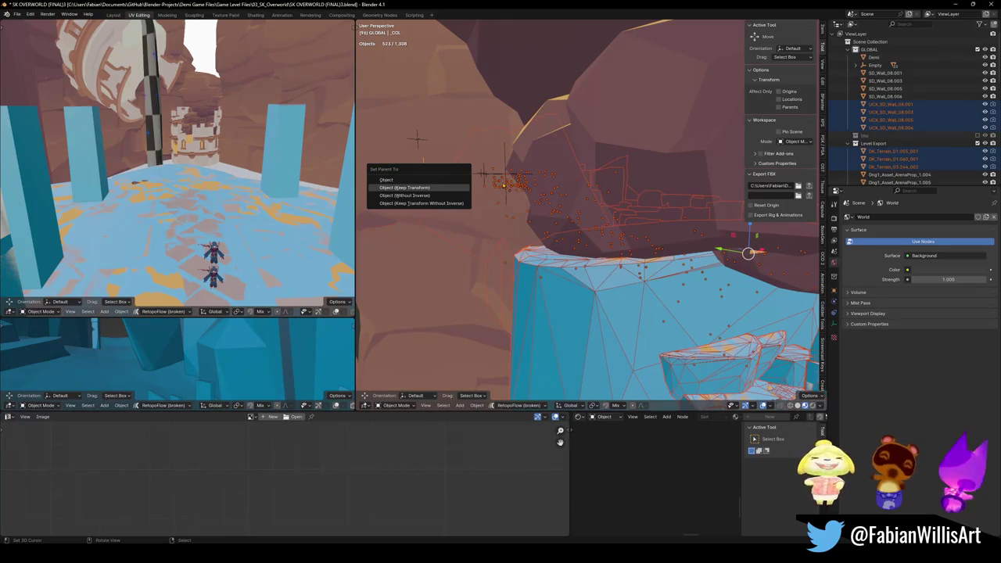
pyautogui.click(404, 188)
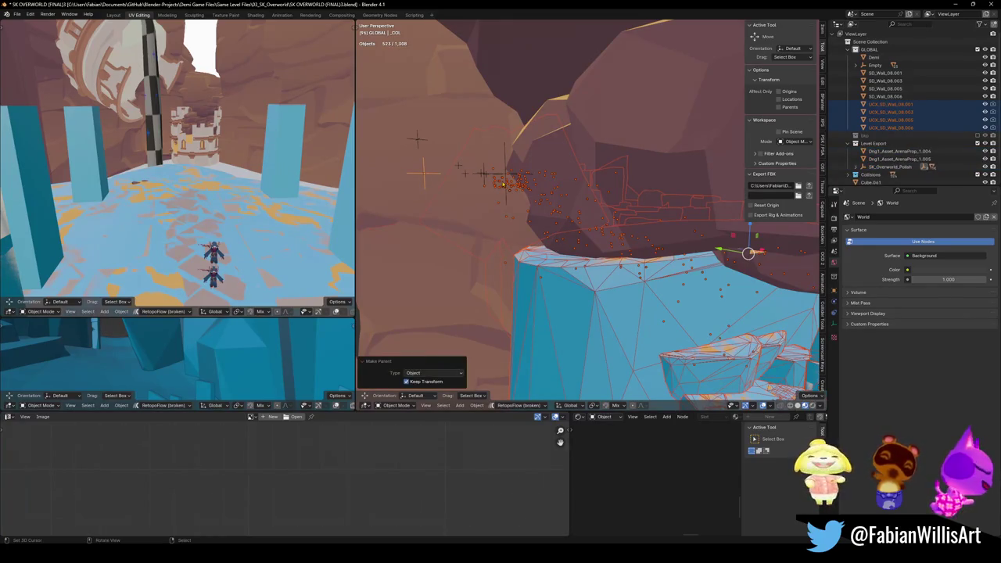
# - Select nearly all level objects and save the blend file
pyautogui.click(507, 177)
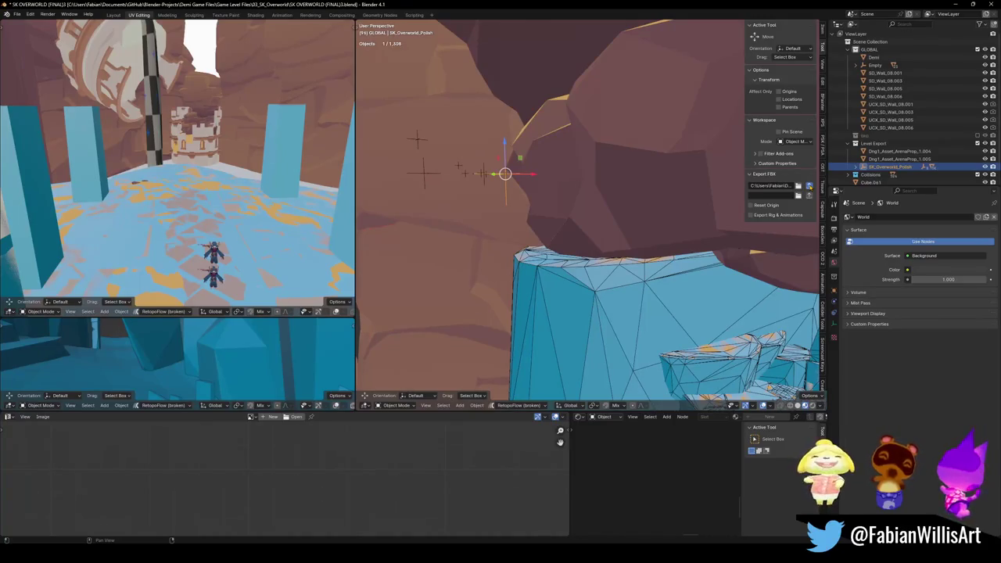
pyautogui.press('a')
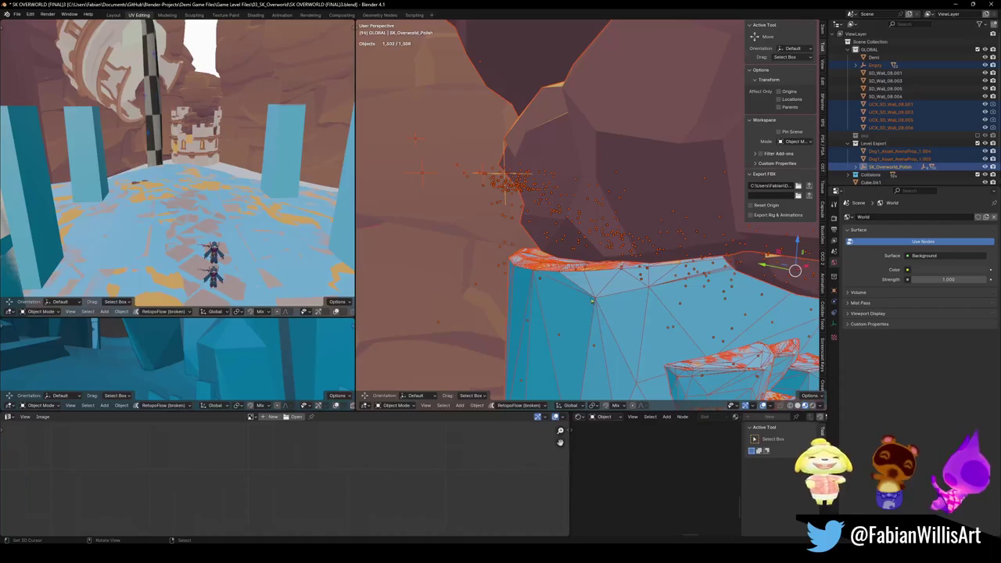
pyautogui.hotkey('ctrl', 's')
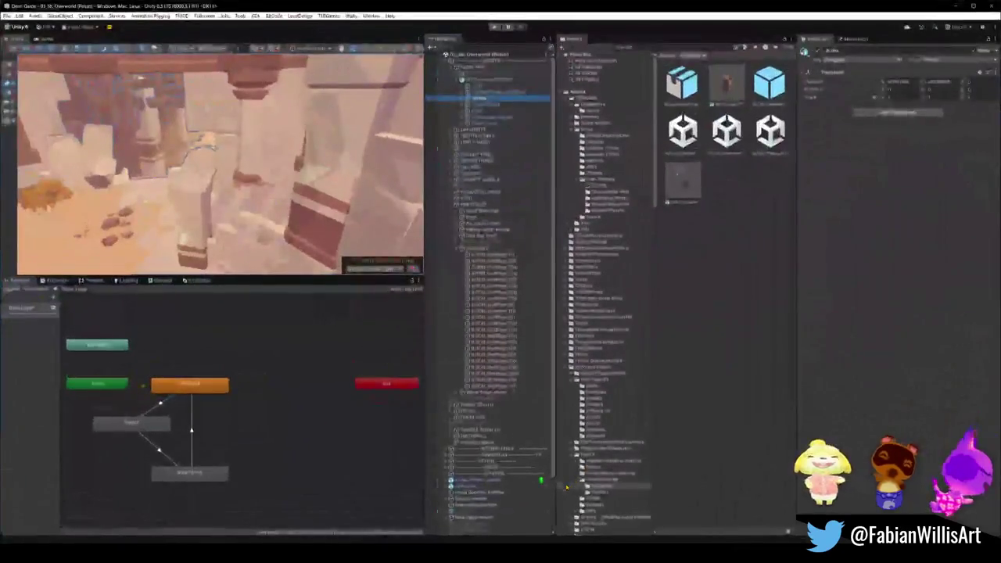
# - Fly the Scene camera from the courtyard to the rock wall, then minimize Unity
pyautogui.moveTo(269, 175)
pyautogui.mouseDown(button='right')
pyautogui.moveTo(144, 180)
pyautogui.moveTo(303, 190)
pyautogui.moveTo(197, 187)
pyautogui.moveTo(245, 199)
pyautogui.moveTo(164, 188)
pyautogui.mouseUp(button='right')
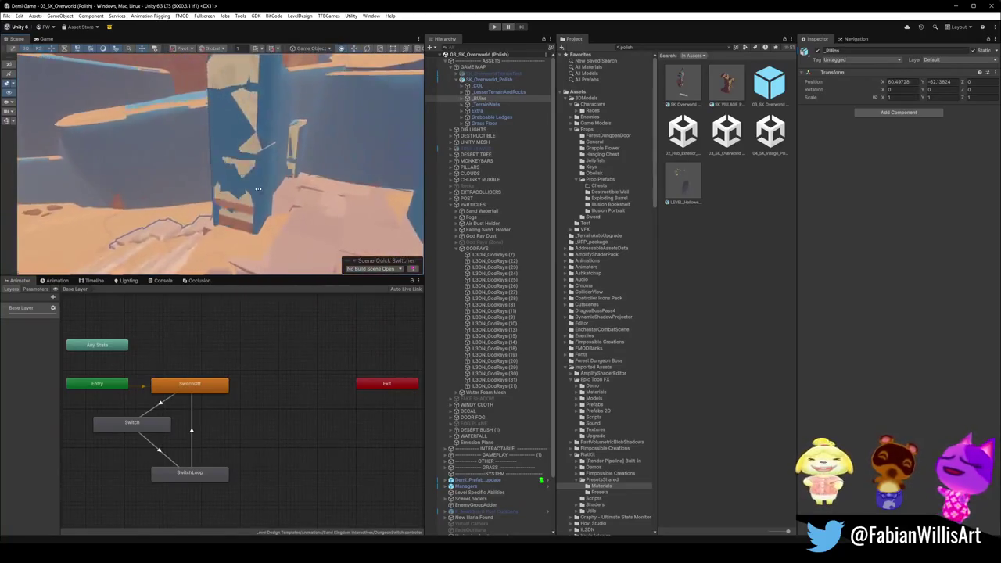
pyautogui.click(955, 6)
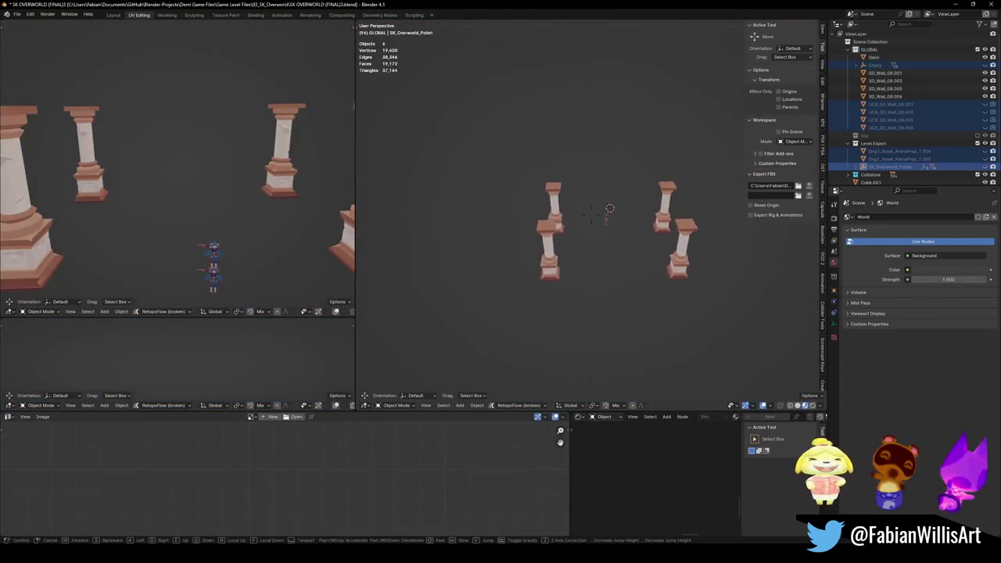
# - Restore the hidden objects, copy DK_Terrain_03.244_001's name, and switch to Unity
pyautogui.hotkey('ctrl', 'z')
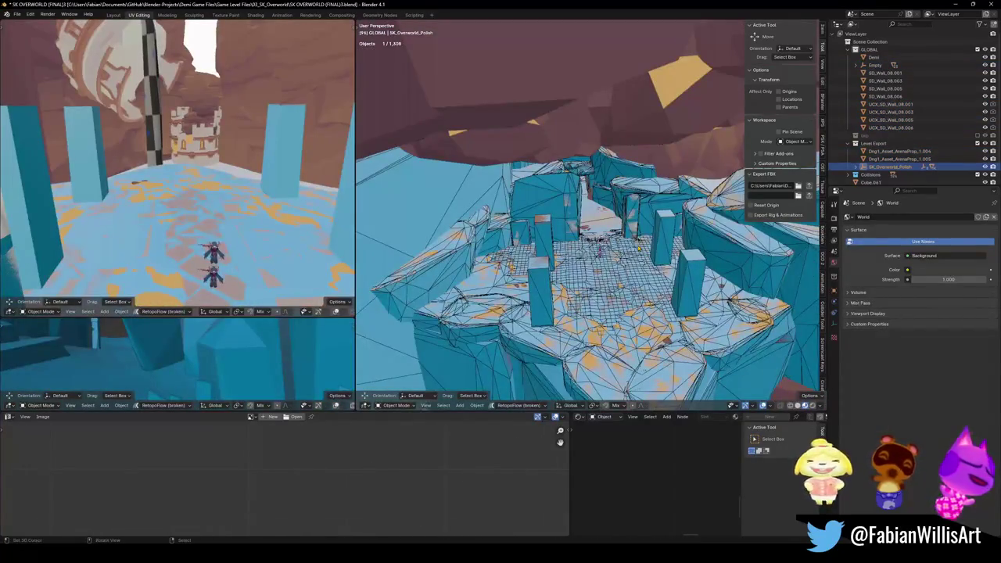
pyautogui.click(611, 282)
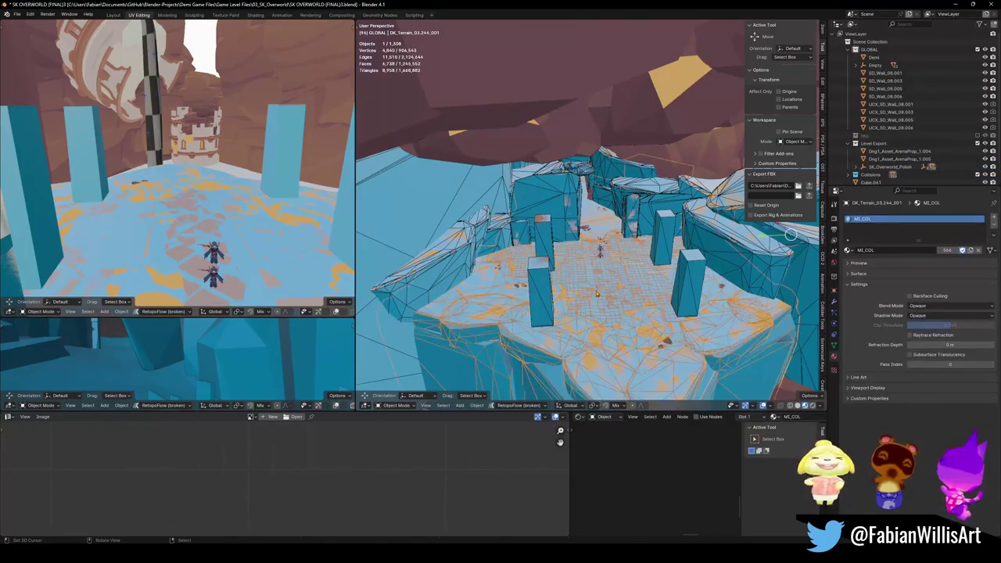
pyautogui.press('F2')
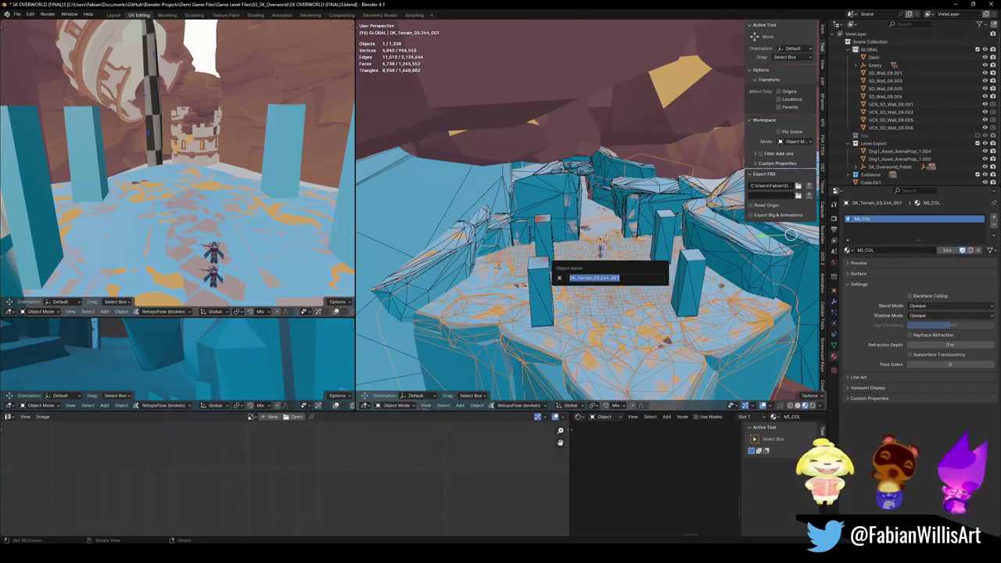
pyautogui.press('Escape')
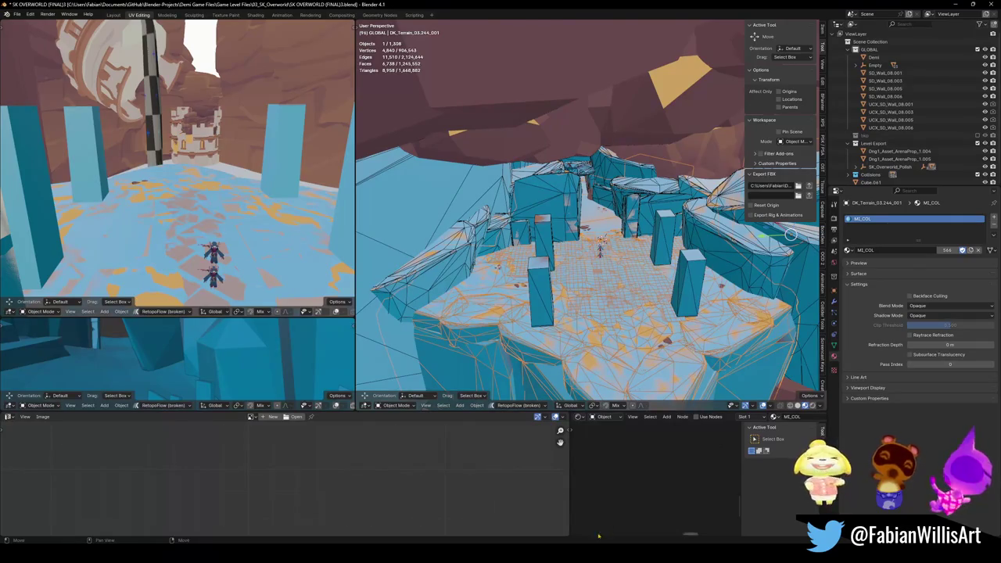
pyautogui.hotkey('alt', 'Tab')
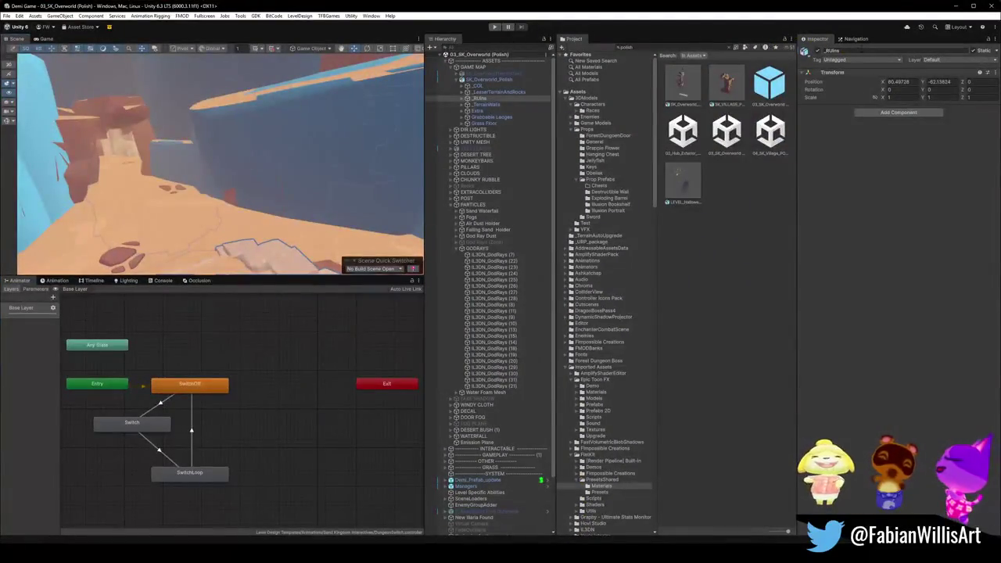
# - Find DK_Terrain_03.244_001 in the Hierarchy and toggle its Mesh Renderer off and back on
pyautogui.write('DK_Terrain_03.244_001')
pyautogui.press('Escape')
pyautogui.click(516, 47)
pyautogui.write('DK_Terrain_03.244_001')
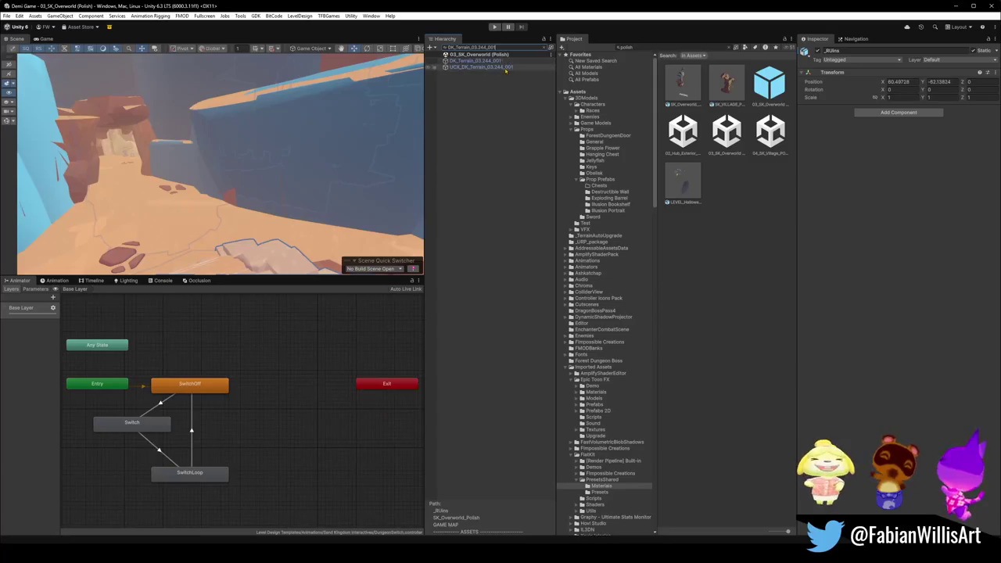
pyautogui.click(500, 67)
pyautogui.click(508, 62)
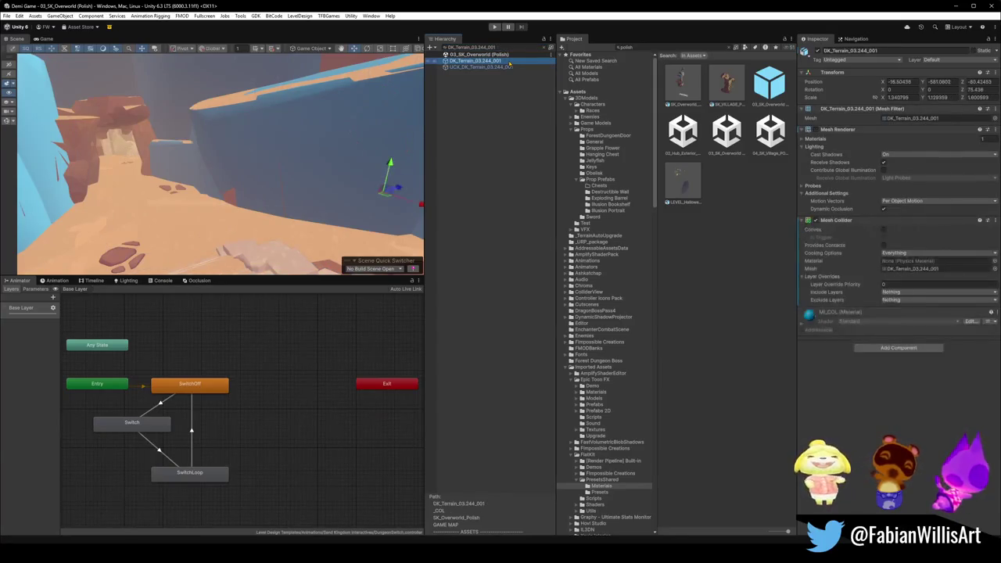
pyautogui.click(816, 129)
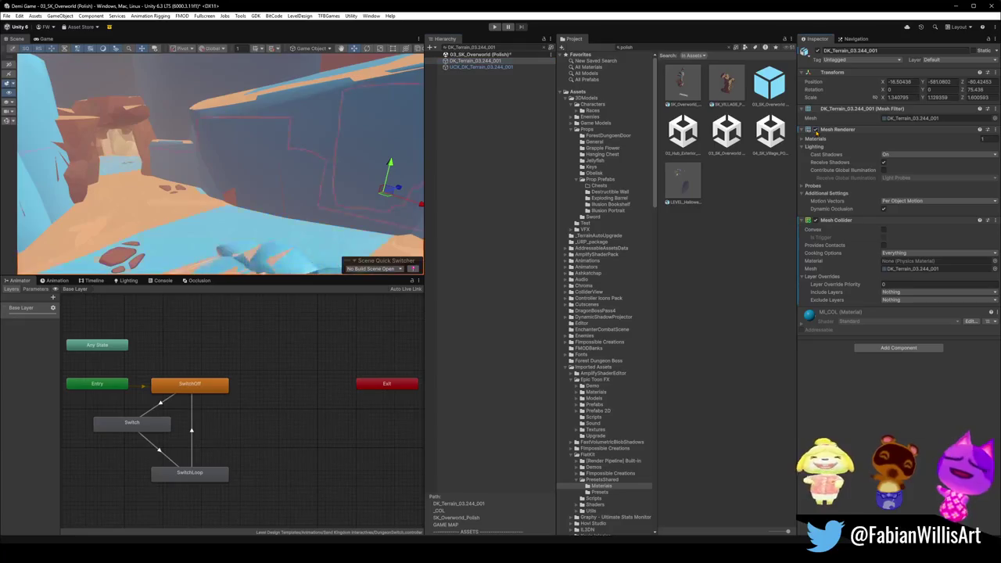
pyautogui.click(816, 130)
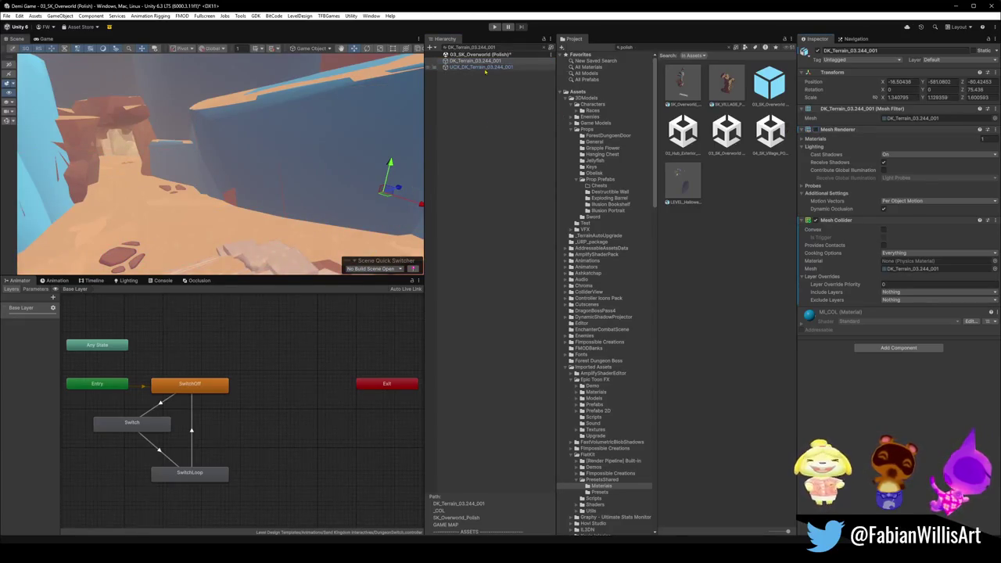
pyautogui.click(546, 49)
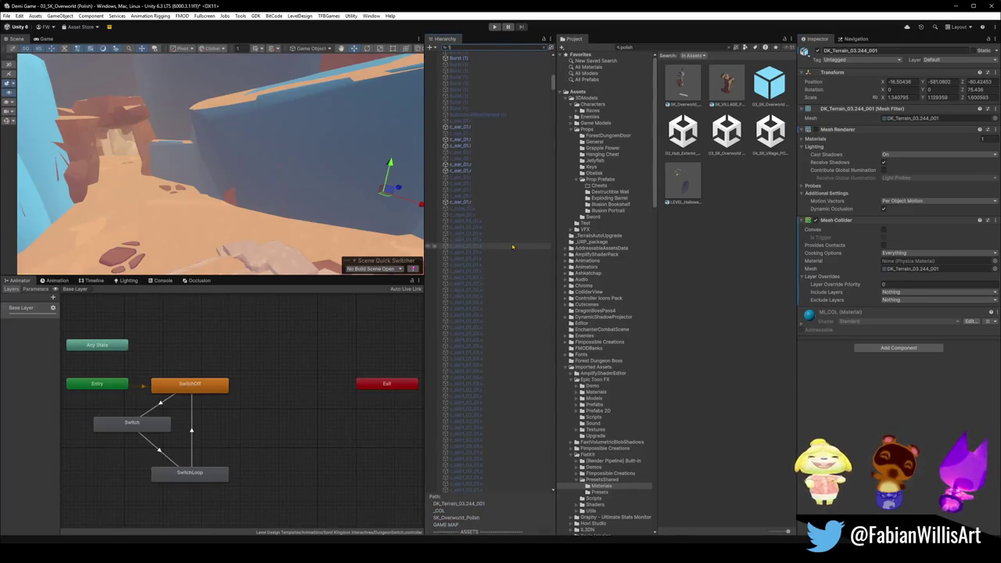
# - Select every collision object under _COL, from bridgecol down to Water Collision_001
pyautogui.click(501, 477)
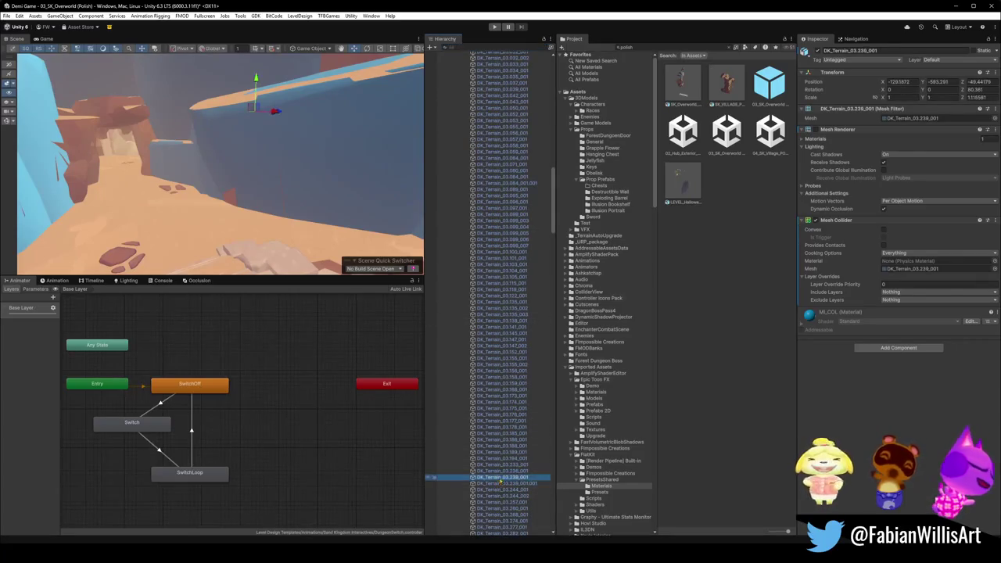
pyautogui.press('Home')
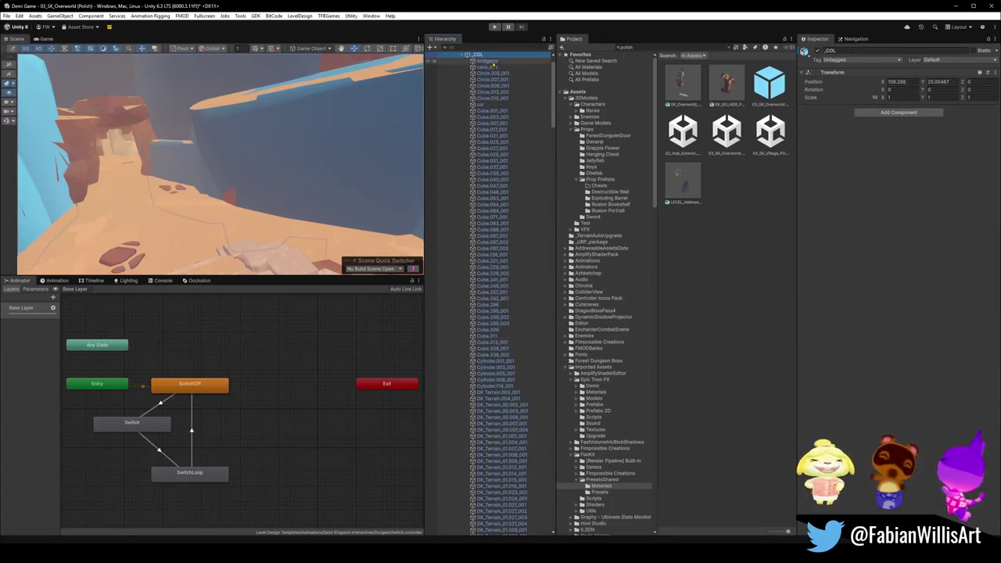
pyautogui.click(491, 62)
pyautogui.moveTo(555, 92); pyautogui.dragTo(549, 441)
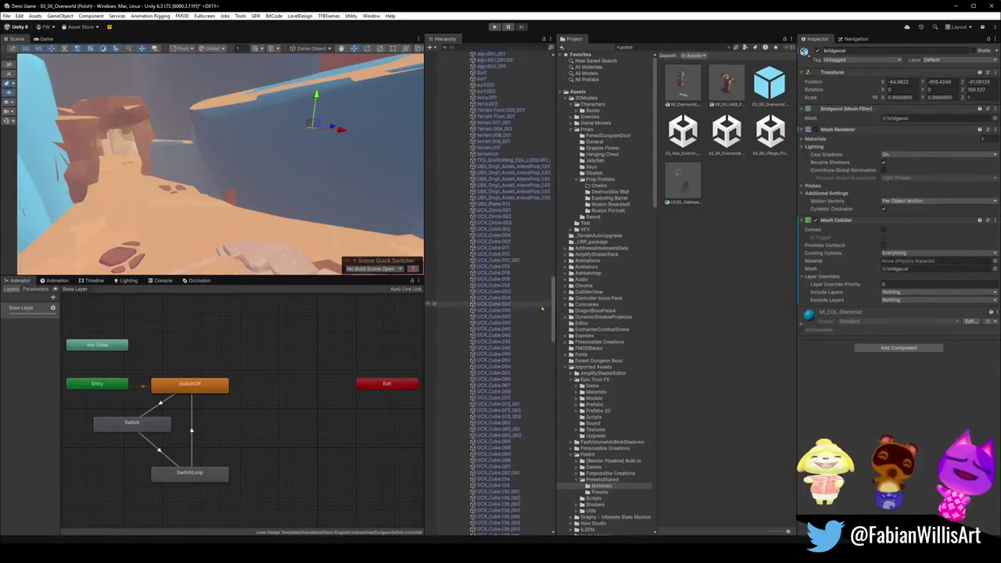
pyautogui.scroll(-3, 548, 441)
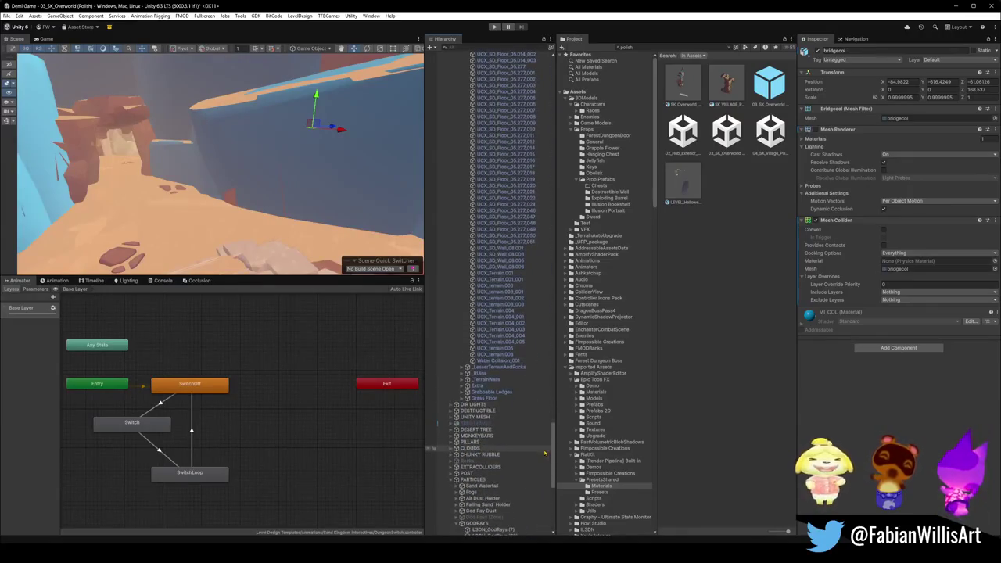
pyautogui.keyDown('shift'); pyautogui.click(442, 361); pyautogui.keyUp('shift')
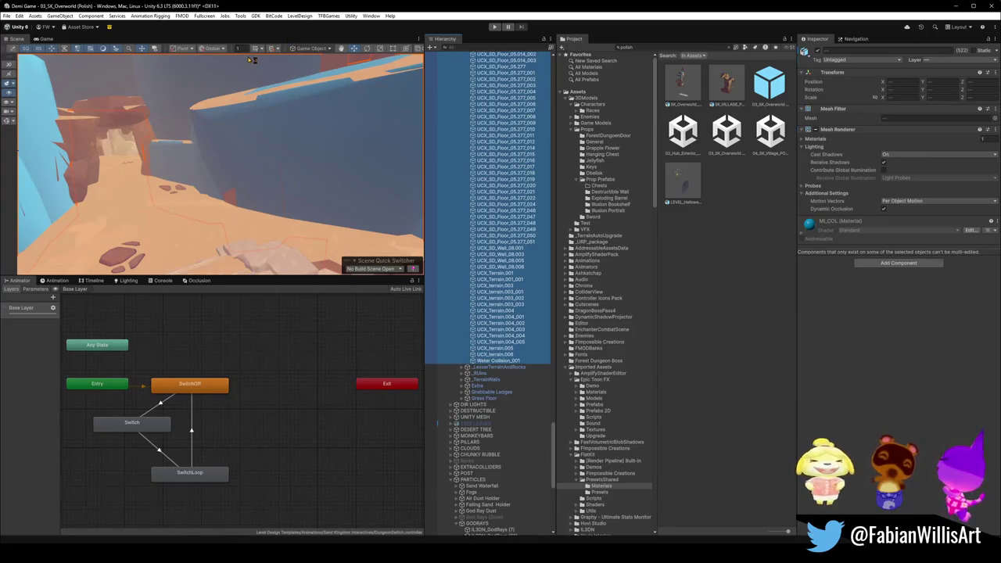
# - Strip the selected objects' old colliders, add new Mesh Colliders, and turn off their Mesh Renderer
pyautogui.click(240, 16)
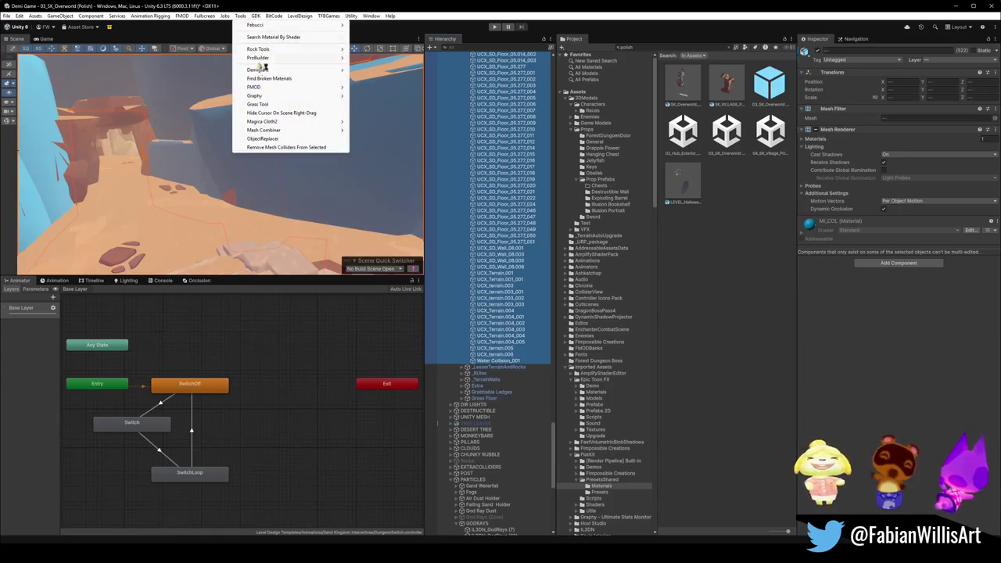
pyautogui.click(294, 148)
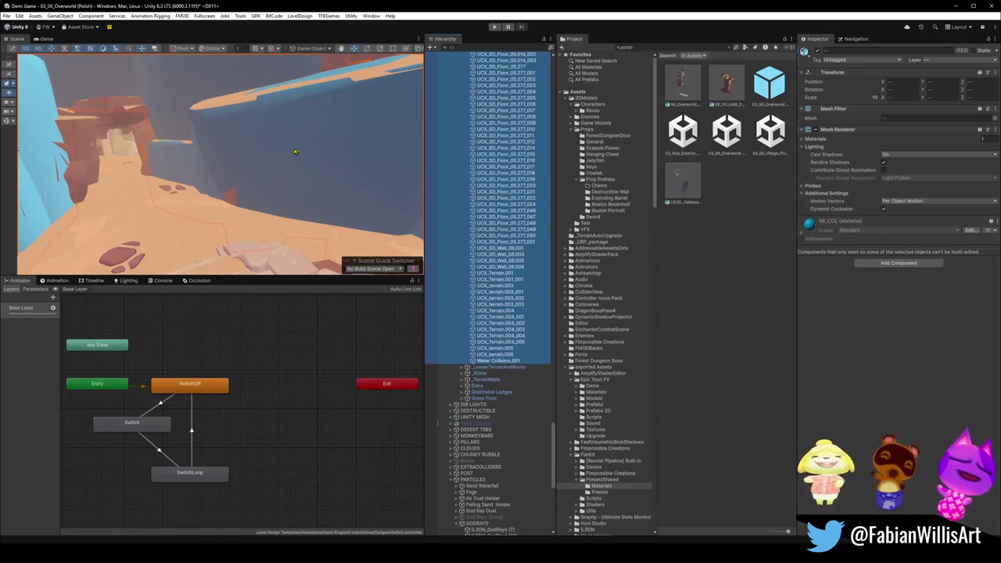
pyautogui.click(879, 257)
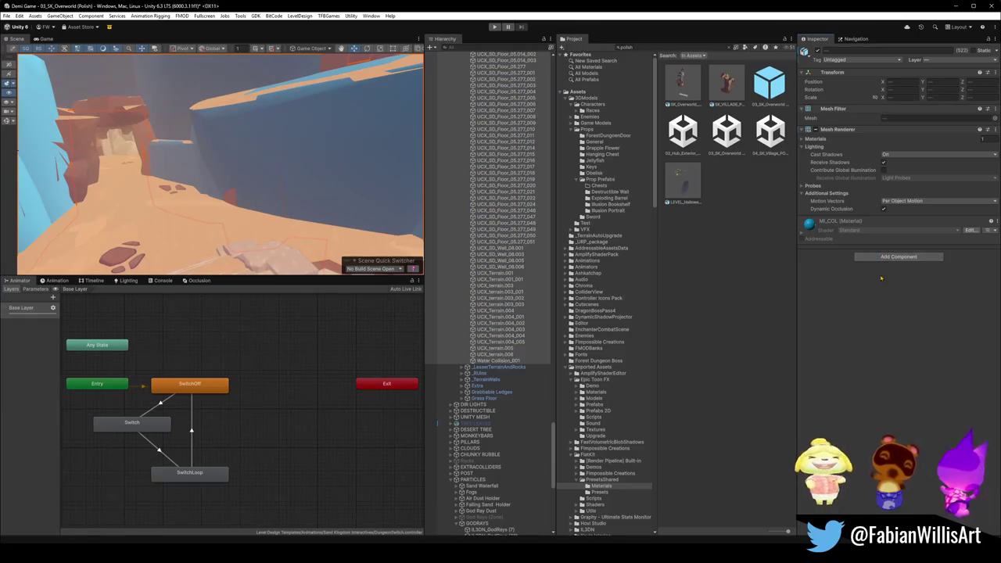
pyautogui.click(889, 258)
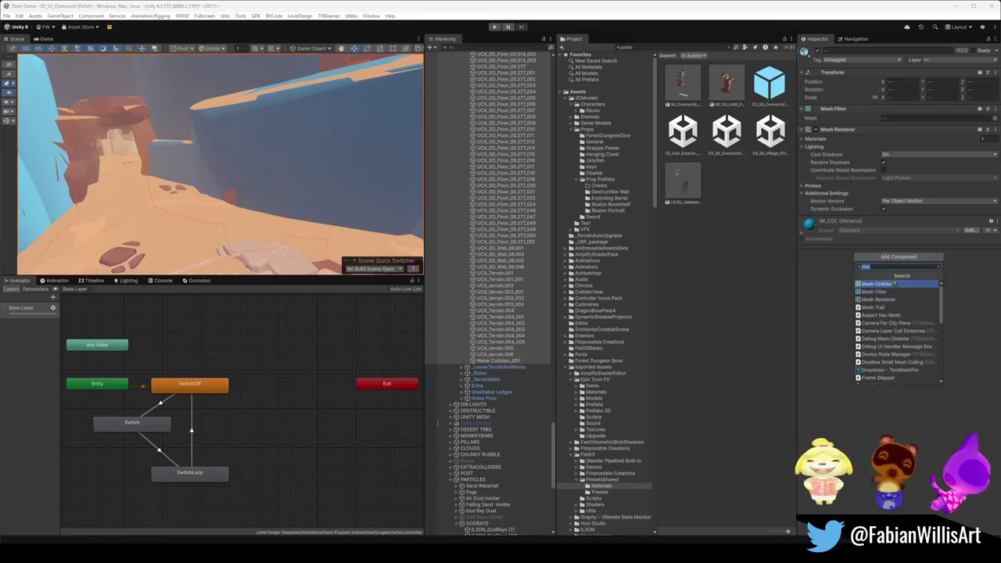
pyautogui.press('Escape')
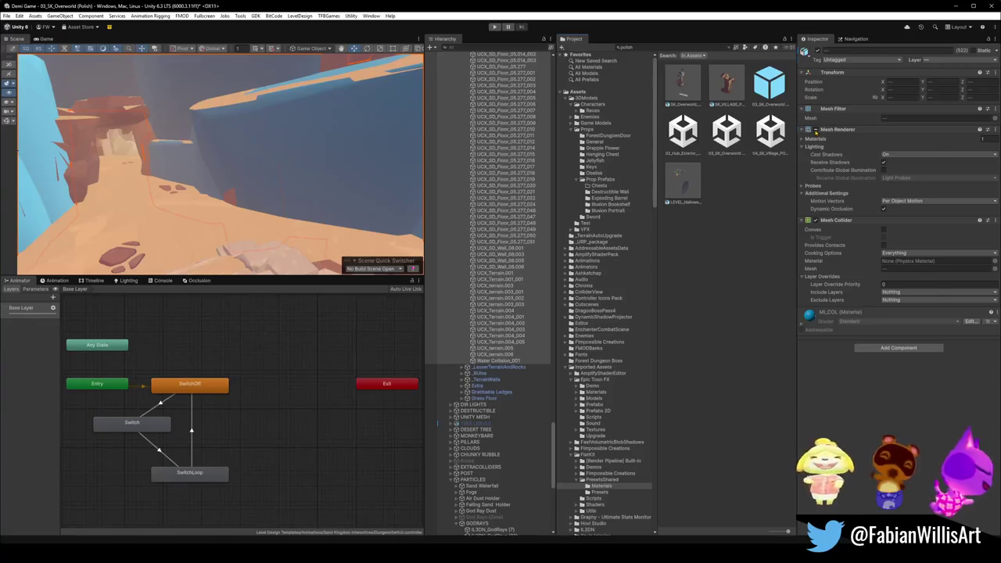
pyautogui.click(816, 130)
pyautogui.moveTo(274, 237)
pyautogui.mouseDown(button='right')
pyautogui.moveTo(187, 192)
pyautogui.moveTo(354, 194)
pyautogui.mouseUp(button='right')
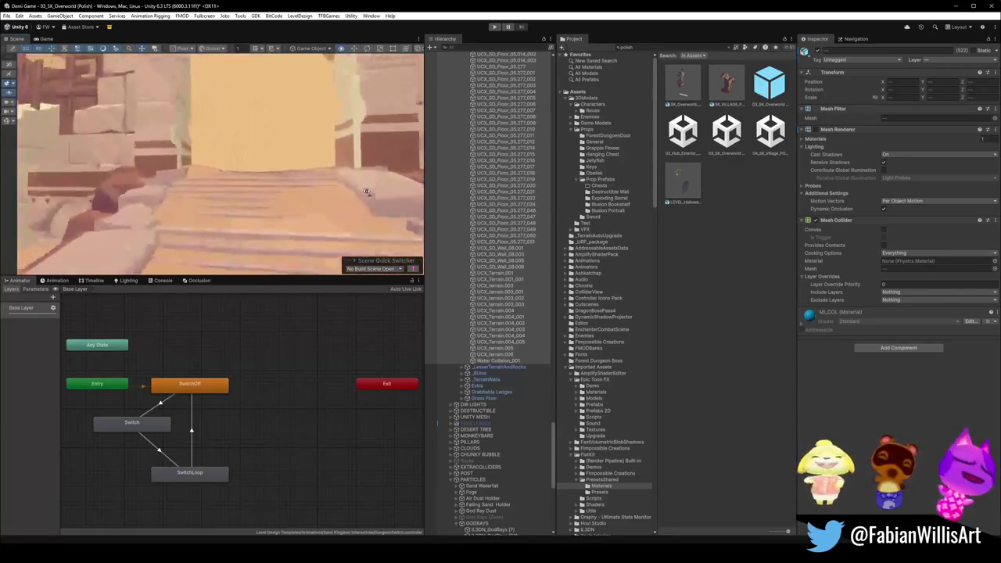
# - Search the Project for 'sand wate', select Sand Waterfall Test, and jump to Assets/Shaders/Waterfall
pyautogui.moveTo(353, 193); pyautogui.dragTo(380, 202, button='right')
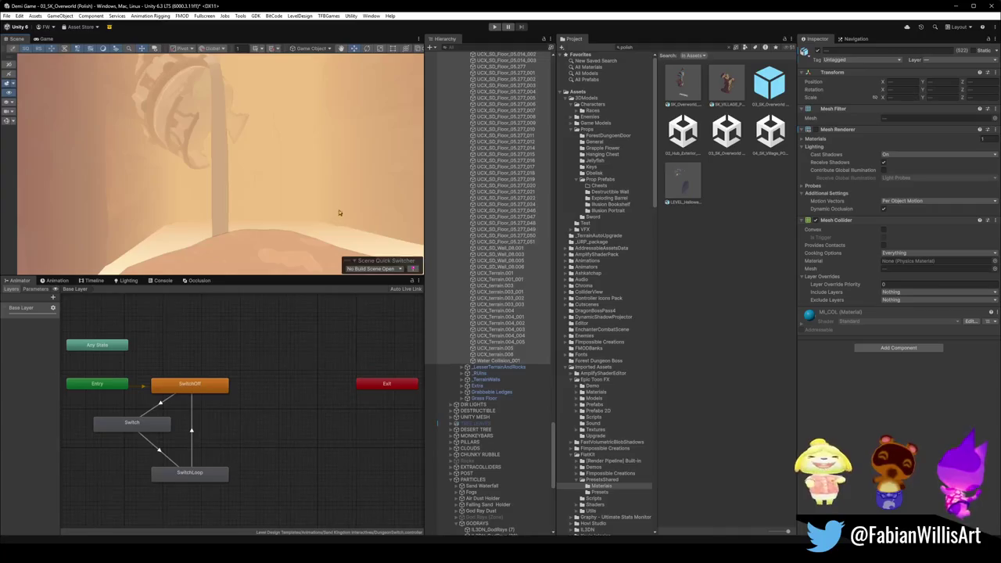
pyautogui.click(698, 289)
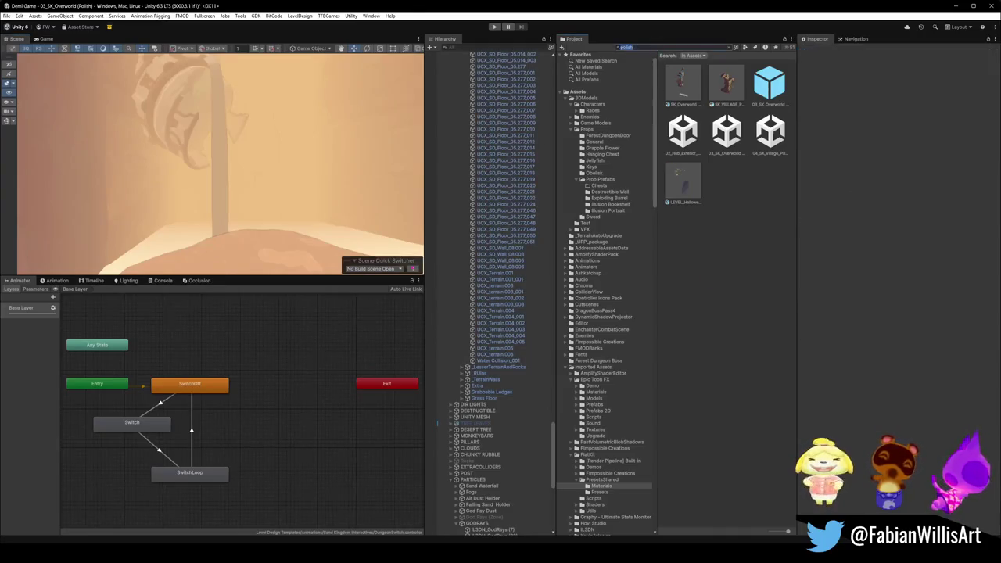
pyautogui.write('sand wal')
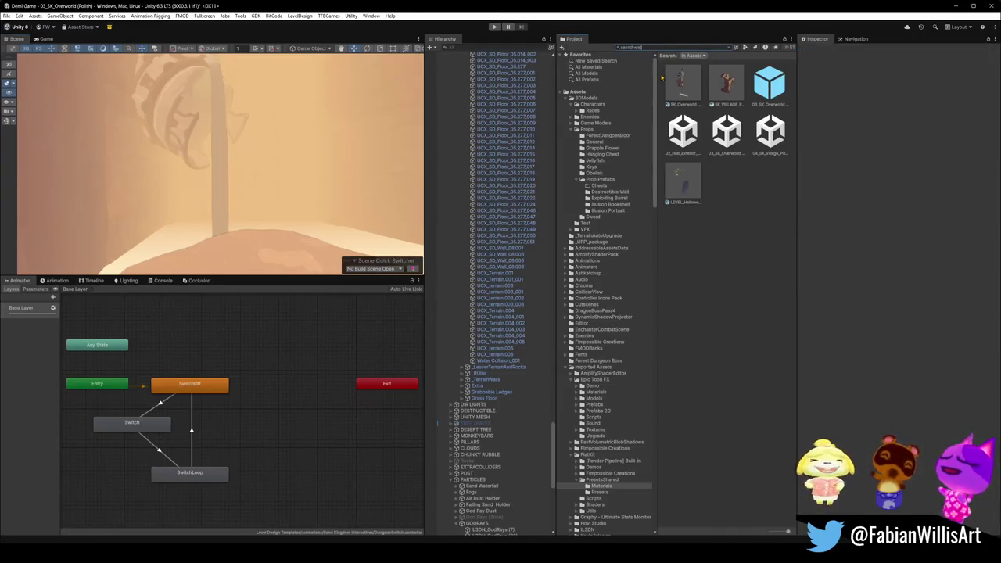
pyautogui.hotkey('ctrl', 'a')
pyautogui.write('sand wate')
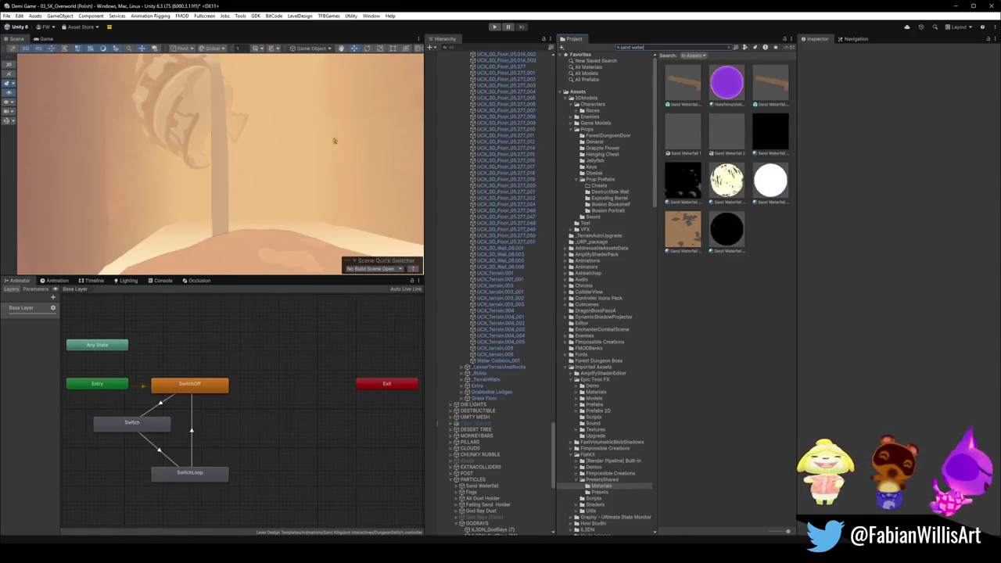
pyautogui.moveTo(414, 129); pyautogui.dragTo(389, 130, button='right')
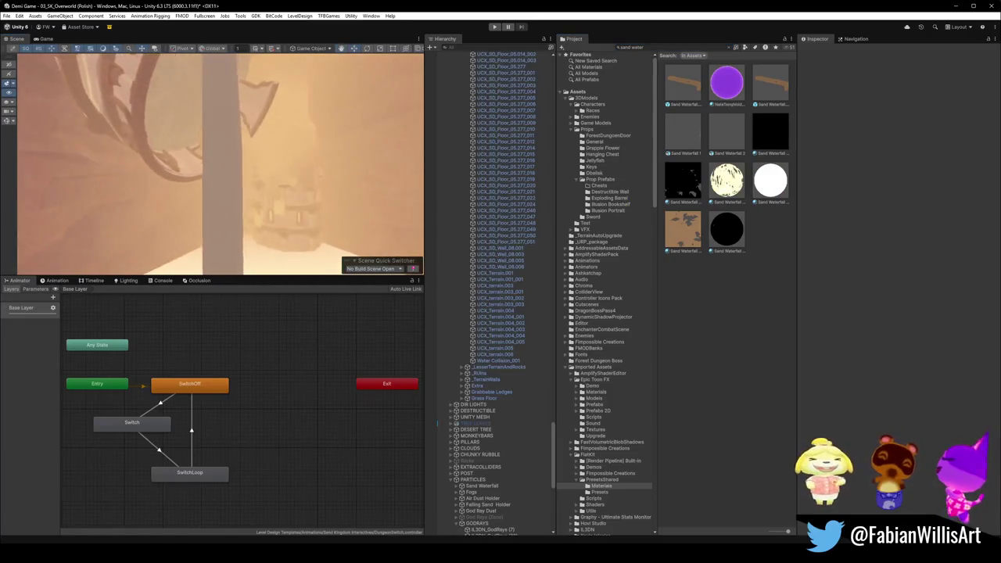
pyautogui.moveTo(388, 130)
pyautogui.mouseDown(button='right')
pyautogui.moveTo(219, 226)
pyautogui.moveTo(221, 190)
pyautogui.moveTo(232, 196)
pyautogui.mouseUp(button='right')
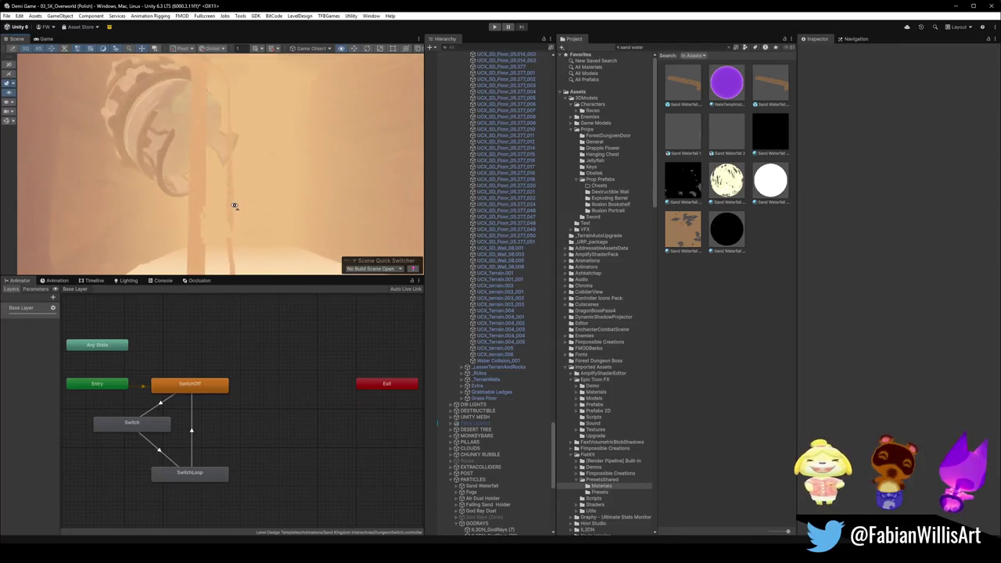
pyautogui.click(683, 228)
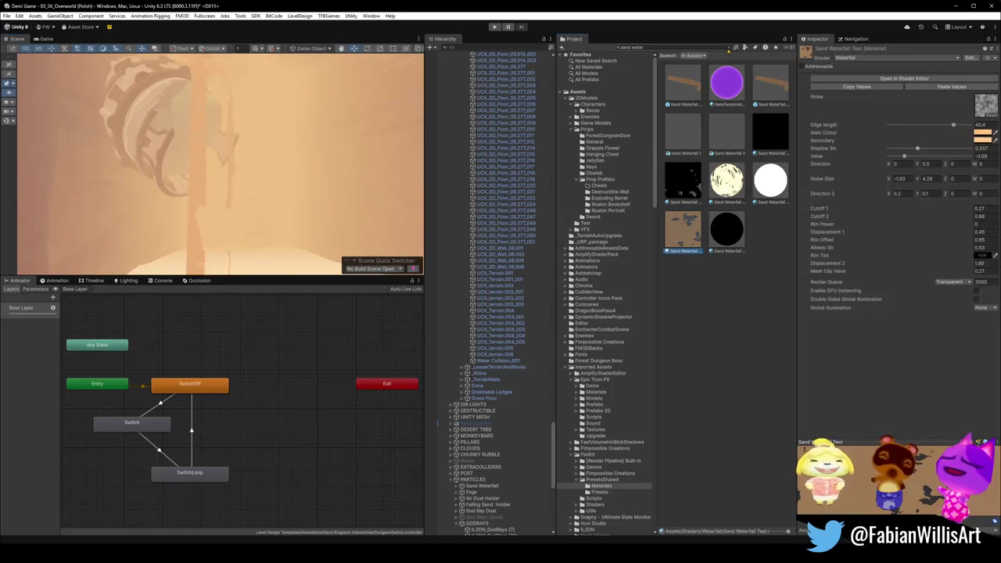
pyautogui.click(729, 49)
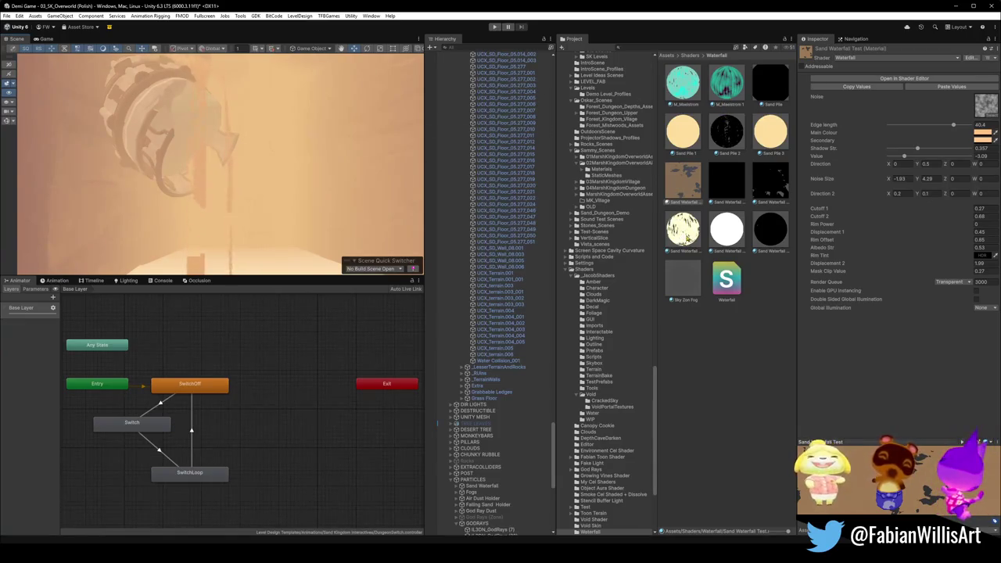
# - Duplicate the Sand Waterfall material with Ctrl+D to create Sand Waterfall Test 5
pyautogui.click(687, 236)
pyautogui.hotkey('ctrl', 'd')
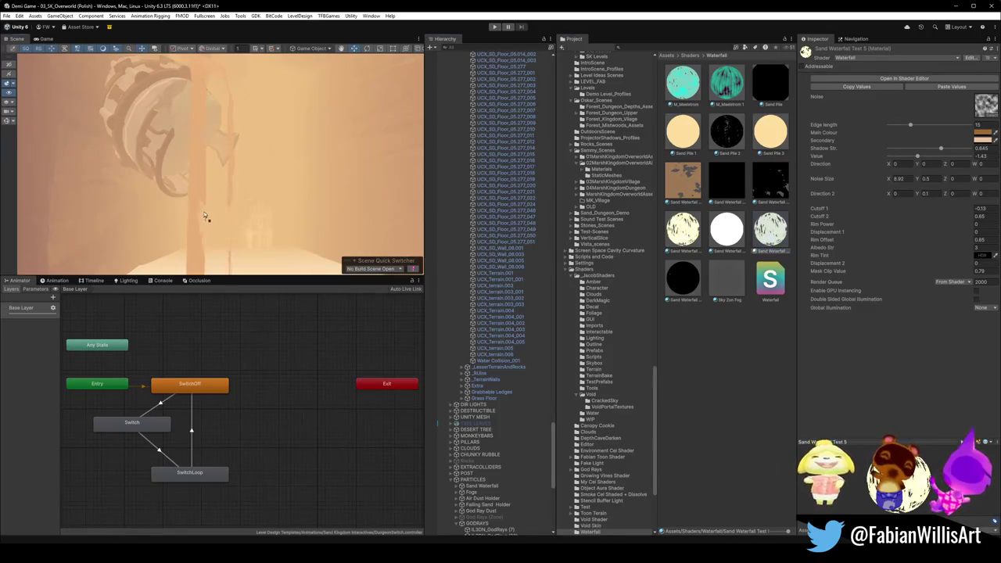
pyautogui.keyDown('alt'); pyautogui.moveTo(351, 219); pyautogui.dragTo(306, 188); pyautogui.keyUp('alt')
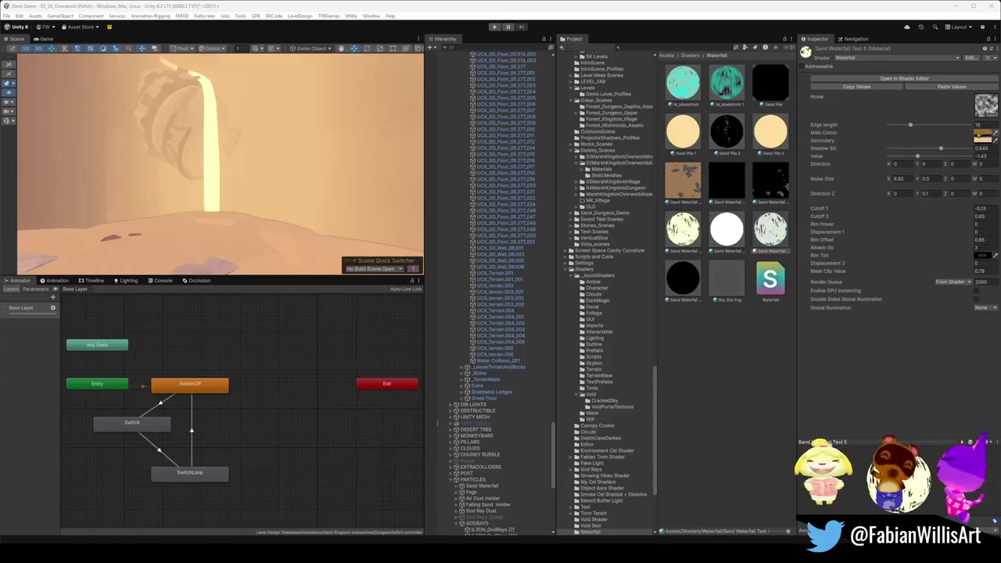
# - Adjust the material's Edge length and shift two of its colours to dark browns
pyautogui.moveTo(912, 125); pyautogui.dragTo(911, 125)
pyautogui.click(983, 140)
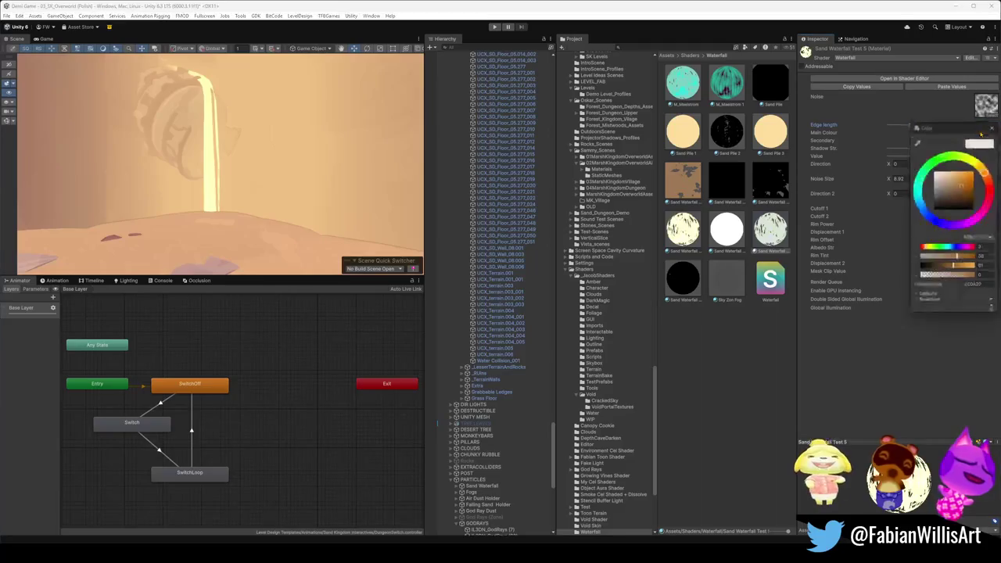
pyautogui.moveTo(963, 193); pyautogui.dragTo(961, 213)
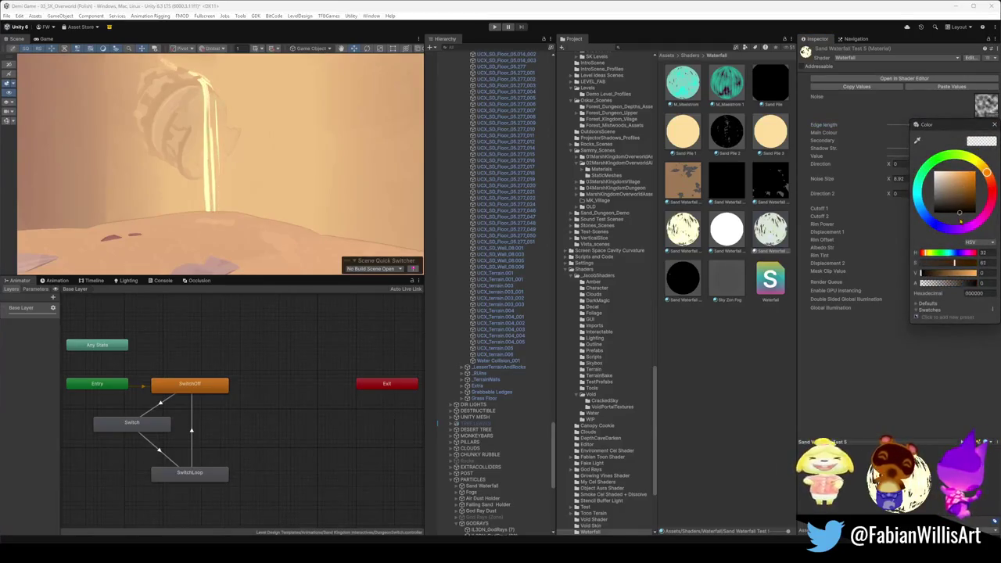
pyautogui.click(962, 180)
pyautogui.click(983, 133)
pyautogui.moveTo(958, 196); pyautogui.dragTo(952, 203)
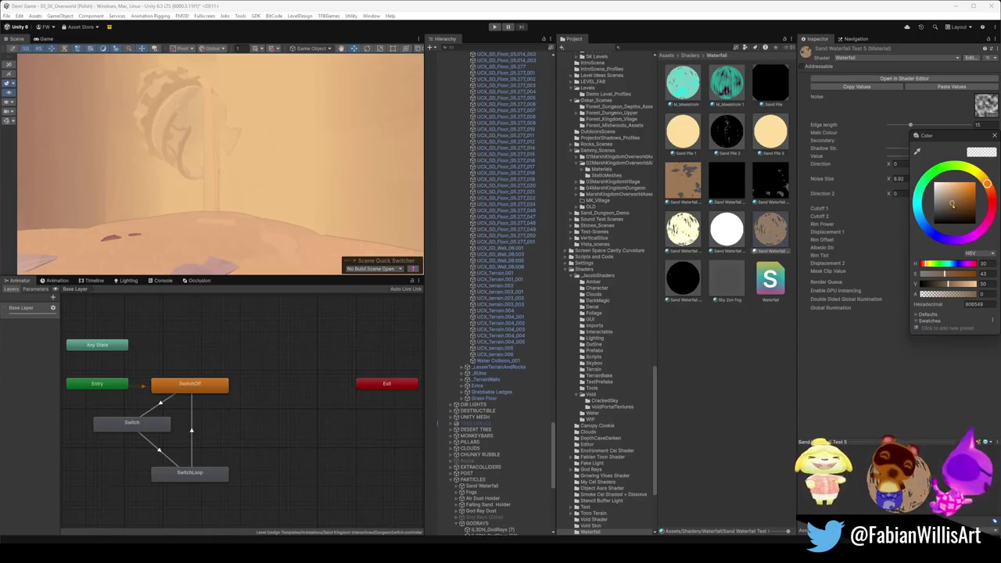
pyautogui.moveTo(952, 203); pyautogui.dragTo(951, 203)
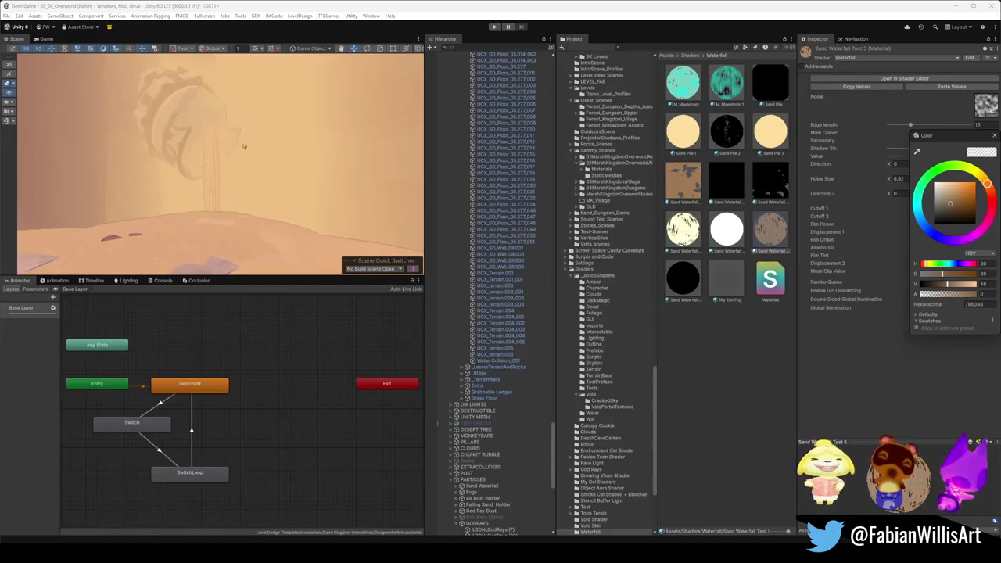
# - Darken the main colour to a deep brown and fly the camera close to the sand waterfall
pyautogui.moveTo(243, 146); pyautogui.dragTo(287, 156, button='right')
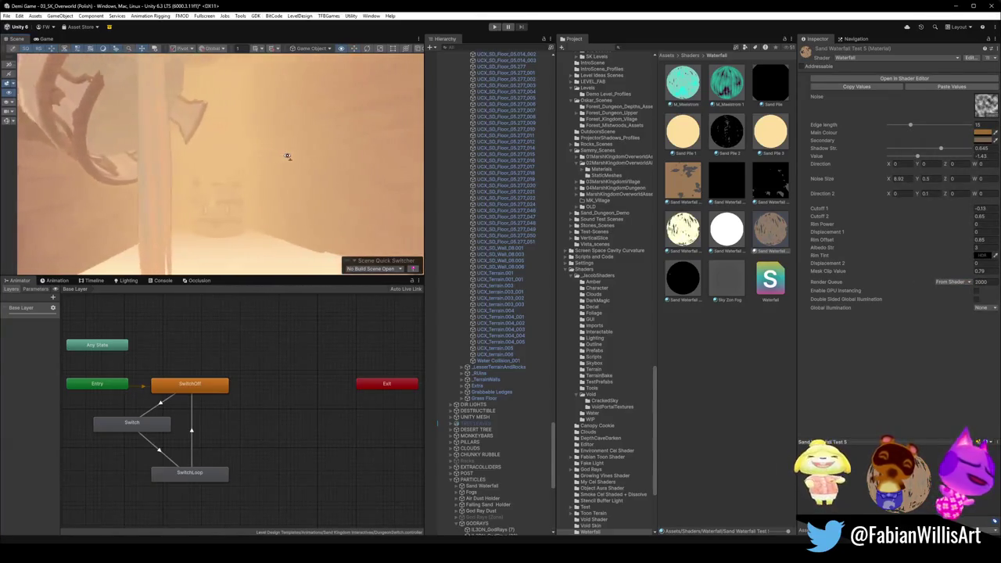
pyautogui.click(983, 132)
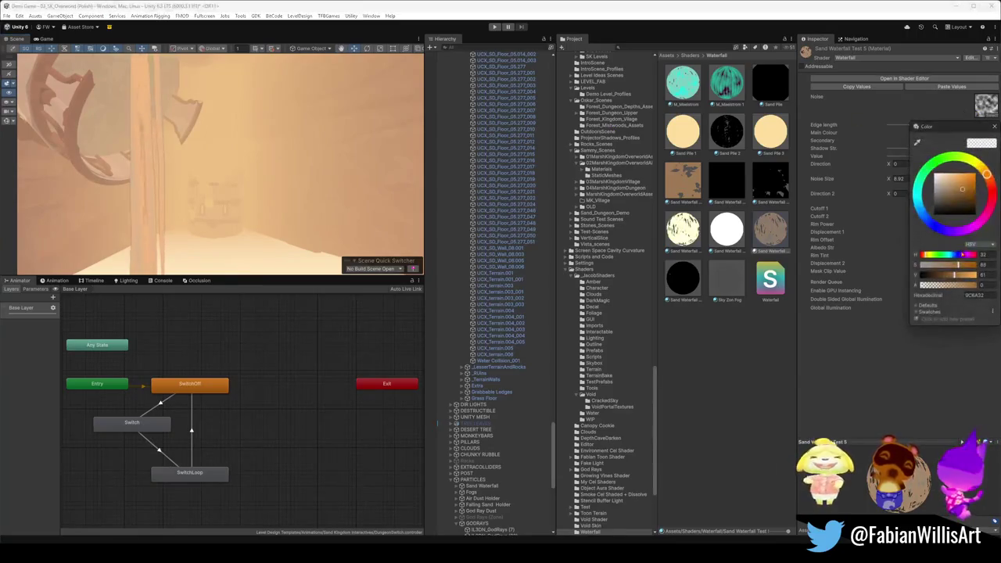
pyautogui.moveTo(956, 275)
pyautogui.mouseDown()
pyautogui.moveTo(898, 278)
pyautogui.moveTo(944, 277)
pyautogui.moveTo(934, 277)
pyautogui.mouseUp()
pyautogui.click(288, 170)
pyautogui.moveTo(288, 170); pyautogui.dragTo(298, 172, button='right')
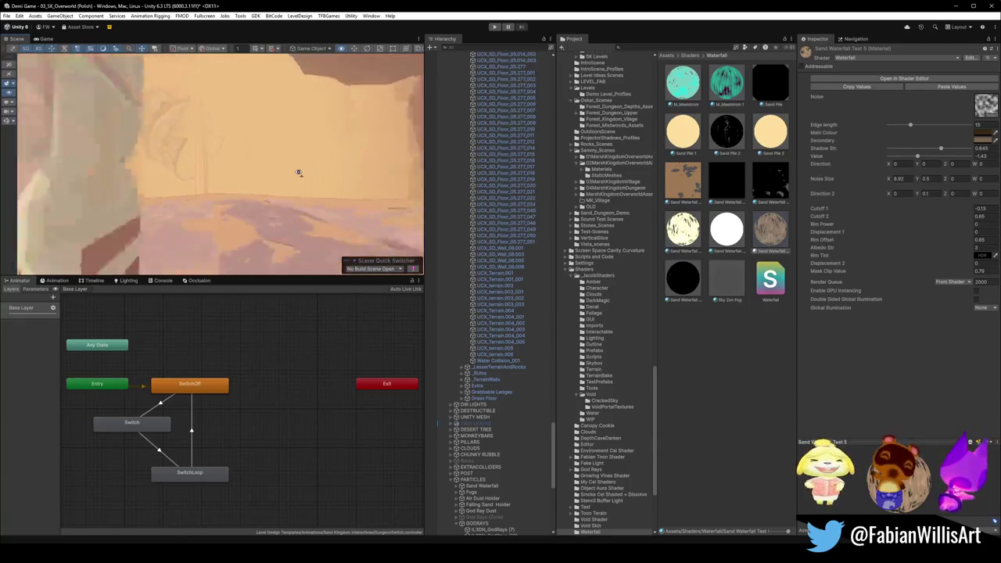
pyautogui.moveTo(298, 172); pyautogui.dragTo(299, 169, button='right')
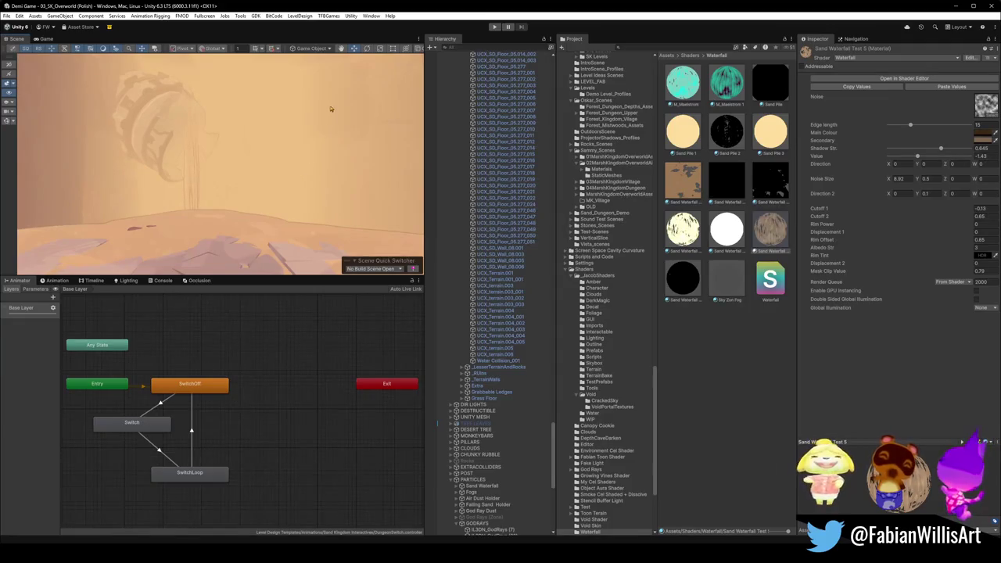
pyautogui.moveTo(346, 190); pyautogui.dragTo(167, 170, button='right')
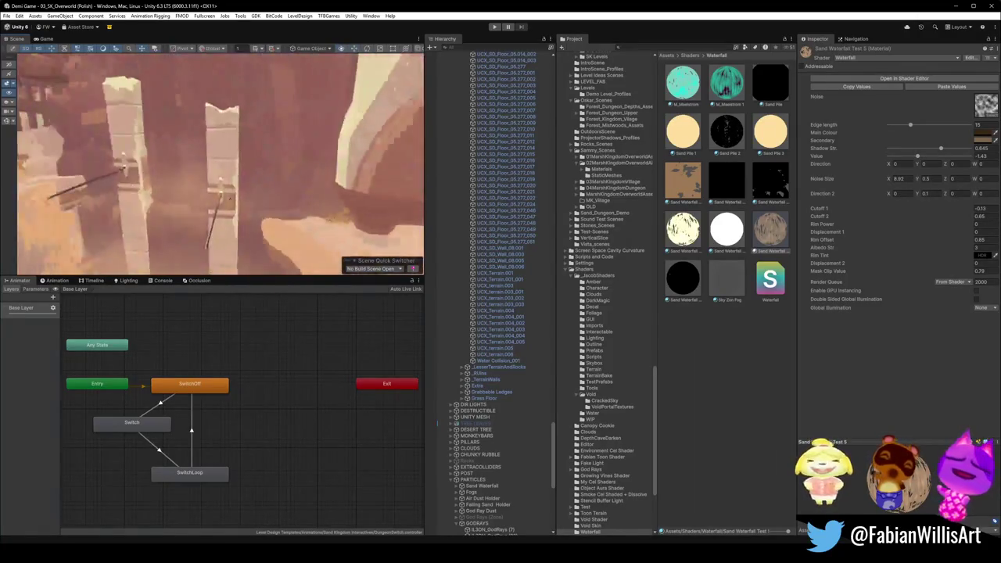
# - Fly through the level from the cracked floor up to the cliffs, then minimize Unity
pyautogui.moveTo(122, 166)
pyautogui.mouseDown(button='right')
pyautogui.moveTo(188, 169)
pyautogui.moveTo(121, 191)
pyautogui.mouseUp(button='right')
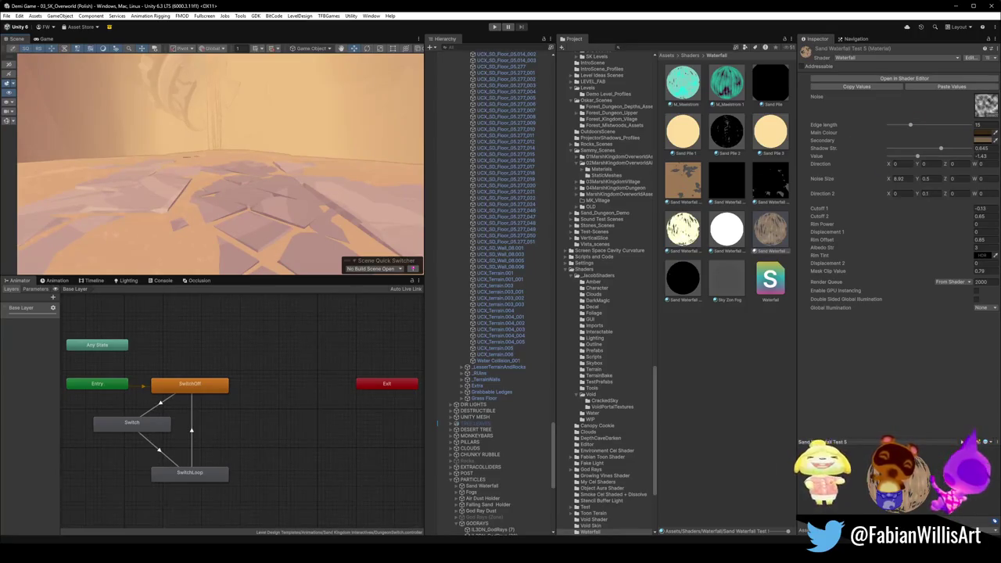
pyautogui.moveTo(253, 211)
pyautogui.mouseDown(button='right')
pyautogui.moveTo(298, 220)
pyautogui.moveTo(337, 190)
pyautogui.moveTo(355, 142)
pyautogui.moveTo(176, 220)
pyautogui.moveTo(231, 172)
pyautogui.moveTo(288, 220)
pyautogui.moveTo(262, 212)
pyautogui.moveTo(252, 187)
pyautogui.moveTo(196, 191)
pyautogui.moveTo(192, 140)
pyautogui.mouseUp(button='right')
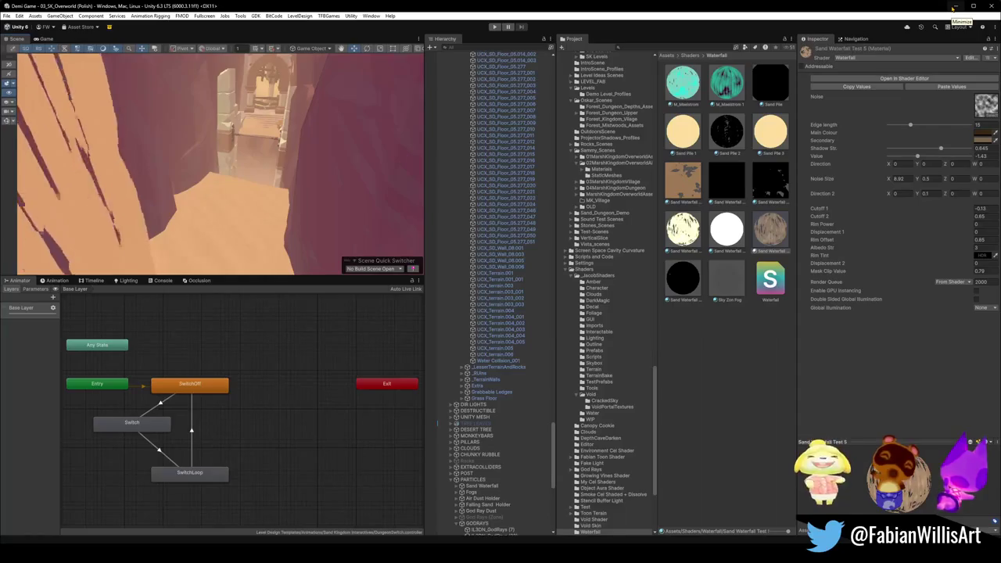
pyautogui.click(953, 6)
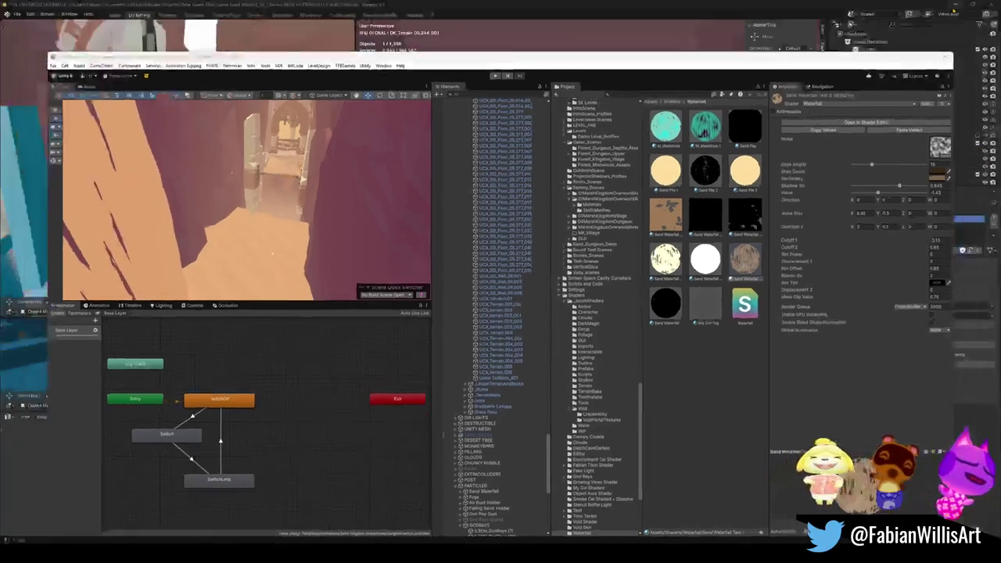
# - Walk to the canyon path, select Surf Floor, and replace its Sand.001 material with UV TEST
pyautogui.hotkey('shift', '`')
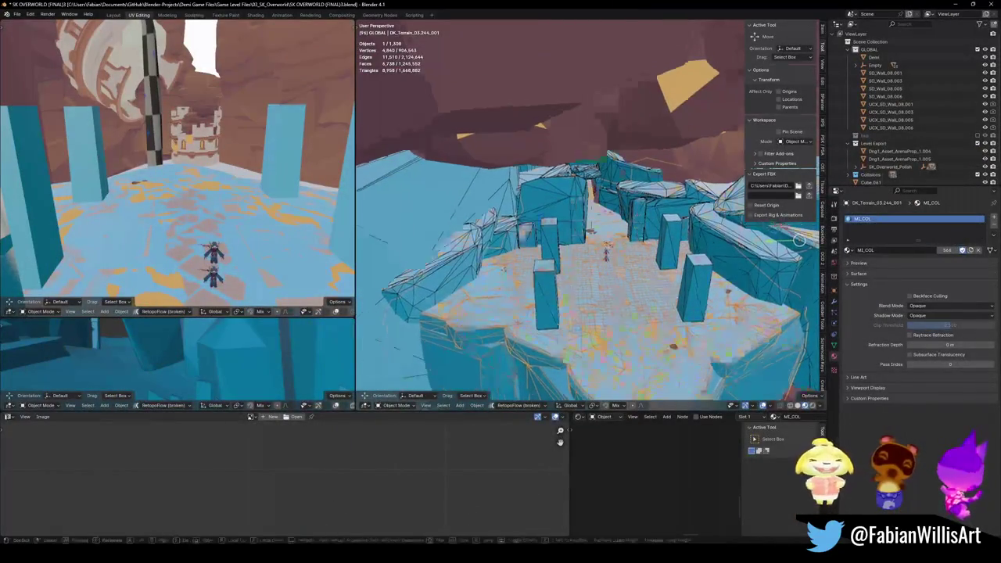
pyautogui.press('w')
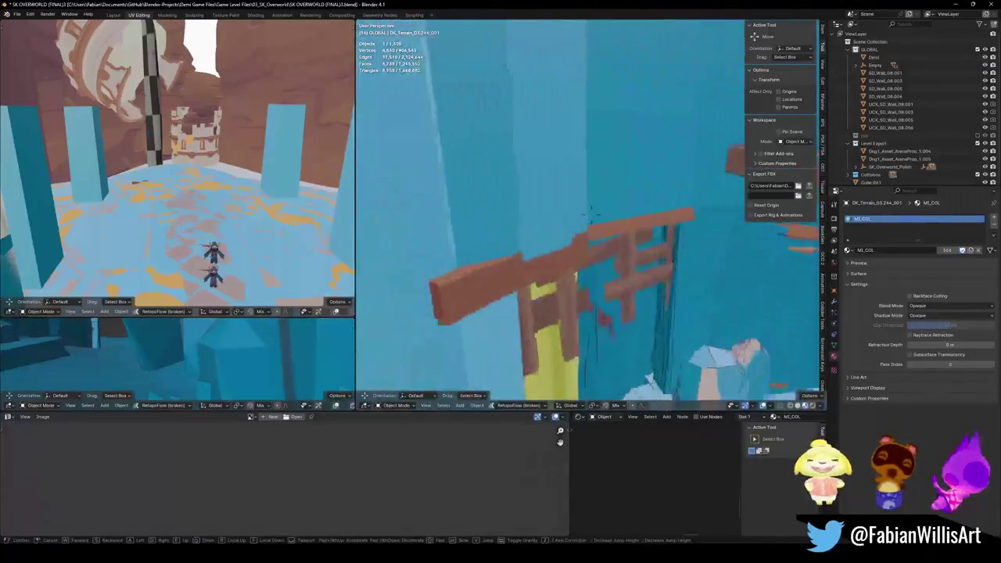
pyautogui.click(587, 225)
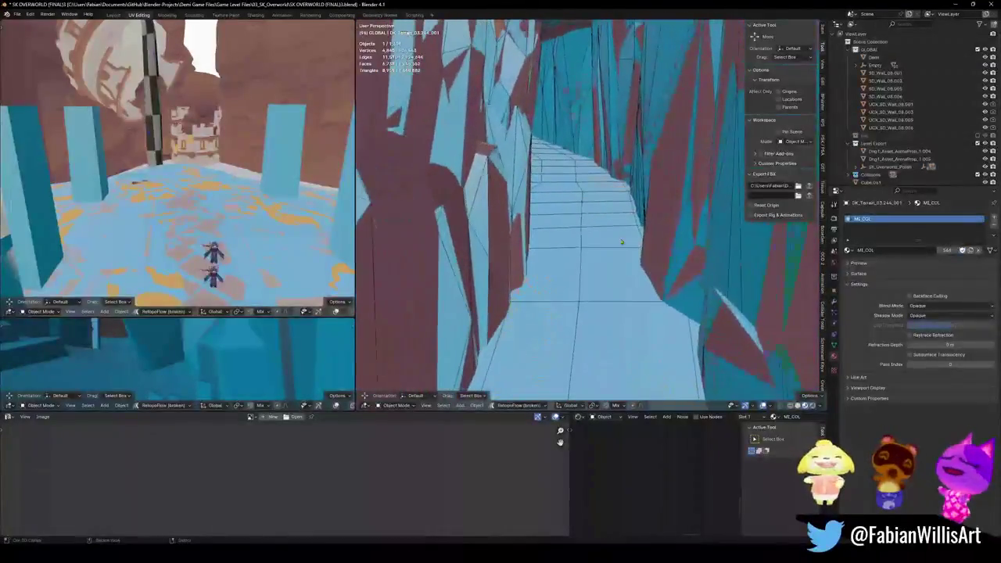
pyautogui.click(586, 226)
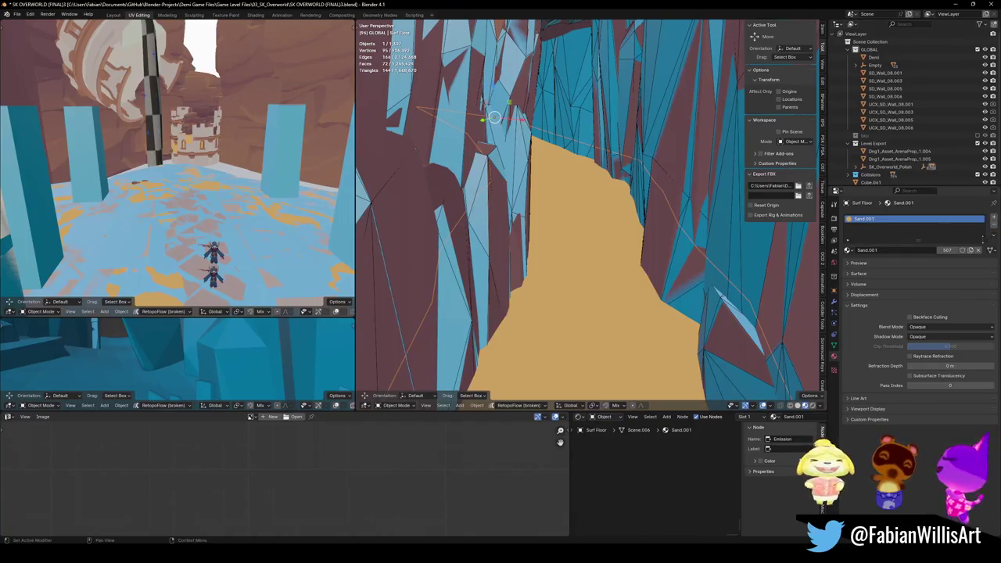
pyautogui.click(848, 249)
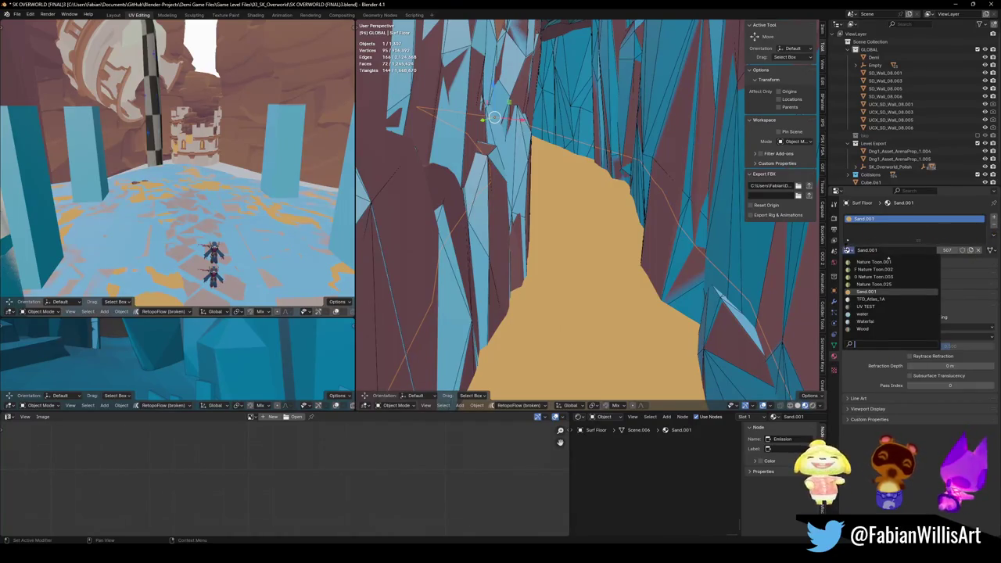
pyautogui.write('uv')
pyautogui.press('Return')
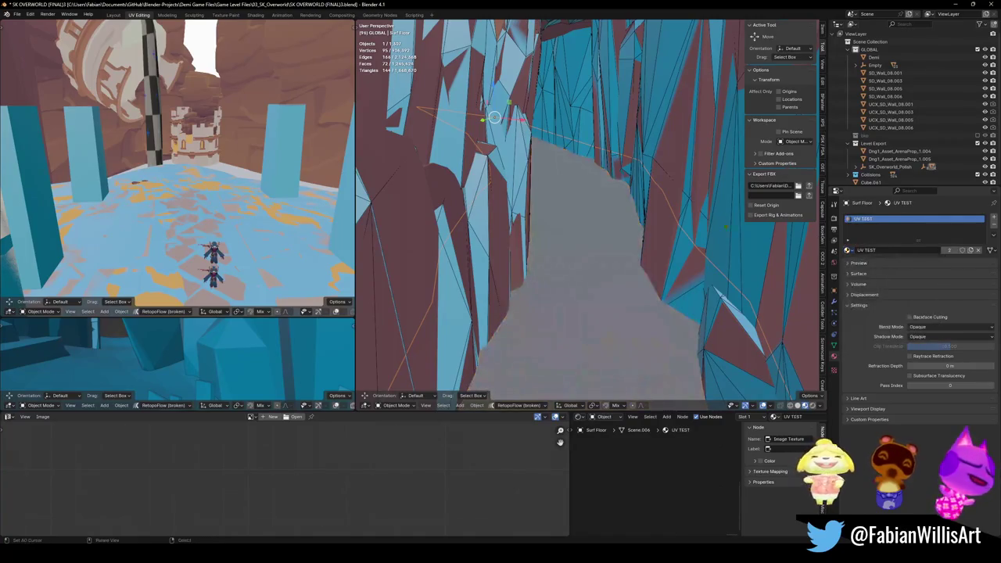
# - In Edit Mode, scale the floor's UV island down so the checker squares get larger
pyautogui.press('Tab')
pyautogui.scroll(-2, 451, 530)
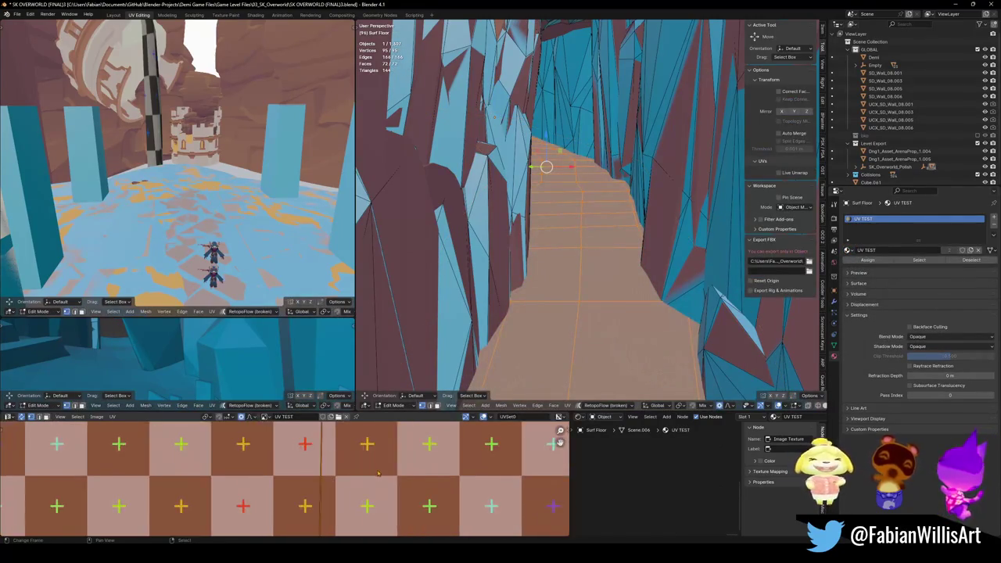
pyautogui.scroll(-2, 451, 530)
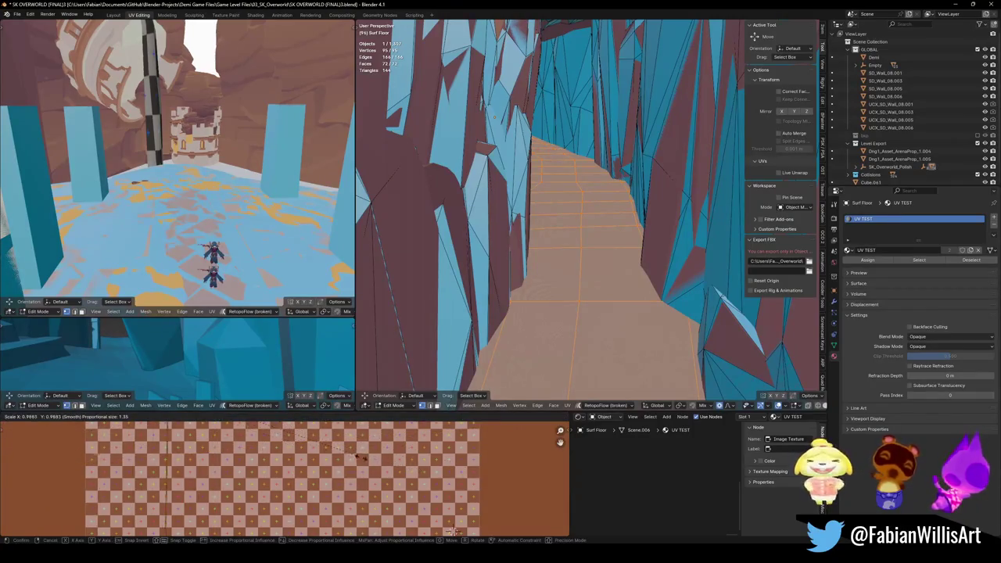
pyautogui.scroll(-4, 368, 473)
pyautogui.scroll(-5, 368, 472)
pyautogui.scroll(-2, 433, 474)
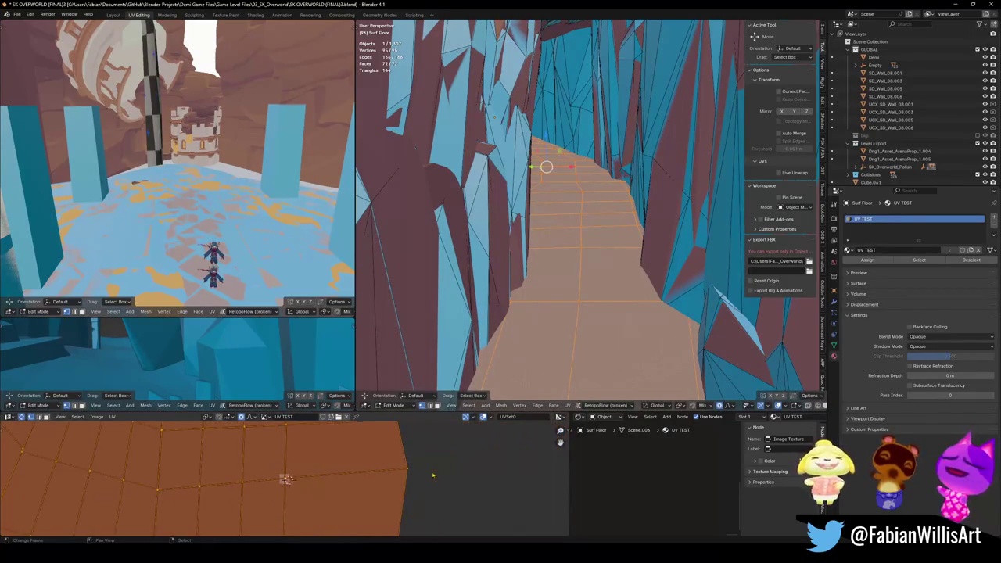
pyautogui.press('s')
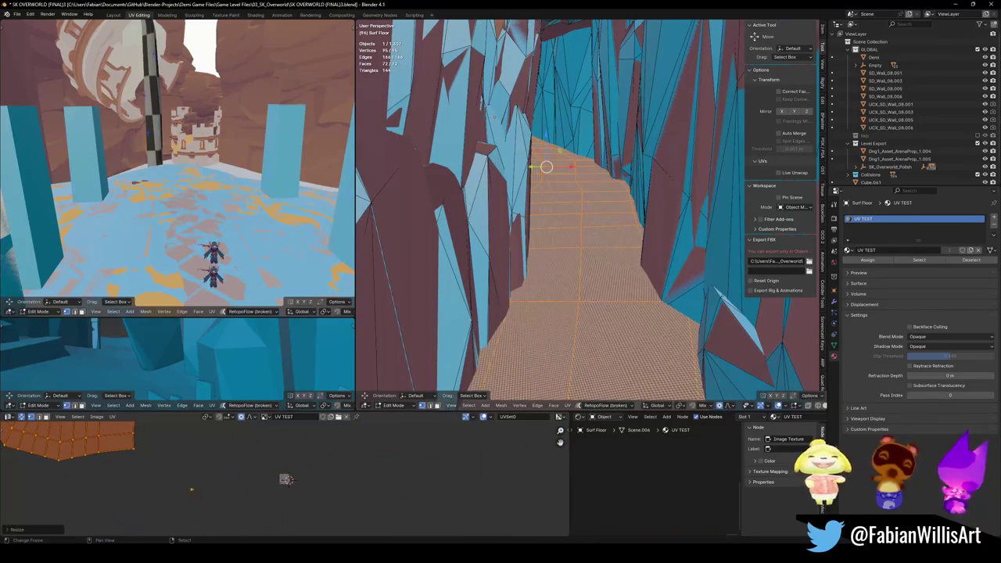
pyautogui.click(283, 478)
pyautogui.press('g')
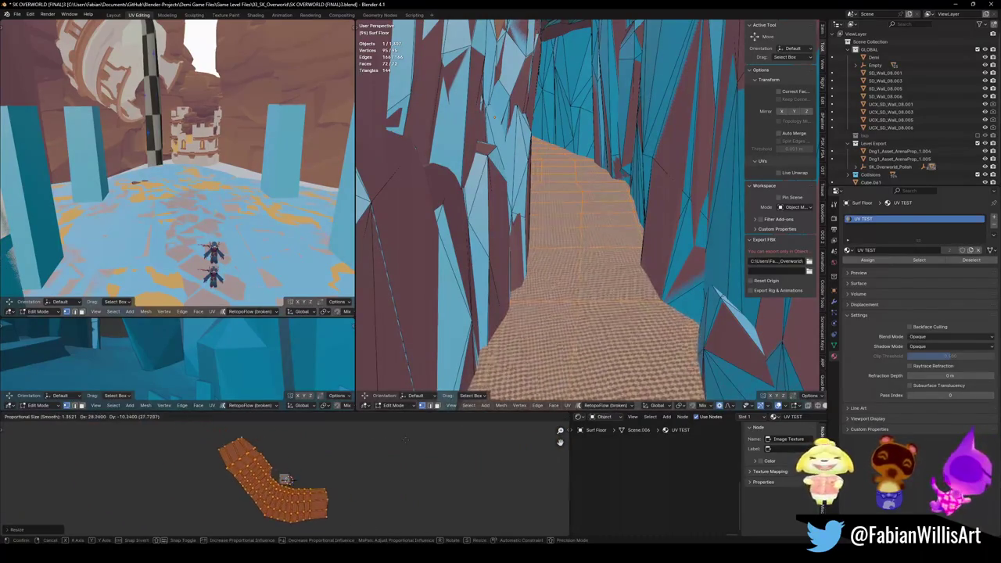
pyautogui.press('s')
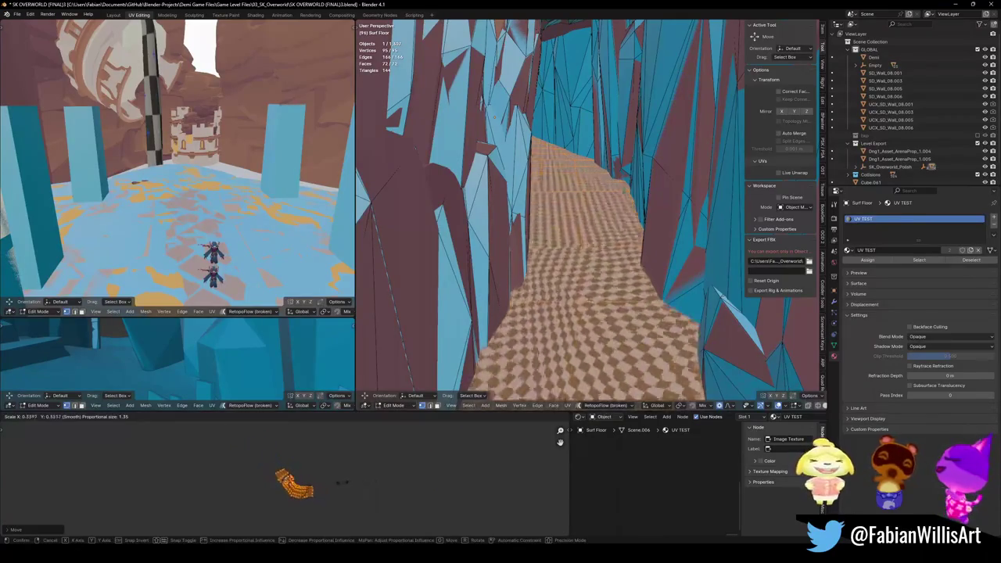
pyautogui.click(322, 481)
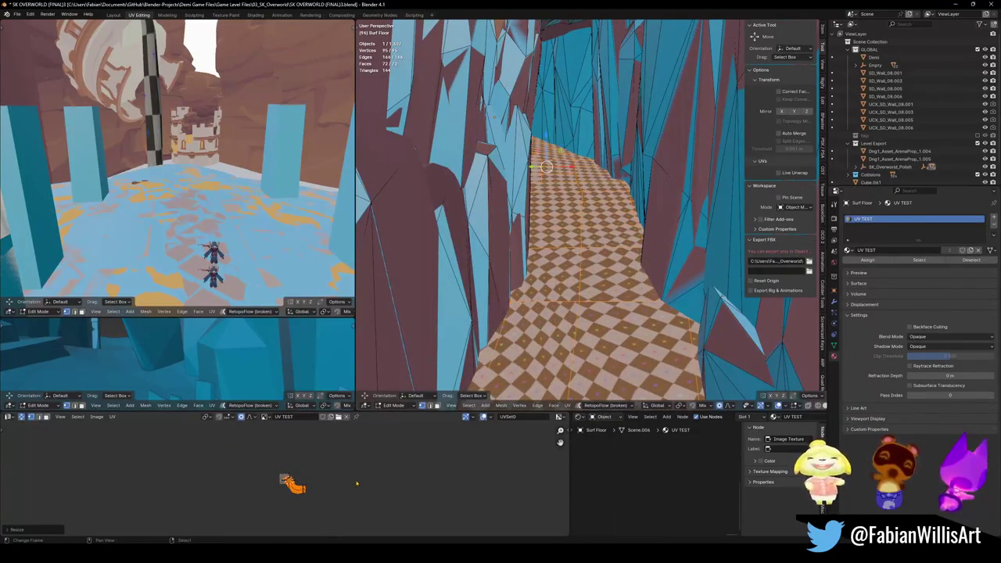
# - Slide the UV island along Y, then isolate the floor in top view
pyautogui.press('g')
pyautogui.press('y')
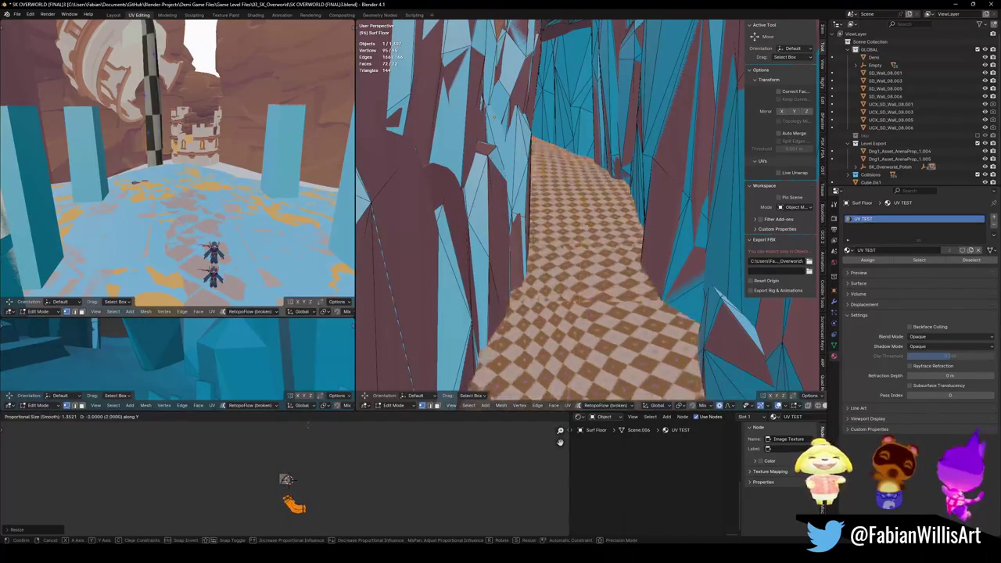
pyautogui.click(288, 481)
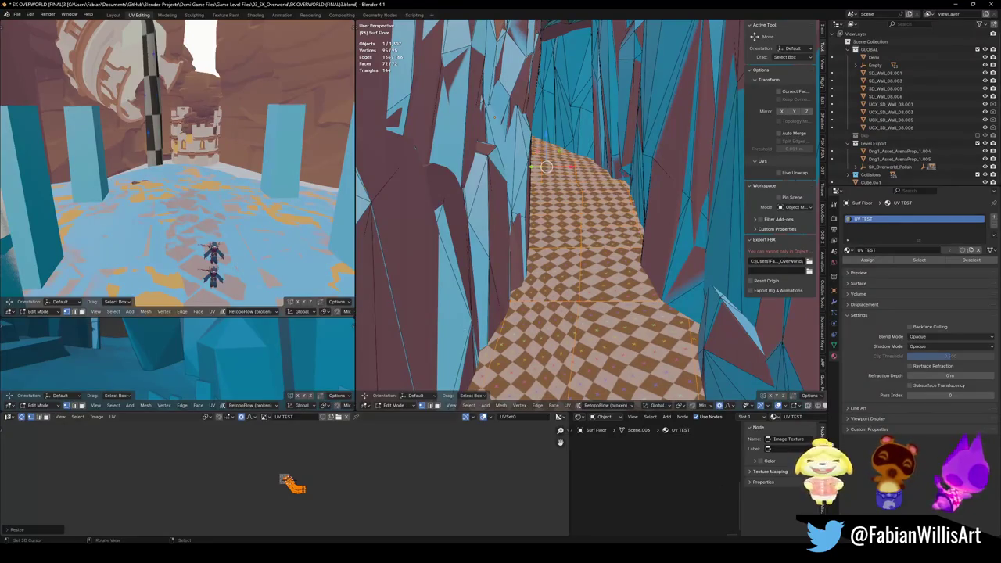
pyautogui.press('KP_Divide')
pyautogui.press('KP_7')
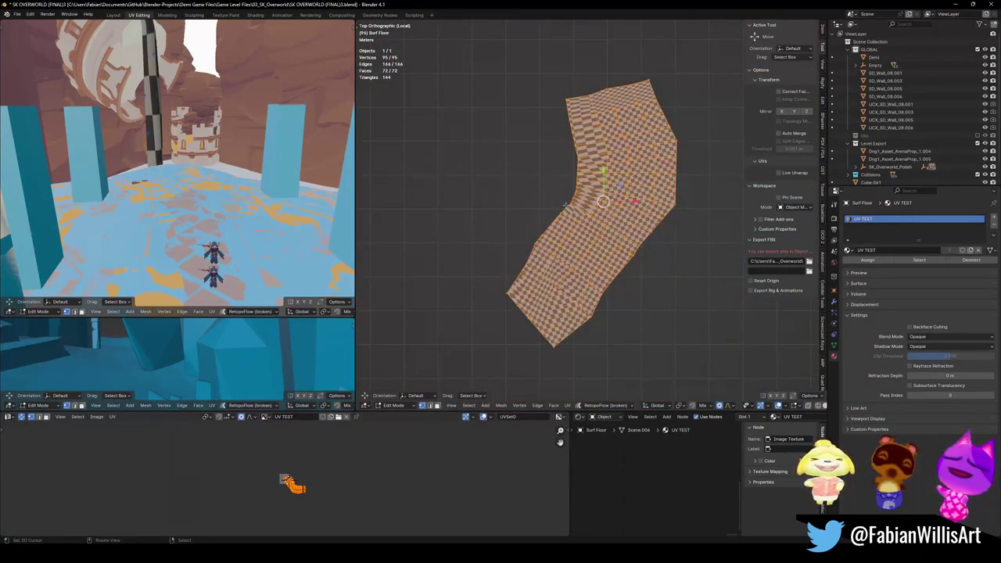
# - Unwrap the floor with Angle Based unwrapping and nudge its UVs slightly downward
pyautogui.press('u')
pyautogui.click(596, 201)
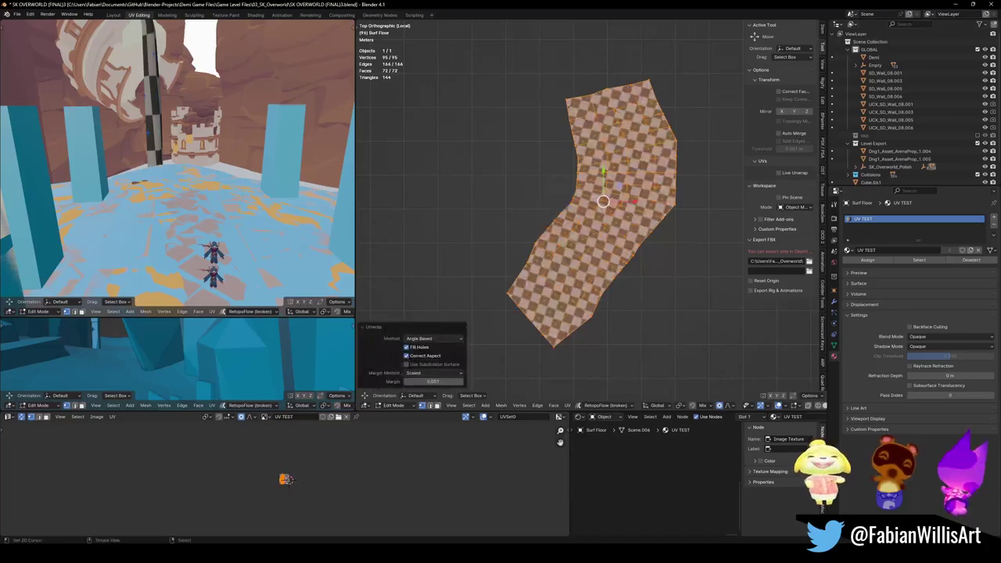
pyautogui.press('g')
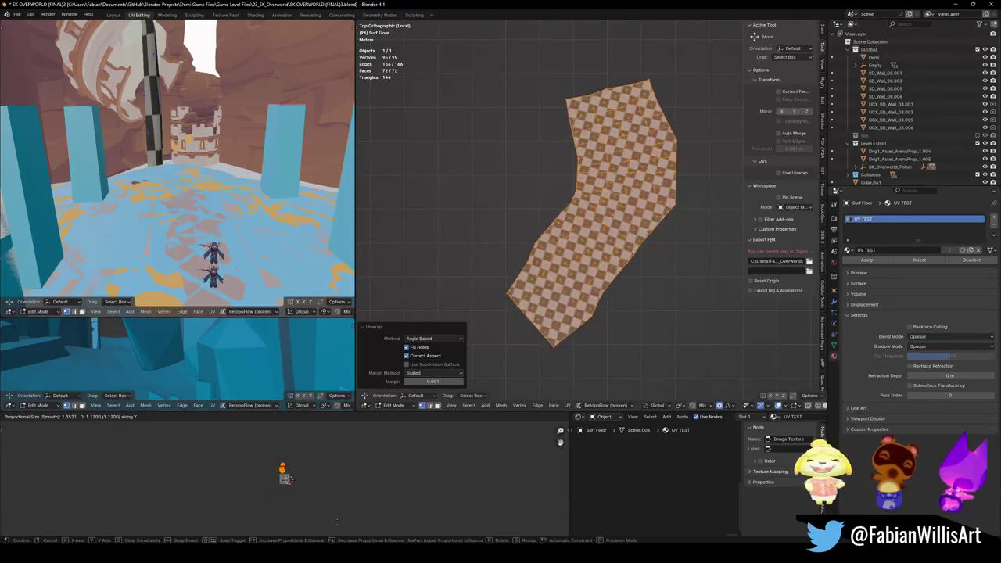
pyautogui.click(345, 483)
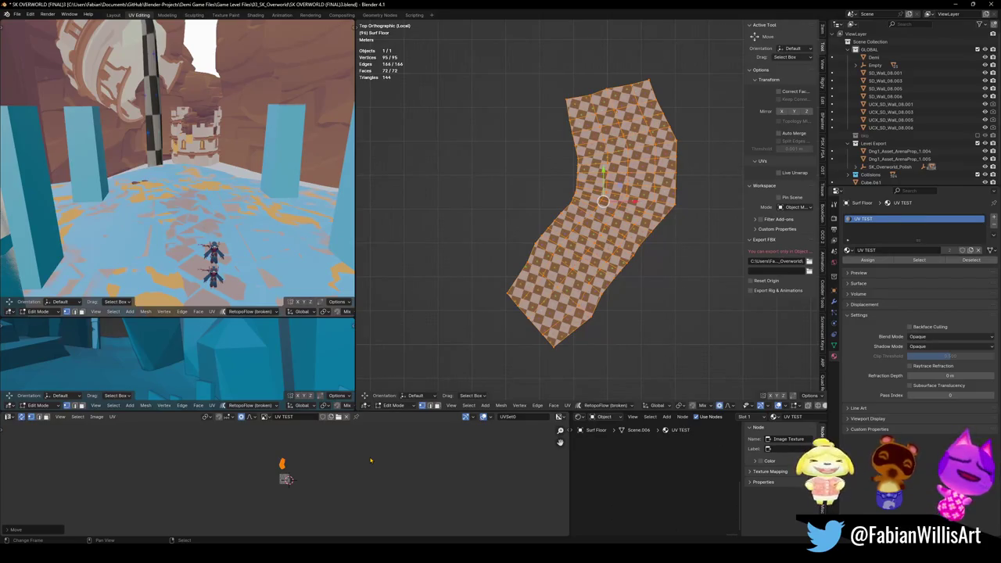
pyautogui.moveTo(603, 166); pyautogui.dragTo(603, 181)
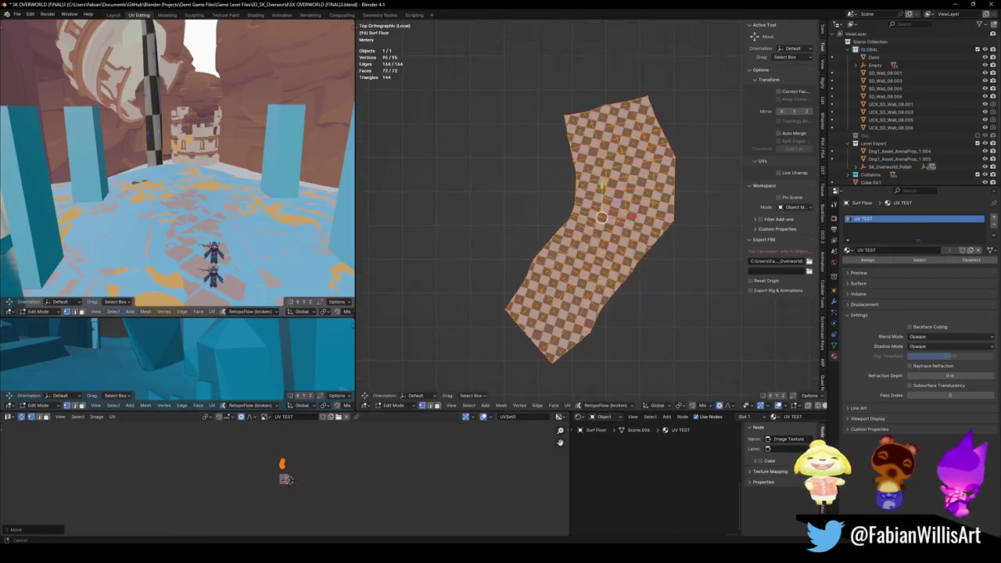
# - Select the right-edge face strip, unwrap it with Follow Active Quads, and slide its UVs along Y
pyautogui.hotkey('alt', 'a')
pyautogui.keyDown('alt'); pyautogui.click(640, 108); pyautogui.keyUp('alt')
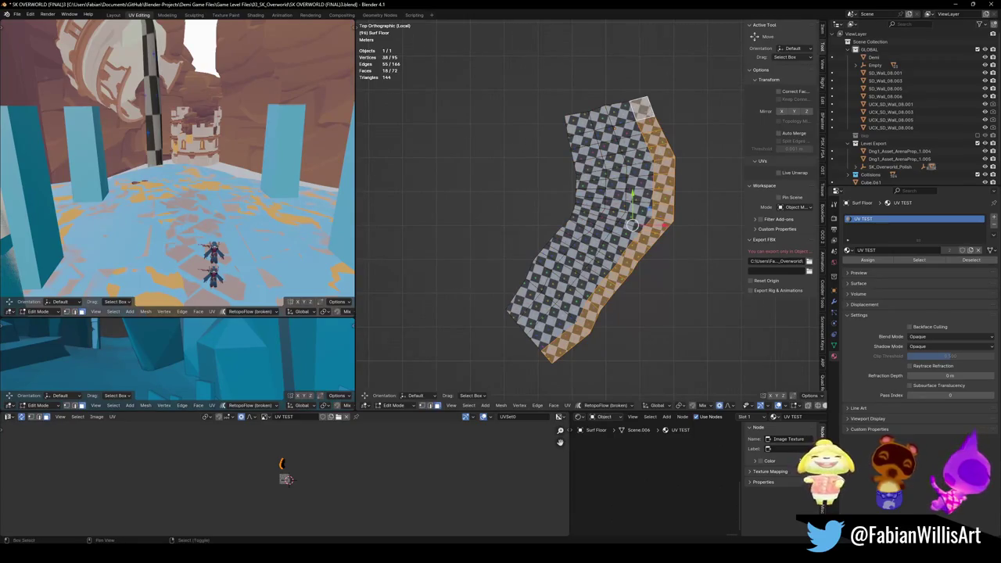
pyautogui.press('u')
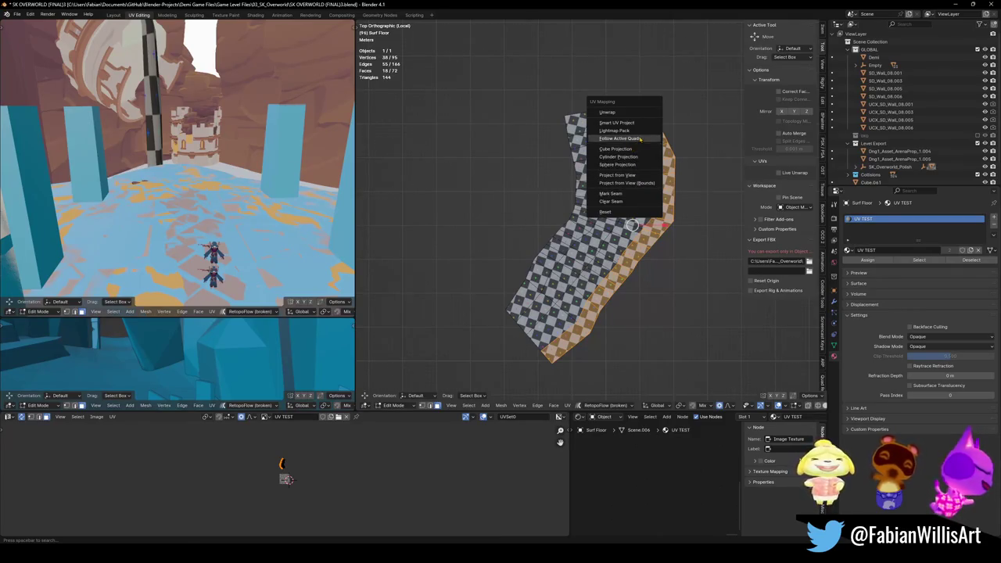
pyautogui.click(641, 138)
pyautogui.click(641, 148)
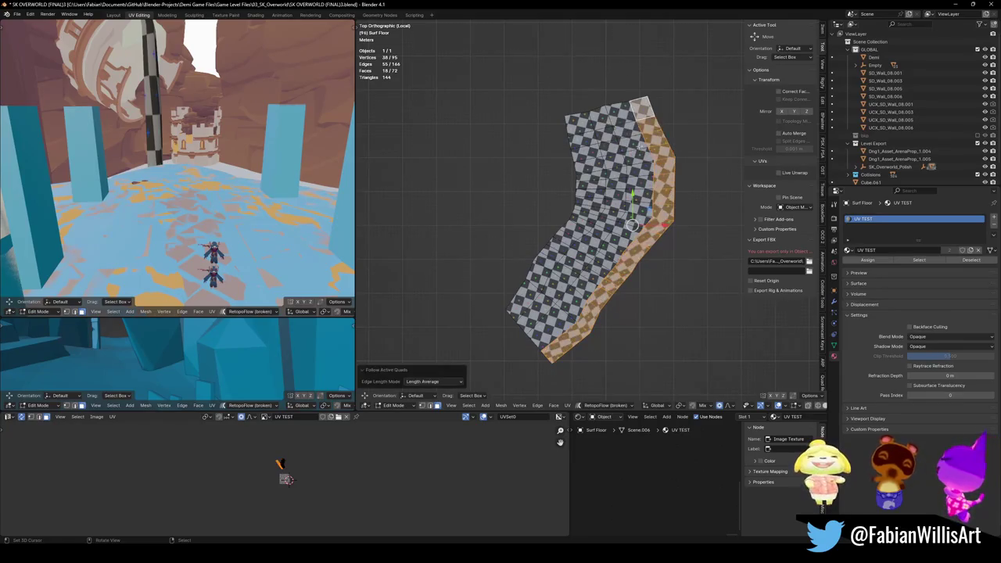
pyautogui.press('g')
pyautogui.press('y')
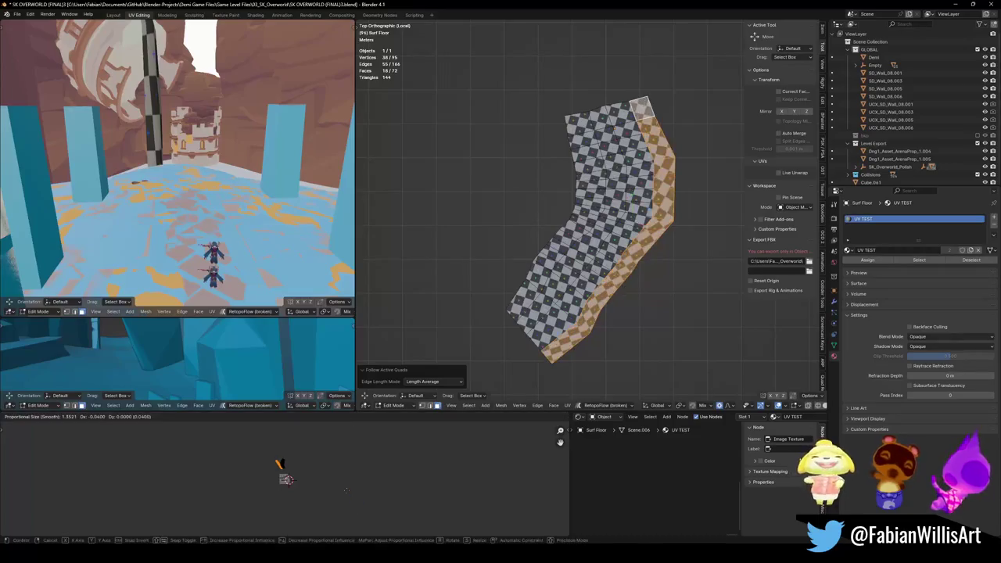
pyautogui.click(286, 478)
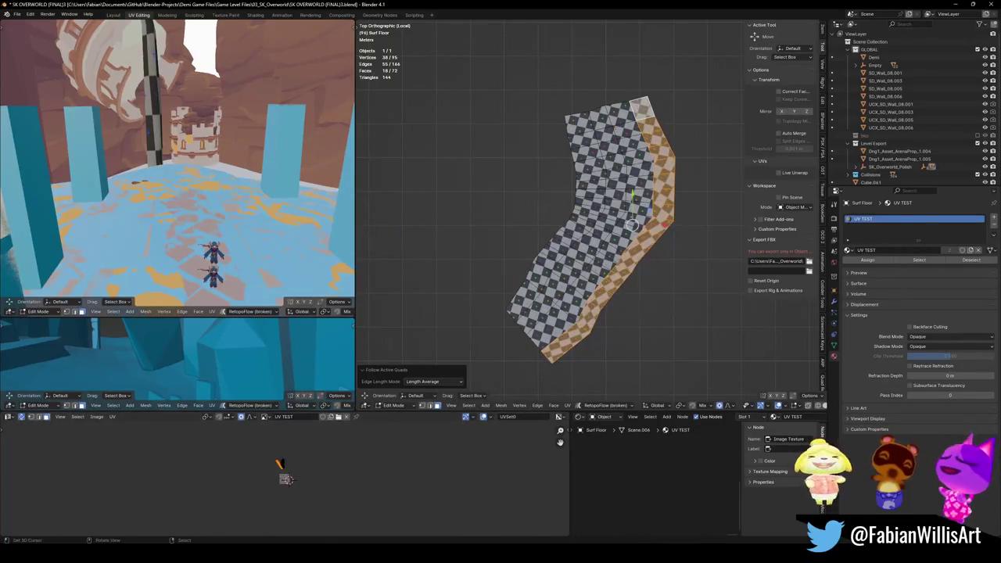
# - Set Edge Length Mode to Even, slide the strip's UVs along Y, and reselect the strip
pyautogui.click(434, 381)
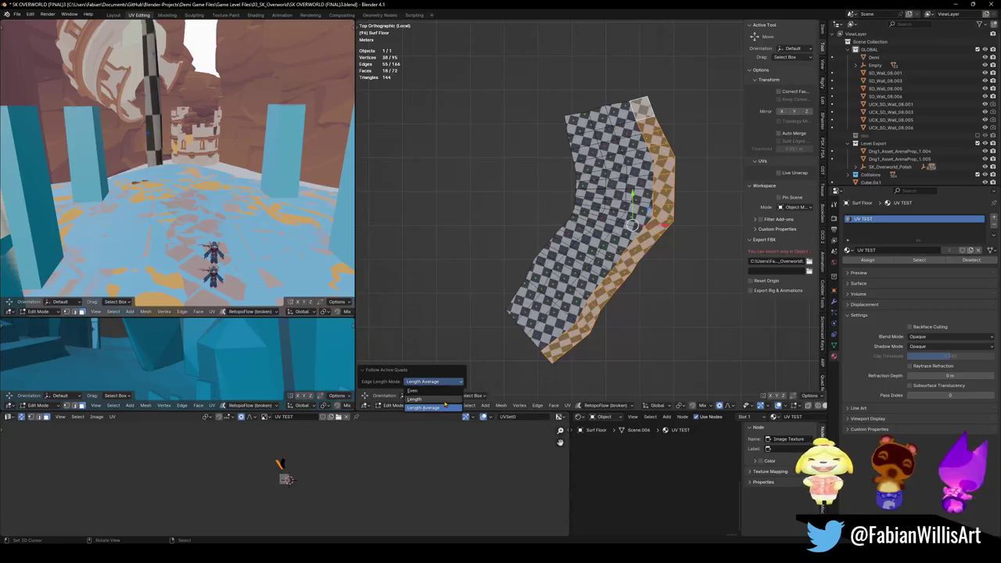
pyautogui.click(441, 399)
pyautogui.click(443, 382)
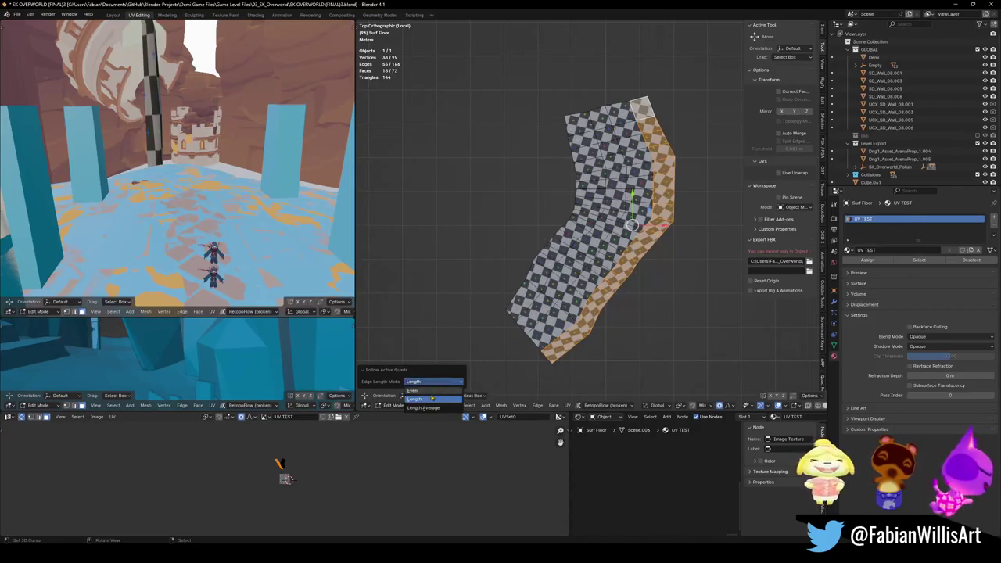
pyautogui.click(434, 395)
pyautogui.press('g')
pyautogui.press('y')
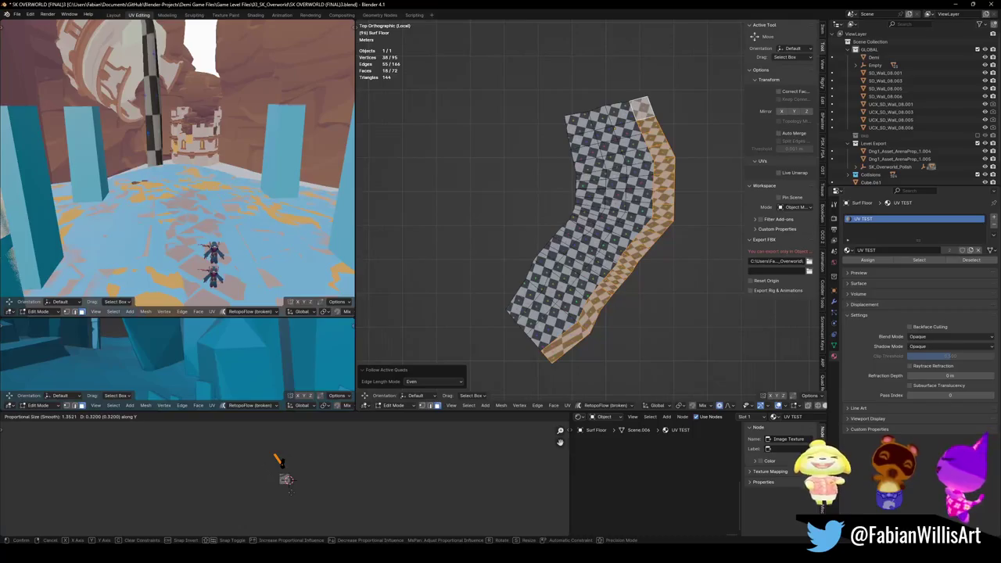
pyautogui.click(282, 462)
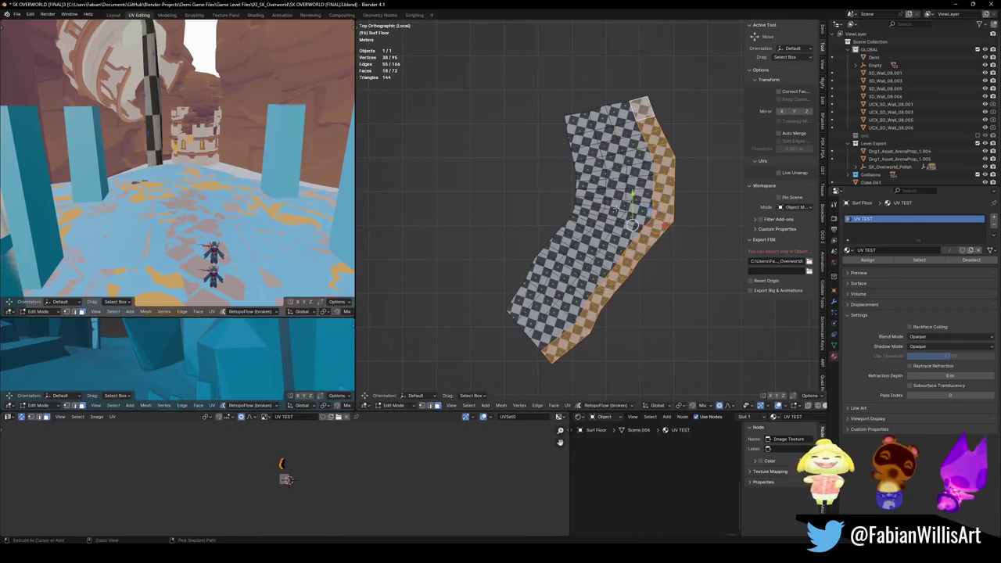
pyautogui.click(282, 463)
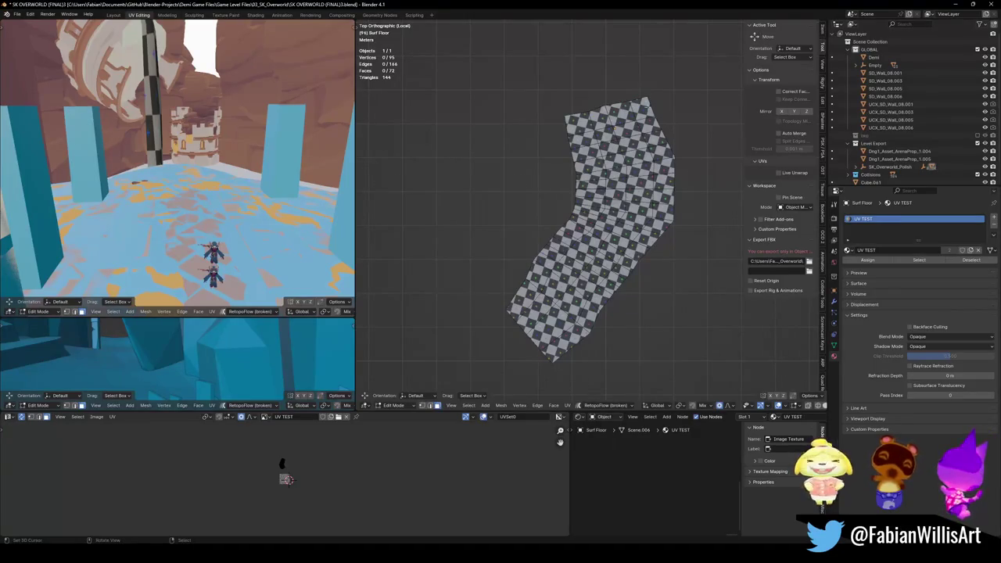
pyautogui.keyDown('ctrl'); pyautogui.click(643, 106); pyautogui.keyUp('ctrl')
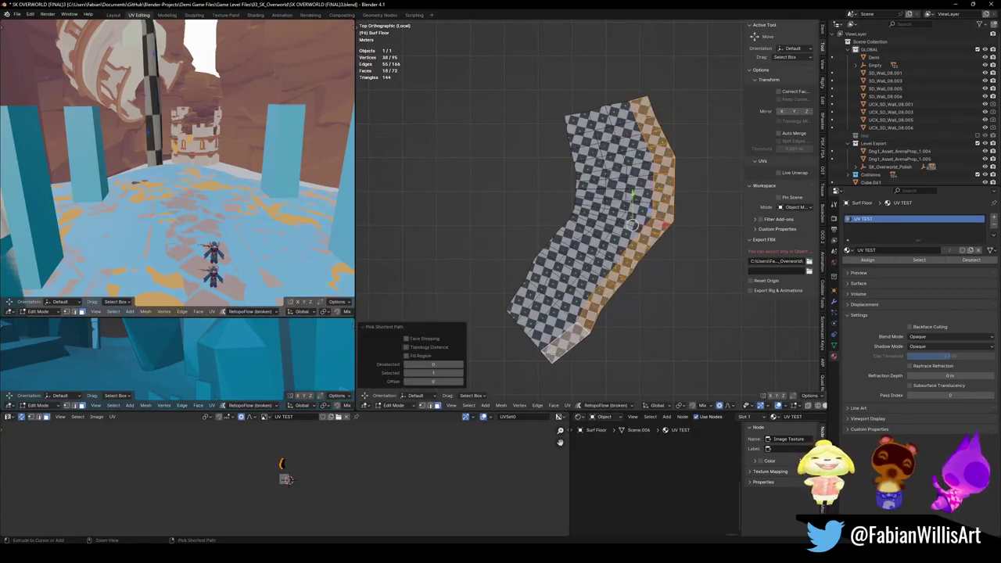
pyautogui.press('u')
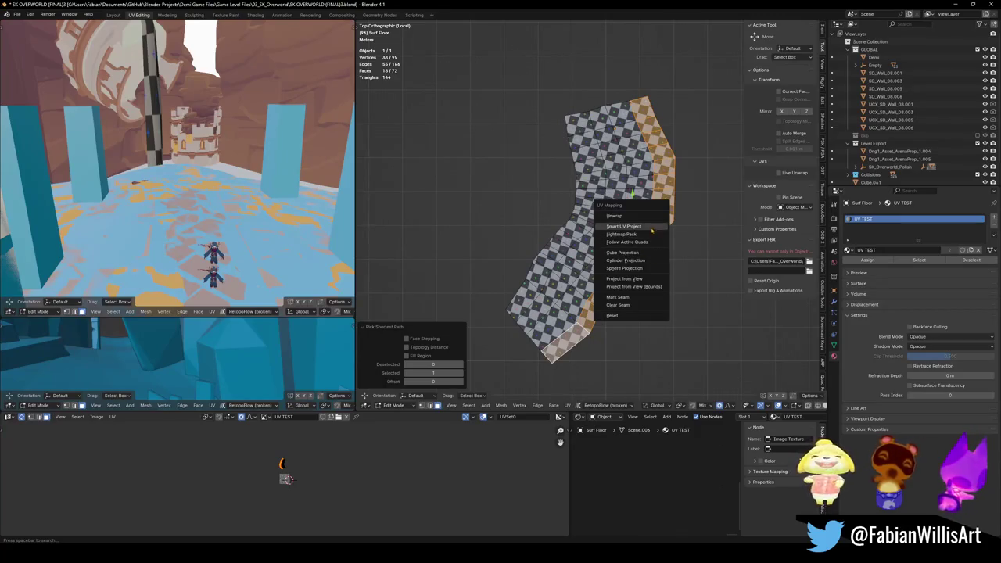
# - Smart UV Project the right-edge strip, then offset its UVs along Y and X
pyautogui.click(652, 228)
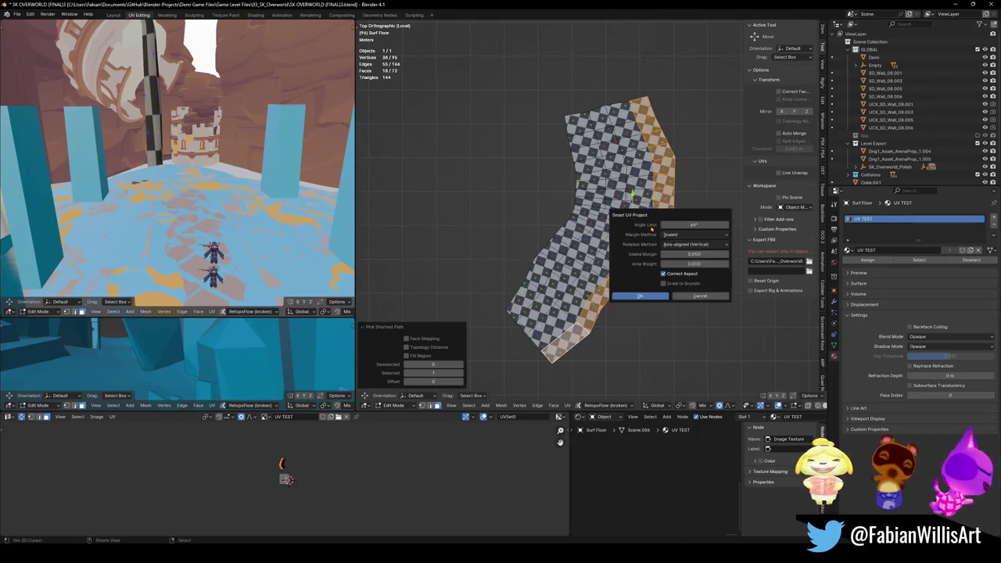
pyautogui.click(644, 294)
pyautogui.press('g')
pyautogui.press('y')
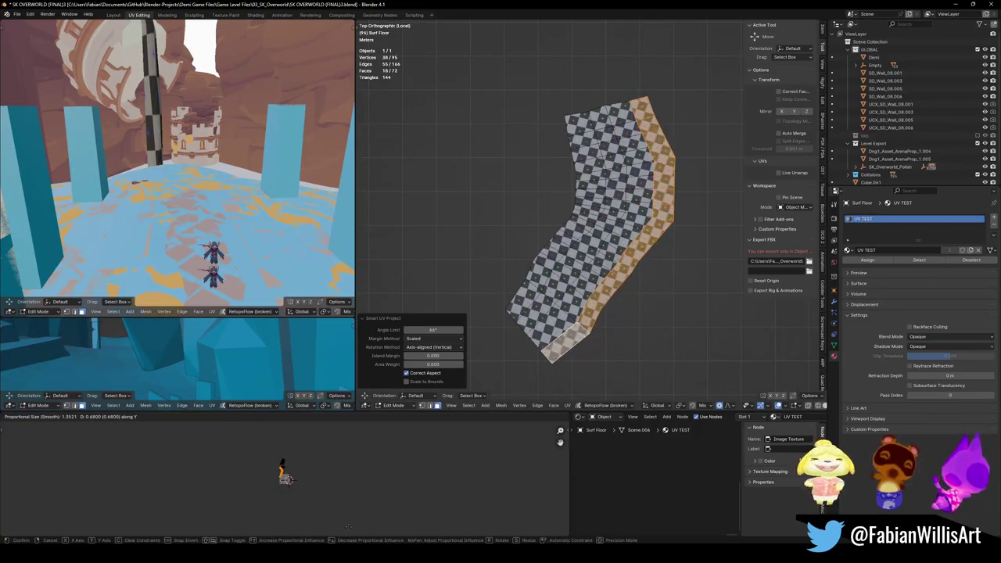
pyautogui.press('x')
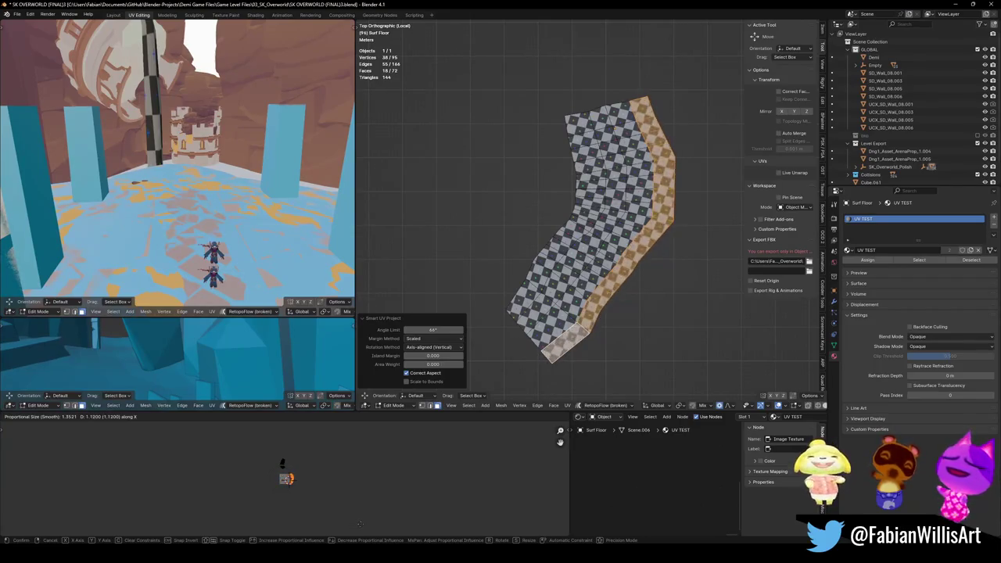
pyautogui.click(321, 514)
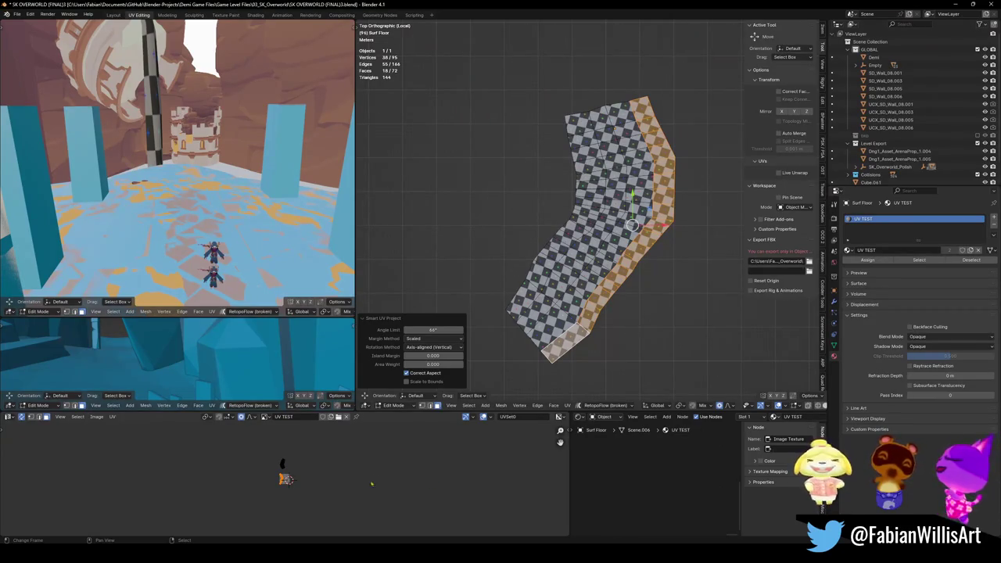
# - Deselect the faces and draw an annotation arrow down the floor's left side
pyautogui.hotkey('alt', 'a')
pyautogui.moveTo(550, 116)
pyautogui.mouseDown()
pyautogui.moveTo(552, 188)
pyautogui.moveTo(491, 305)
pyautogui.moveTo(496, 285)
pyautogui.mouseUp()
pyautogui.press('a')
pyautogui.hotkey('alt', 'a')
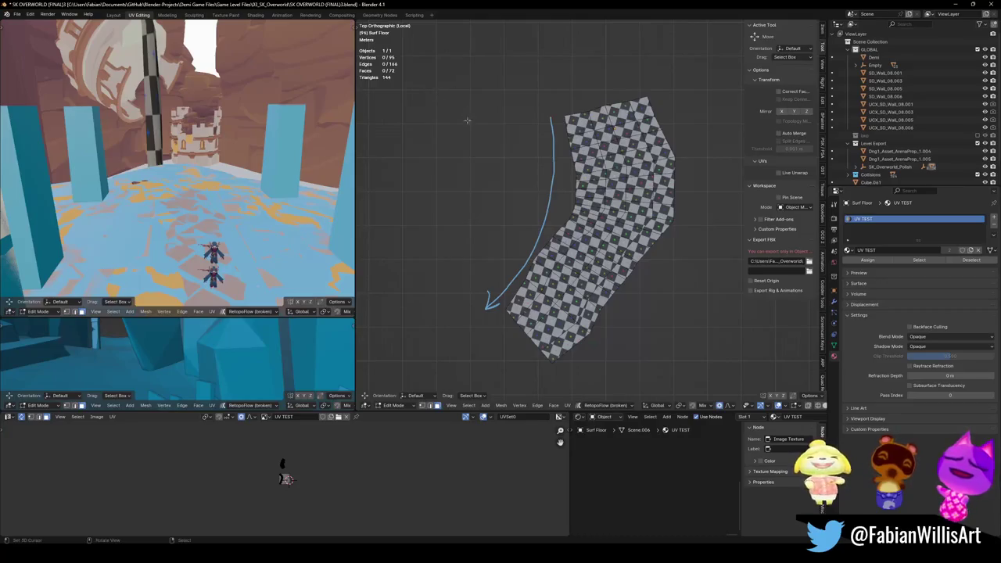
pyautogui.press('super+shift+s')
# - Capture the viewport region showing the checkered floor and its guide arrow
pyautogui.moveTo(438, 90)
pyautogui.mouseDown()
pyautogui.moveTo(710, 312)
pyautogui.moveTo(727, 375)
pyautogui.mouseUp()
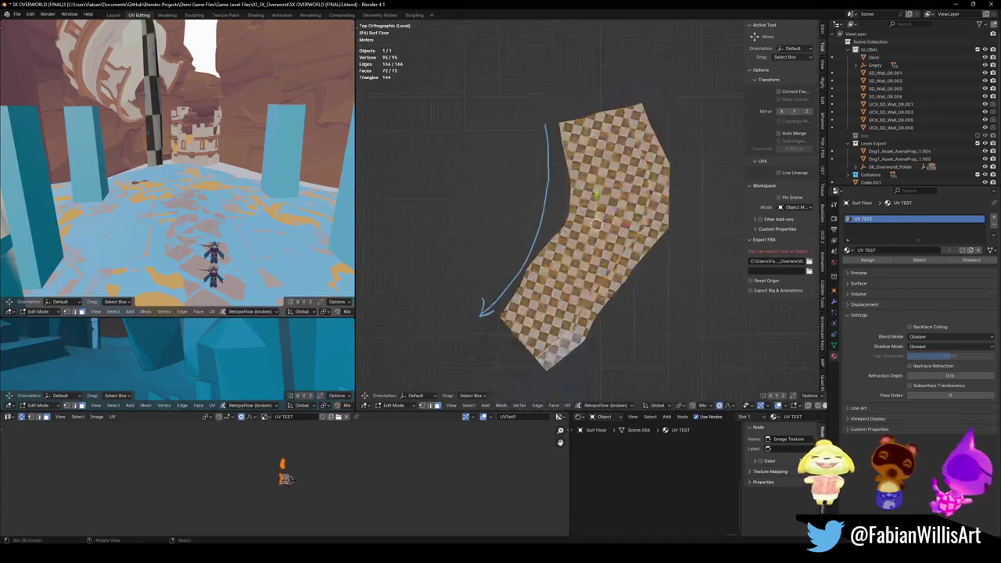
# - Select the floor's right boundary edge loop and mark it as a seam
pyautogui.keyDown('alt'); pyautogui.click(670, 188); pyautogui.keyUp('alt')
pyautogui.rightClick(670, 188)
pyautogui.press('Escape')
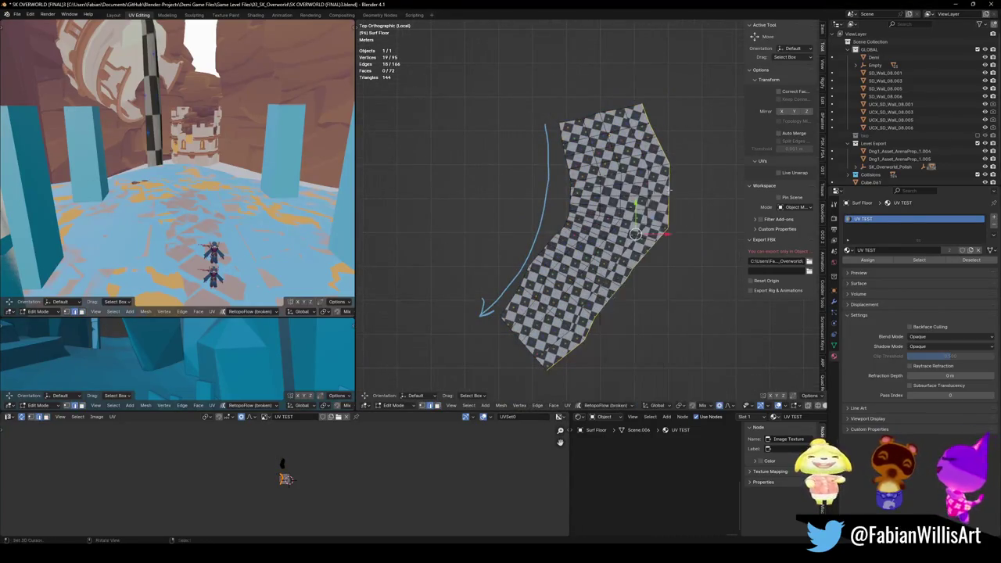
pyautogui.press('u')
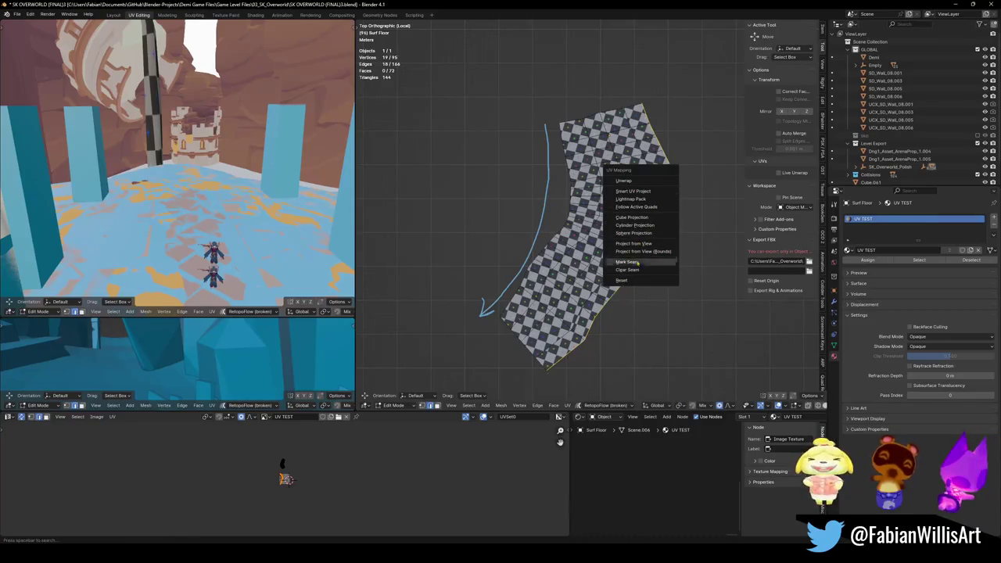
pyautogui.click(640, 264)
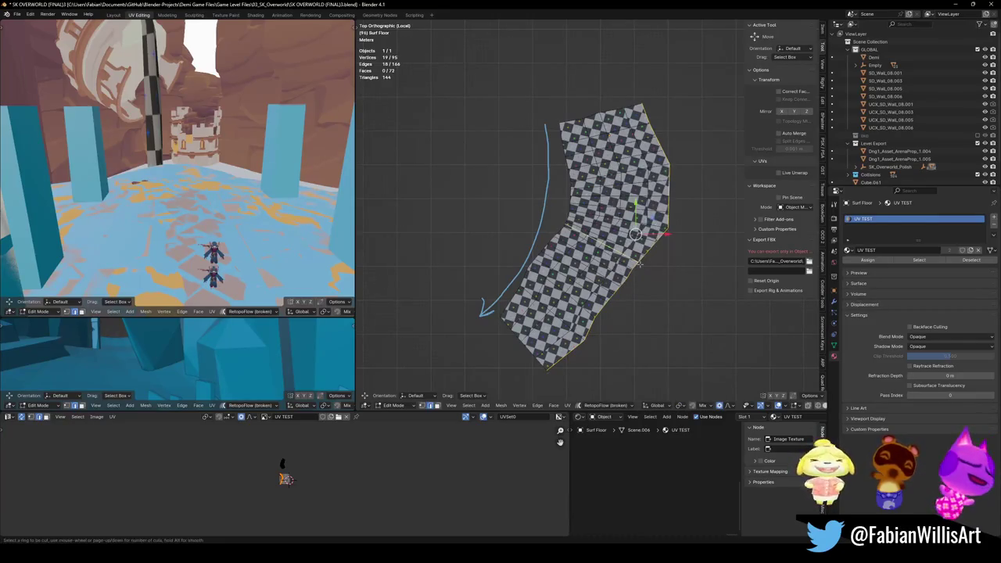
pyautogui.hotkey('ctrl', 'e')
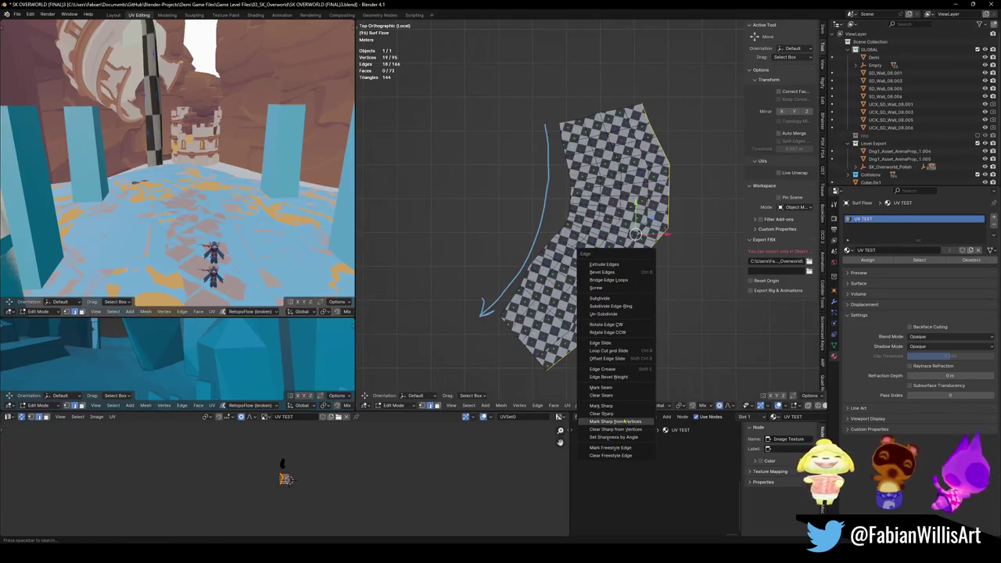
pyautogui.click(623, 386)
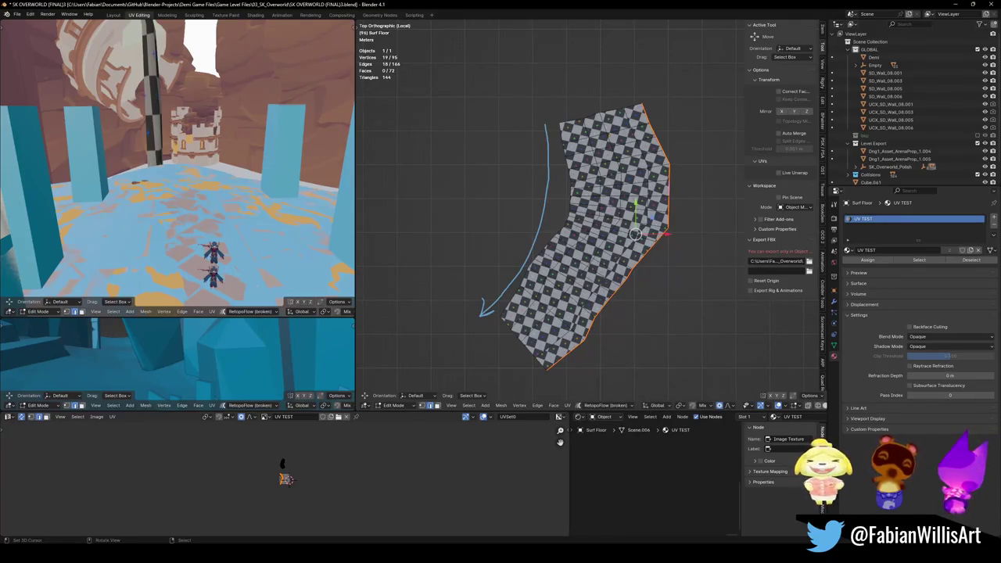
# - Deselect to reveal the seam, then select all floor faces for unwrapping
pyautogui.hotkey('alt', 'a')
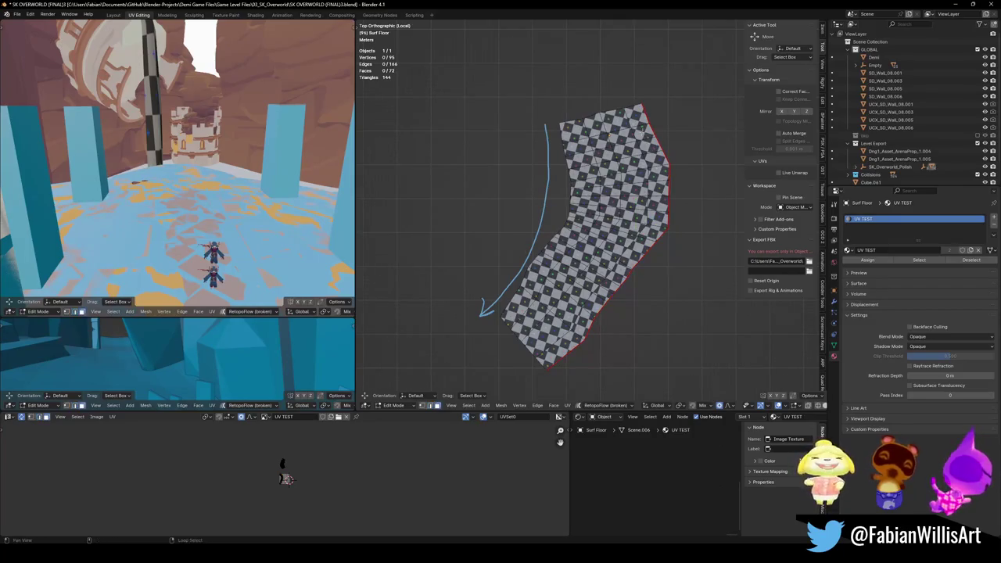
pyautogui.click(637, 116)
pyautogui.press('u')
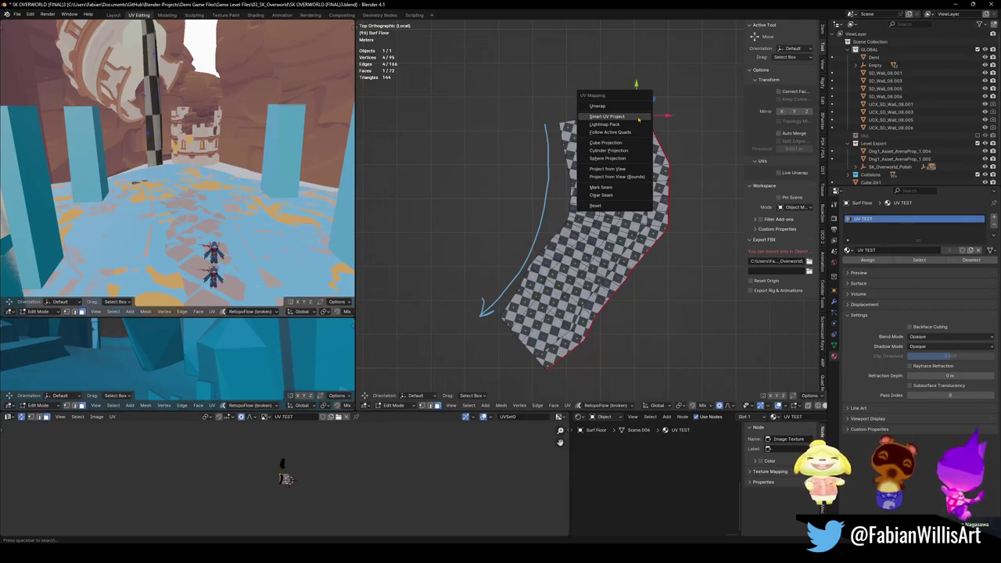
pyautogui.press('a')
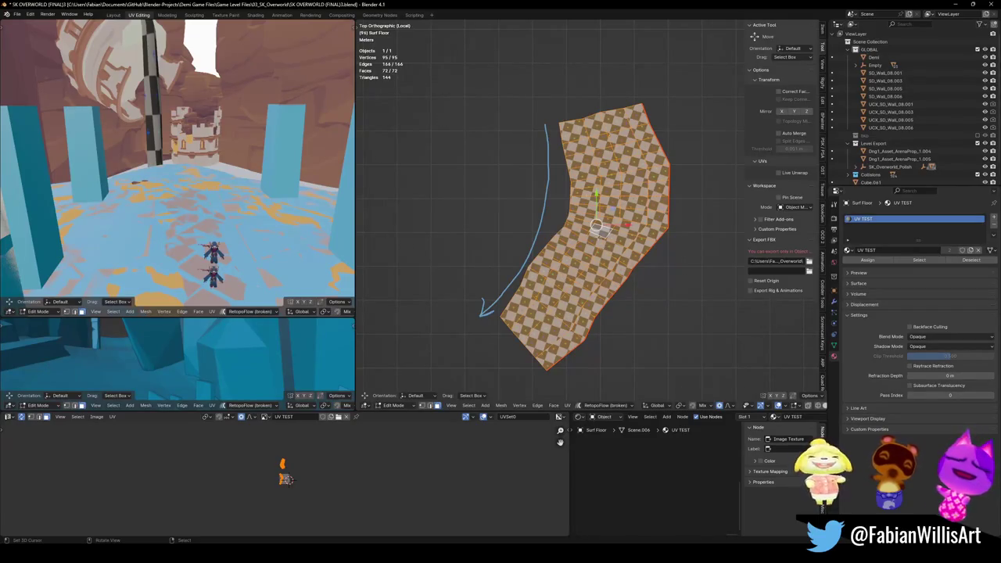
# - Unwrap the floor with Follow Active Quads using Length Average edge length mode
pyautogui.press('u')
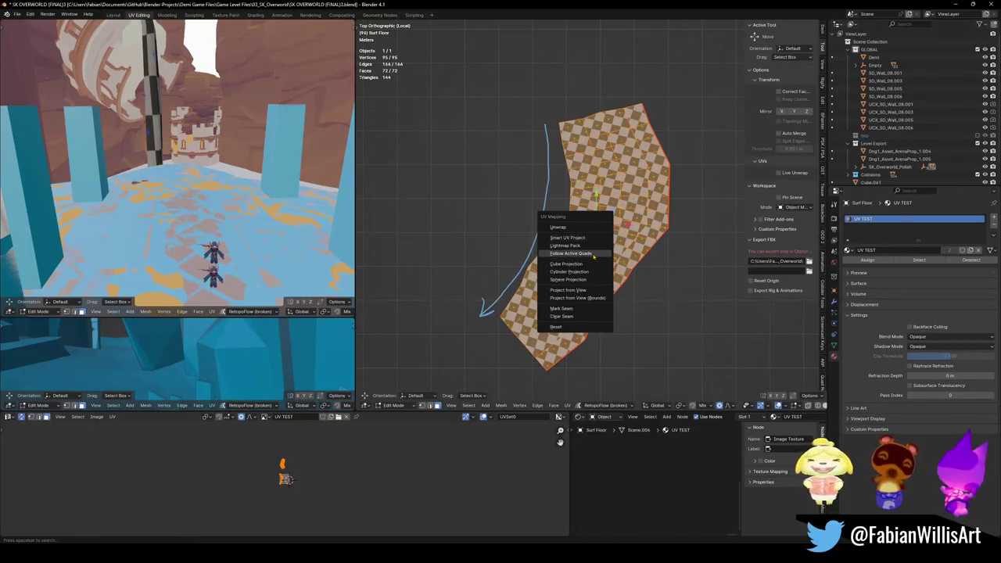
pyautogui.click(594, 255)
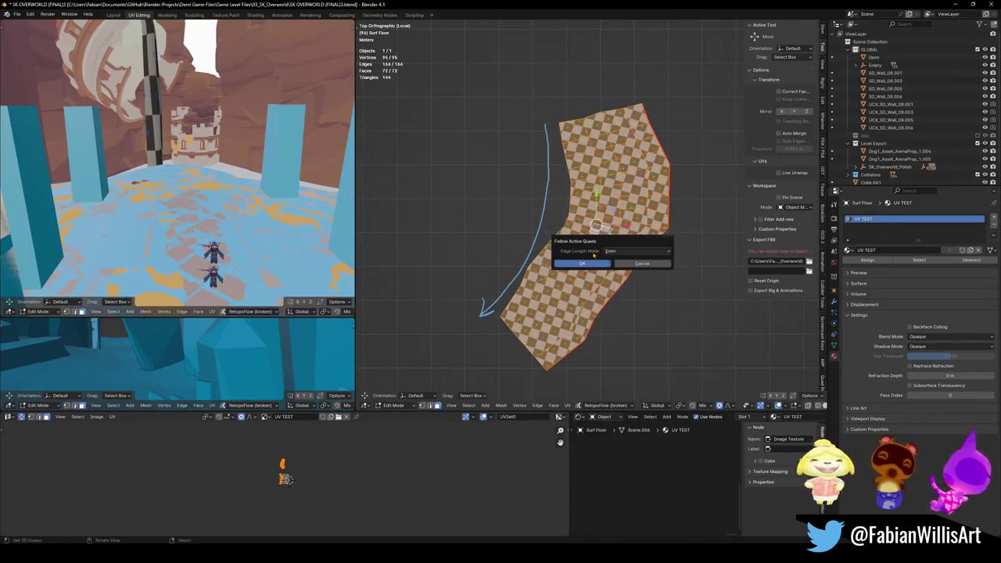
pyautogui.click(638, 251)
pyautogui.click(638, 278)
pyautogui.press('Return')
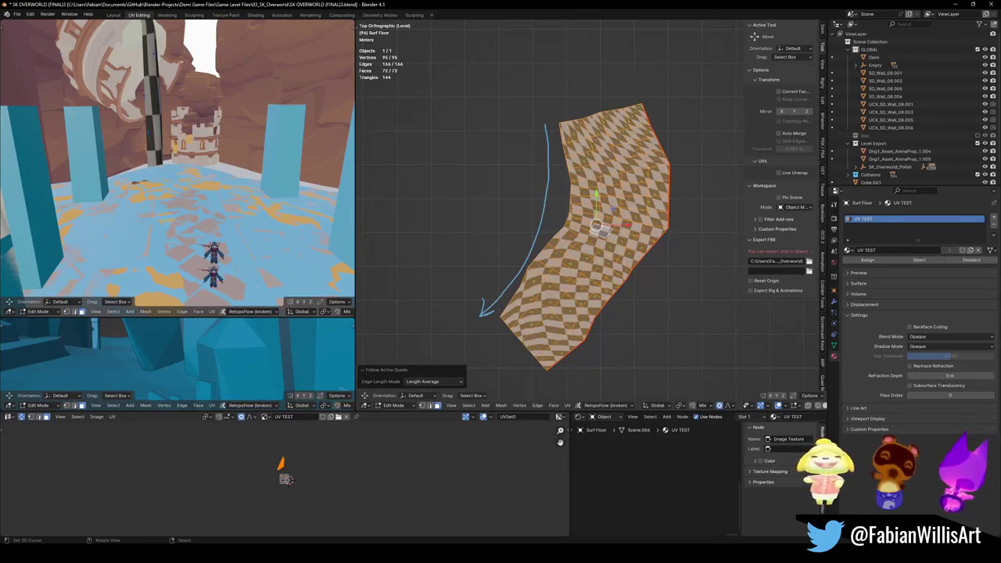
# - Alternately rotate the floor's UVs and slide them along Y to align the checker
pyautogui.press('g')
pyautogui.press('y')
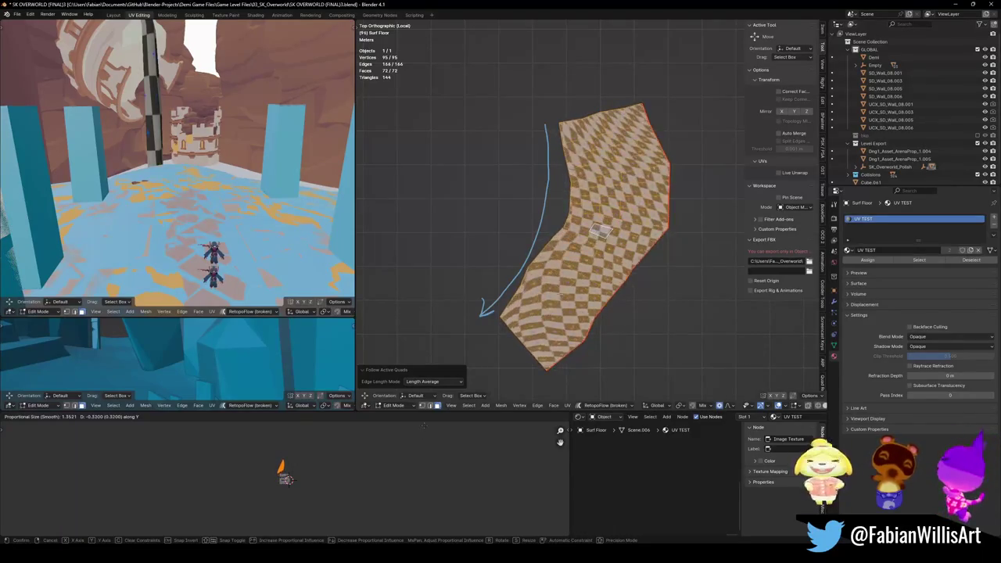
pyautogui.click(435, 474)
pyautogui.press('r')
pyautogui.click(385, 474)
pyautogui.press('g')
pyautogui.press('y')
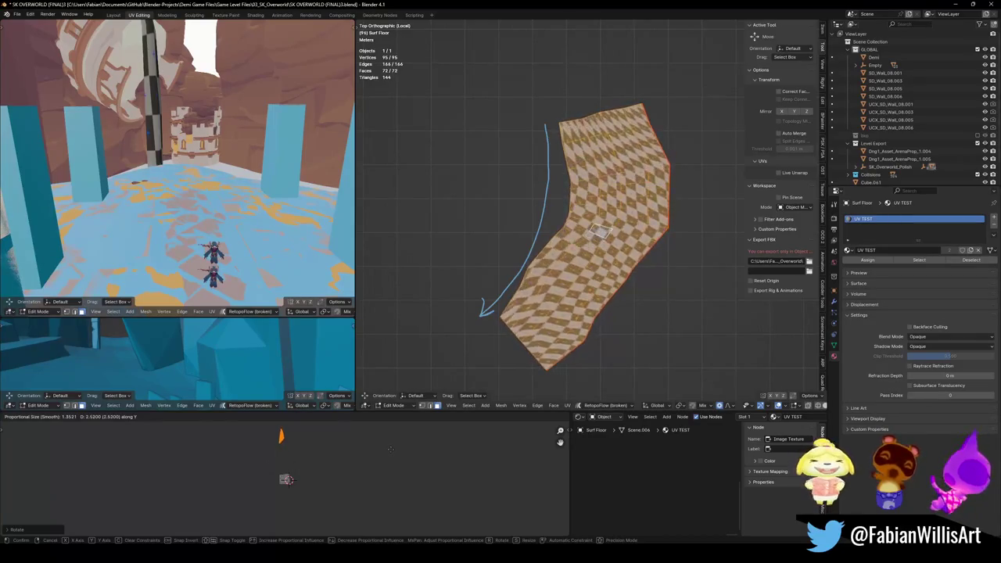
pyautogui.click(390, 449)
pyautogui.press('r')
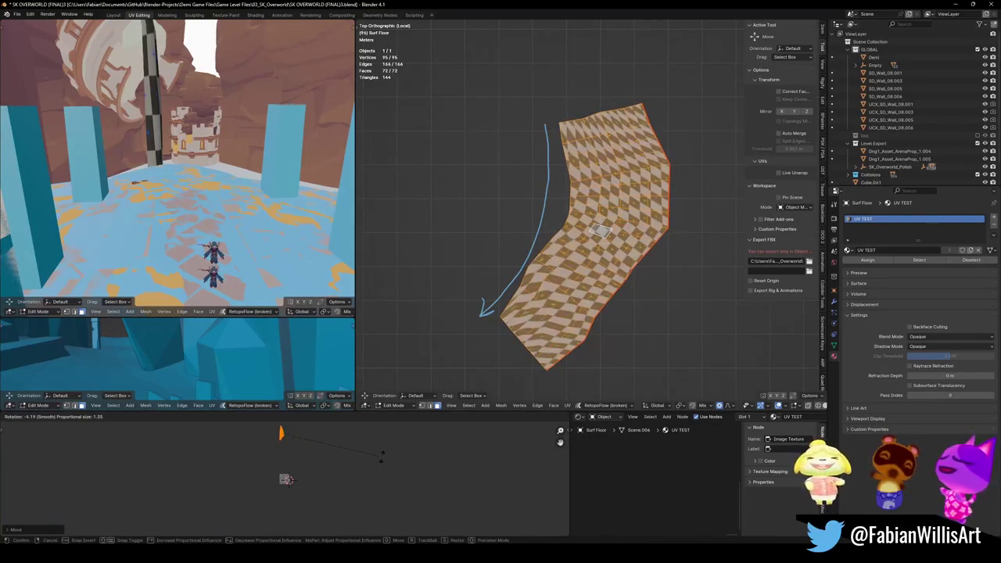
pyautogui.click(381, 460)
pyautogui.press('g')
pyautogui.press('y')
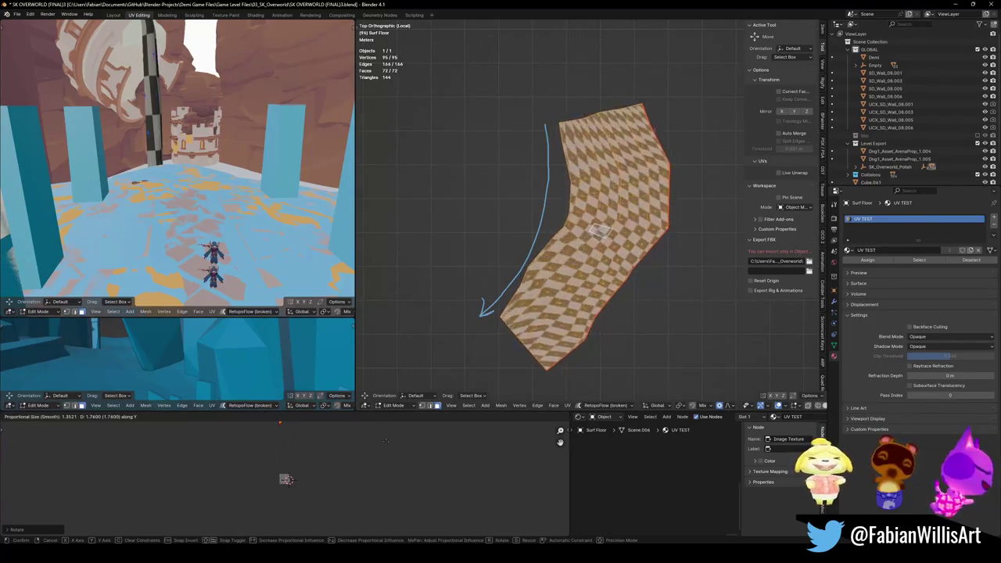
pyautogui.click(286, 479)
# - In Object Mode, view the isolated floor from above and draw an arrow marking the path direction
pyautogui.press('Tab')
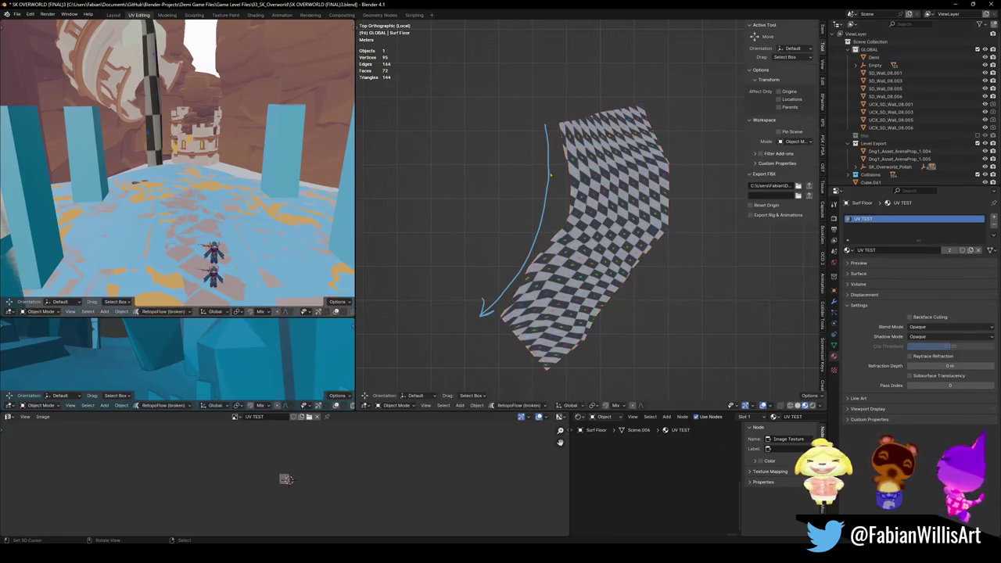
pyautogui.press('KP_Divide')
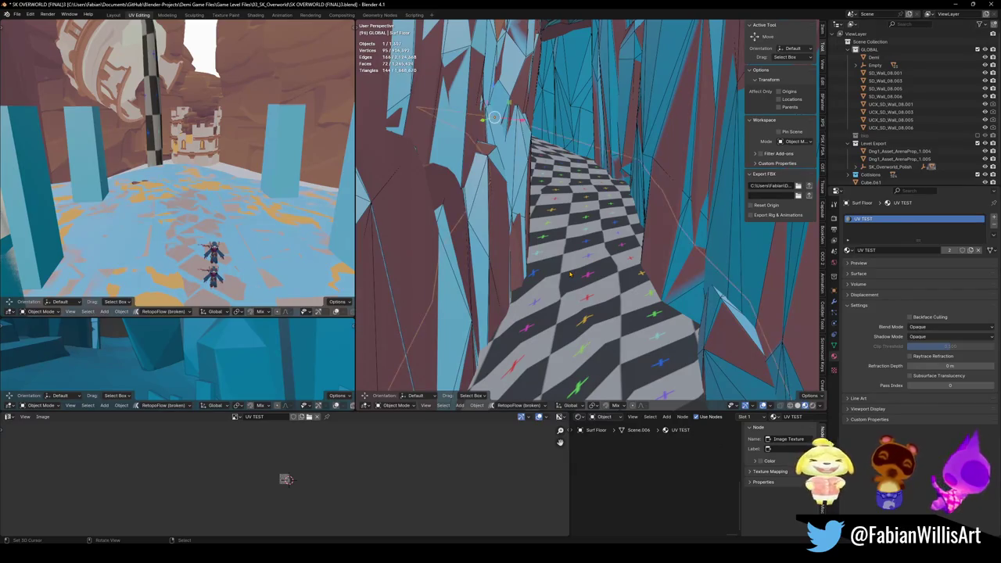
pyautogui.press('KP_Divide')
pyautogui.press('KP_7')
pyautogui.press('h')
pyautogui.hotkey('alt', 'h')
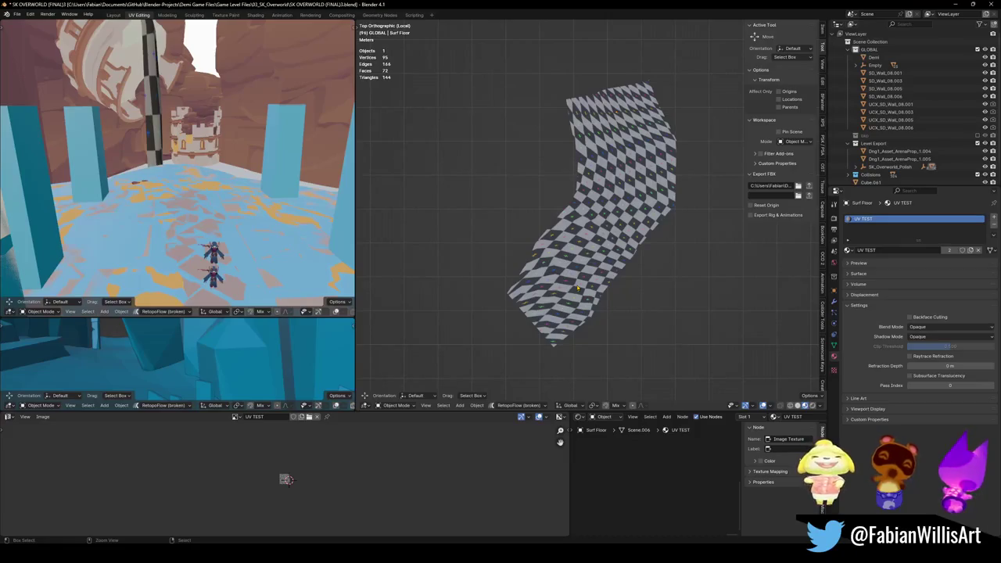
pyautogui.moveTo(553, 100); pyautogui.dragTo(488, 293)
pyautogui.click(578, 289)
pyautogui.press('Tab')
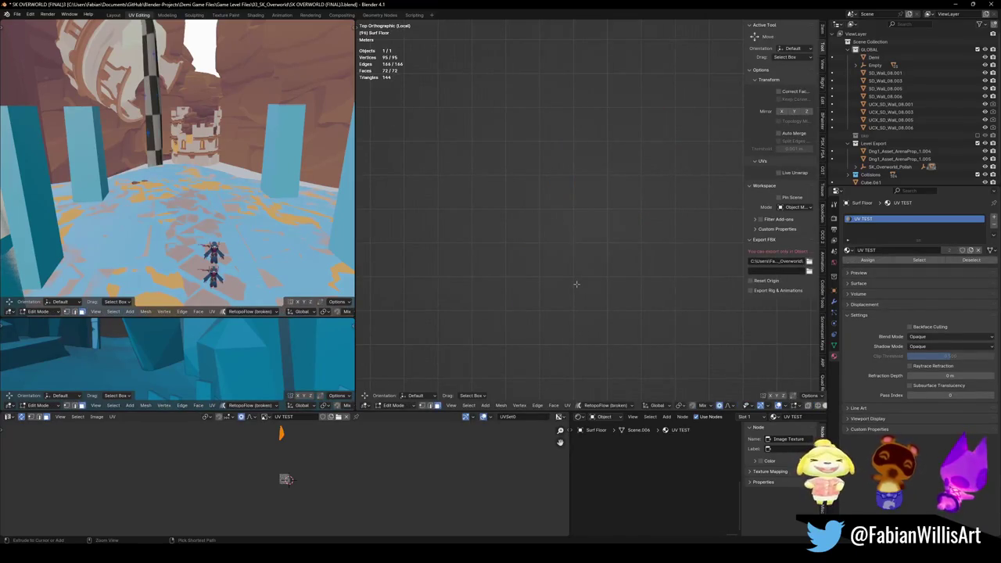
# - Undo the UV changes, comparing the floor in top and perspective views
pyautogui.press('KP_Divide')
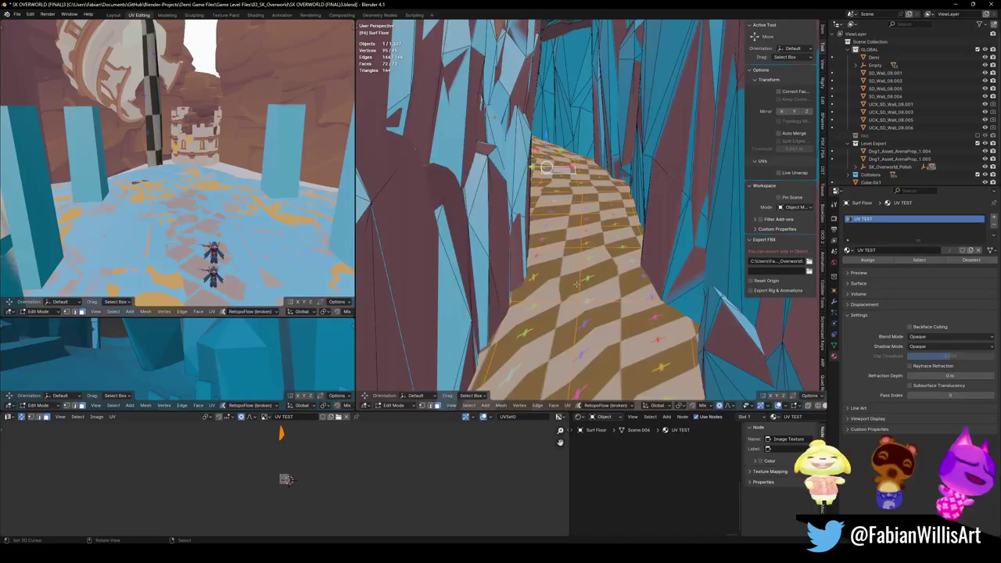
pyautogui.press('KP_Divide')
pyautogui.press('KP_7')
pyautogui.press('KP_Divide')
pyautogui.hotkey('ctrl', 'z')
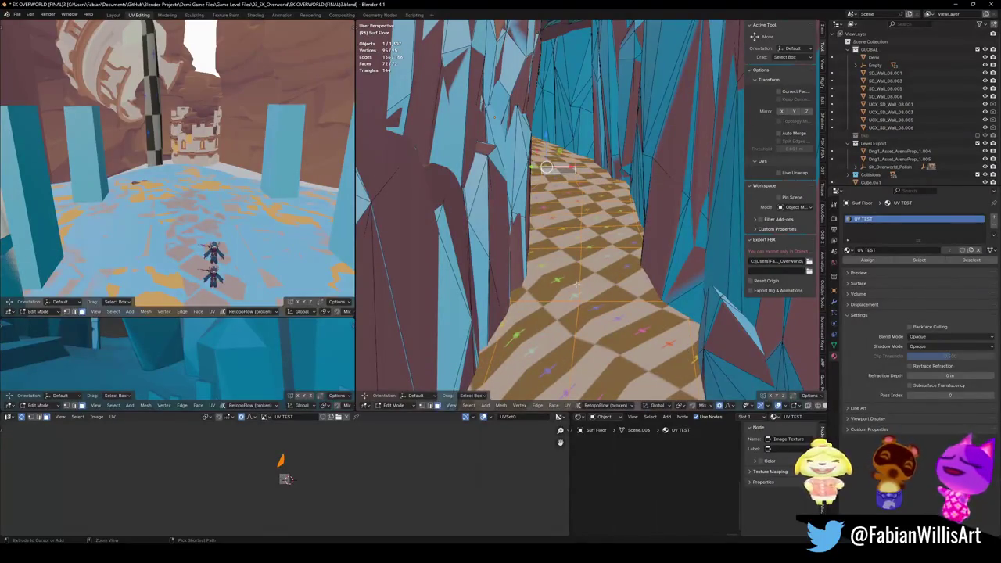
pyautogui.press('KP_Divide')
pyautogui.press('KP_7')
pyautogui.scroll(2, 586, 211)
pyautogui.hotkey('ctrl', 'z')
pyautogui.scroll(-2, 605, 216)
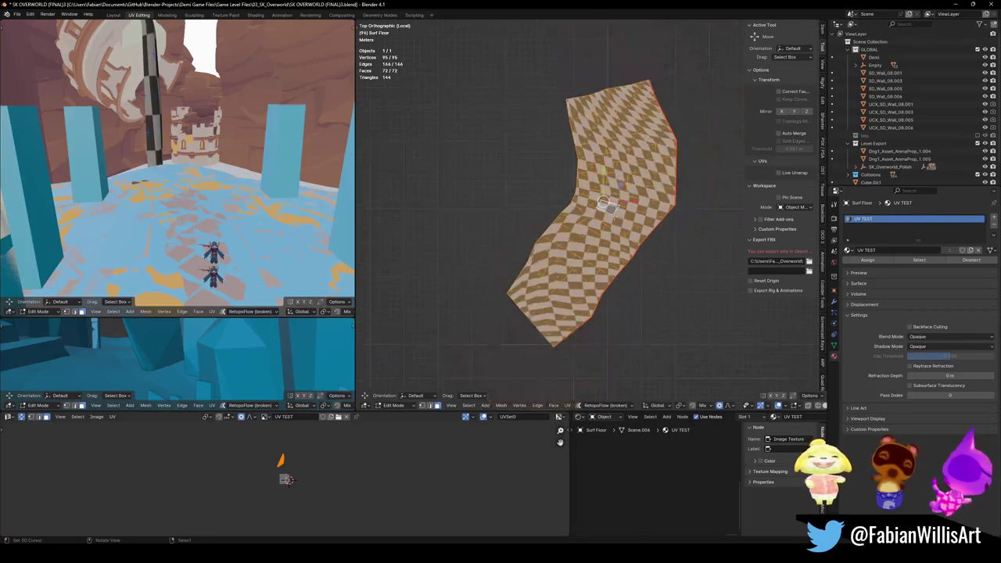
# - Unwrap the floor with Follow Active Quads using Even edge length mode
pyautogui.press('u')
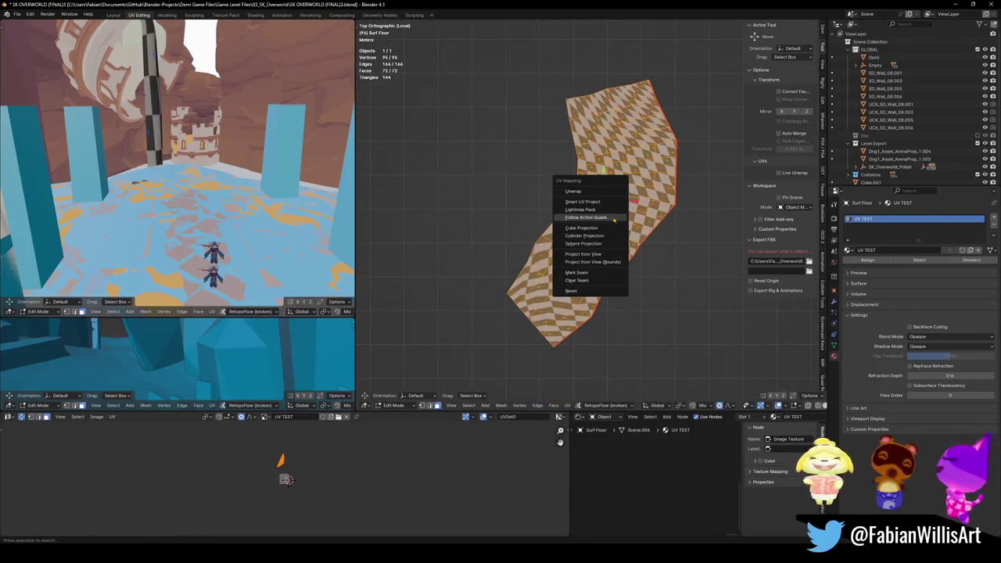
pyautogui.click(588, 217)
pyautogui.click(657, 215)
pyautogui.click(660, 234)
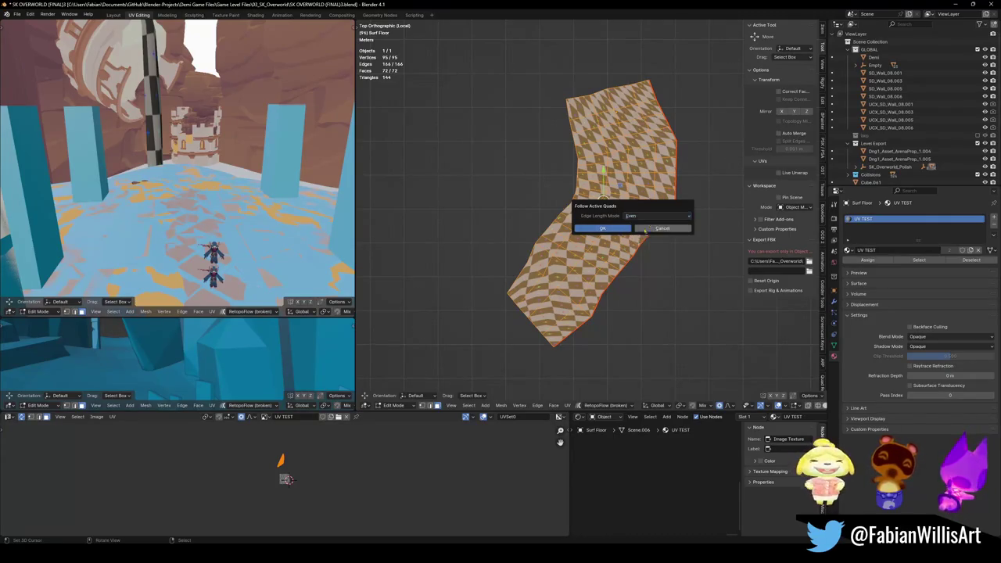
pyautogui.click(602, 228)
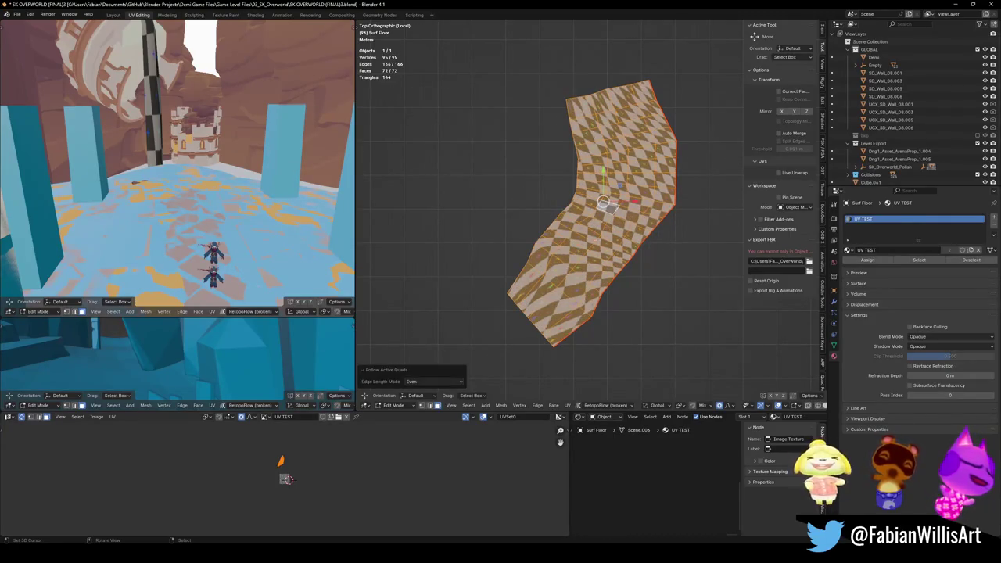
# - Rotate the floor's UVs and slide them twice along Y to straighten the checker
pyautogui.press('r')
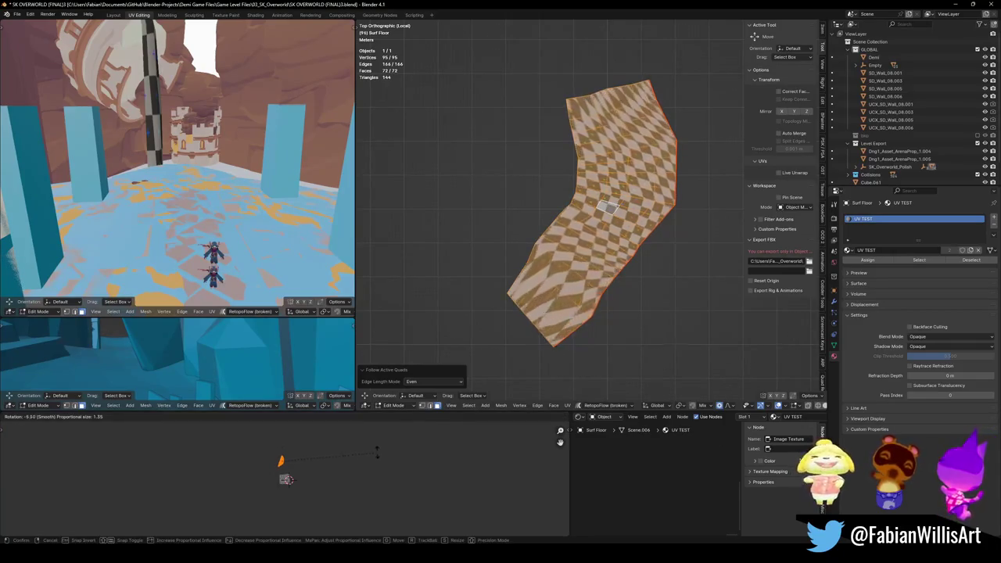
pyautogui.click(377, 442)
pyautogui.press('g')
pyautogui.press('y')
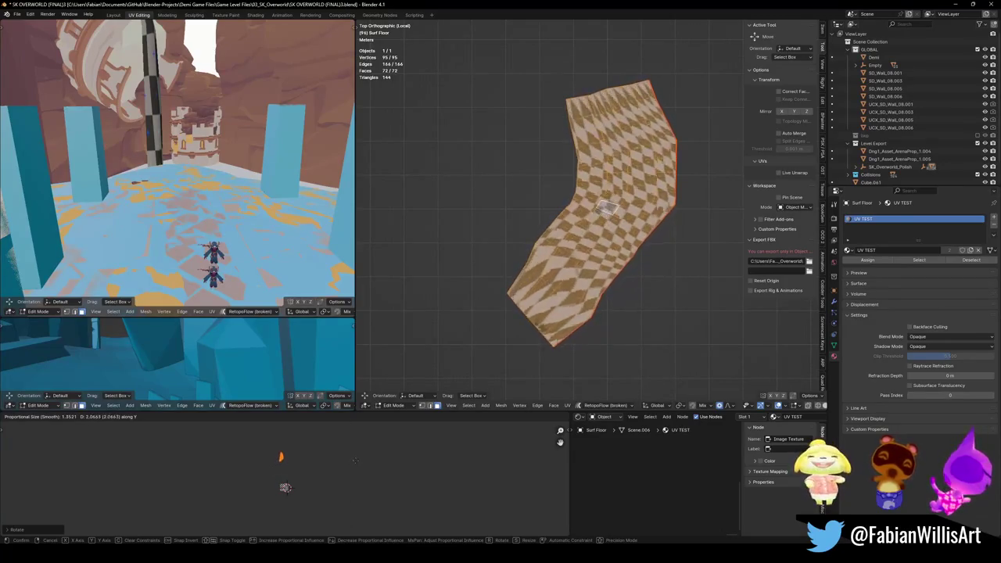
pyautogui.click(358, 456)
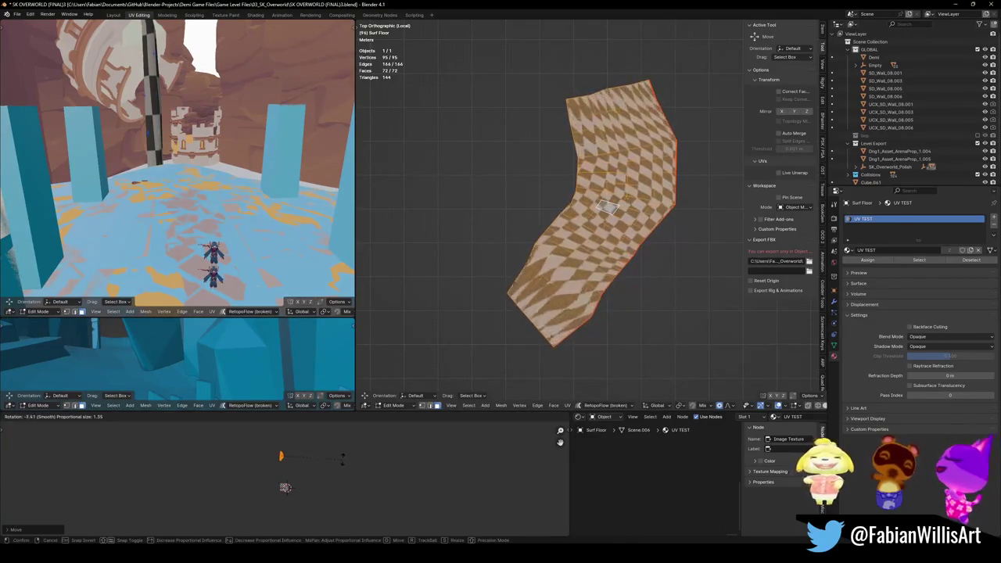
pyautogui.press('g')
pyautogui.press('y')
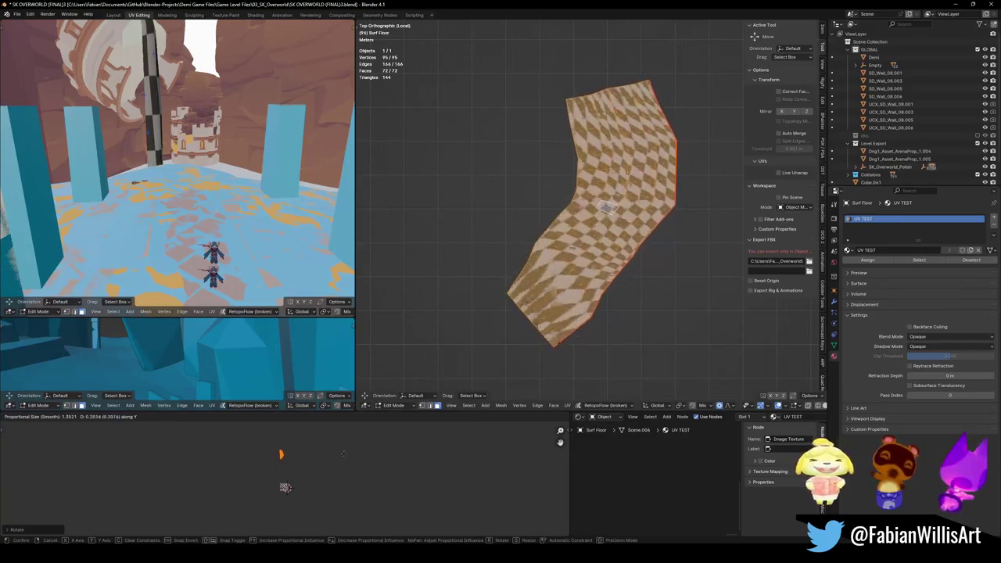
pyautogui.click(355, 435)
# - Make a final UV rotation, deselect, and bring the floor mesh to 100 vertices
pyautogui.press('r')
pyautogui.click(345, 451)
pyautogui.press('g')
pyautogui.press('Escape')
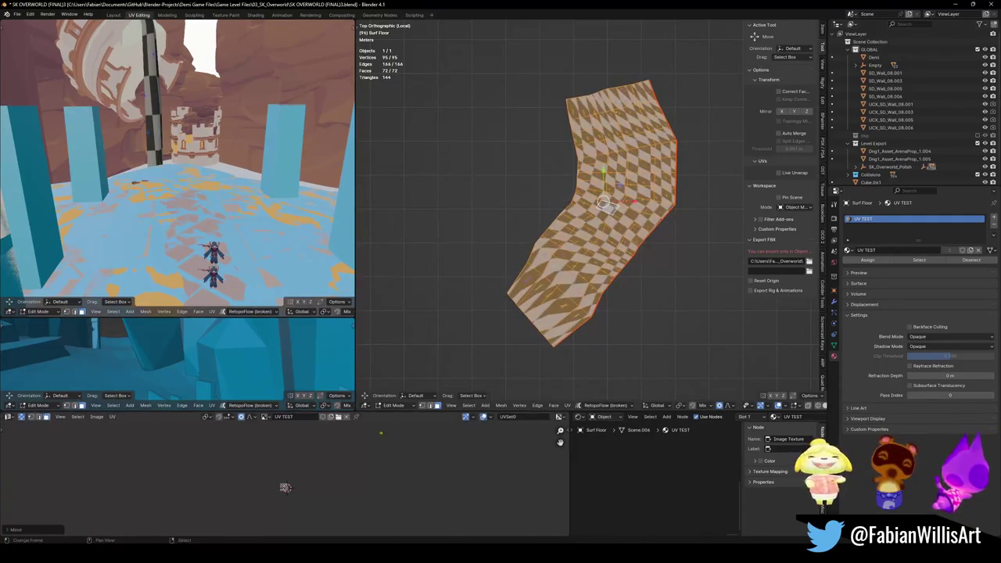
pyautogui.hotkey('alt', 'a')
pyautogui.hotkey('ctrl', 'z')
pyautogui.hotkey('ctrl', 'z')
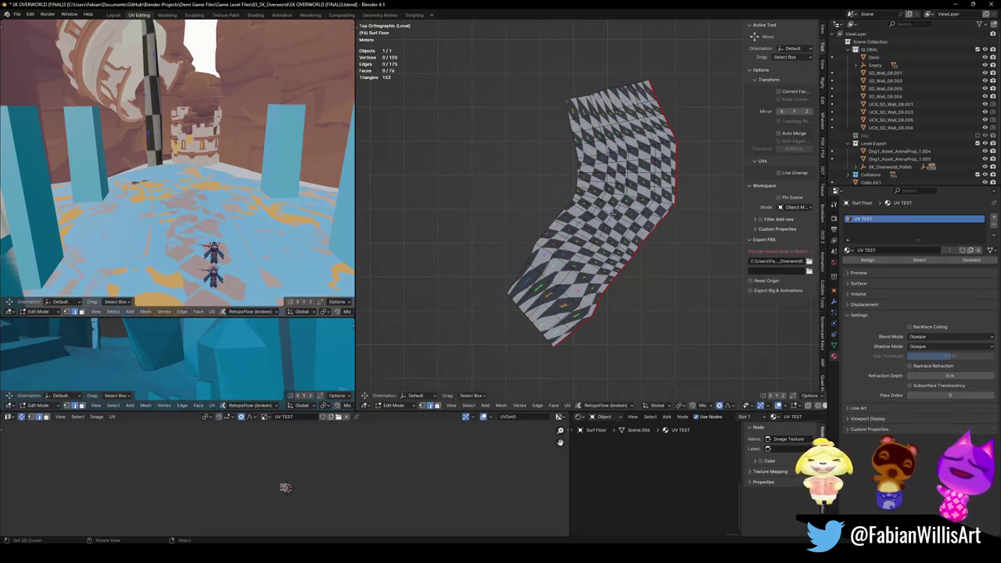
pyautogui.hotkey('ctrl', 'z')
# - Unwrap the floor with Follow Active Quads using Length edge length mode
pyautogui.hotkey('ctrl', 'shift', 'z')
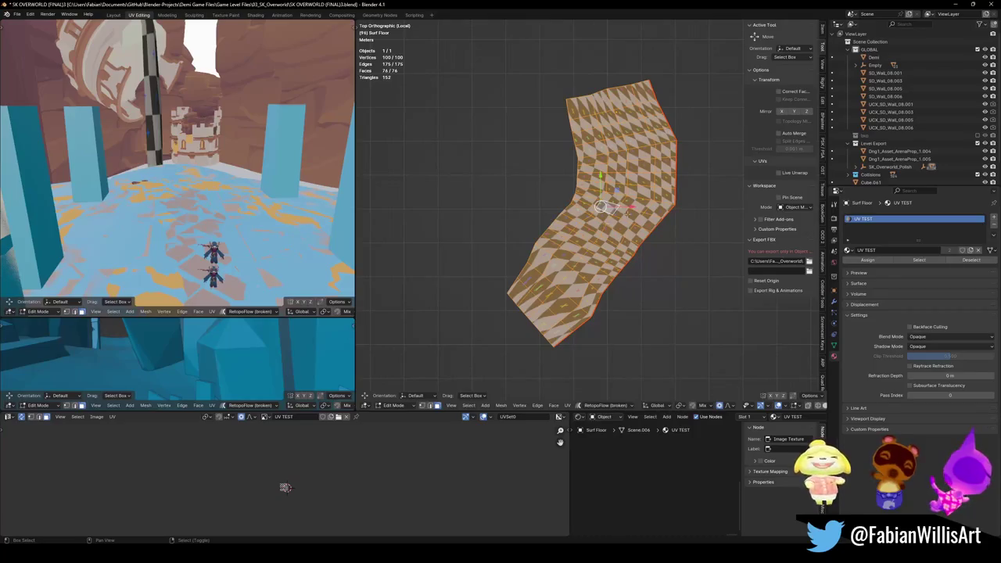
pyautogui.press('u')
pyautogui.click(618, 222)
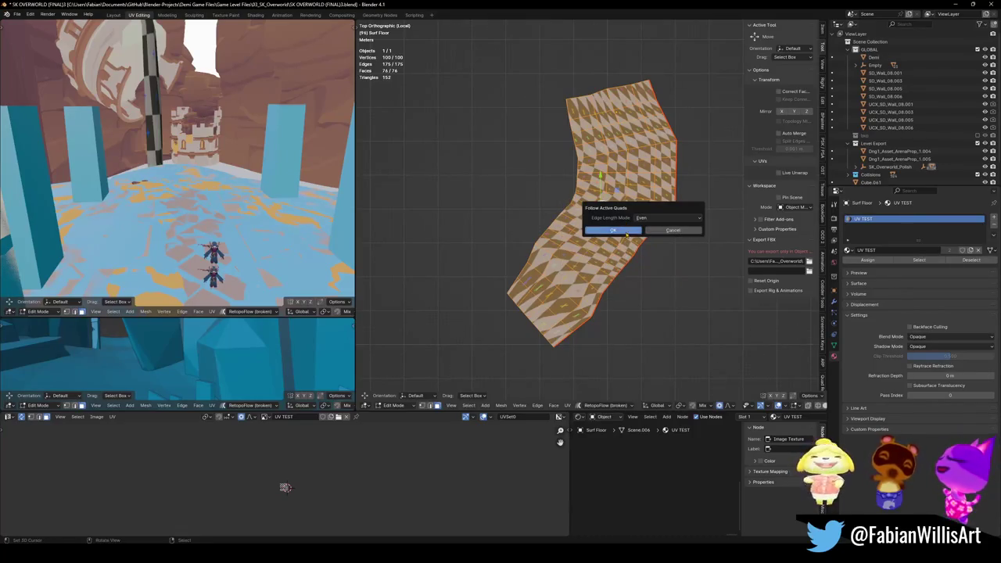
pyautogui.click(668, 217)
pyautogui.click(667, 228)
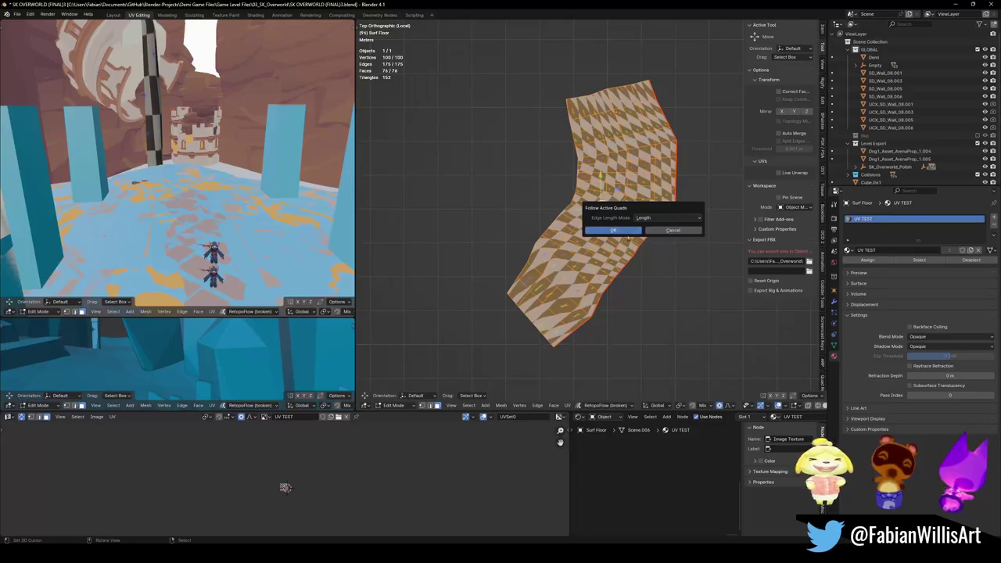
pyautogui.click(629, 230)
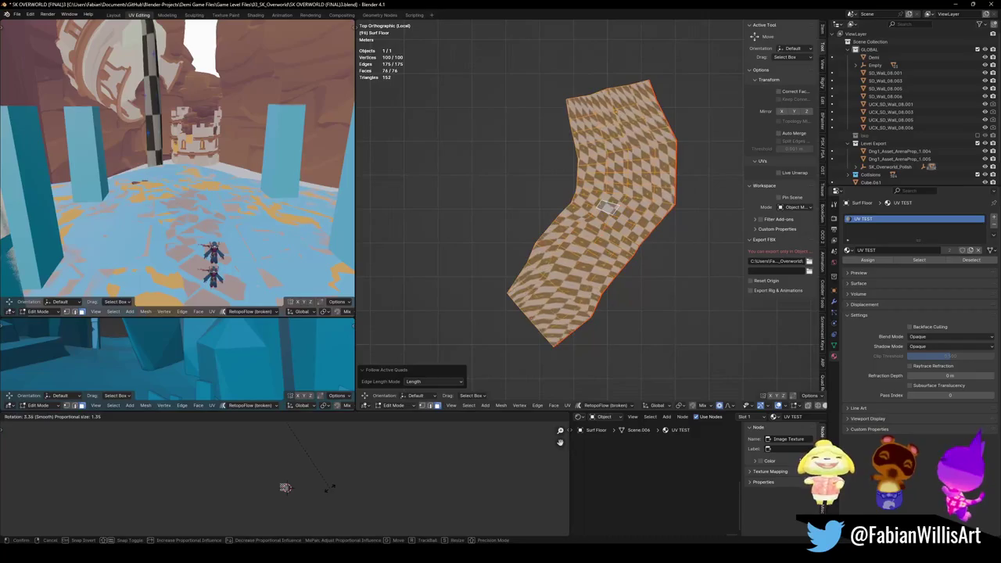
# - Rotate the floor's UVs and offset them along Y to align the checker
pyautogui.press('r')
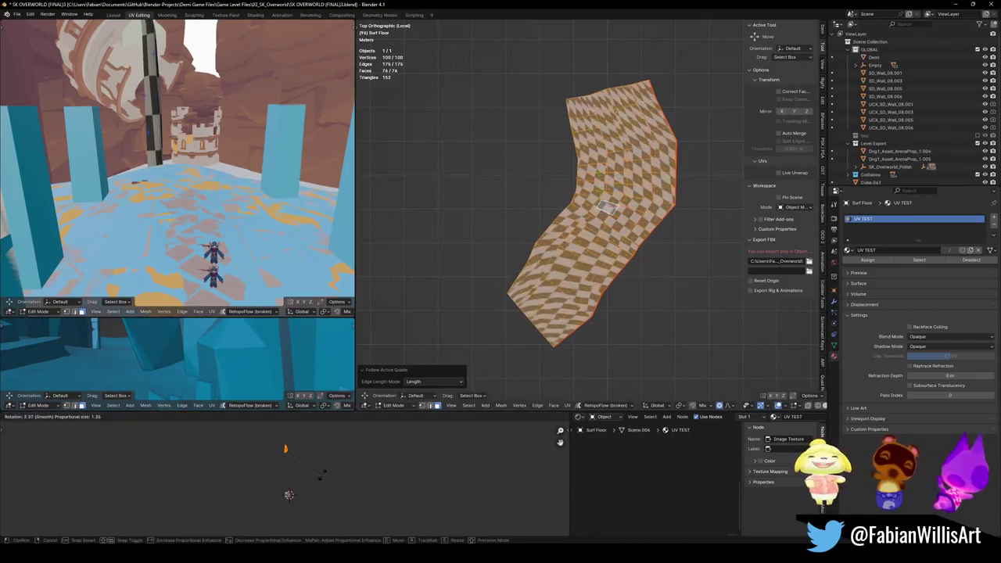
pyautogui.click(328, 466)
pyautogui.press('g')
pyautogui.press('y')
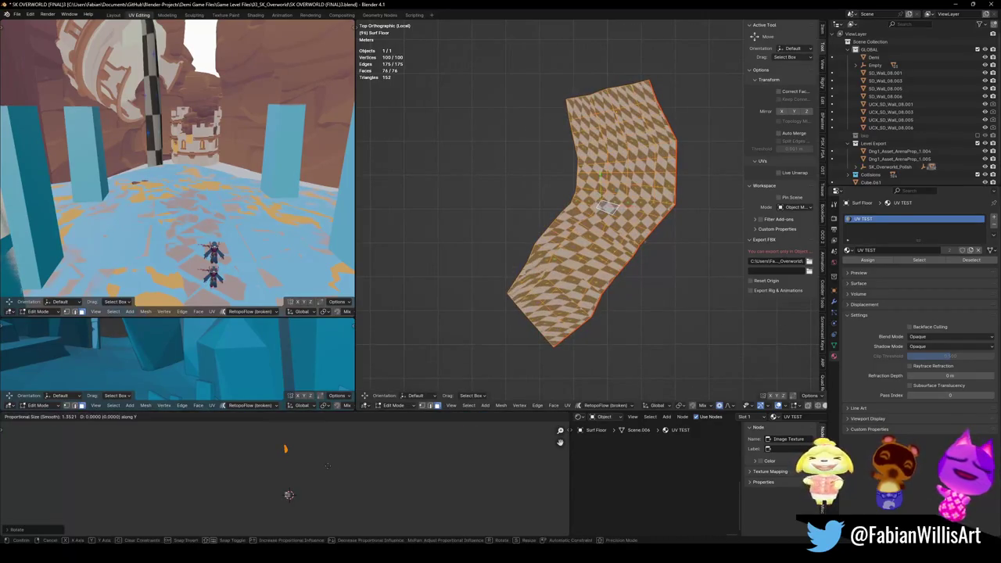
pyautogui.click(328, 468)
pyautogui.press('r')
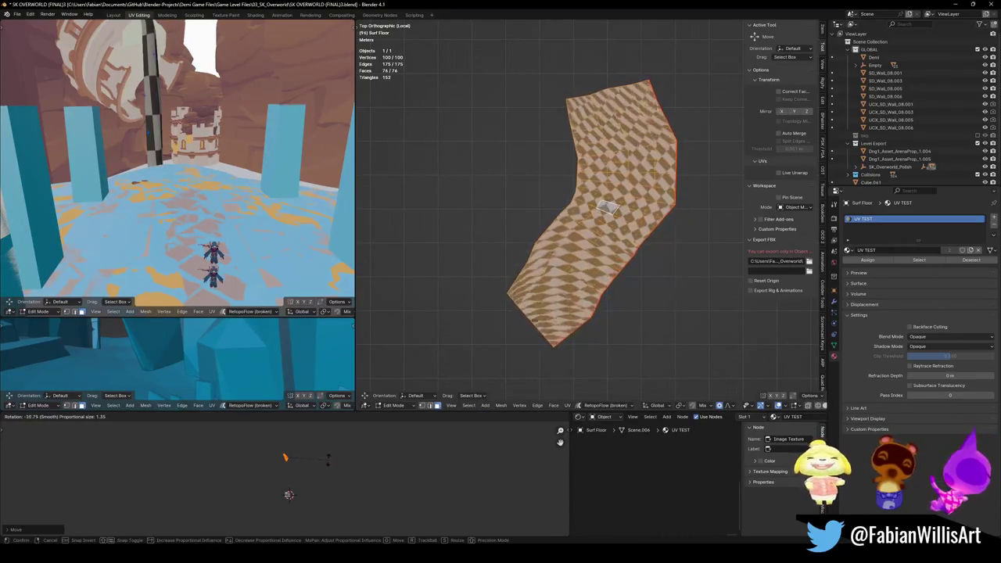
pyautogui.click(330, 469)
pyautogui.press('g')
pyautogui.press('y')
pyautogui.click(325, 465)
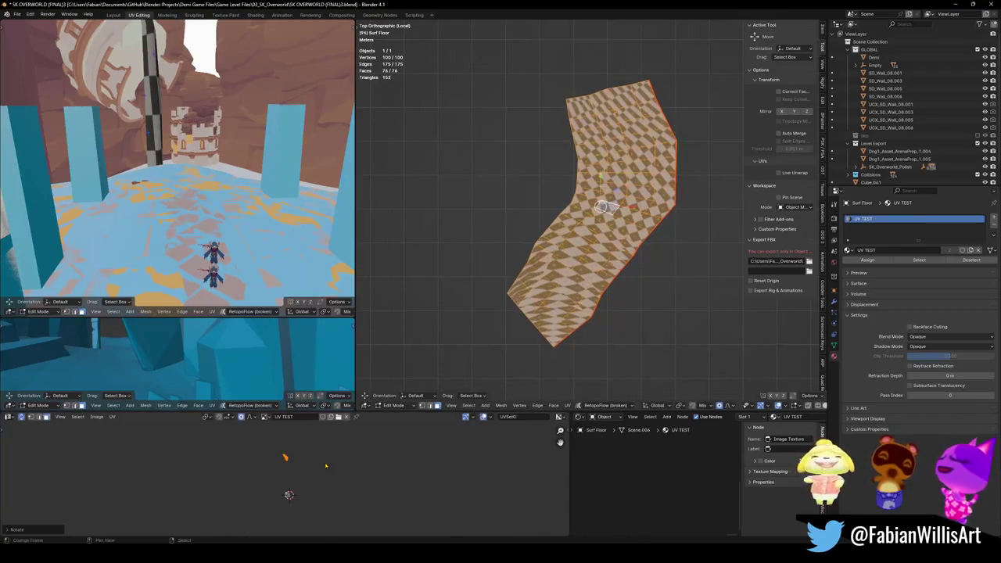
# - Finish the UV rotation and Y offset, then return to the full level with everything unhidden
pyautogui.press('r')
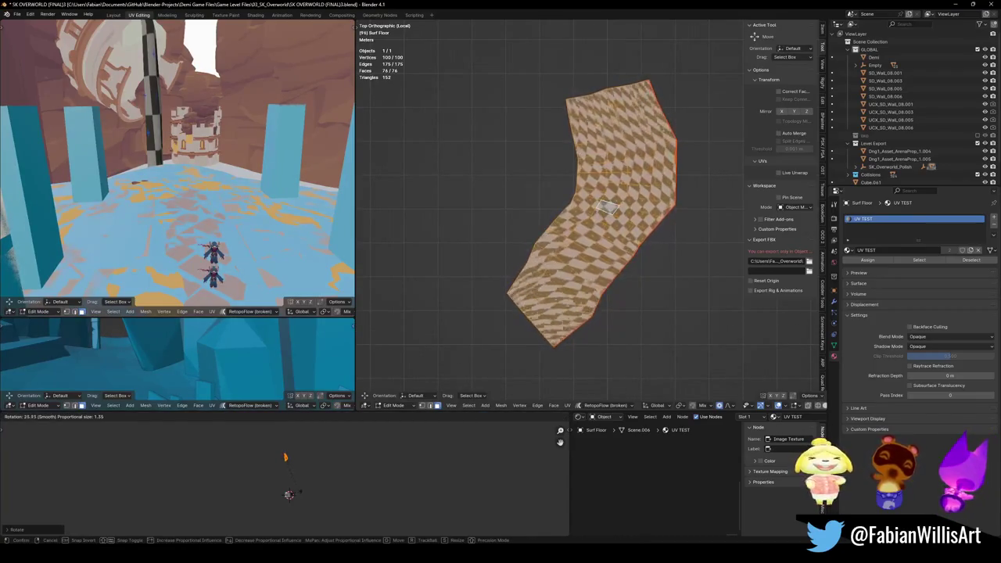
pyautogui.click(289, 494)
pyautogui.press('g')
pyautogui.press('y')
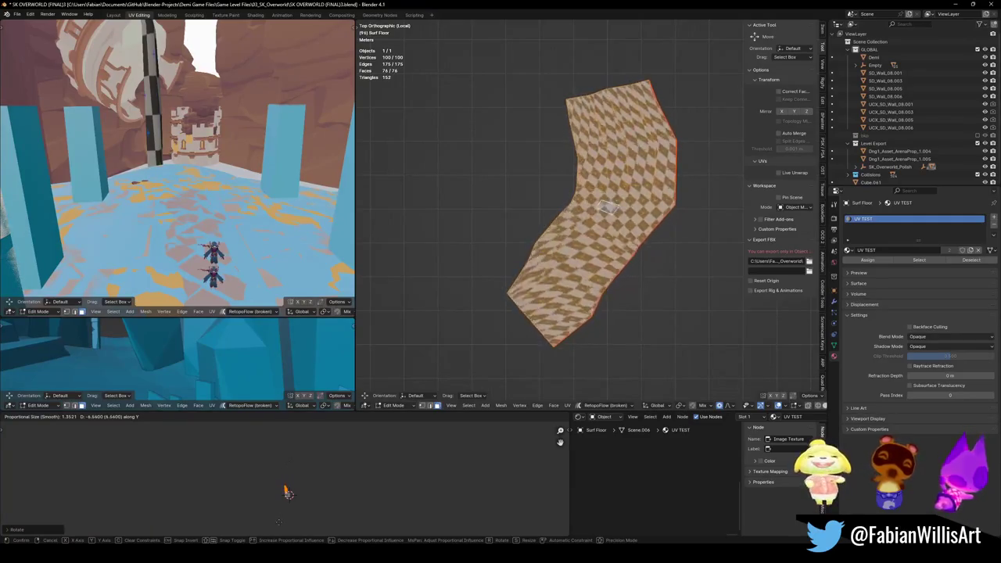
pyautogui.click(289, 496)
pyautogui.press('Tab')
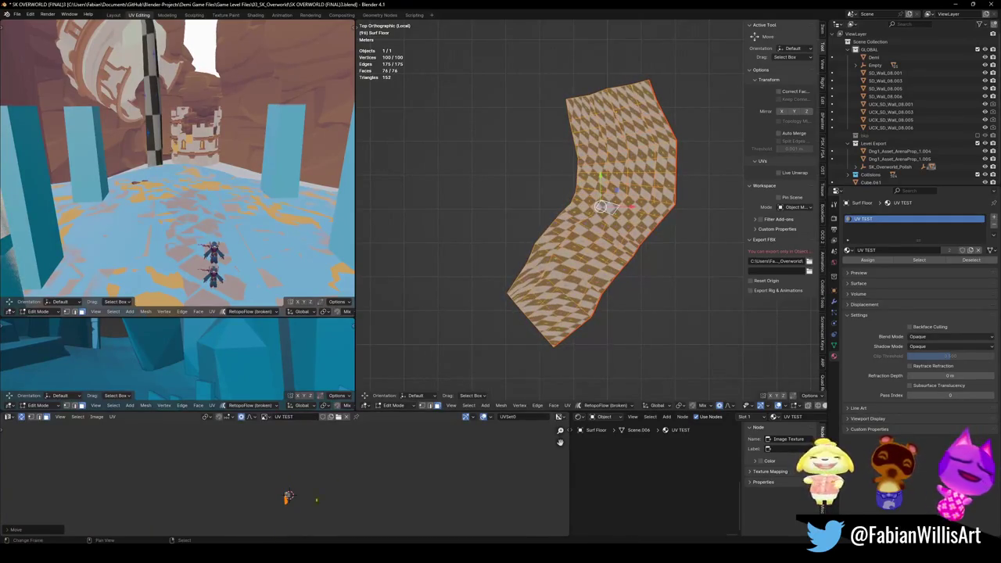
pyautogui.press('KP_Divide')
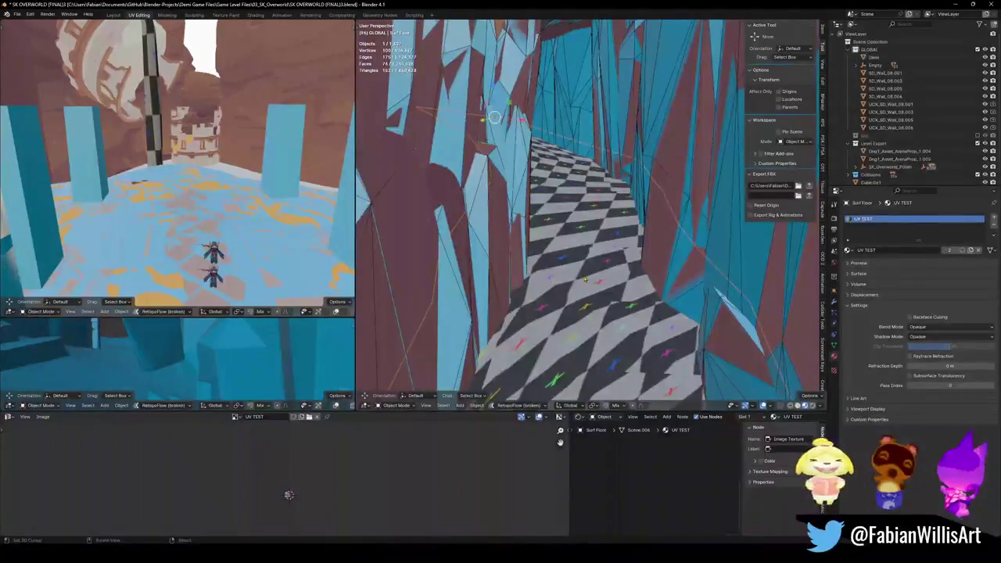
pyautogui.hotkey('alt', 'h')
# - Save the file and fly to the pillar to select SD_Wall_08.003
pyautogui.hotkey('ctrl', 's')
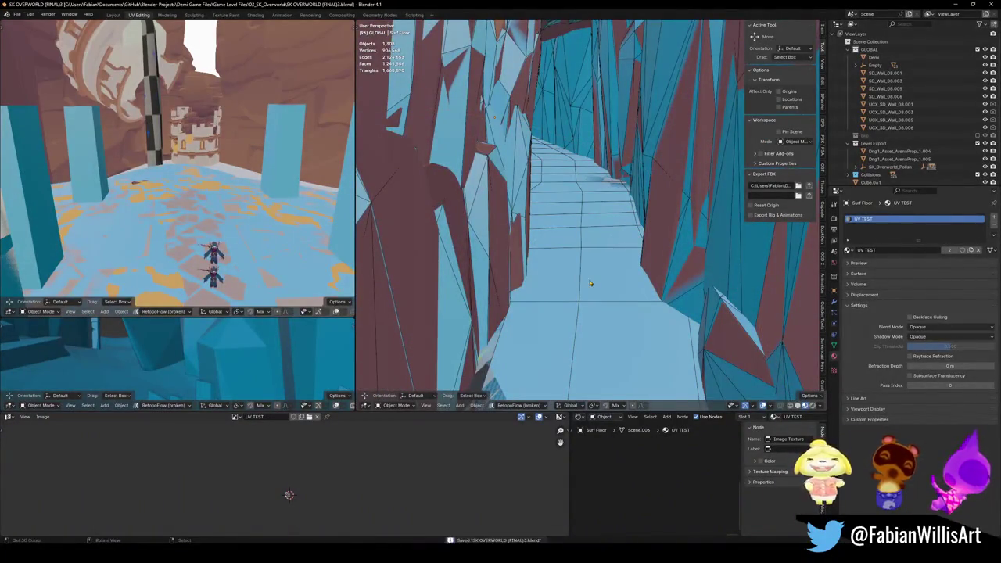
pyautogui.hotkey('shift', '`')
pyautogui.press('w')
pyautogui.press('w')
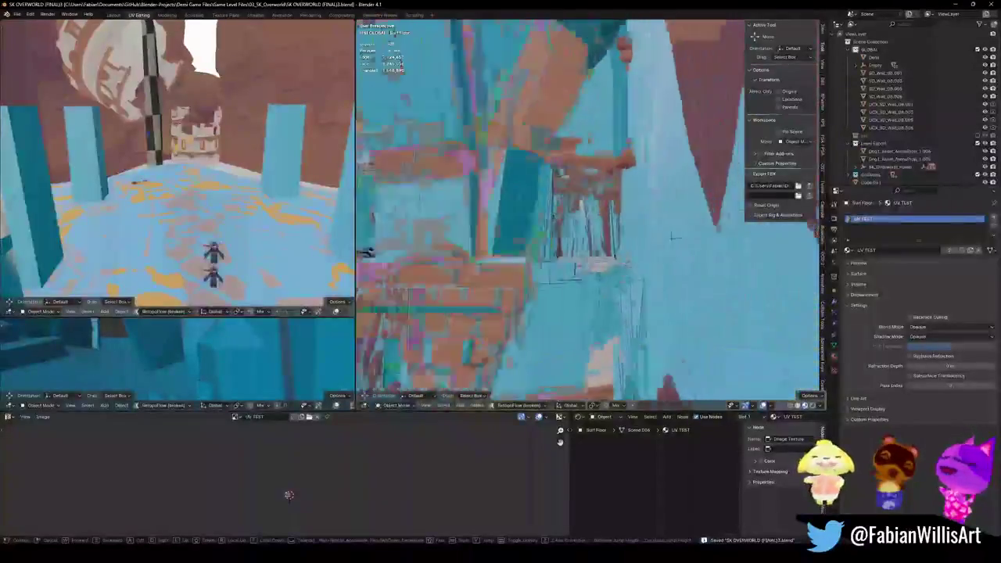
pyautogui.press('s')
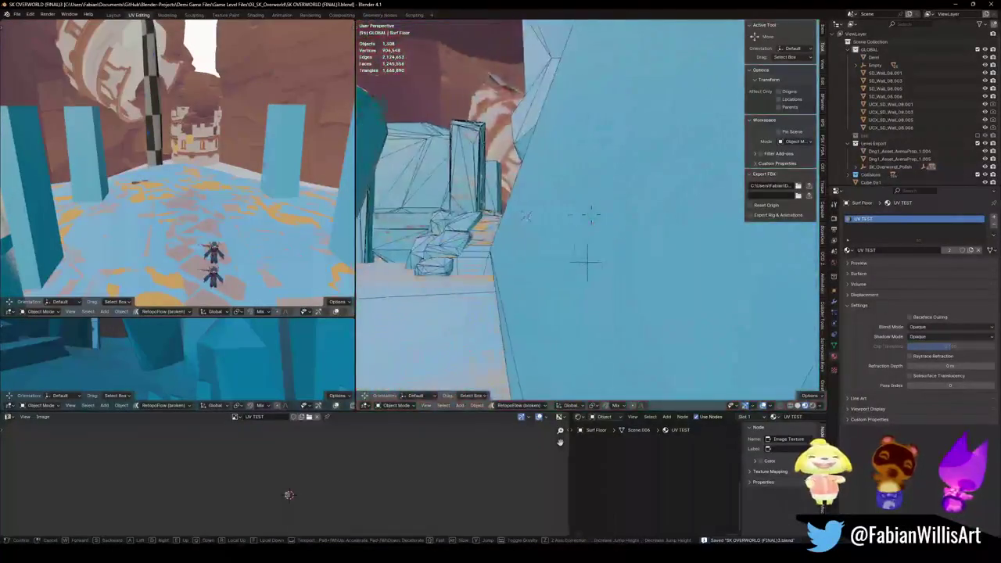
pyautogui.press('w')
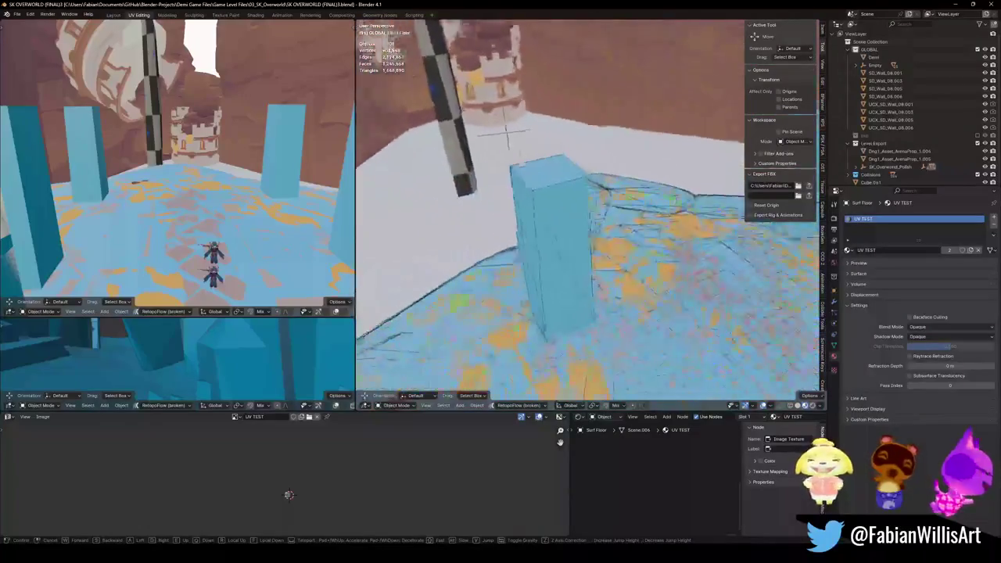
pyautogui.click(548, 234)
pyautogui.click(547, 258)
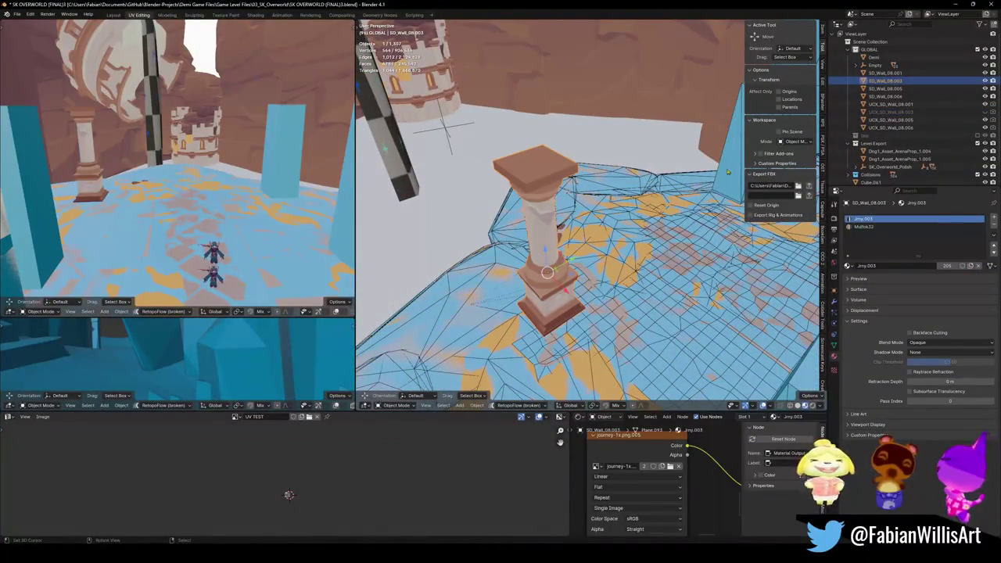
# - Select SD_Wall_08.001 and hide the overlapping UCX_SD_Wall_08.001 collision box
pyautogui.hotkey('shift', '`')
pyautogui.press('w')
pyautogui.click(587, 215)
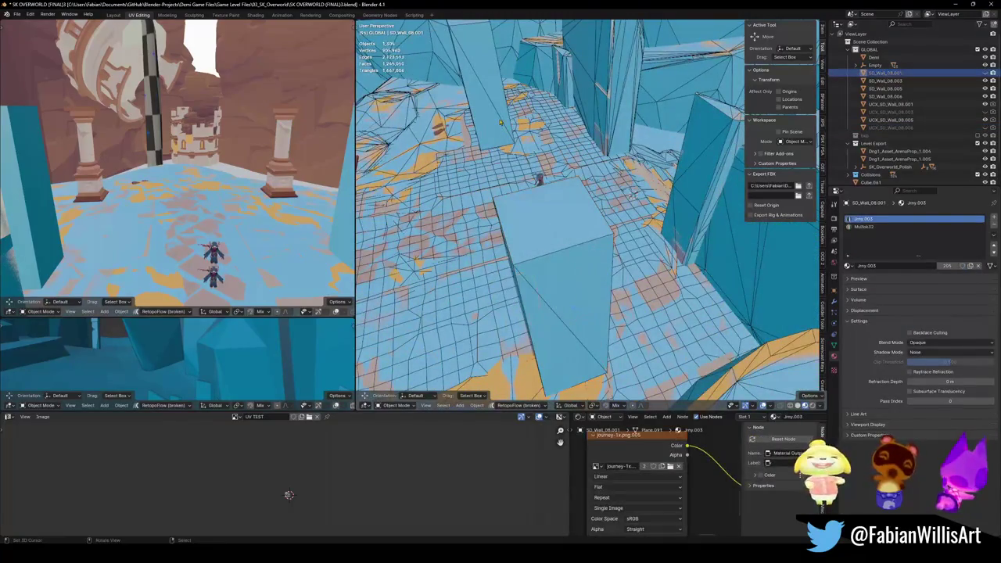
pyautogui.click(543, 254)
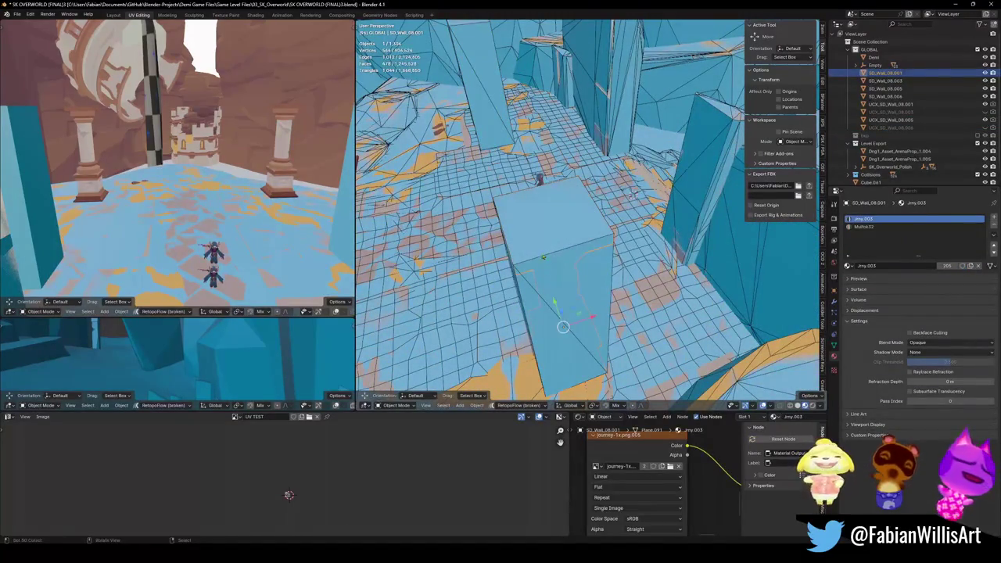
pyautogui.click(534, 287)
pyautogui.press('h')
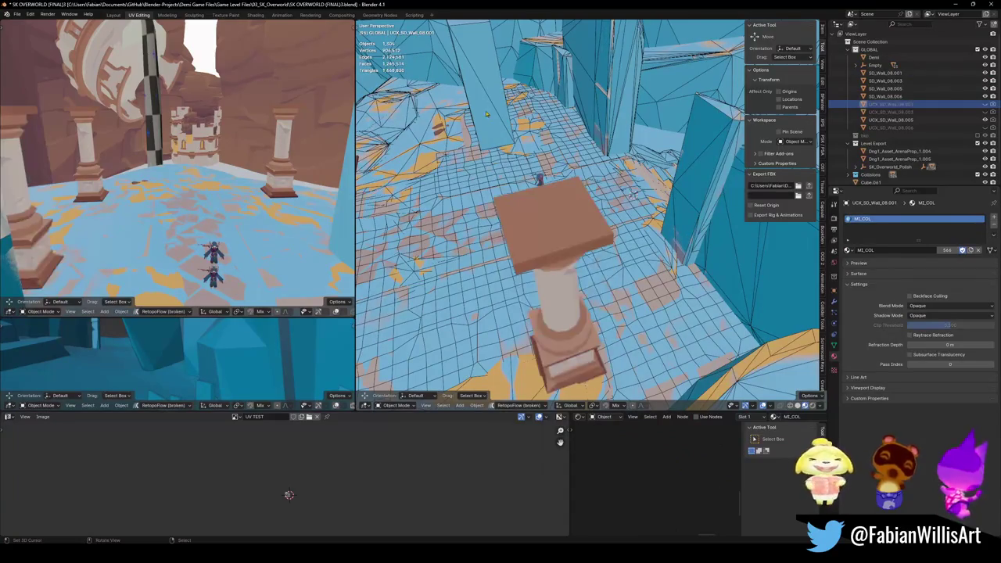
# - Add SD_Wall_08.005 to the selection, then the Extra object as the active parent
pyautogui.hotkey('shift', '`')
pyautogui.press('Return')
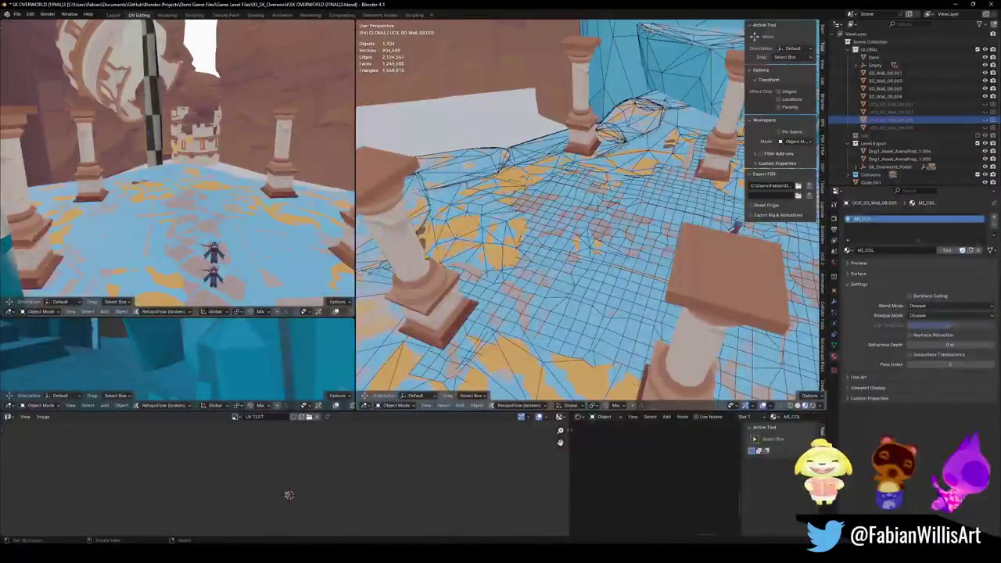
pyautogui.keyDown('shift'); pyautogui.click(560, 205); pyautogui.keyUp('shift')
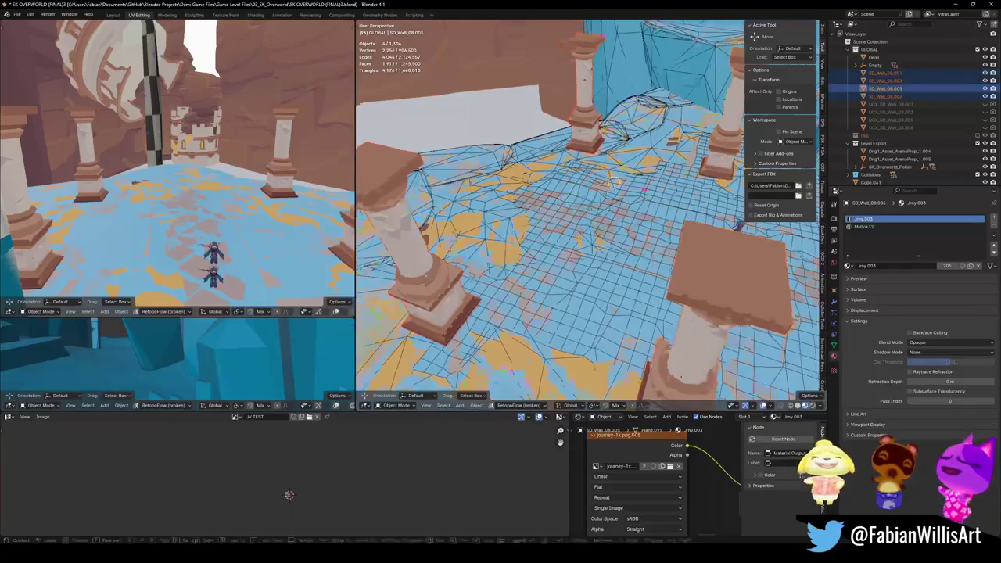
pyautogui.hotkey('shift', '`')
pyautogui.keyDown('shift'); pyautogui.click(587, 156); pyautogui.keyUp('shift')
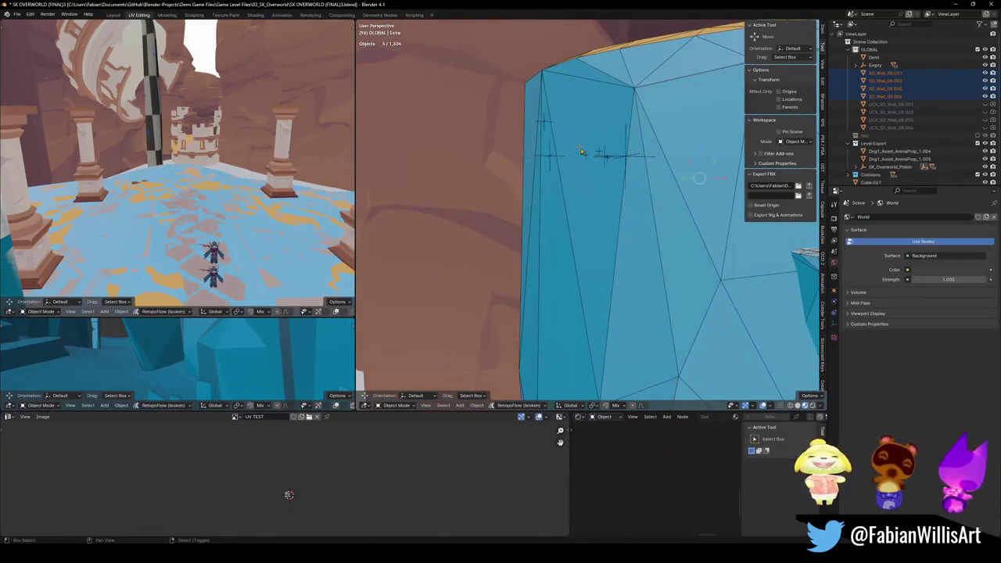
# - Parent the selected walls with Object (Keep Transform) and save the file
pyautogui.hotkey('ctrl', 'p')
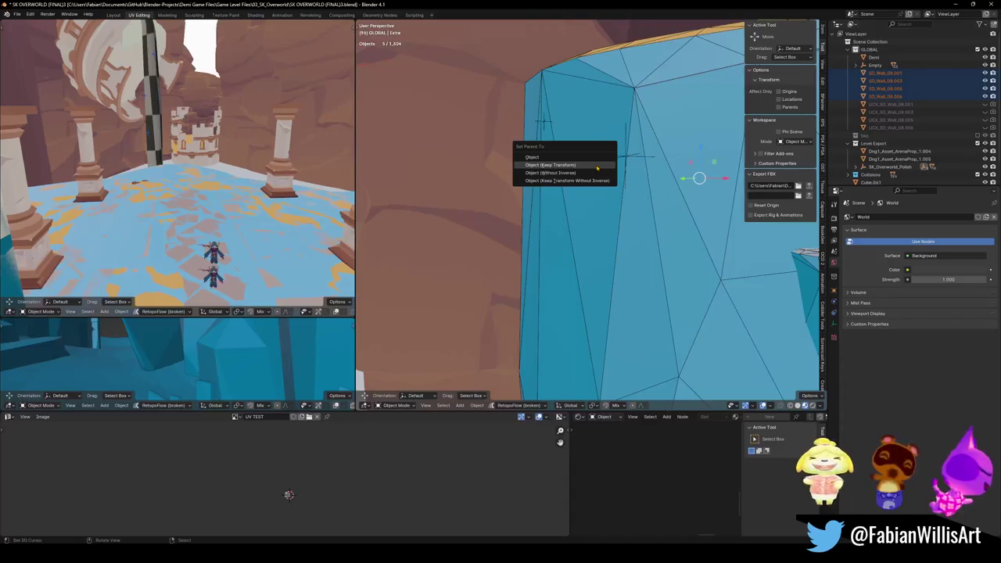
pyautogui.click(597, 166)
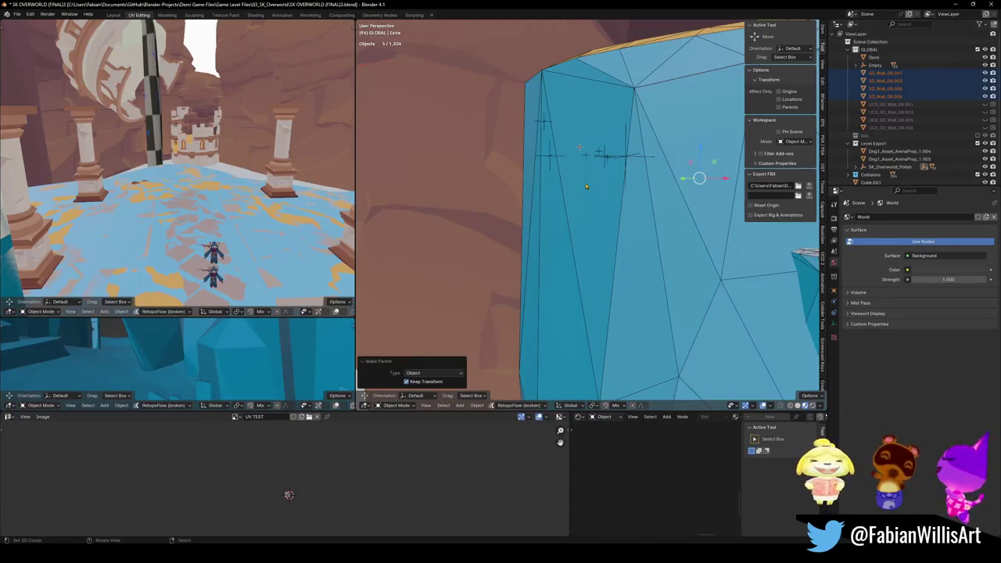
pyautogui.hotkey('ctrl', 's')
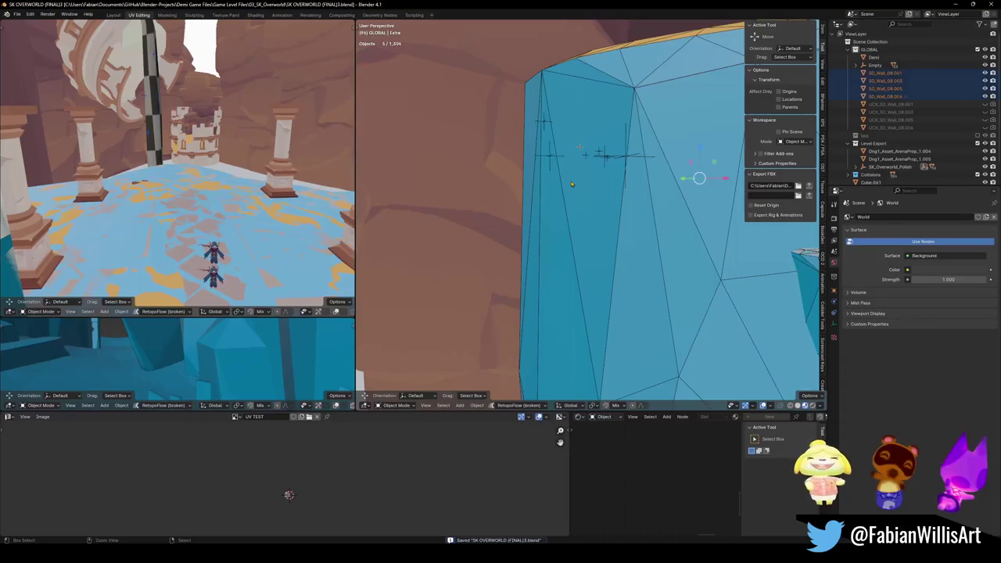
# - Reselect SD_Wall_08.006, SD_Wall_08.001 and another wall, then parent them to the Empty keeping transforms
pyautogui.click(572, 183)
pyautogui.hotkey('shift', '`')
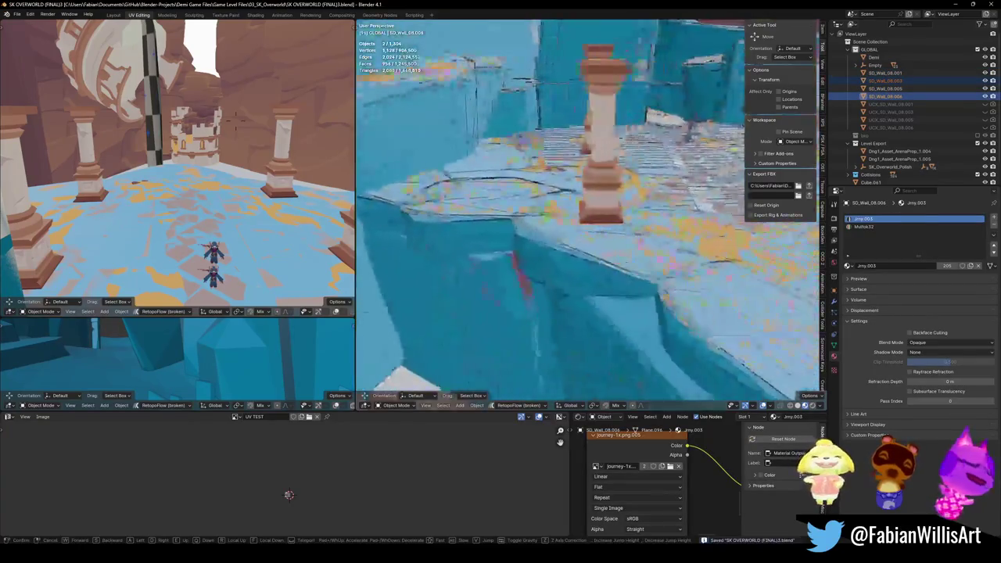
pyautogui.press('w')
pyautogui.press('s')
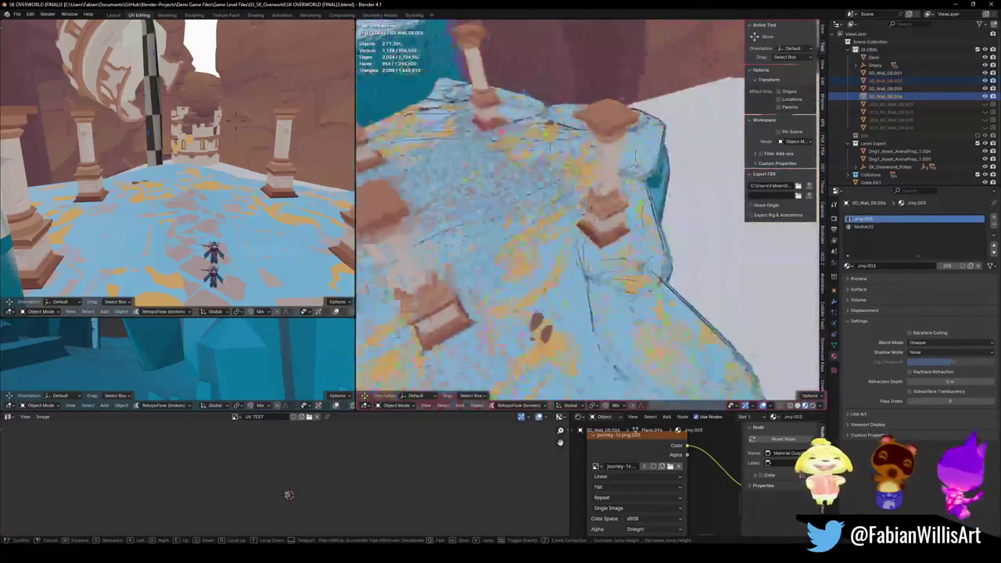
pyautogui.click(482, 155)
pyautogui.keyDown('shift'); pyautogui.click(482, 155); pyautogui.keyUp('shift')
pyautogui.hotkey('shift', '`')
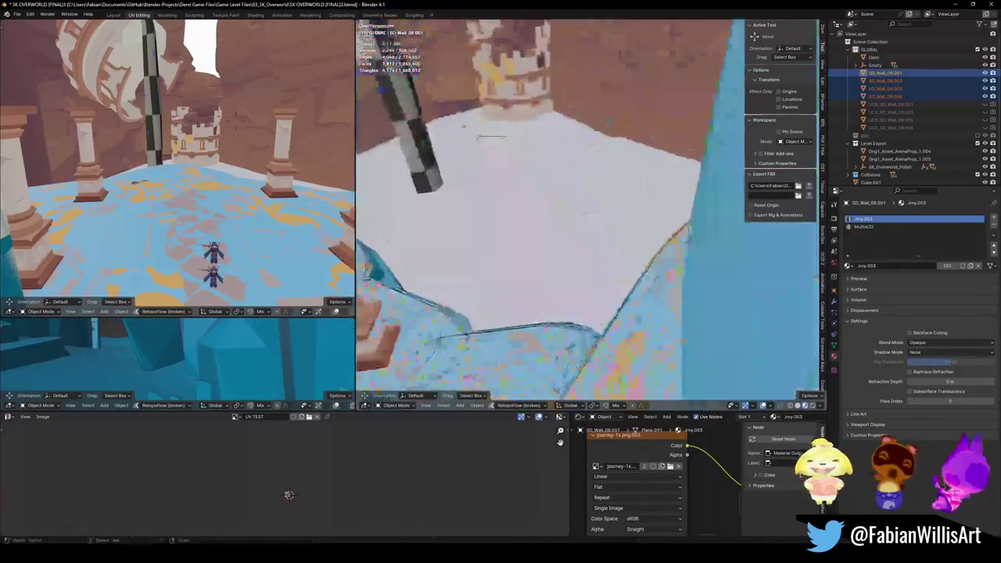
pyautogui.click(482, 141)
pyautogui.keyDown('shift'); pyautogui.click(459, 137); pyautogui.keyUp('shift')
pyautogui.hotkey('ctrl', 'p')
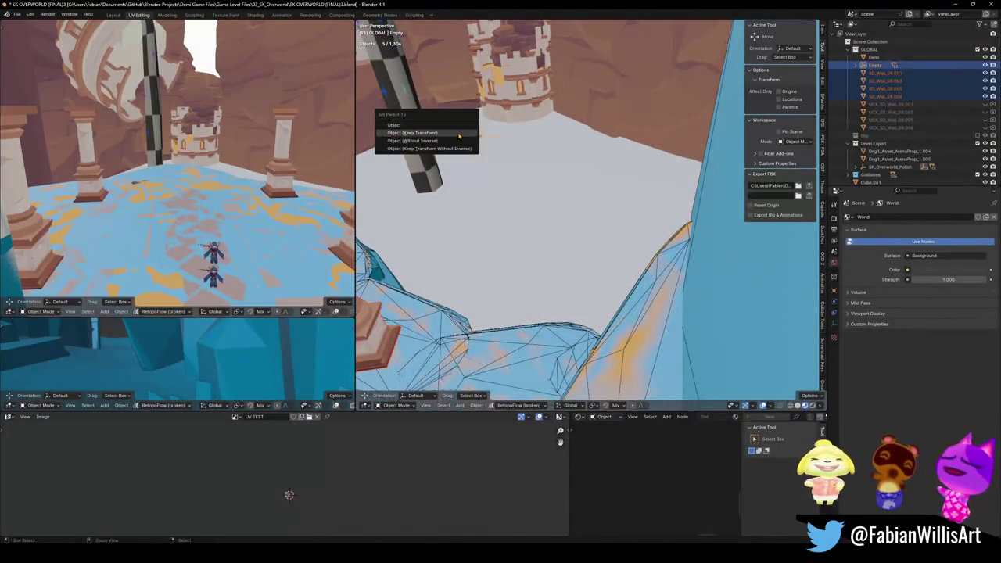
pyautogui.click(457, 136)
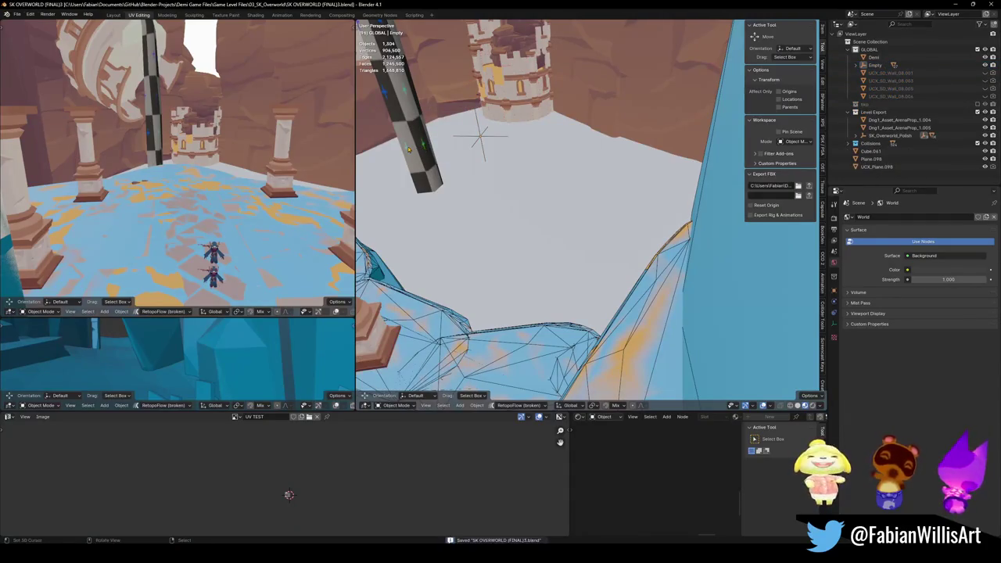
# - Fly up to an overview of the arena and unhide the hidden wall objects with Alt+H
pyautogui.hotkey('shift', '`')
pyautogui.click(587, 211)
pyautogui.hotkey('alt', 'h')
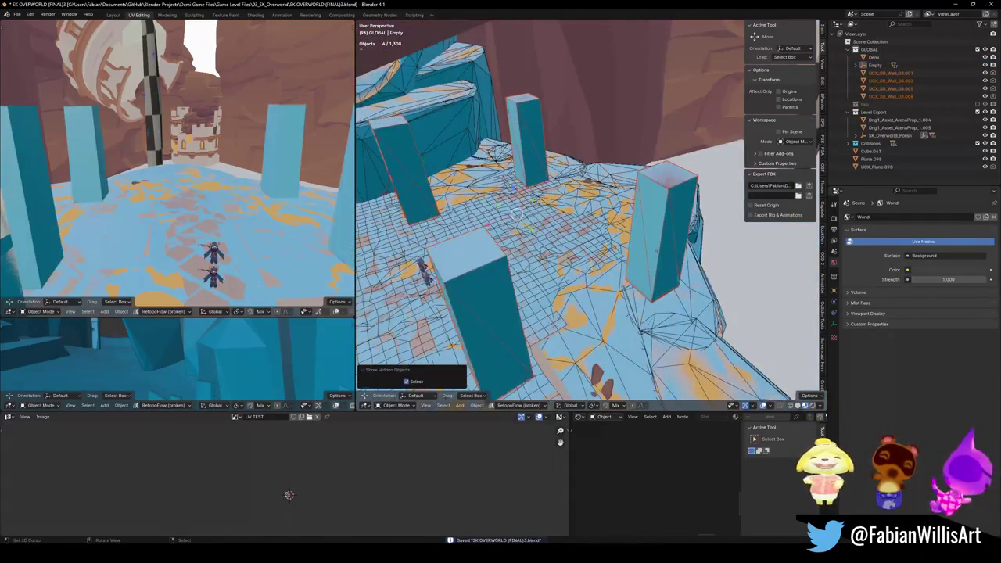
# - Select only the Empty and raise it, along with its parented pole
pyautogui.hotkey('shift', '`')
pyautogui.click(594, 178)
pyautogui.click(692, 184)
pyautogui.press('g')
pyautogui.click(696, 179)
# - Fly toward the blue wall, then select nearly every object in the scene
pyautogui.hotkey('shift', '`')
pyautogui.press('w')
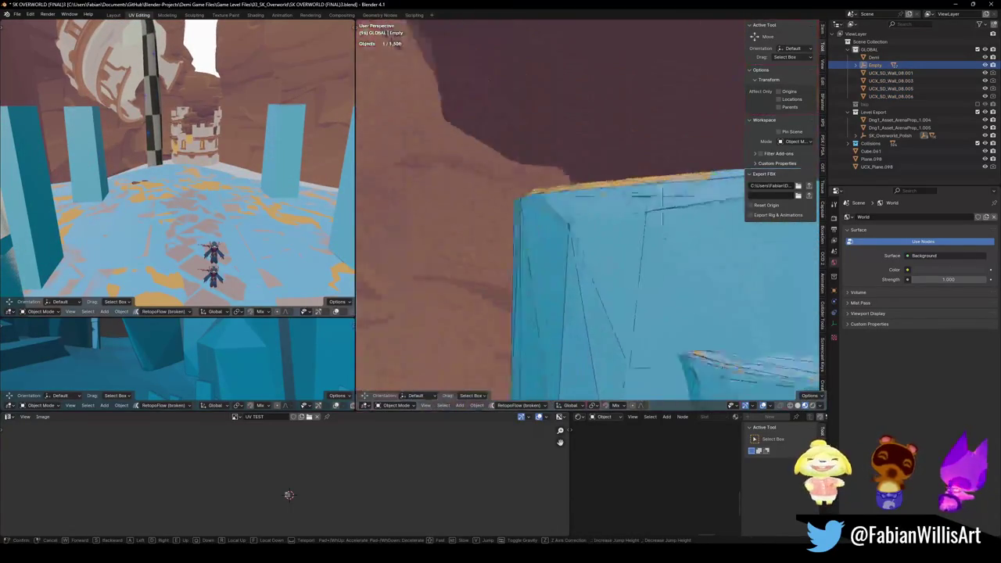
pyautogui.click(514, 149)
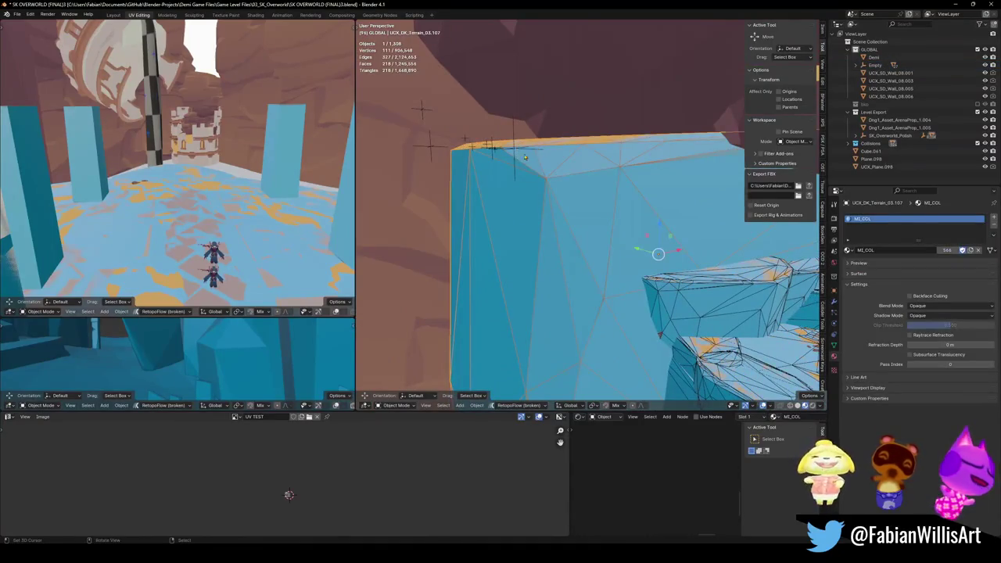
pyautogui.click(514, 151)
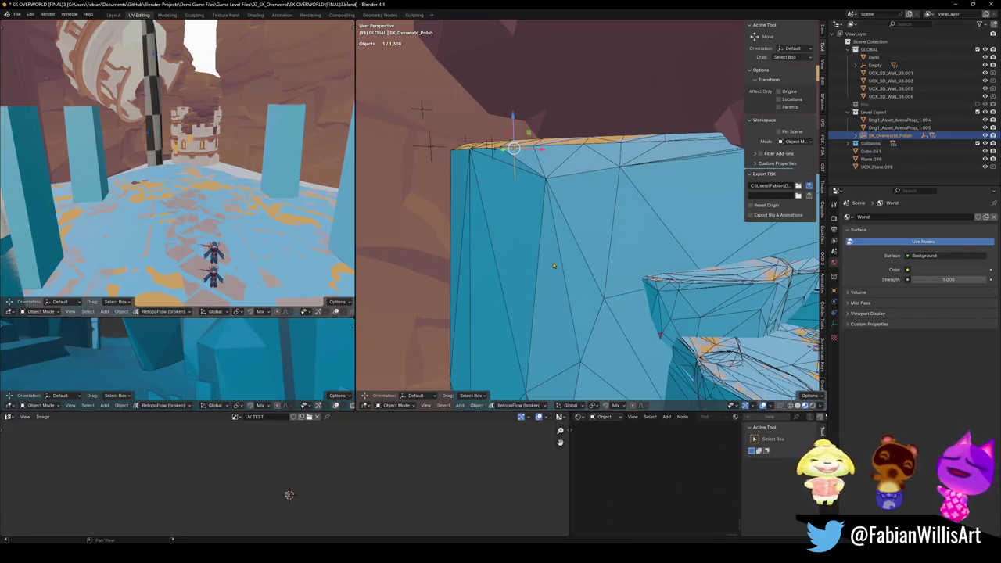
pyautogui.press('a')
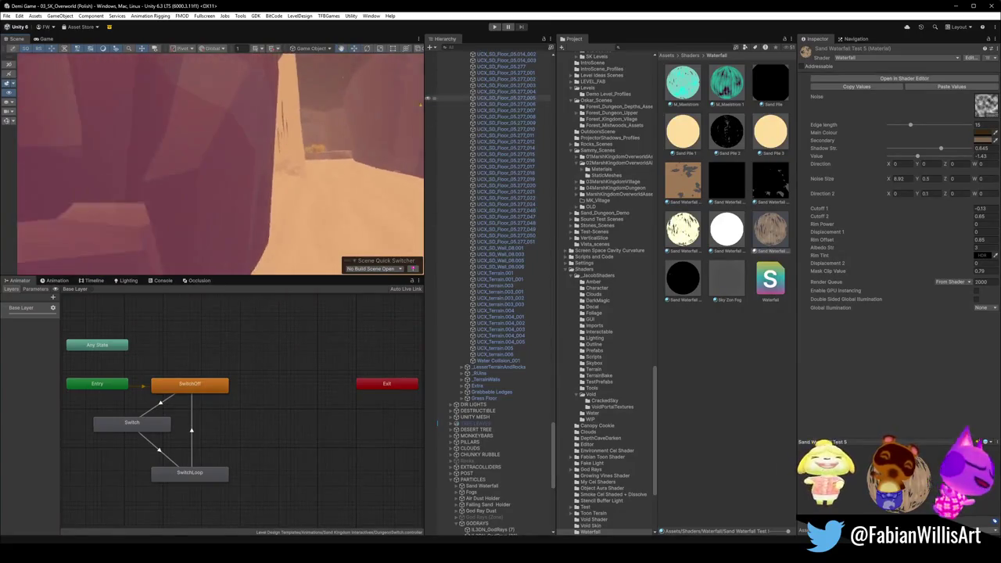
# - Fly through the canyon to the courtyard and pink cliffs, then select GodRays (23) and FogCalmWhite (31)
pyautogui.moveTo(208, 179); pyautogui.dragTo(269, 201, button='right')
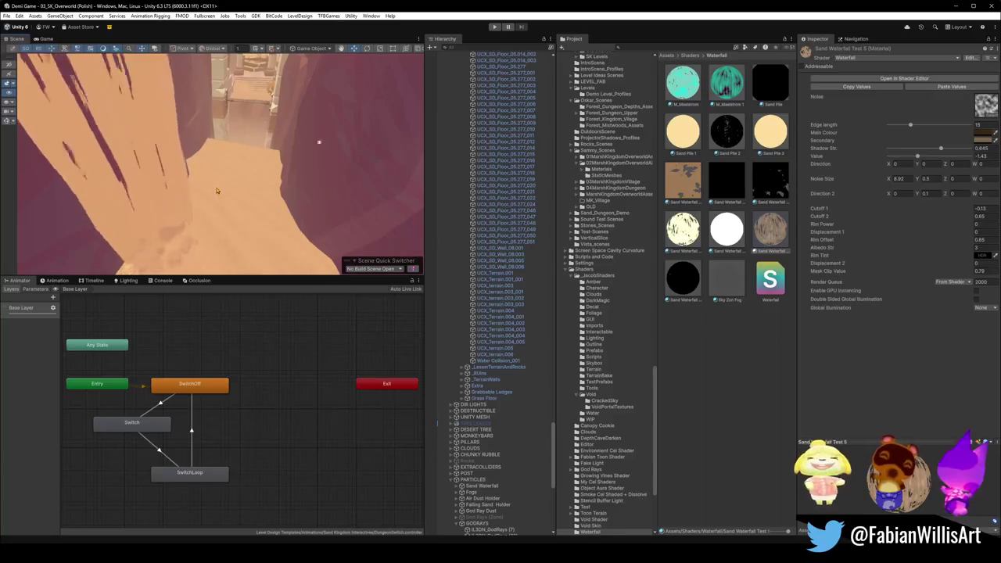
pyautogui.moveTo(211, 200)
pyautogui.mouseDown(button='right')
pyautogui.moveTo(302, 123)
pyautogui.moveTo(396, 155)
pyautogui.moveTo(307, 129)
pyautogui.moveTo(309, 119)
pyautogui.moveTo(163, 141)
pyautogui.moveTo(287, 190)
pyautogui.mouseUp(button='right')
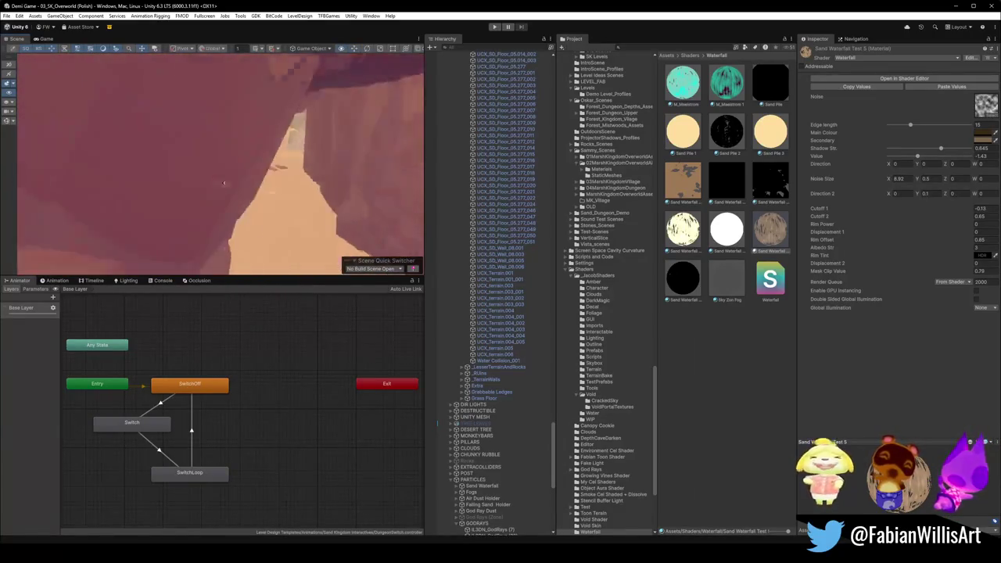
pyautogui.moveTo(287, 190)
pyautogui.mouseDown(button='right')
pyautogui.moveTo(261, 219)
pyautogui.moveTo(112, 204)
pyautogui.mouseUp(button='right')
pyautogui.click(260, 219)
pyautogui.click(111, 203)
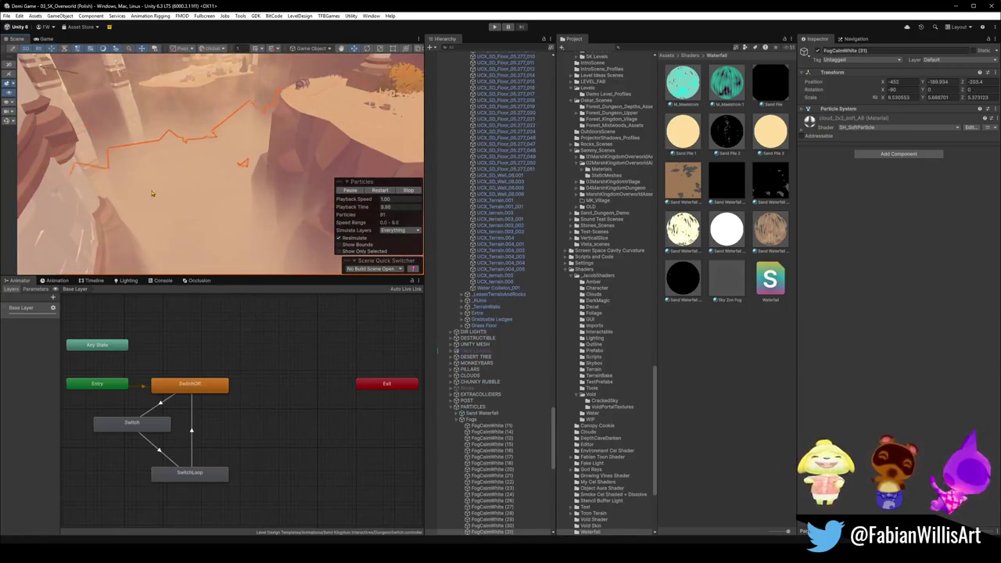
# - Select the FogCalmWhite (31) particles and then the Plane (5) fog plane
pyautogui.click(170, 175)
pyautogui.click(214, 224)
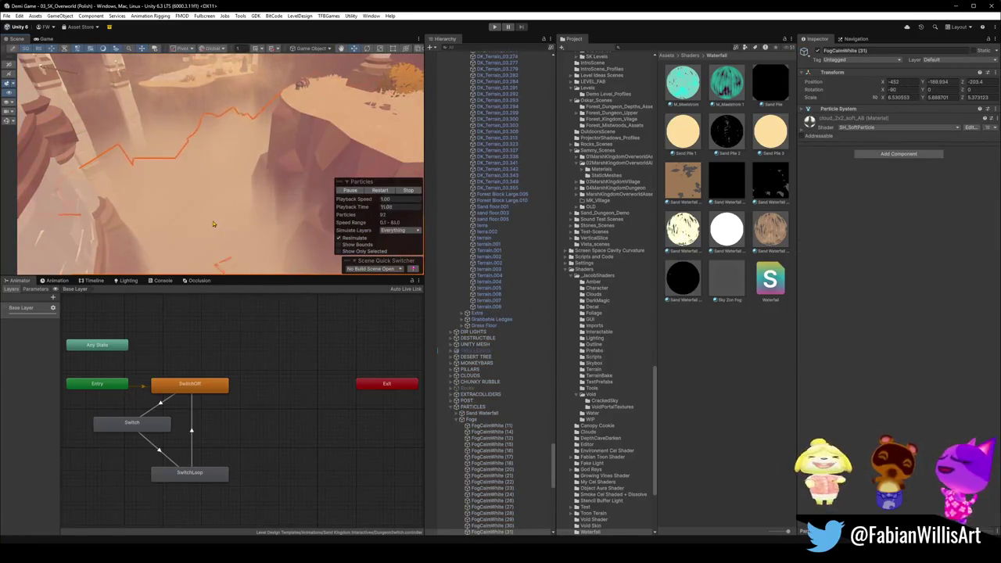
pyautogui.click(212, 223)
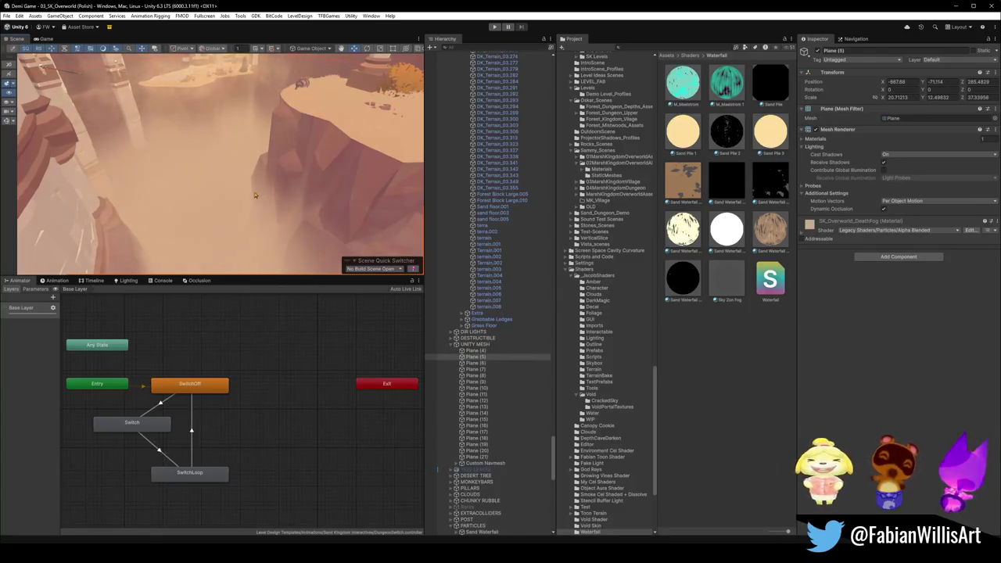
# - Fly past the pillar and cliffs to the wooden beams and select a death-fog plane there
pyautogui.moveTo(254, 195); pyautogui.dragTo(158, 187, button='right')
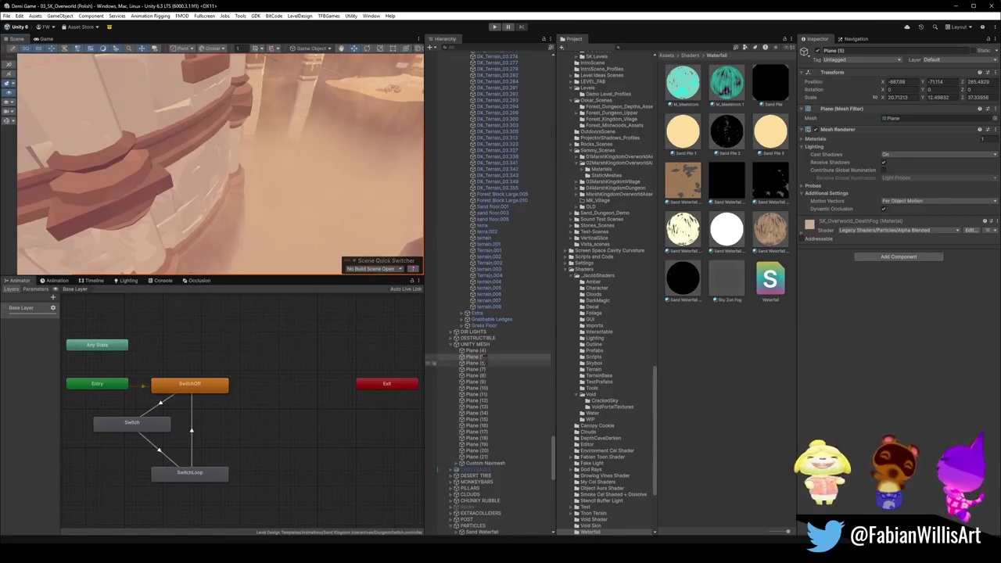
pyautogui.moveTo(187, 192); pyautogui.dragTo(263, 158, button='right')
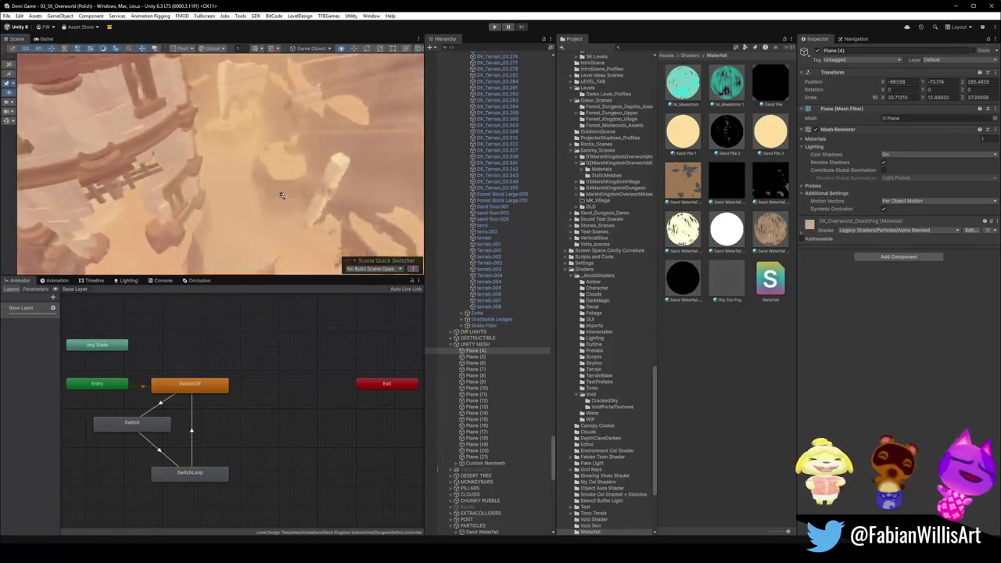
pyautogui.moveTo(263, 157); pyautogui.dragTo(273, 190, button='right')
pyautogui.moveTo(208, 193)
pyautogui.mouseDown(button='right')
pyautogui.moveTo(97, 170)
pyautogui.moveTo(5, 190)
pyautogui.moveTo(257, 208)
pyautogui.mouseUp(button='right')
pyautogui.click(255, 208)
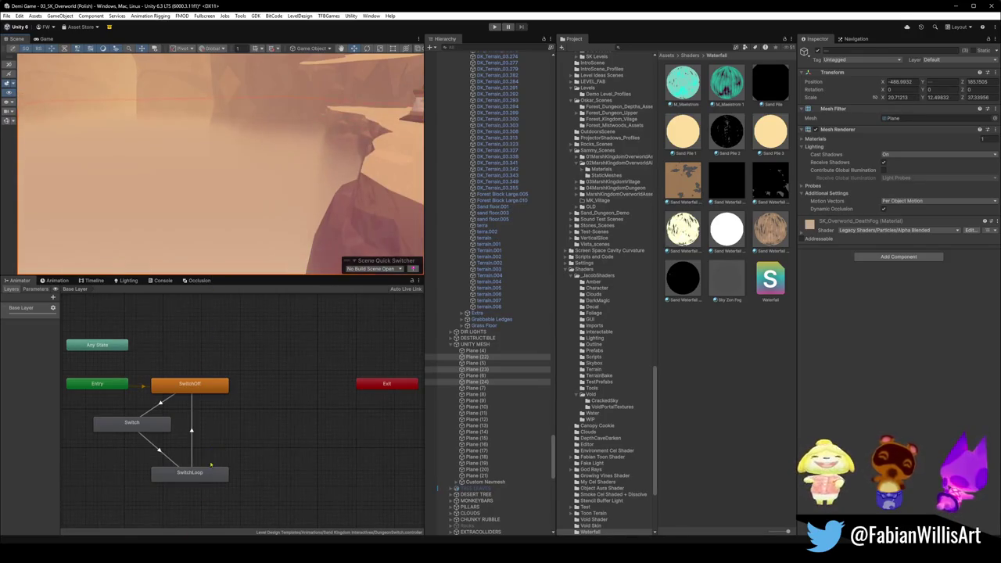
pyautogui.moveTo(193, 208)
pyautogui.mouseDown(button='right')
pyautogui.moveTo(290, 210)
pyautogui.moveTo(282, 201)
pyautogui.mouseUp(button='right')
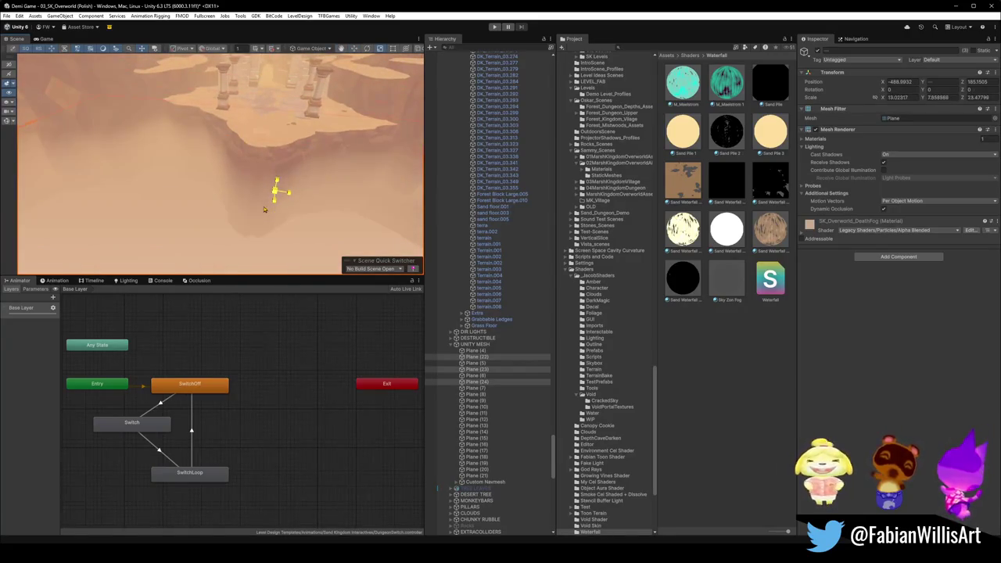
# - Shrink the death-fog plane, then move and stretch it along X to about 43.6 × 5.43 × 25.8
pyautogui.moveTo(265, 210); pyautogui.dragTo(269, 213)
pyautogui.moveTo(270, 213)
pyautogui.mouseDown(button='right')
pyautogui.moveTo(193, 212)
pyautogui.moveTo(209, 207)
pyautogui.mouseUp(button='right')
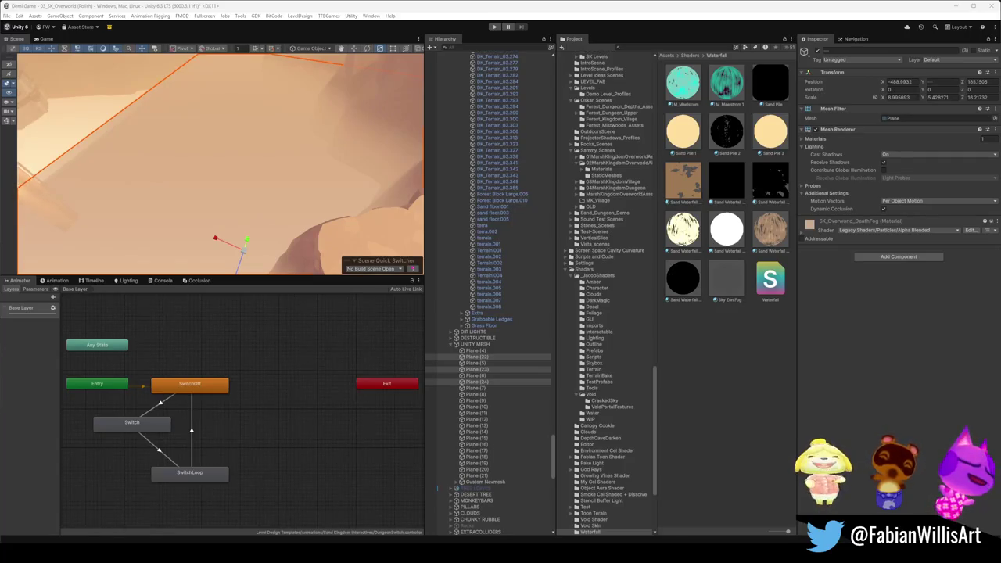
pyautogui.moveTo(268, 168)
pyautogui.mouseDown(button='right')
pyautogui.moveTo(210, 152)
pyautogui.moveTo(209, 141)
pyautogui.moveTo(239, 160)
pyautogui.moveTo(224, 172)
pyautogui.moveTo(197, 152)
pyautogui.mouseUp(button='right')
pyautogui.moveTo(191, 148)
pyautogui.mouseDown()
pyautogui.moveTo(63, 83)
pyautogui.moveTo(300, 119)
pyautogui.mouseUp()
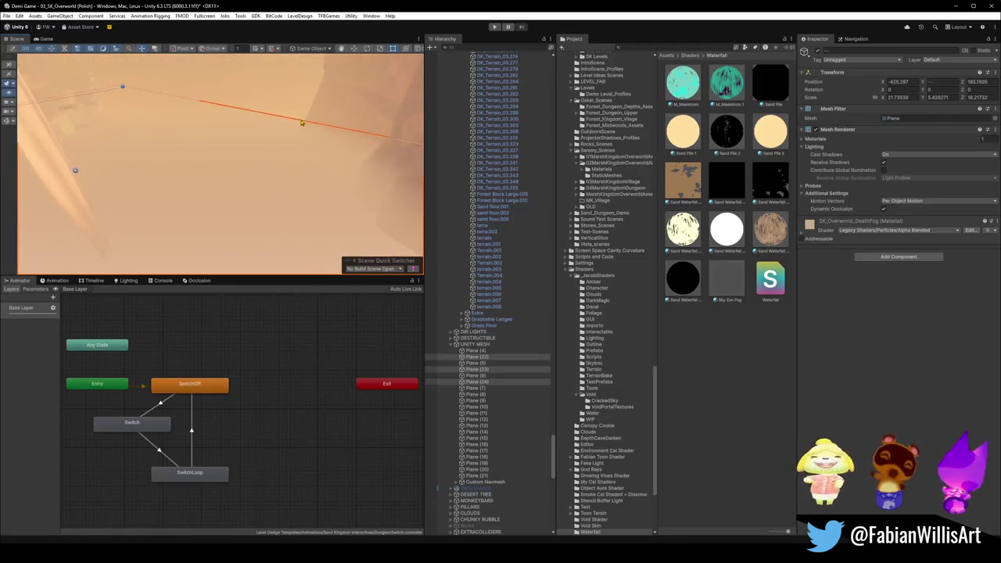
pyautogui.moveTo(302, 116)
pyautogui.mouseDown(button='right')
pyautogui.moveTo(362, 115)
pyautogui.moveTo(262, 151)
pyautogui.moveTo(371, 152)
pyautogui.moveTo(281, 154)
pyautogui.moveTo(279, 134)
pyautogui.moveTo(162, 147)
pyautogui.moveTo(208, 157)
pyautogui.moveTo(214, 170)
pyautogui.moveTo(378, 146)
pyautogui.moveTo(290, 152)
pyautogui.moveTo(313, 149)
pyautogui.mouseUp(button='right')
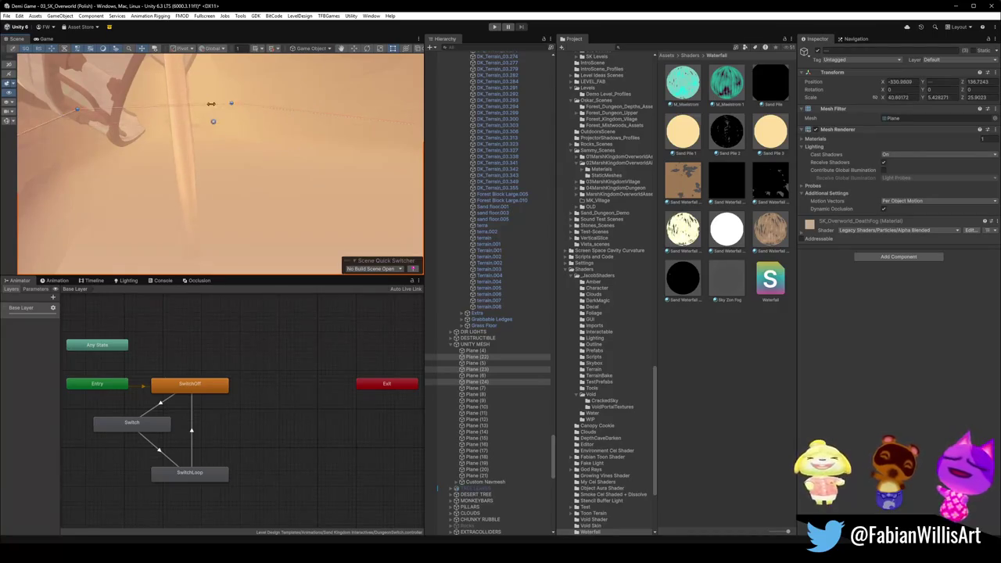
# - Lower the death-fog plane in the canyon, framing it with F and fine-tuning its height
pyautogui.moveTo(262, 158); pyautogui.dragTo(299, 163, button='right')
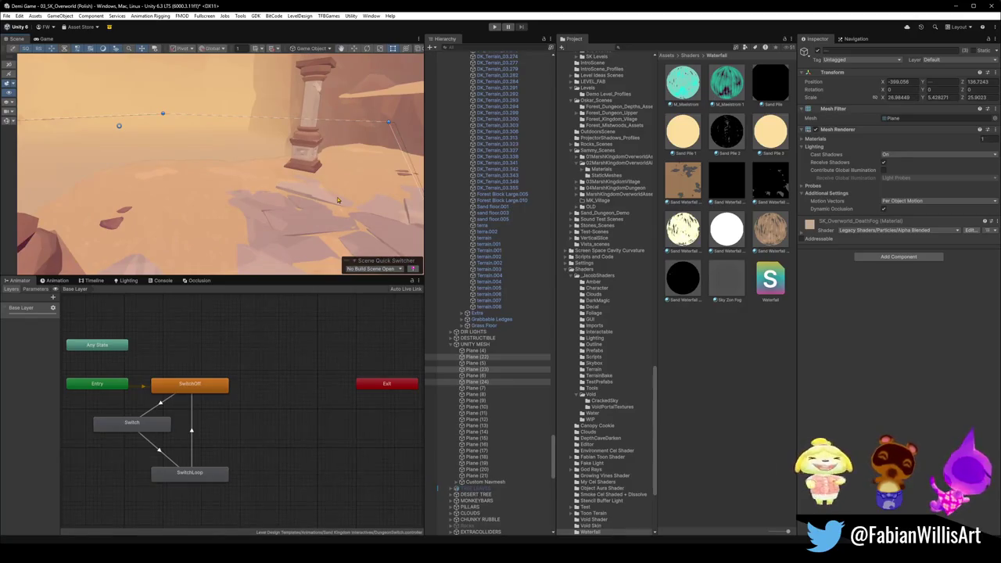
pyautogui.moveTo(339, 202)
pyautogui.mouseDown(button='right')
pyautogui.moveTo(240, 181)
pyautogui.moveTo(397, 172)
pyautogui.moveTo(245, 161)
pyautogui.moveTo(232, 125)
pyautogui.moveTo(227, 161)
pyautogui.mouseUp(button='right')
pyautogui.moveTo(299, 156); pyautogui.dragTo(290, 177)
pyautogui.press('f')
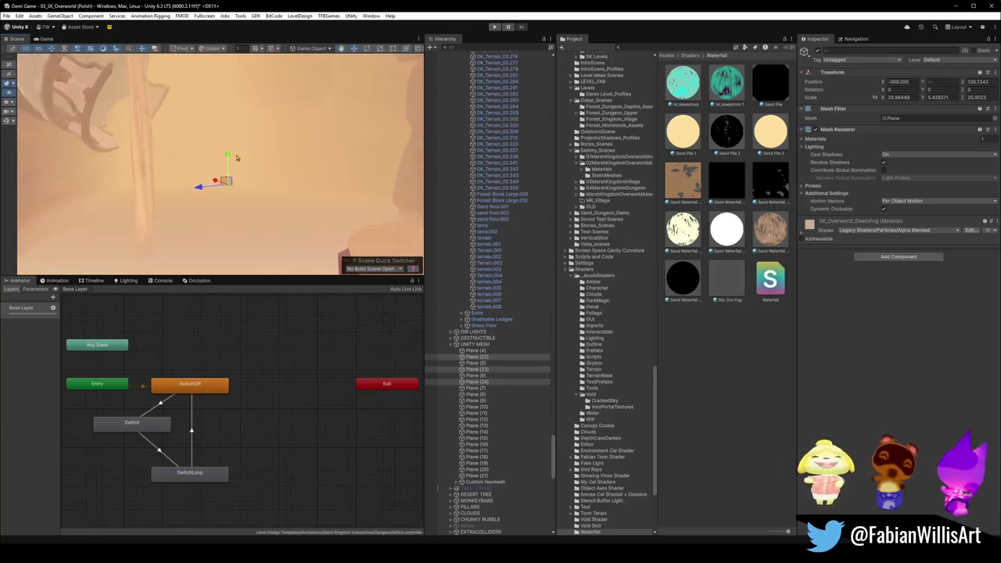
pyautogui.moveTo(229, 162)
pyautogui.mouseDown()
pyautogui.moveTo(226, 193)
pyautogui.moveTo(230, 161)
pyautogui.mouseUp()
pyautogui.moveTo(230, 161)
pyautogui.mouseDown(button='right')
pyautogui.moveTo(342, 226)
pyautogui.moveTo(210, 179)
pyautogui.moveTo(282, 176)
pyautogui.moveTo(107, 170)
pyautogui.moveTo(181, 224)
pyautogui.moveTo(248, 235)
pyautogui.moveTo(165, 205)
pyautogui.moveTo(318, 201)
pyautogui.mouseUp(button='right')
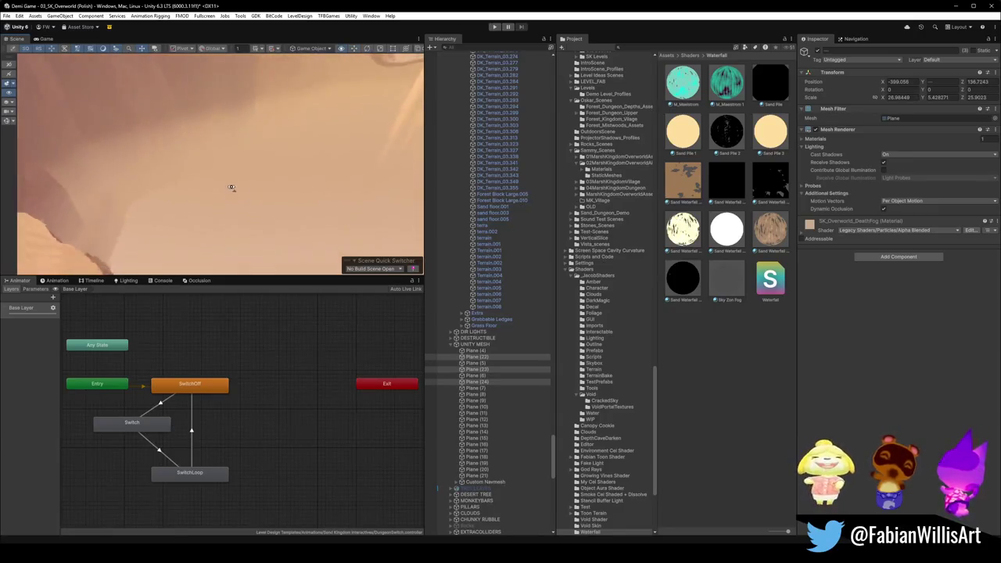
# - Fly through the cliffs to the pillars to check the haze, then select the large ground plane
pyautogui.moveTo(214, 194)
pyautogui.mouseDown(button='right')
pyautogui.moveTo(54, 160)
pyautogui.moveTo(359, 135)
pyautogui.moveTo(313, 133)
pyautogui.moveTo(279, 152)
pyautogui.moveTo(279, 103)
pyautogui.mouseUp(button='right')
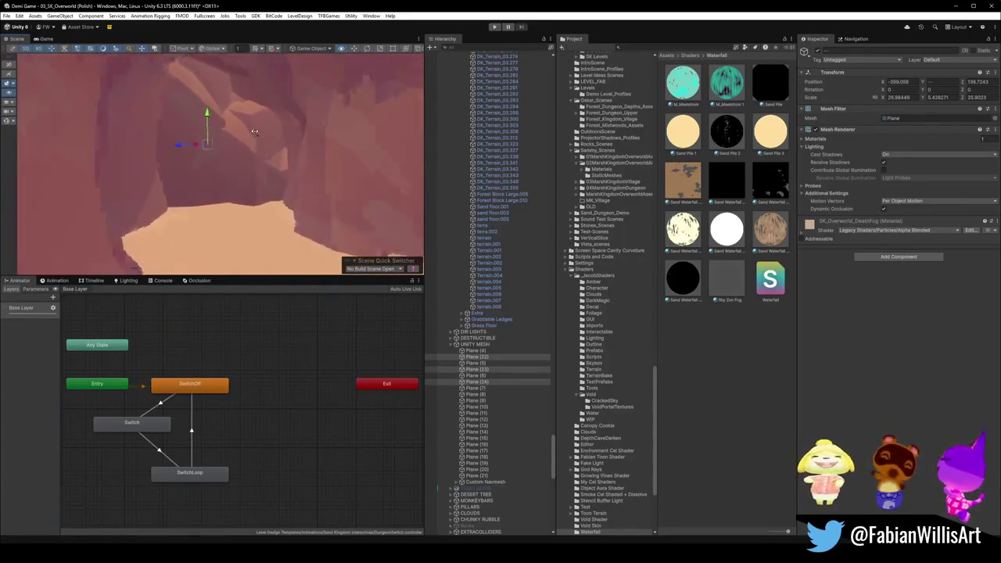
pyautogui.moveTo(278, 103)
pyautogui.mouseDown(button='right')
pyautogui.moveTo(200, 140)
pyautogui.moveTo(182, 177)
pyautogui.mouseUp(button='right')
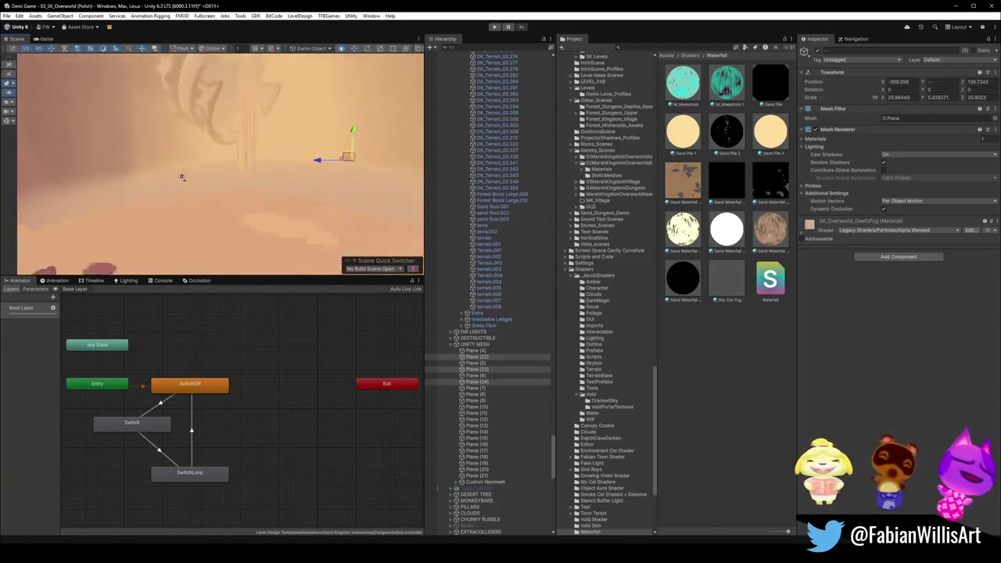
pyautogui.moveTo(69, 171); pyautogui.dragTo(61, 165, button='right')
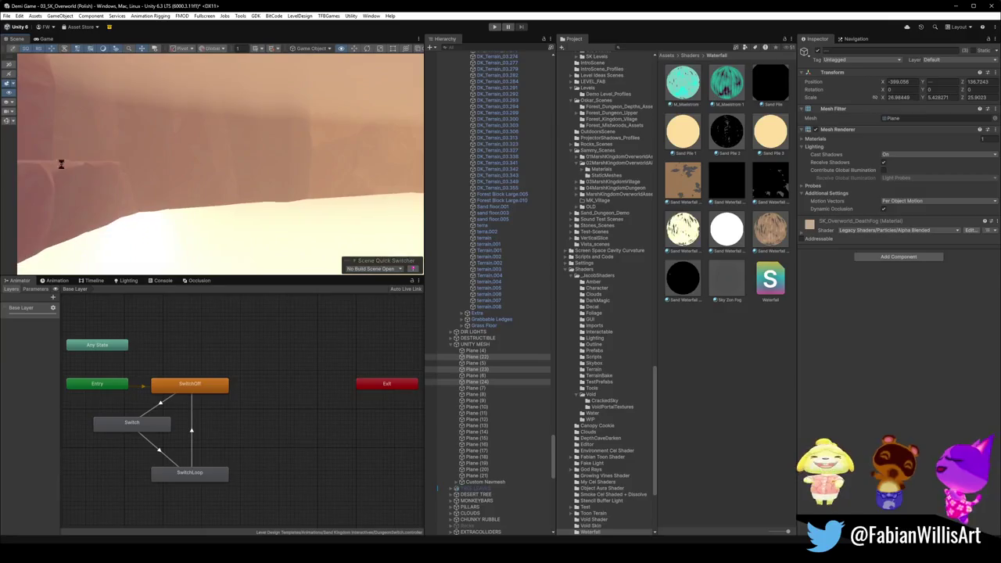
pyautogui.click(201, 208)
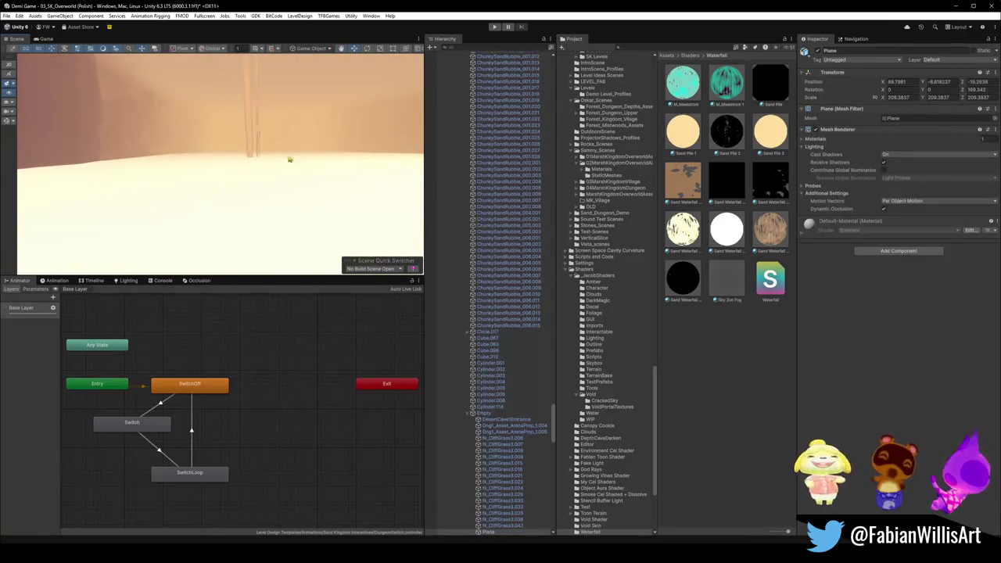
# - Deselect the ground plane and enter Play mode to run the canyon level
pyautogui.moveTo(261, 174)
pyautogui.mouseDown(button='right')
pyautogui.moveTo(152, 193)
pyautogui.moveTo(254, 190)
pyautogui.mouseUp(button='right')
pyautogui.click(286, 217)
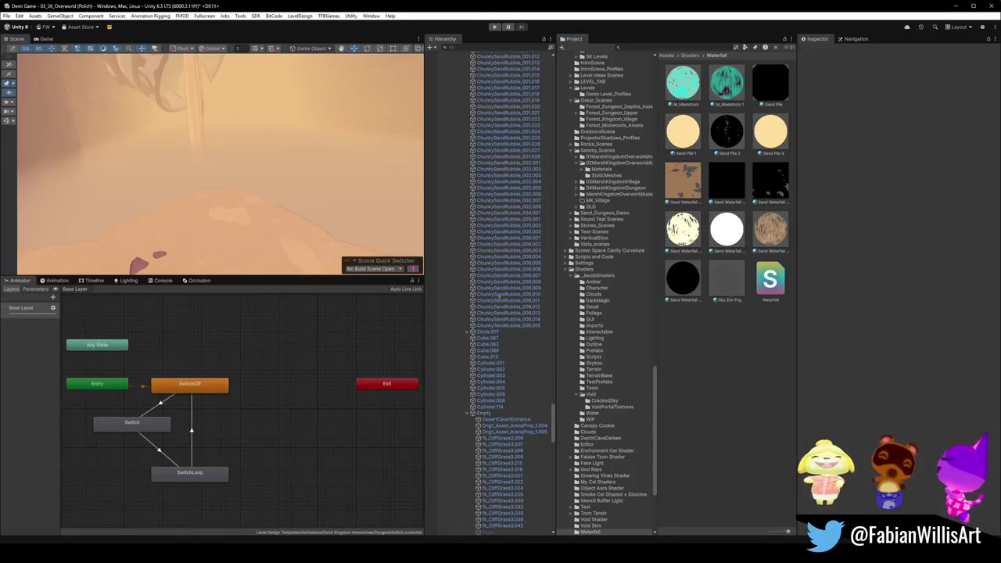
pyautogui.moveTo(186, 180)
pyautogui.mouseDown(button='right')
pyautogui.moveTo(183, 153)
pyautogui.moveTo(171, 162)
pyautogui.mouseUp(button='right')
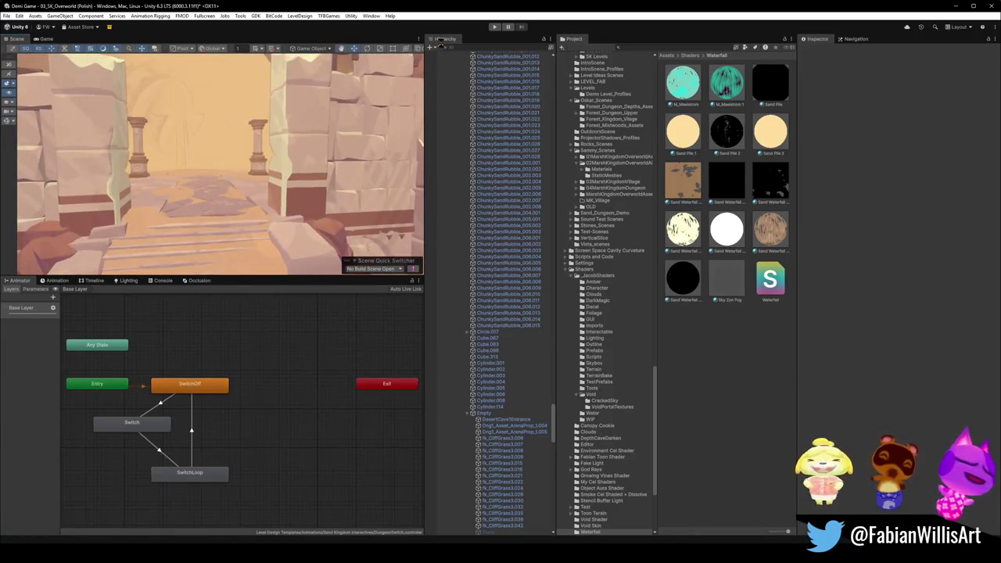
pyautogui.click(492, 28)
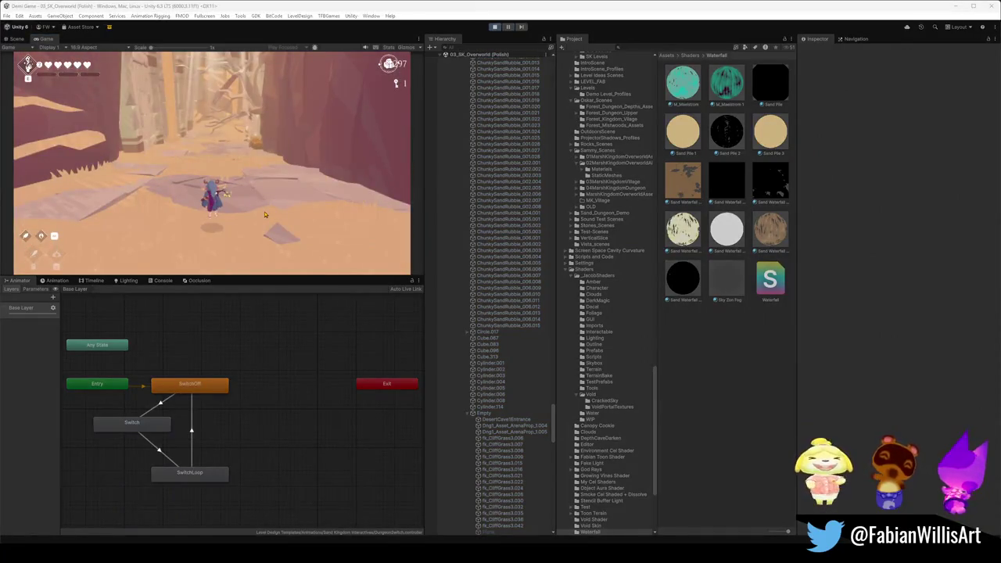
# - Maximize the Game view to fill the screen with F10
pyautogui.press('F10')
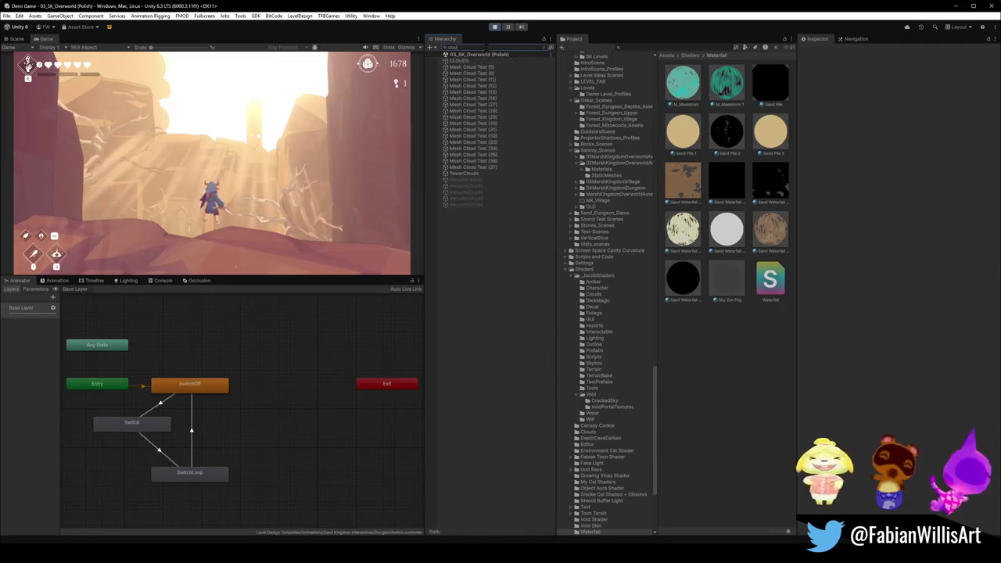
# - Select Mesh Cloud Test (5) through (37) in the filtered Hierarchy, then clear the search
pyautogui.click(484, 67)
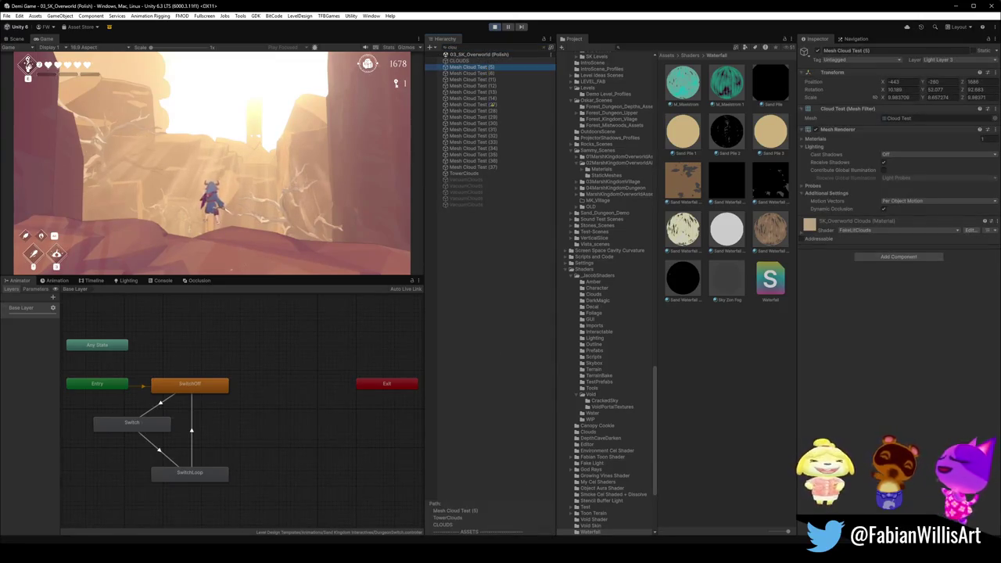
pyautogui.keyDown('shift'); pyautogui.click(479, 167); pyautogui.keyUp('shift')
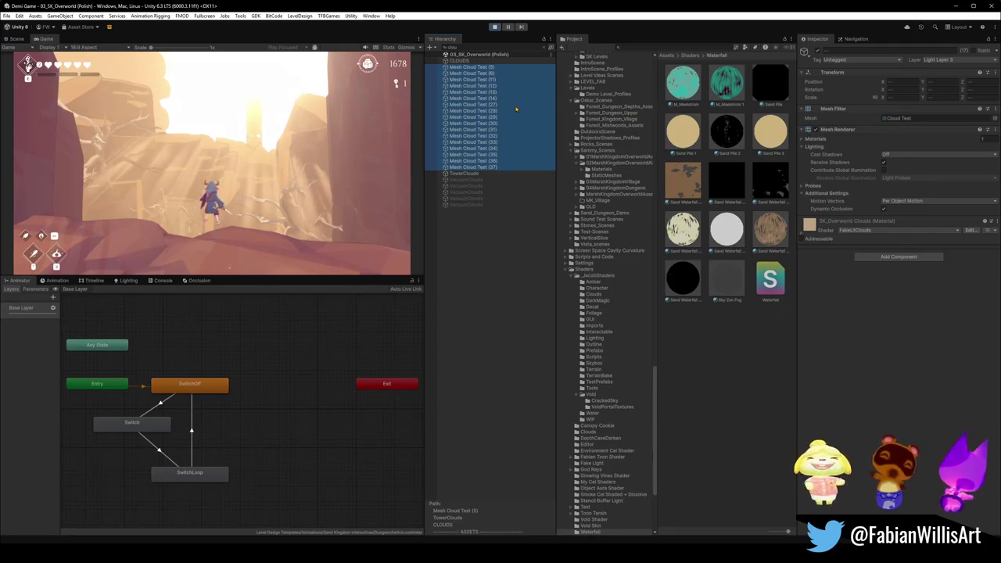
pyautogui.hotkey('alt', 'Tab')
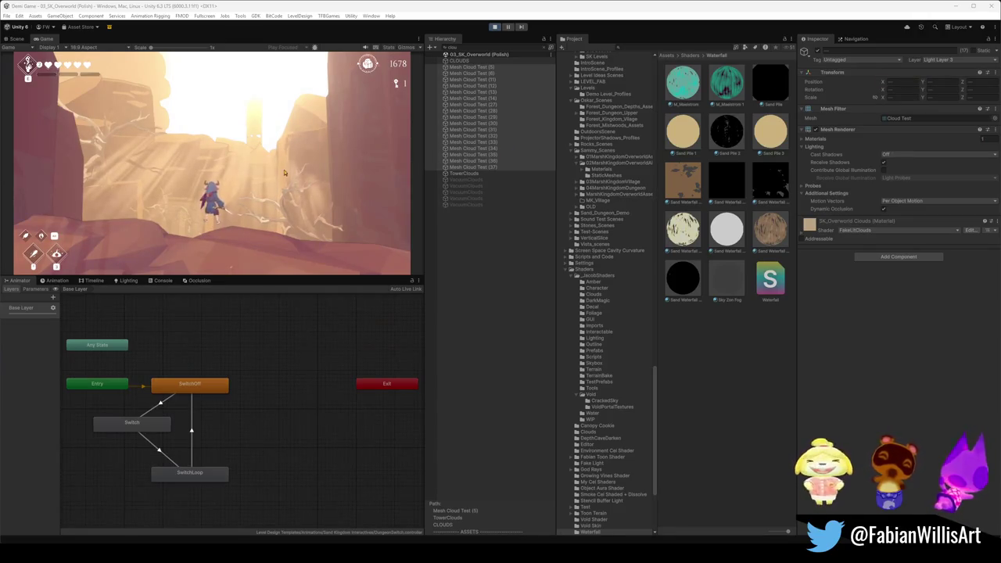
pyautogui.click(485, 116)
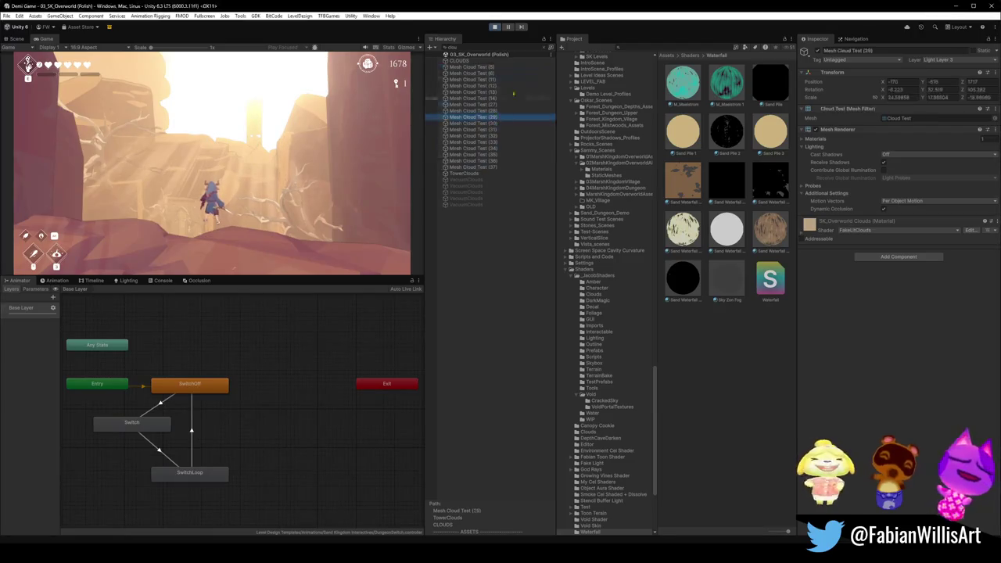
pyautogui.click(544, 49)
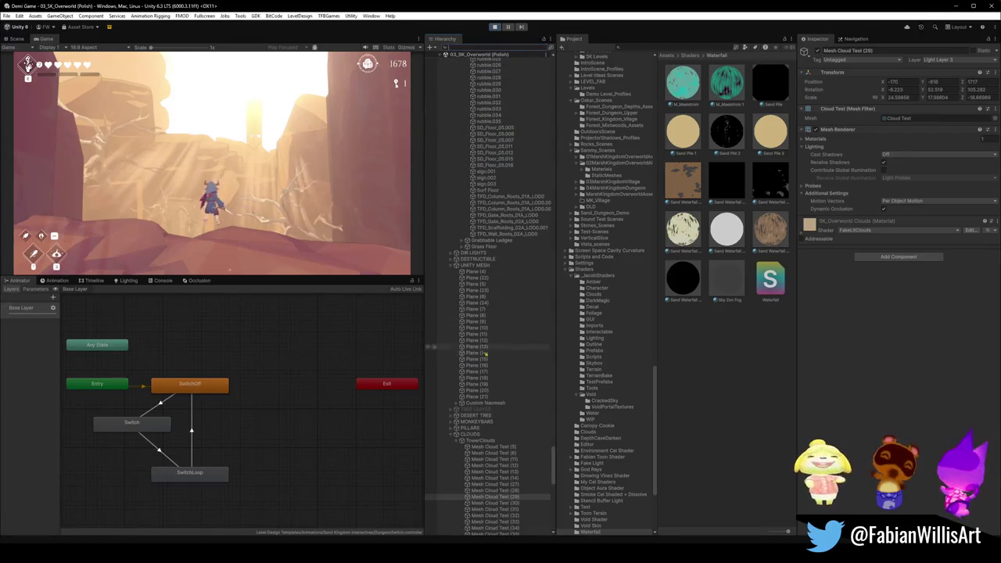
# - Select the TowerClouds meshes from Mesh Cloud Test (5) to (37), then maximize the Game view
pyautogui.click(490, 447)
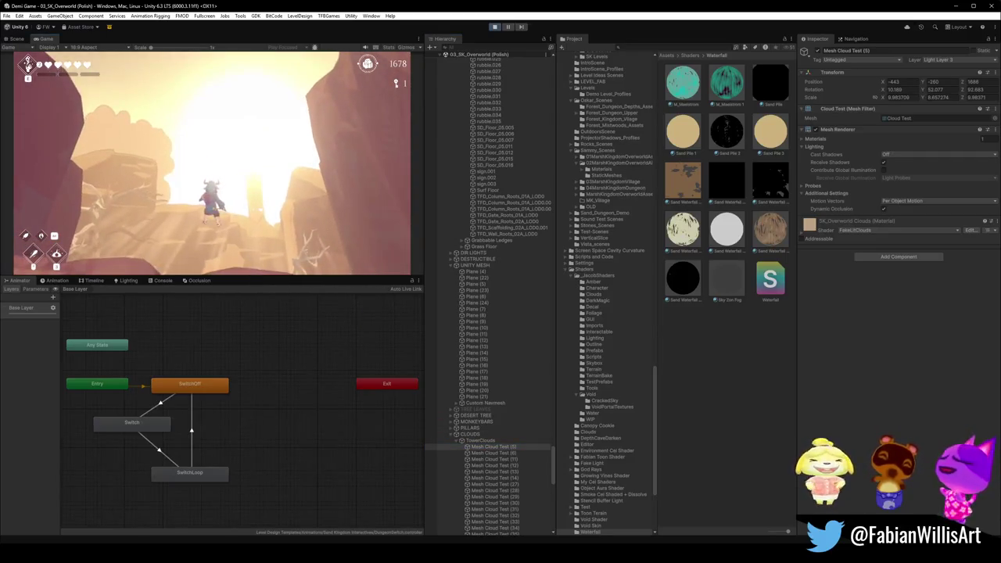
pyautogui.press('super')
pyautogui.click(649, 369)
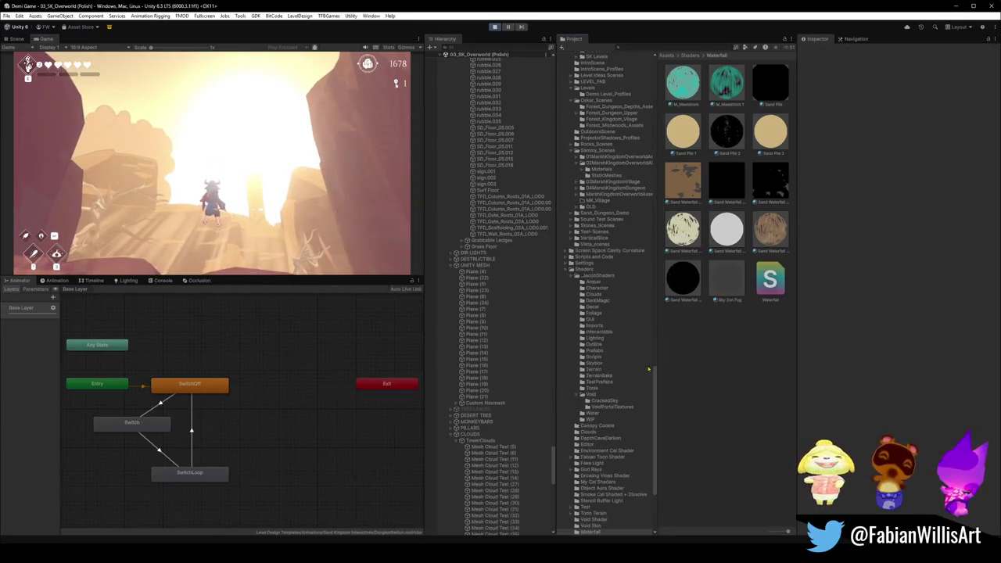
pyautogui.click(488, 442)
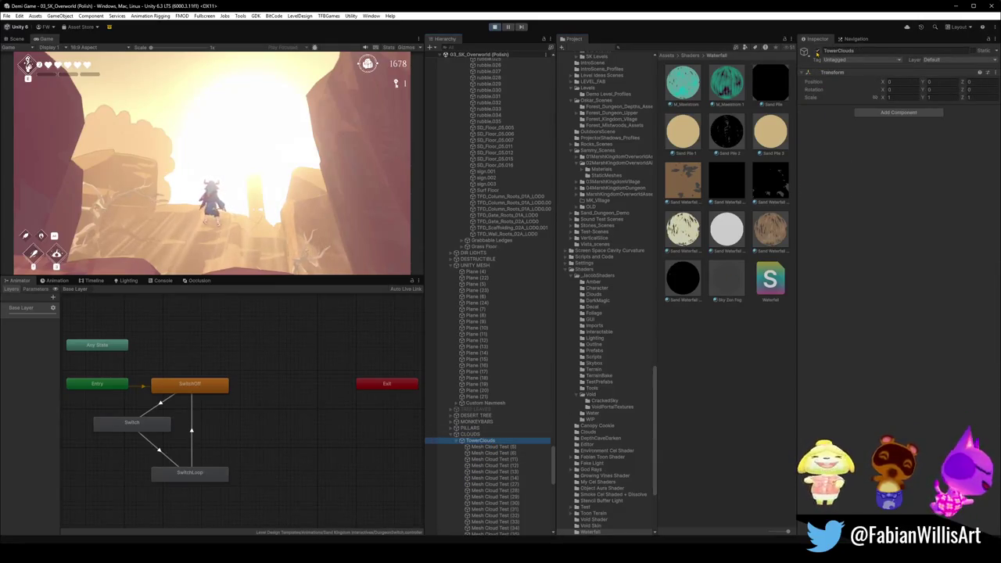
pyautogui.click(492, 446)
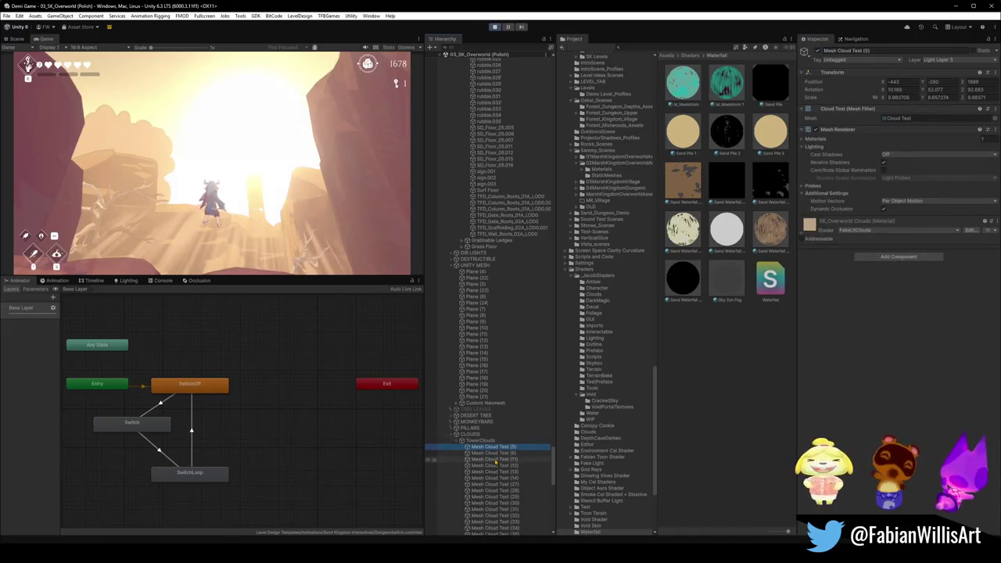
pyautogui.scroll(-5, 493, 438)
pyautogui.click(485, 324)
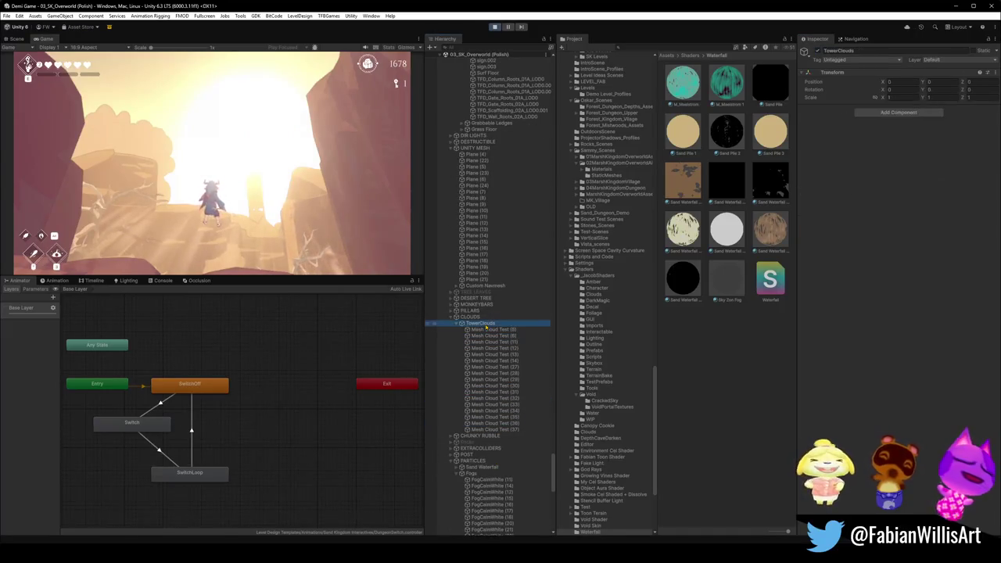
pyautogui.click(505, 331)
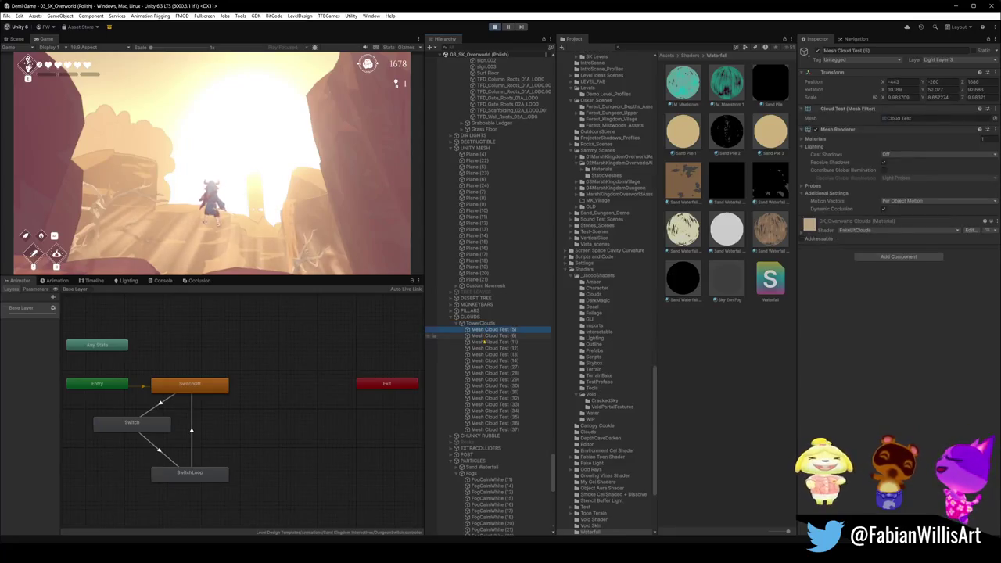
pyautogui.keyDown('shift'); pyautogui.click(429, 429); pyautogui.keyUp('shift')
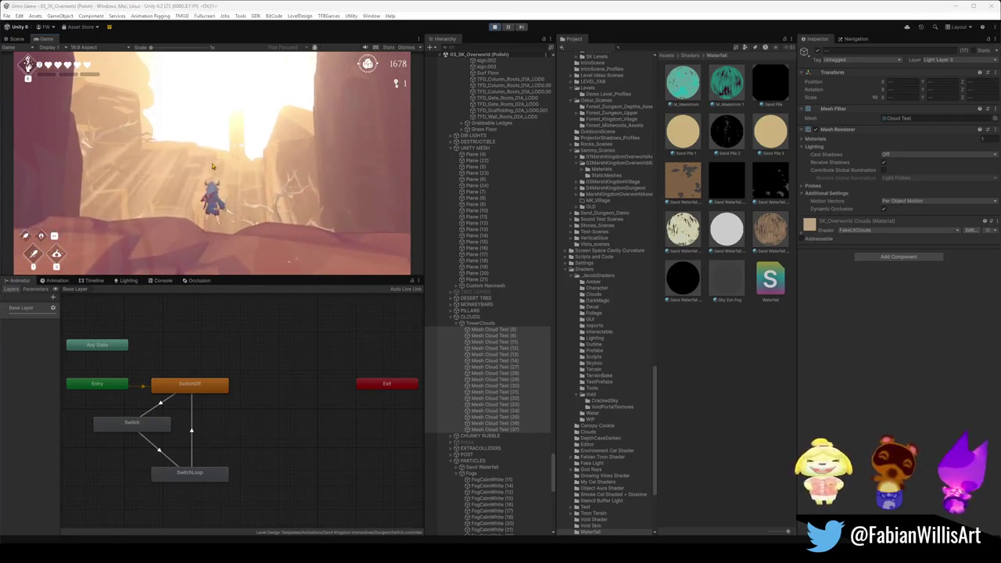
pyautogui.press('F10')
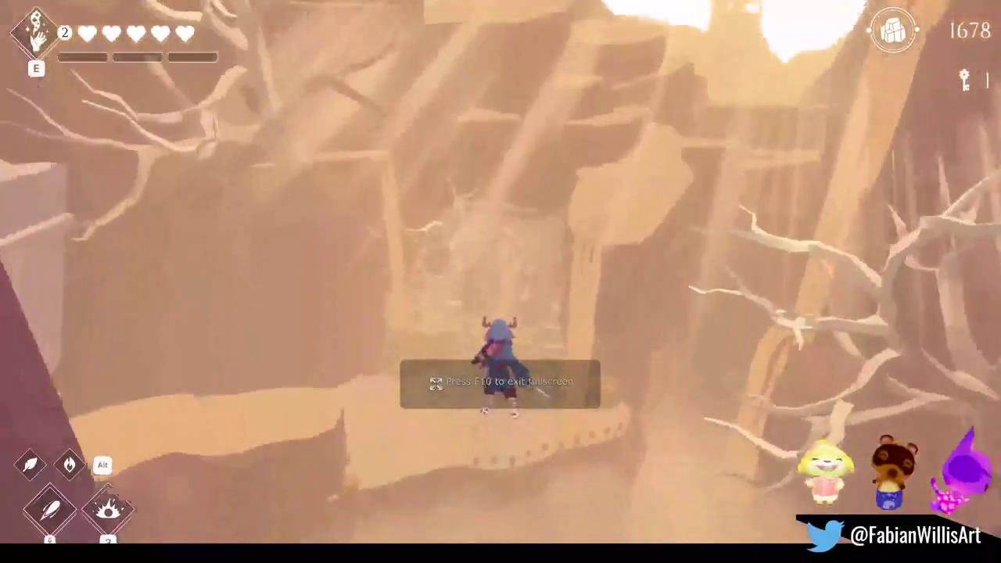
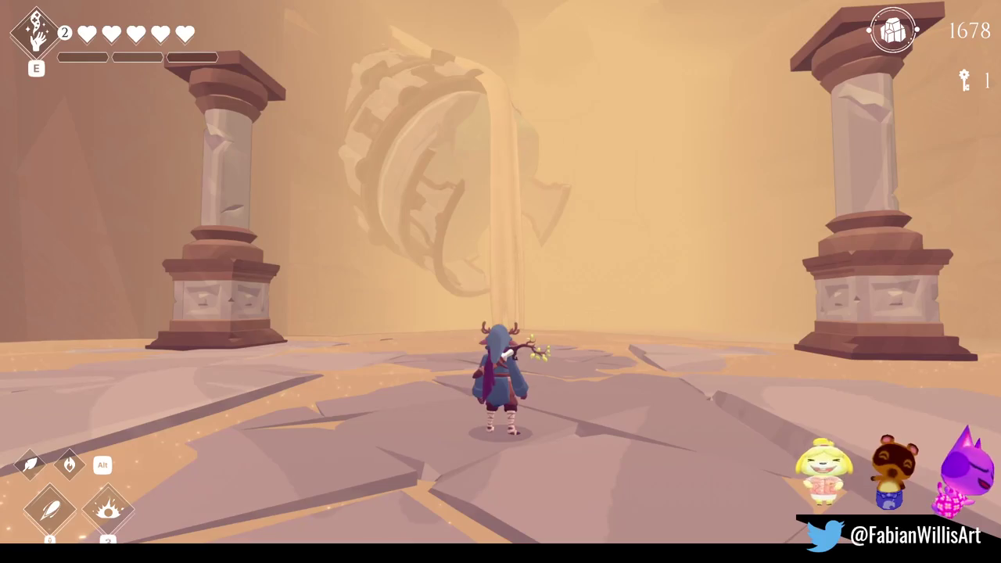
# - Run the character toward the left pillar, then pause the game from the pause menu
pyautogui.press('a')
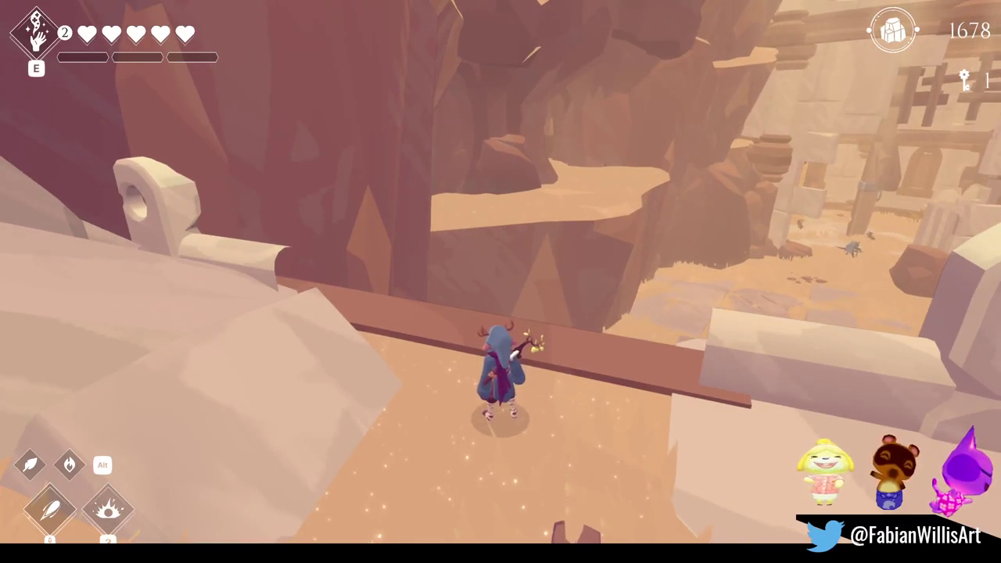
pyautogui.press('F11')
pyautogui.press('Escape')
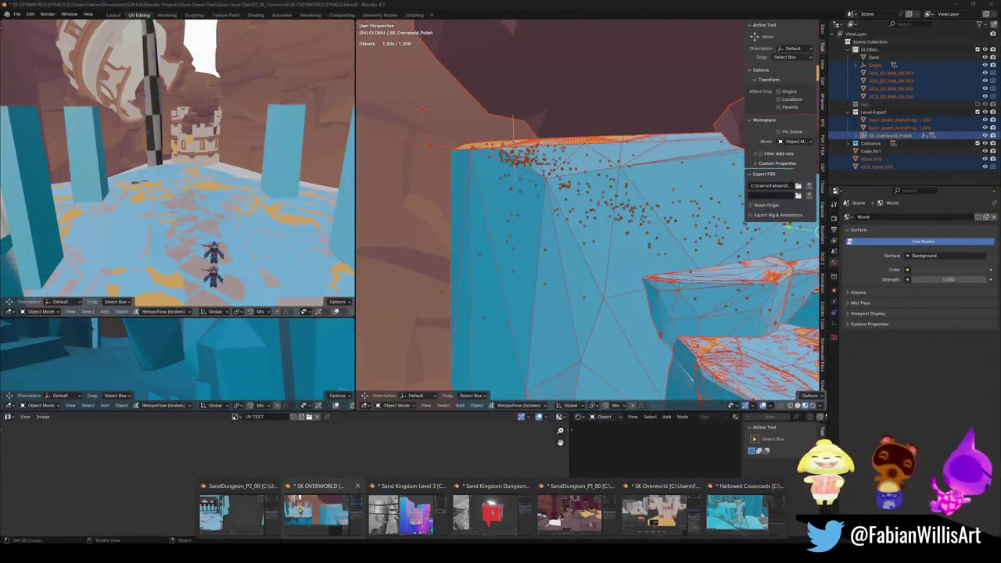
# - Bring up the overworld Blender file and walk through the level to the tiled floor
pyautogui.click(297, 510)
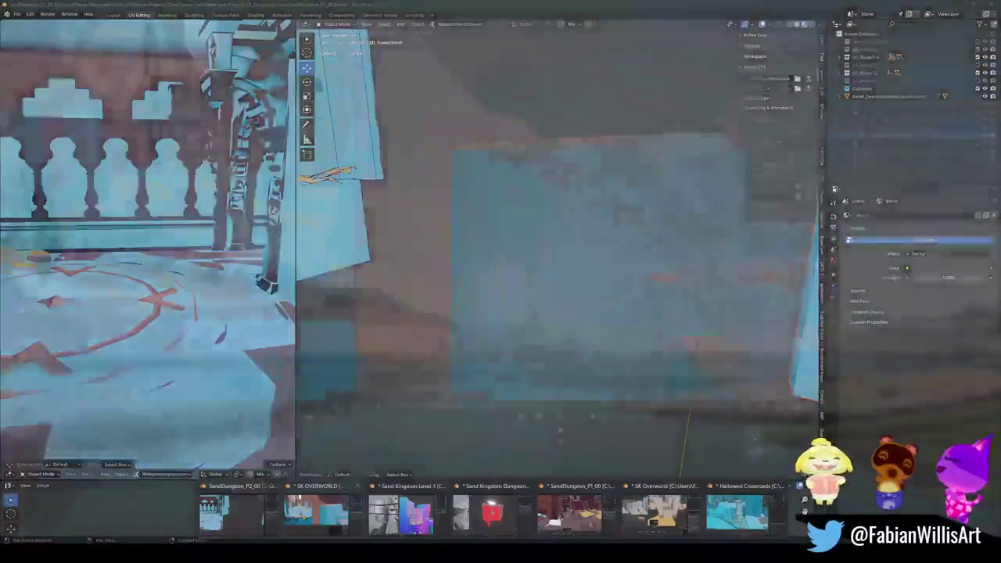
pyautogui.hotkey('alt', 'a')
pyautogui.hotkey('shift', '`')
pyautogui.press('w')
pyautogui.press('w')
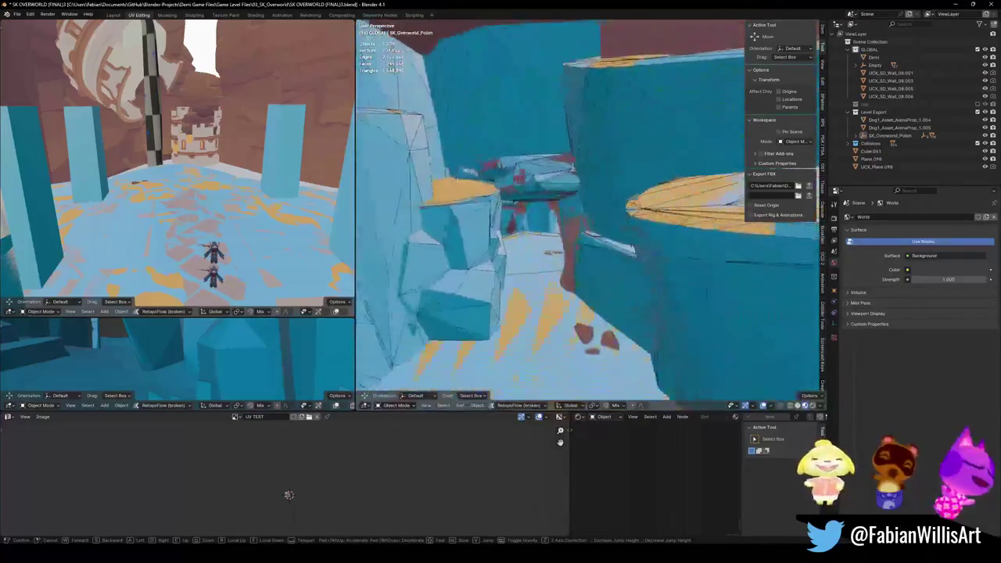
pyautogui.press('w')
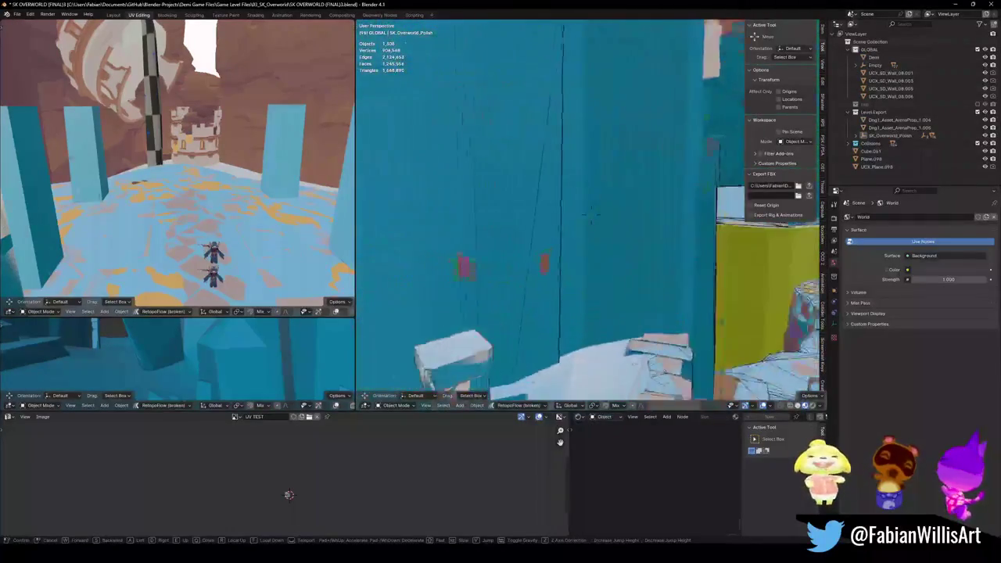
pyautogui.press('w')
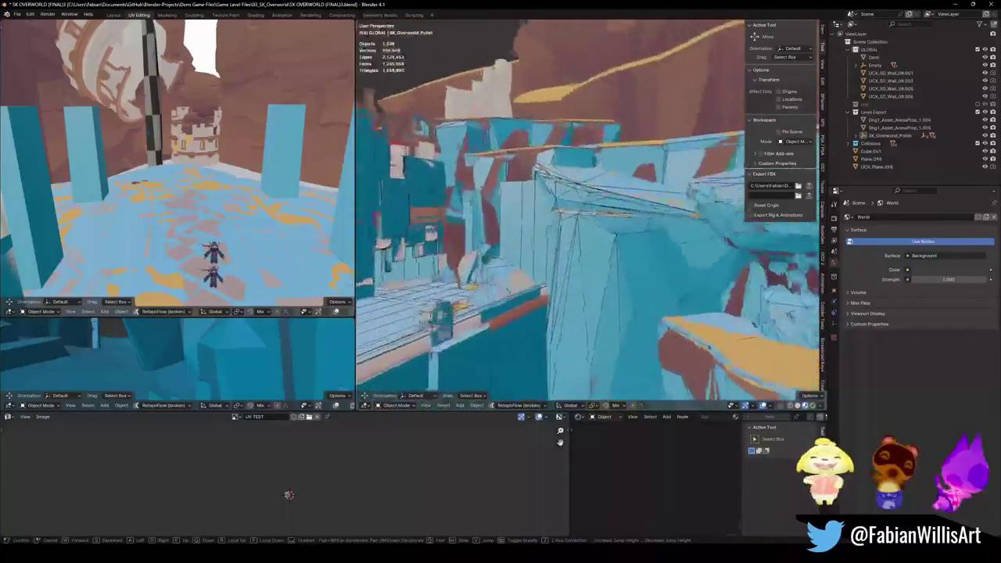
pyautogui.click(509, 216)
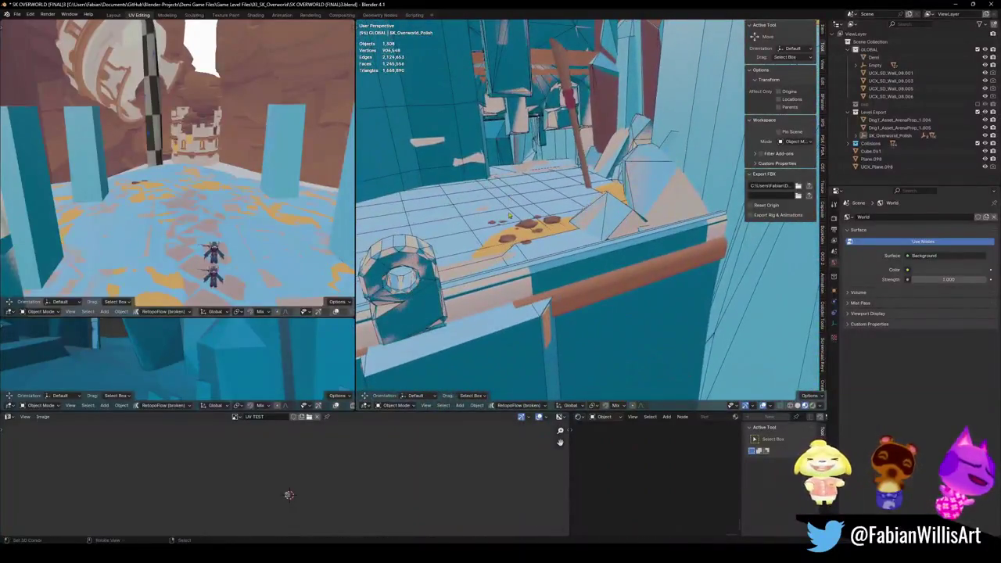
# - Trim the ledge collision wall with a beveled loop cut and delete its middle faces
pyautogui.click(603, 254)
pyautogui.press('Tab')
pyautogui.press('w')
pyautogui.hotkey('ctrl', 'r')
pyautogui.click(620, 219)
pyautogui.rightClick(621, 219)
pyautogui.hotkey('ctrl', 'b')
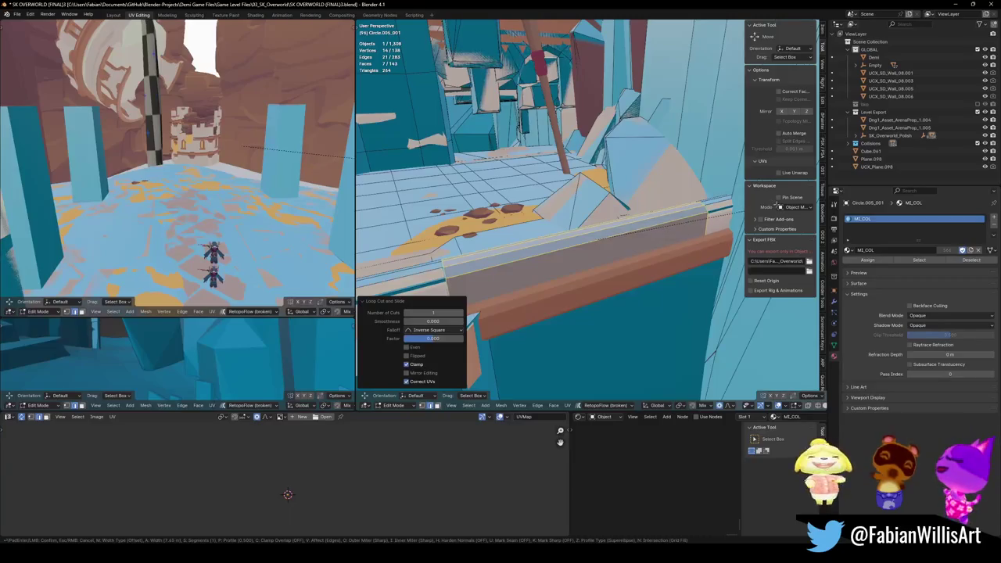
pyautogui.click(664, 229)
pyautogui.press('x')
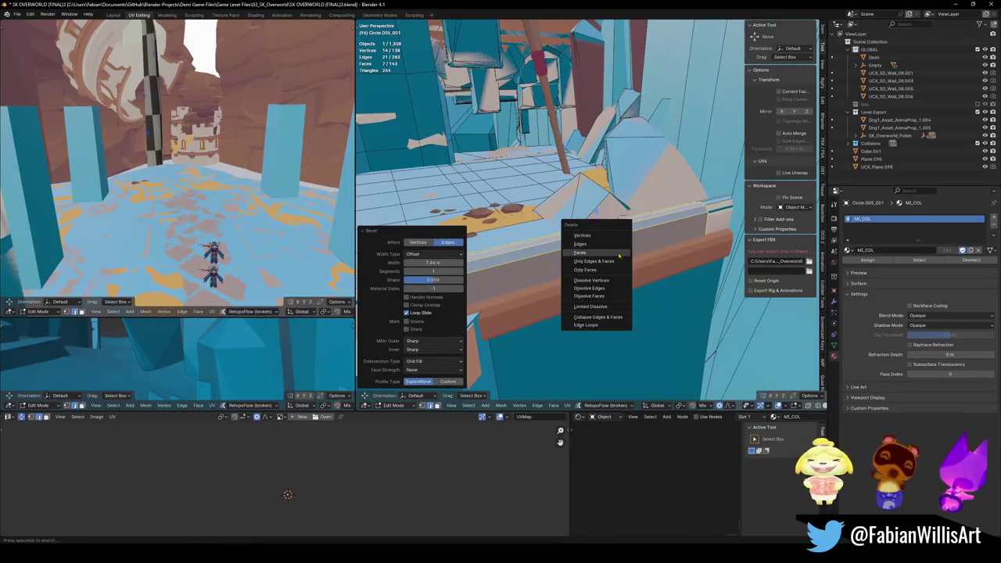
pyautogui.click(615, 254)
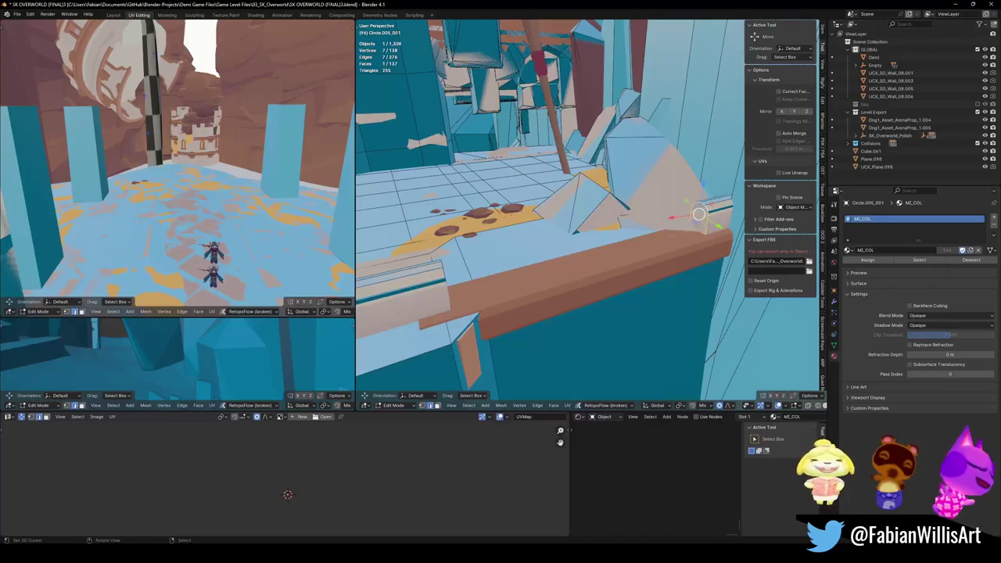
pyautogui.moveTo(699, 213); pyautogui.dragTo(508, 232, button='middle')
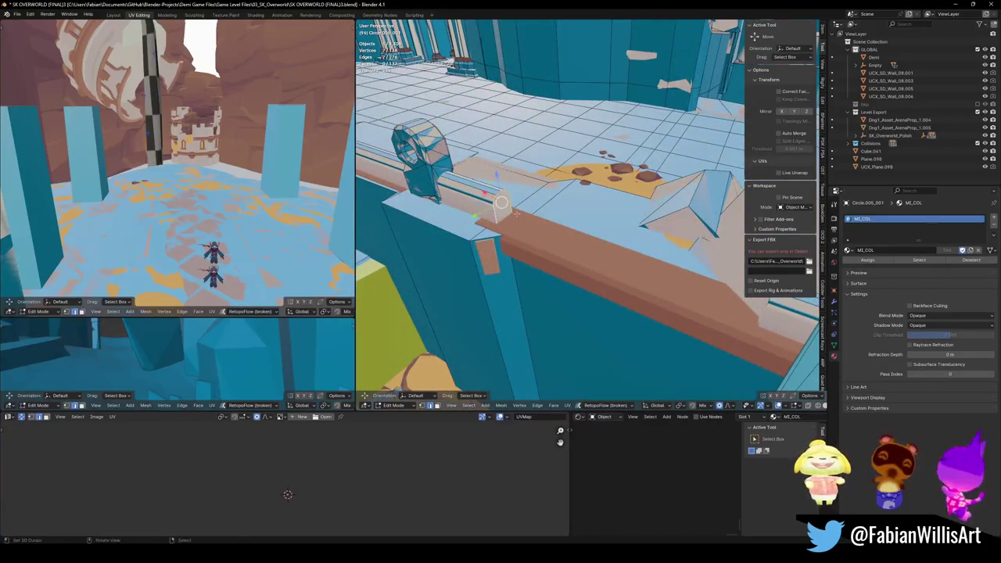
pyautogui.press('Tab')
# - Check the neighbouring Circle.005 mesh and save the overworld file
pyautogui.click(500, 211)
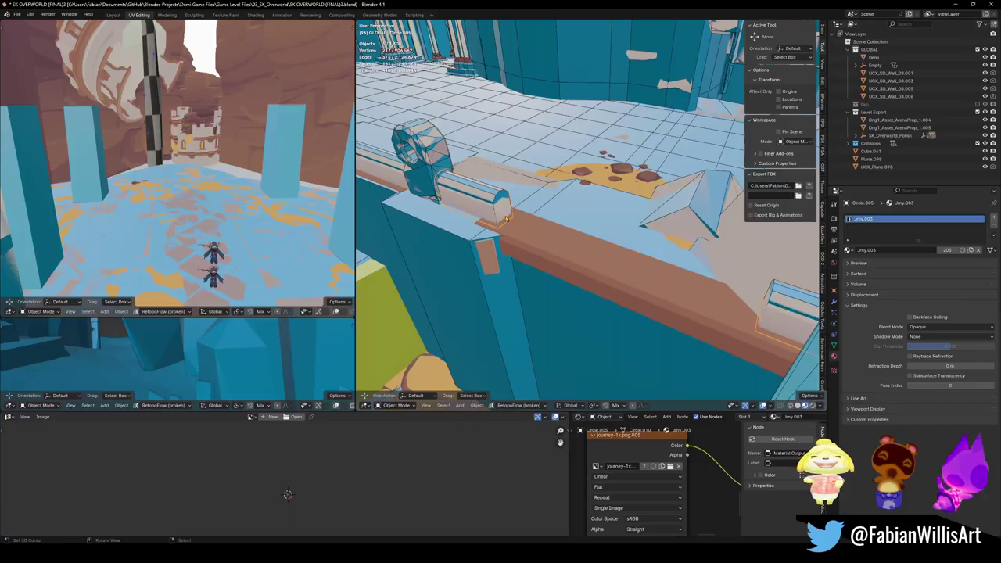
pyautogui.press('Tab')
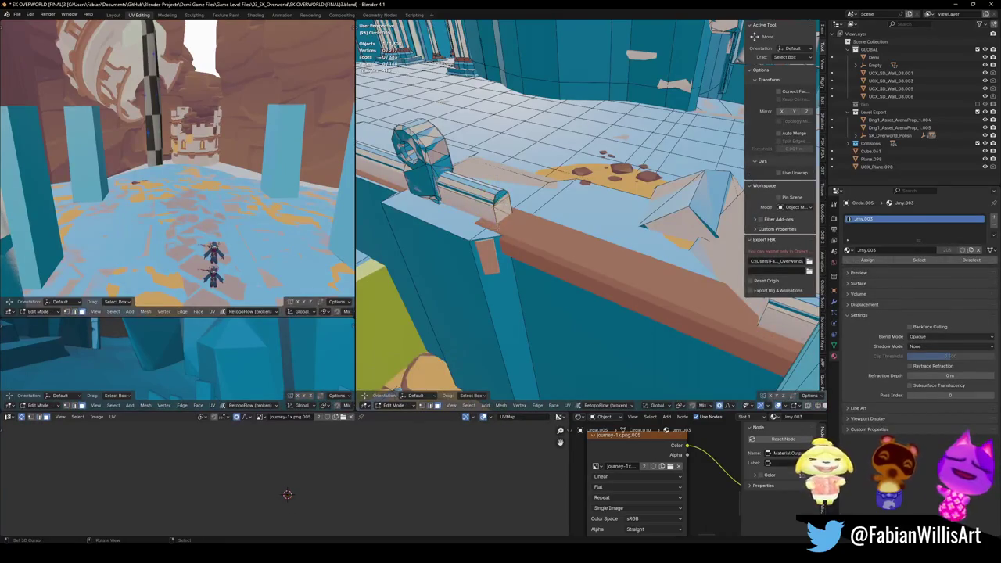
pyautogui.press('Tab')
pyautogui.hotkey('ctrl', 's')
# - Move the collision box on the ledge to its new position and save
pyautogui.hotkey('shift', '`')
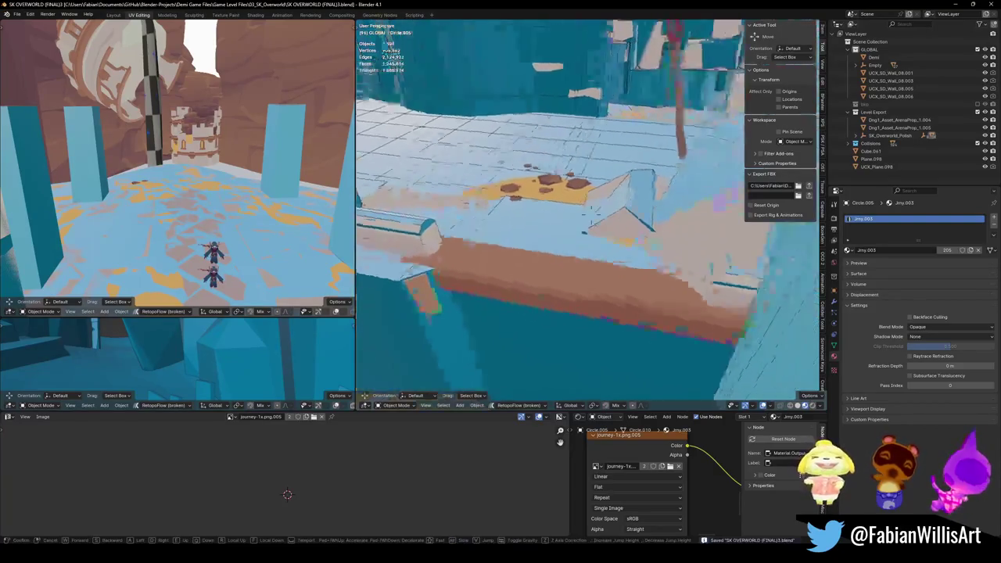
pyautogui.click(629, 244)
pyautogui.click(627, 239)
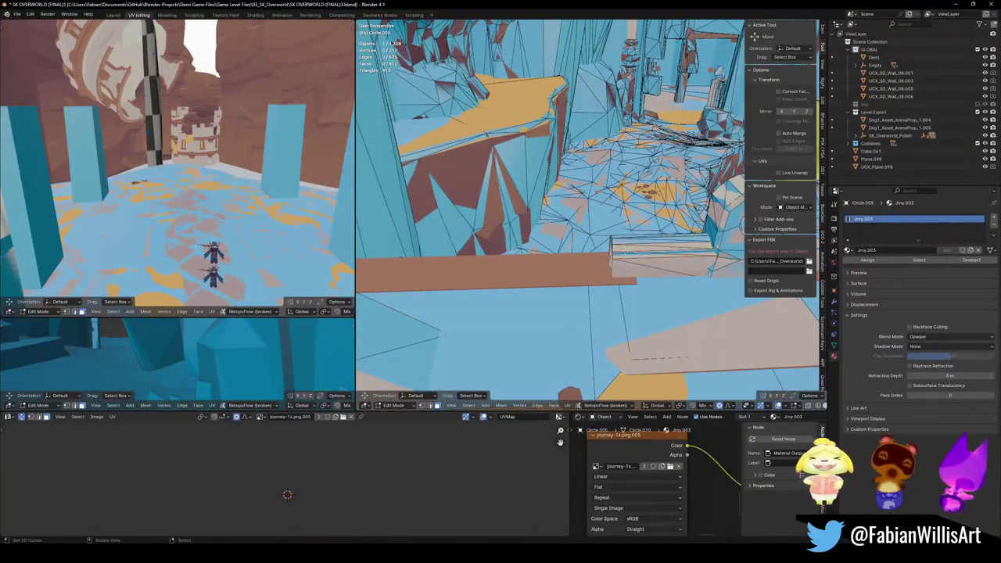
pyautogui.press('g')
pyautogui.click(626, 239)
pyautogui.press('Tab')
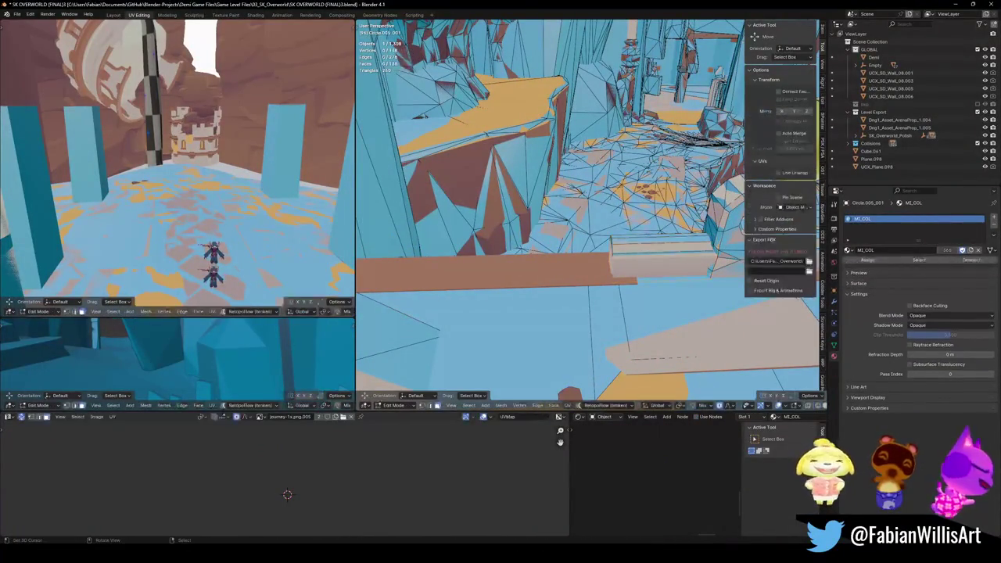
pyautogui.press('Tab')
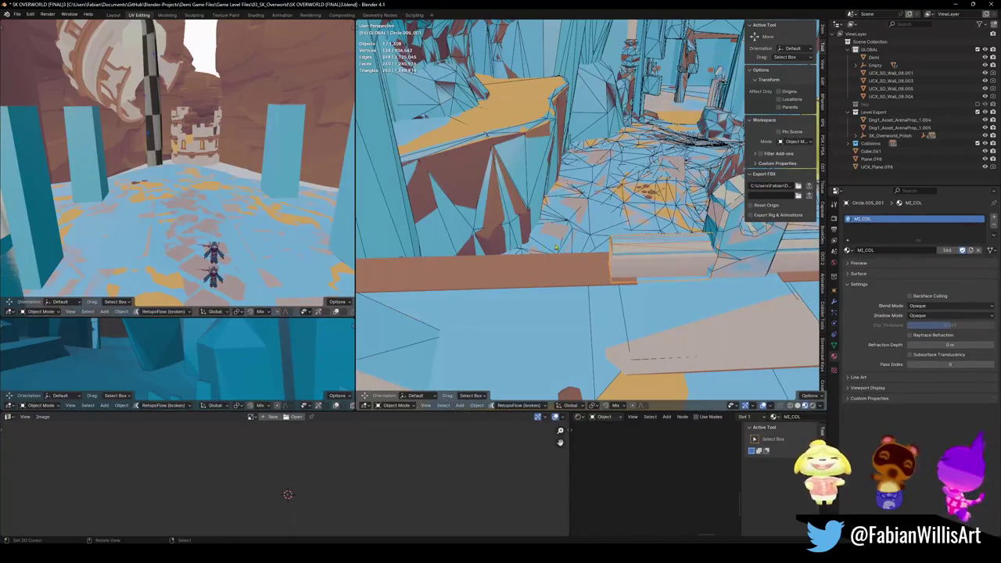
pyautogui.hotkey('shift', '`')
pyautogui.click(500, 55)
pyautogui.press('Tab')
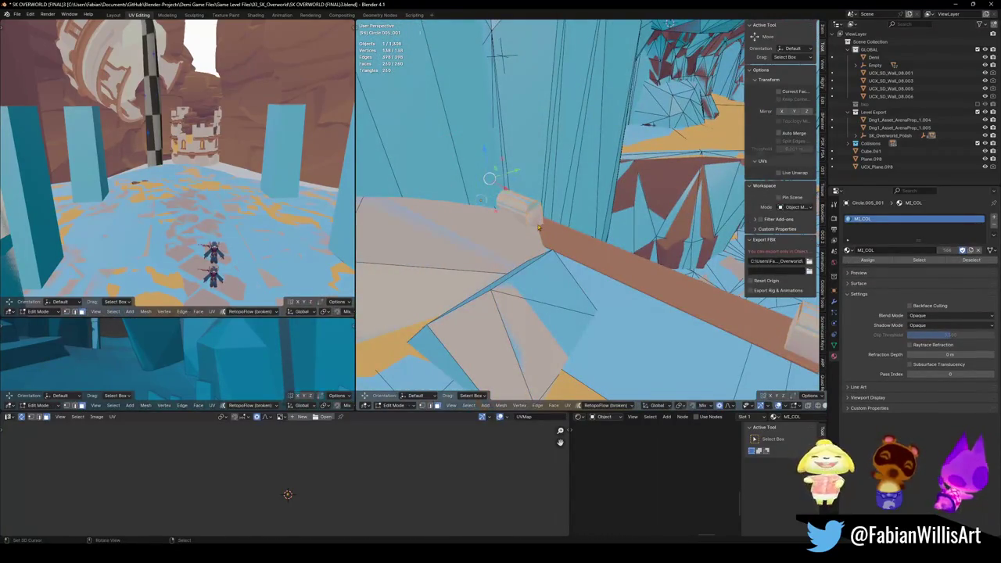
pyautogui.press('Tab')
pyautogui.hotkey('ctrl', 's')
# - Hide the blue collision meshes and select the terrain cliff
pyautogui.hotkey('shift', '`')
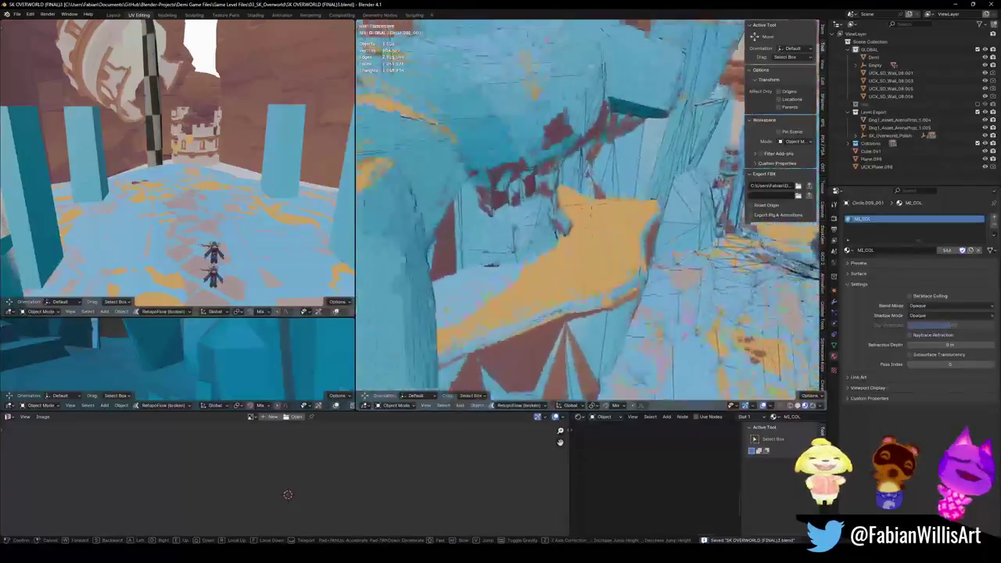
pyautogui.click(535, 233)
pyautogui.rightClick(517, 281)
pyautogui.click(520, 277)
pyautogui.click(530, 272)
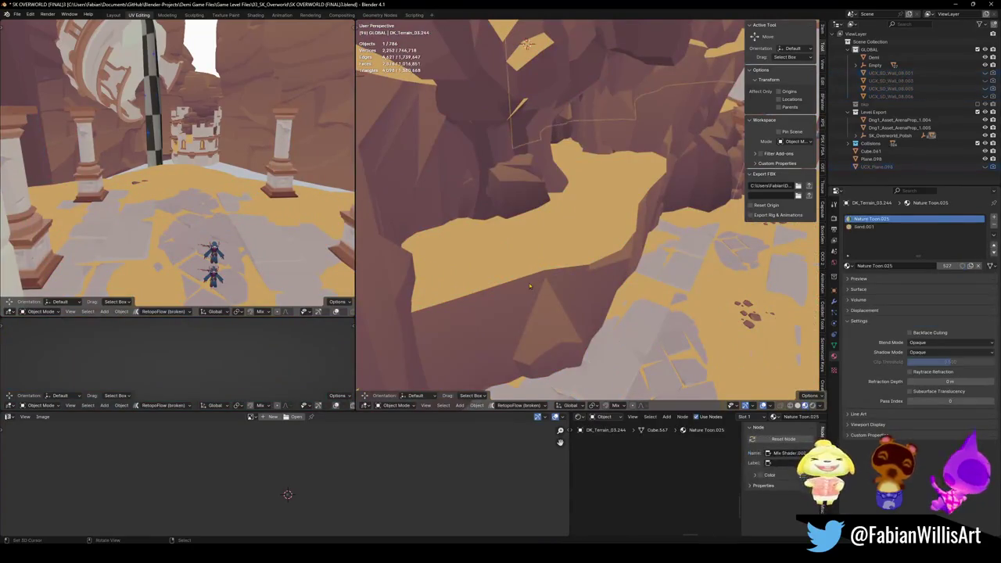
# - Raise the linked cliff section of DK_Terrain_03.244 vertically with smooth proportional falloff
pyautogui.press('Tab')
pyautogui.press('l')
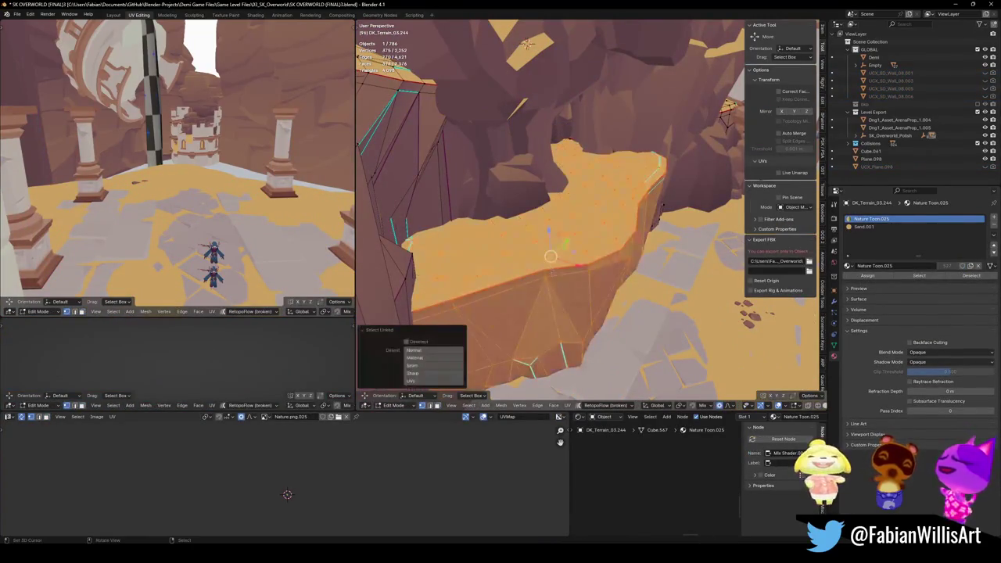
pyautogui.press('g')
pyautogui.press('z')
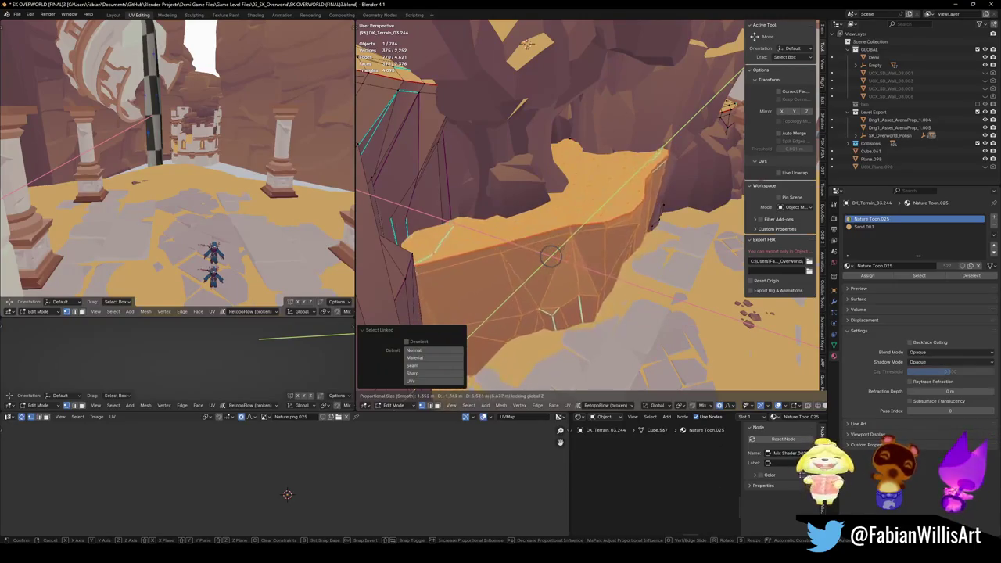
pyautogui.click(574, 228)
pyautogui.moveTo(574, 228)
pyautogui.mouseDown(button='middle')
pyautogui.moveTo(547, 227)
pyautogui.moveTo(594, 272)
pyautogui.moveTo(569, 225)
pyautogui.moveTo(579, 219)
pyautogui.mouseUp(button='middle')
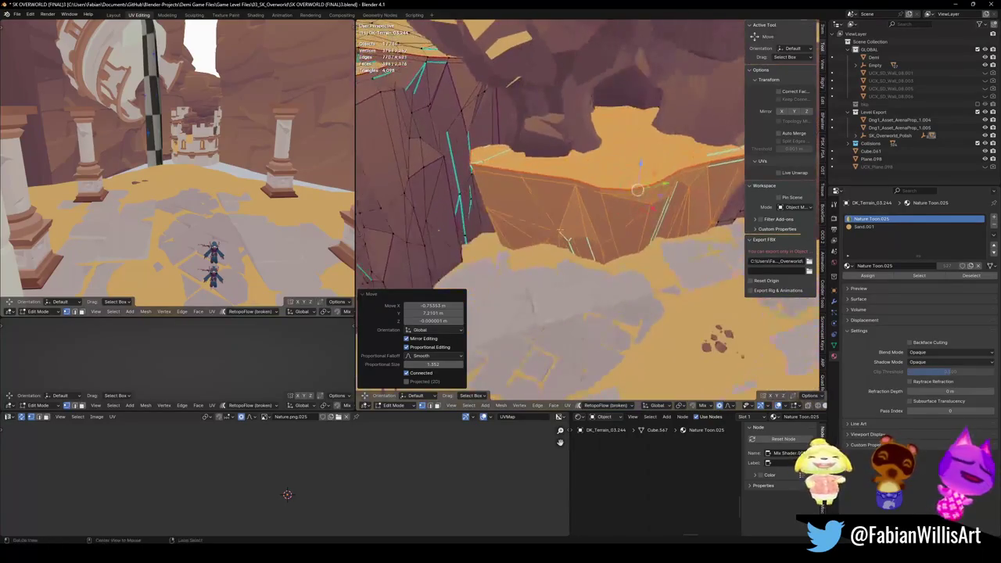
# - Slide the cliff section horizontally, then clear the terrain selection
pyautogui.press('g')
pyautogui.hotkey('shift', 'z')
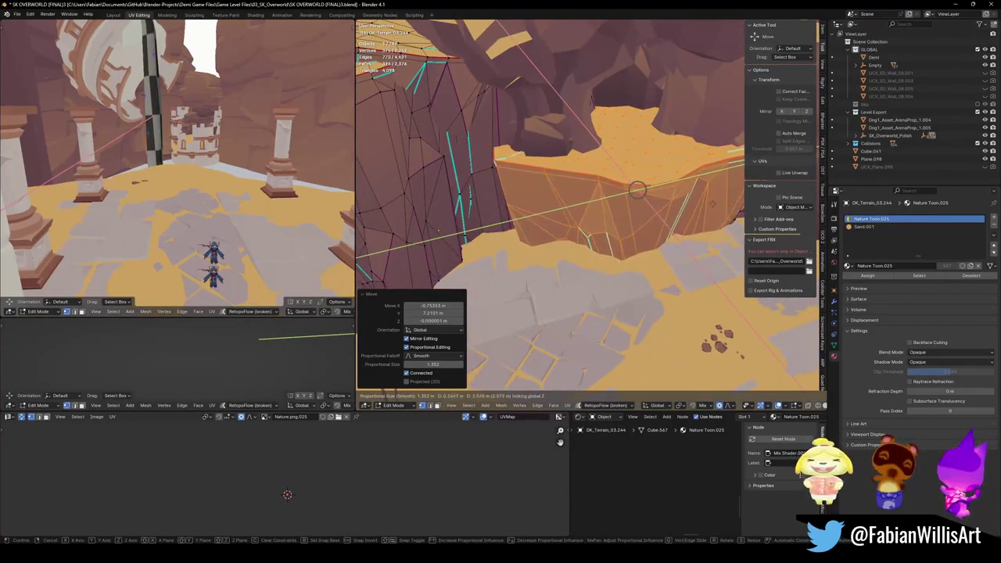
pyautogui.click(637, 190)
pyautogui.hotkey('alt', 'a')
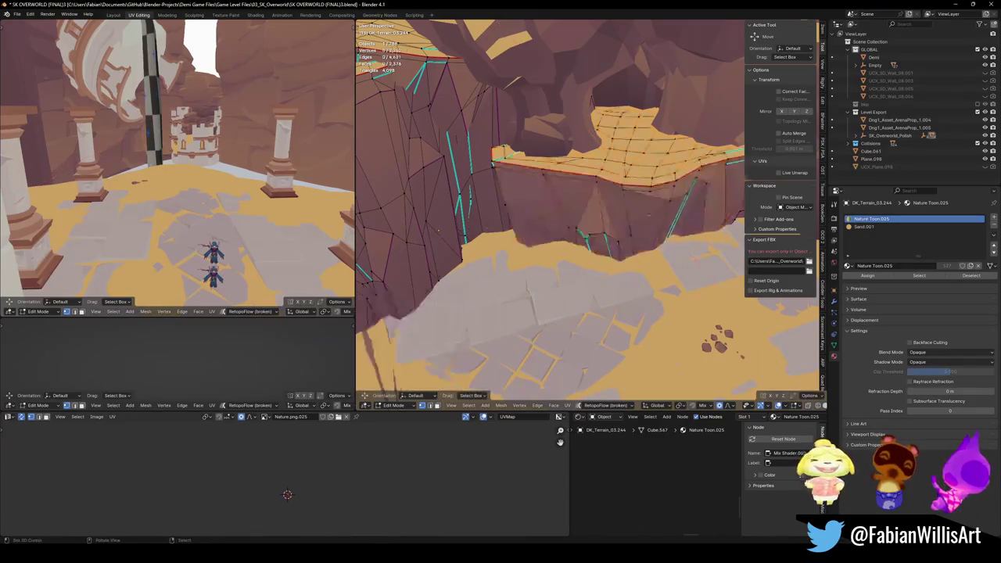
pyautogui.moveTo(638, 191); pyautogui.dragTo(420, 225, button='middle')
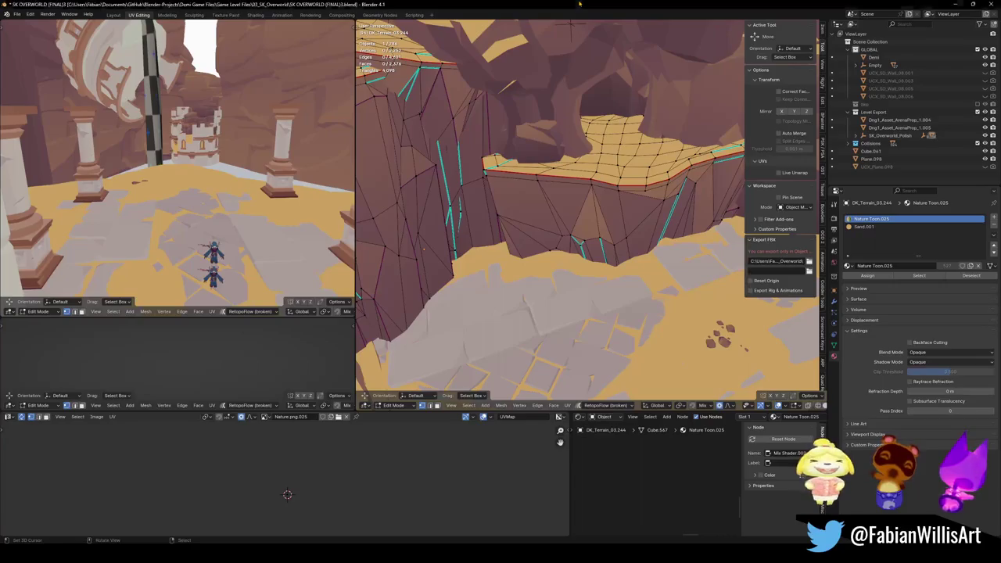
# - Return DK_Terrain_03.244 to Object Mode with the reshaped ledge kept
pyautogui.press('Tab')
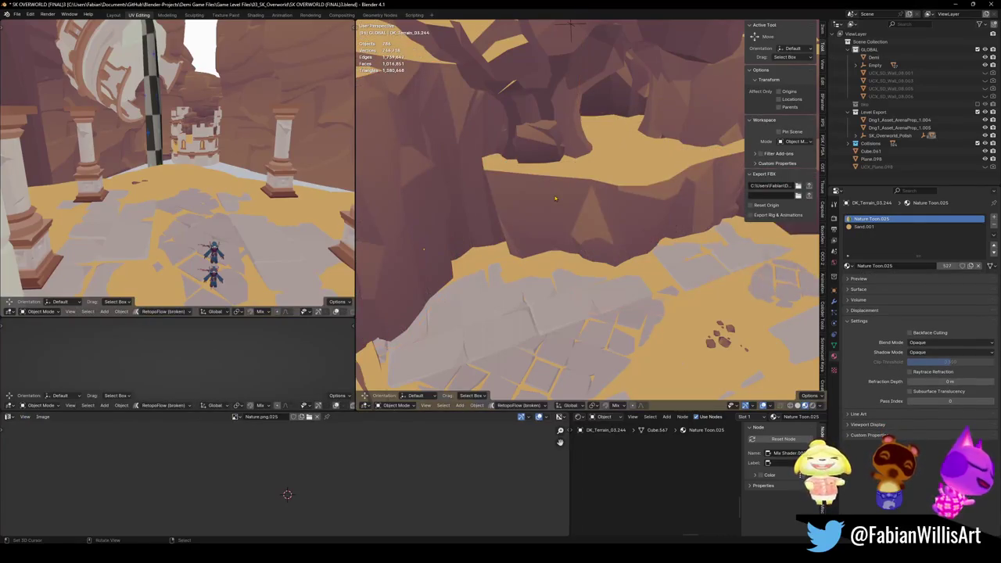
# - Reveal the collision meshes, reshape the collision box near the cliff with smooth falloff, and save
pyautogui.hotkey('alt', 'h')
pyautogui.click(547, 201)
pyautogui.press('Tab')
pyautogui.hotkey('alt', 'a')
pyautogui.press('l')
pyautogui.press('g')
pyautogui.hotkey('shift', 'z')
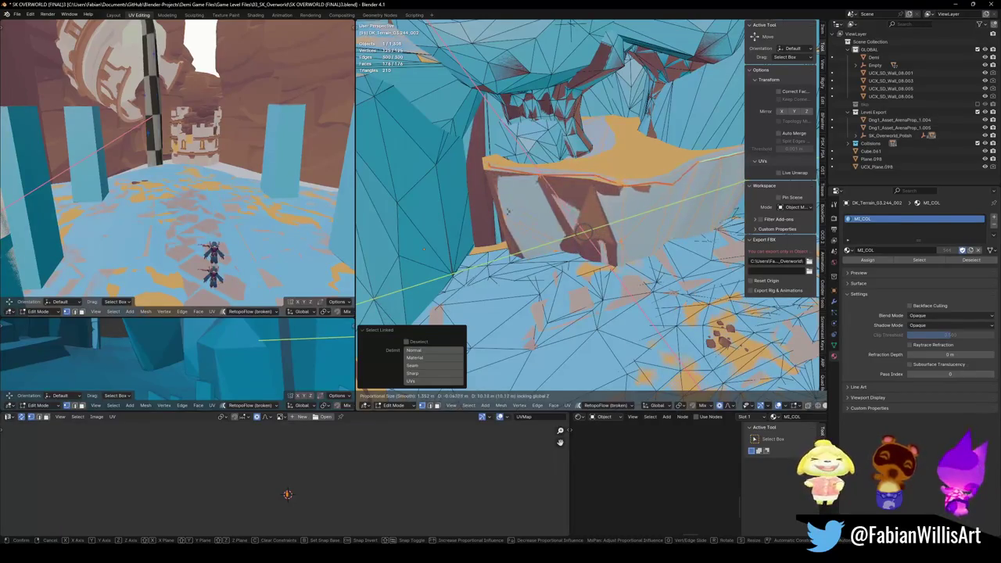
pyautogui.click(528, 212)
pyautogui.moveTo(529, 211); pyautogui.dragTo(657, 205, button='middle')
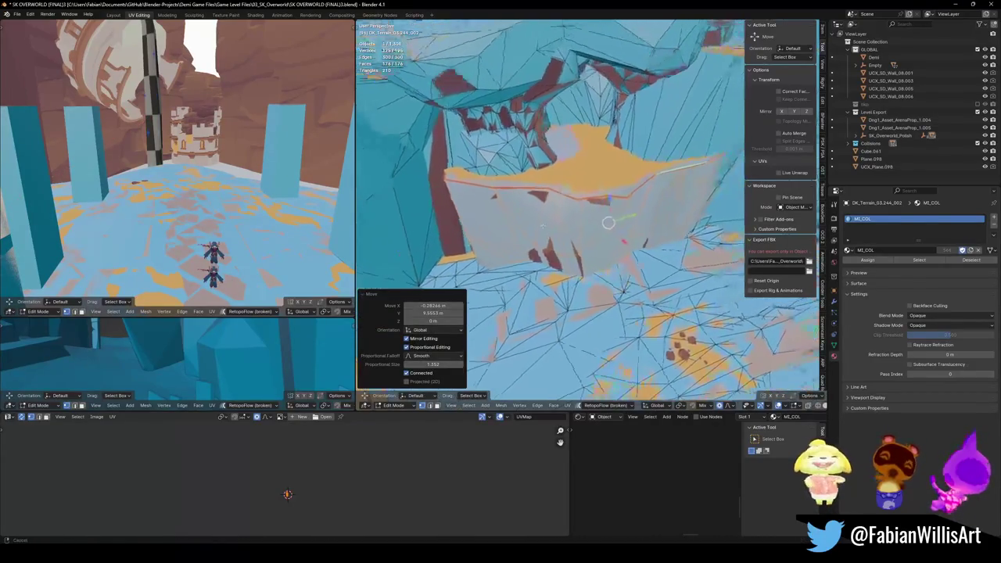
pyautogui.moveTo(637, 323)
pyautogui.mouseDown(button='middle')
pyautogui.moveTo(591, 207)
pyautogui.moveTo(538, 238)
pyautogui.moveTo(532, 290)
pyautogui.mouseUp(button='middle')
pyautogui.press('Tab')
pyautogui.hotkey('ctrl', 's')
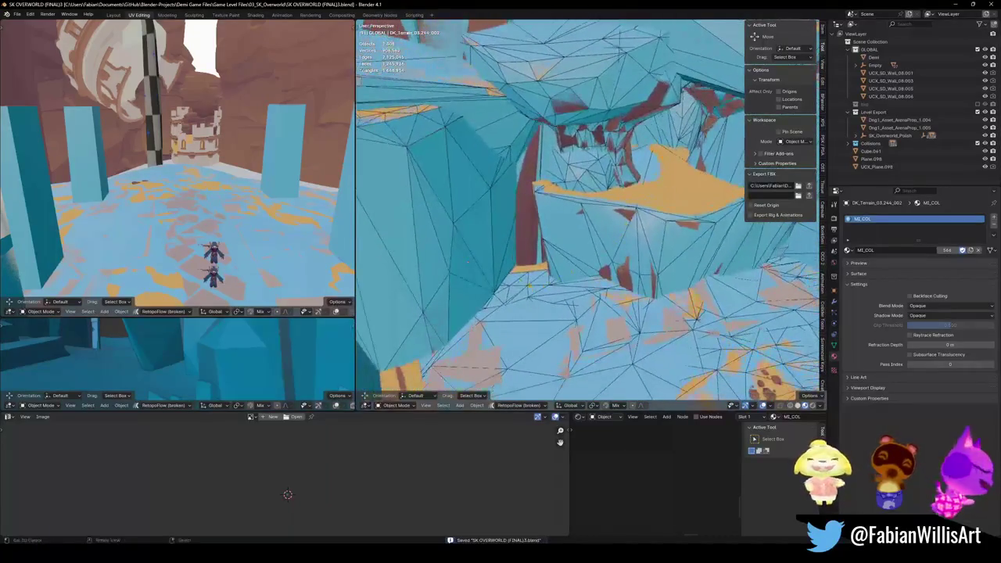
# - Reshape Plane.019_001's vertices with an enlarged soft falloff to fit the sand floor
pyautogui.click(530, 281)
pyautogui.press('Tab')
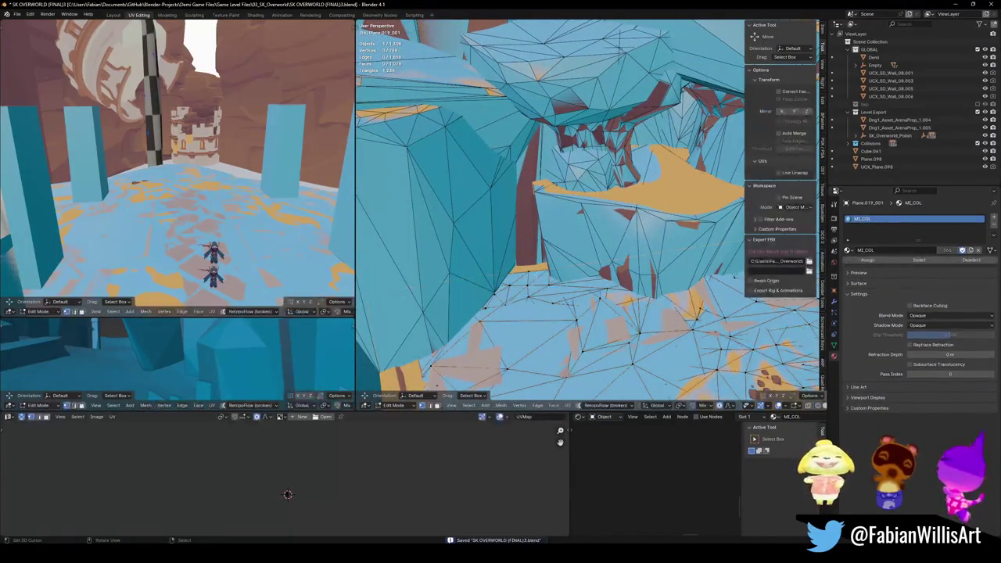
pyautogui.press('g')
pyautogui.hotkey('shift', 'z')
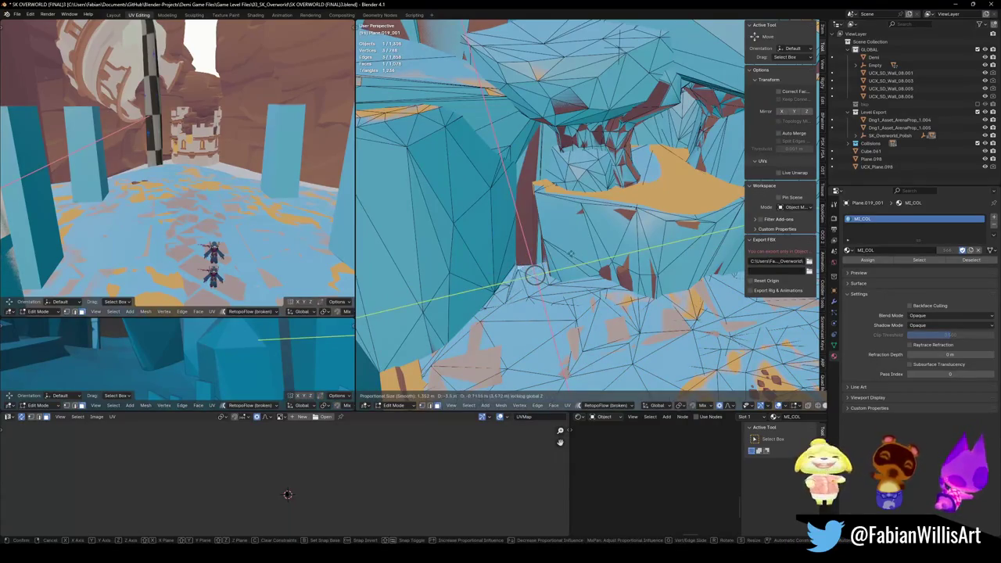
pyautogui.scroll(-10, 535, 275)
pyautogui.scroll(-3, 534, 280)
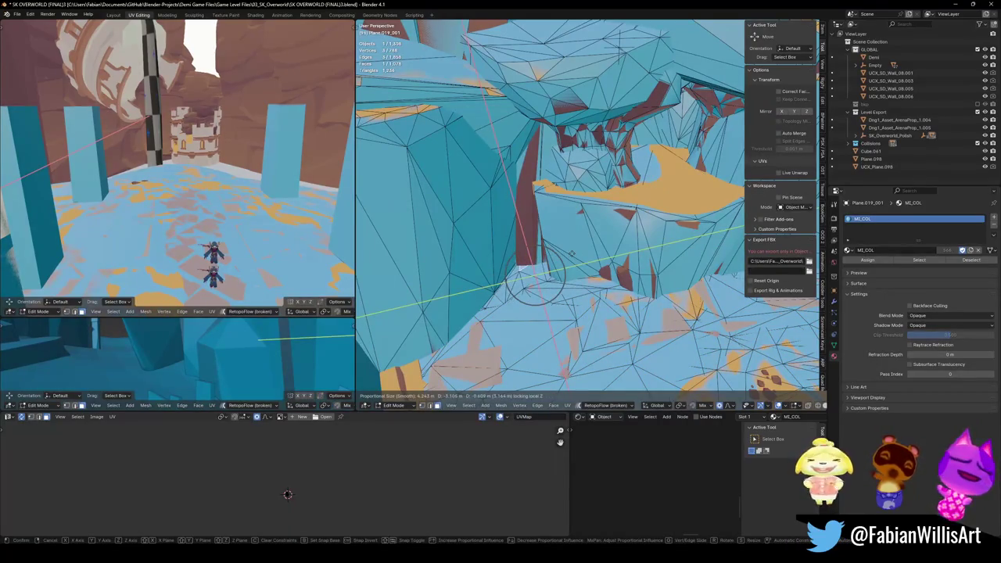
pyautogui.click(572, 253)
pyautogui.moveTo(571, 253)
pyautogui.mouseDown(button='middle')
pyautogui.moveTo(540, 227)
pyautogui.moveTo(516, 234)
pyautogui.mouseUp(button='middle')
pyautogui.press('Tab')
# - Reposition the fk_CliffGrass4.015 cliff-grass piece along the ledge
pyautogui.click(539, 227)
pyautogui.press('g')
pyautogui.click(563, 234)
pyautogui.scroll(5, 567, 204)
pyautogui.moveTo(567, 204)
pyautogui.mouseDown(button='middle')
pyautogui.moveTo(575, 165)
pyautogui.moveTo(635, 230)
pyautogui.moveTo(709, 248)
pyautogui.mouseUp(button='middle')
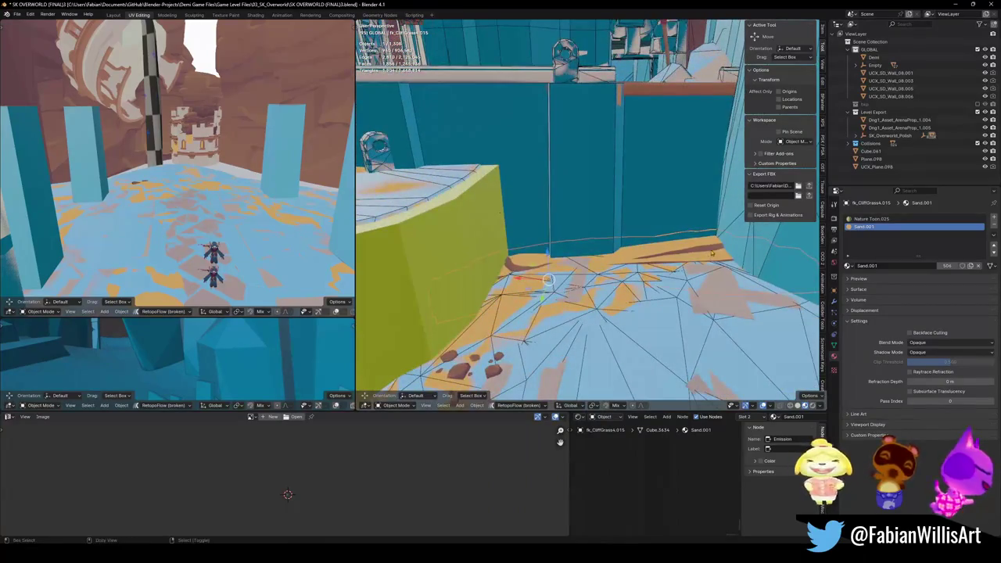
# - Add a convex hull collider to the sand piece, switch it to Mesh shape with lower decimate ratio, and save
pyautogui.hotkey('shift', 'c')
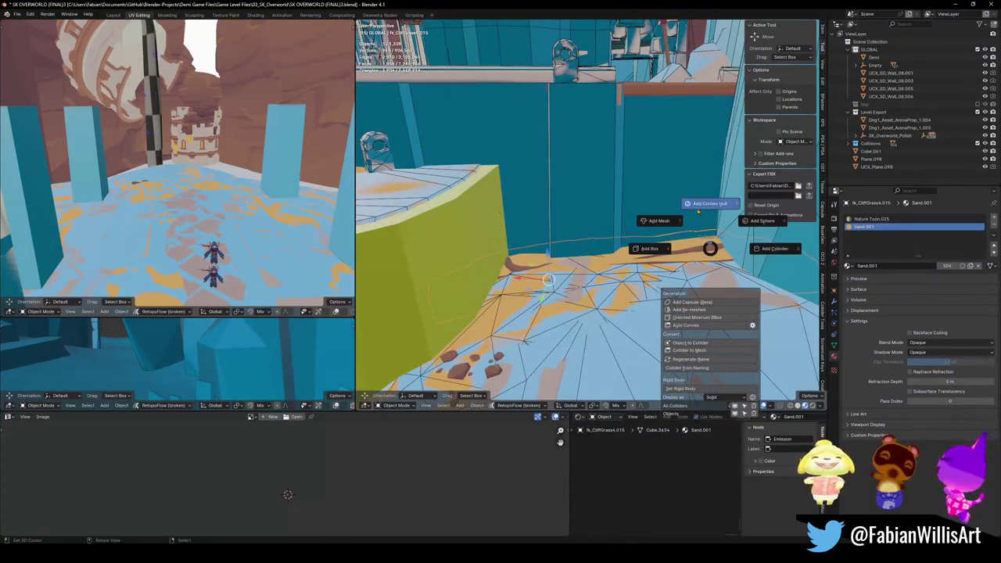
pyautogui.click(698, 209)
pyautogui.hotkey('shift', 'c')
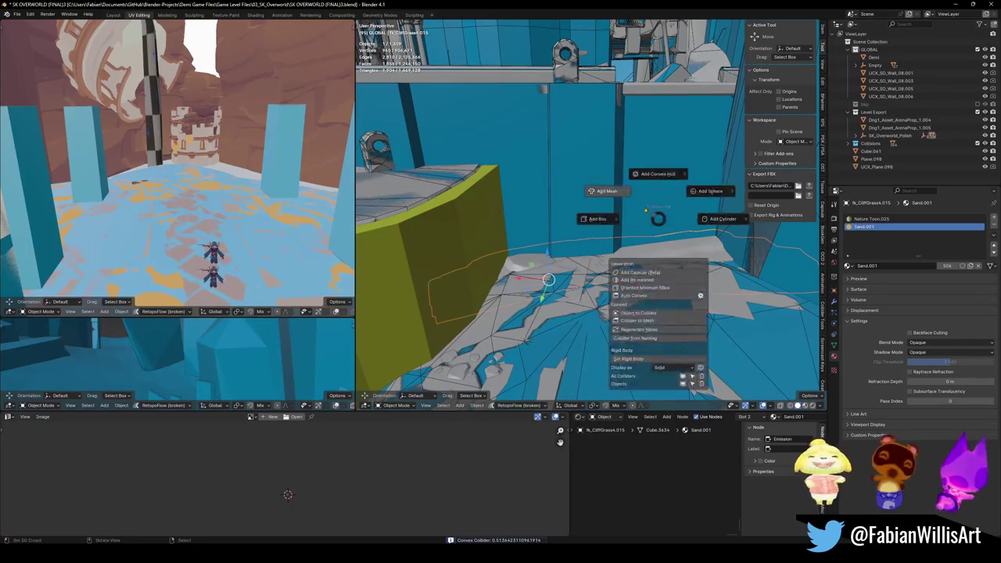
pyautogui.click(612, 240)
pyautogui.moveTo(214, 227); pyautogui.dragTo(348, 229)
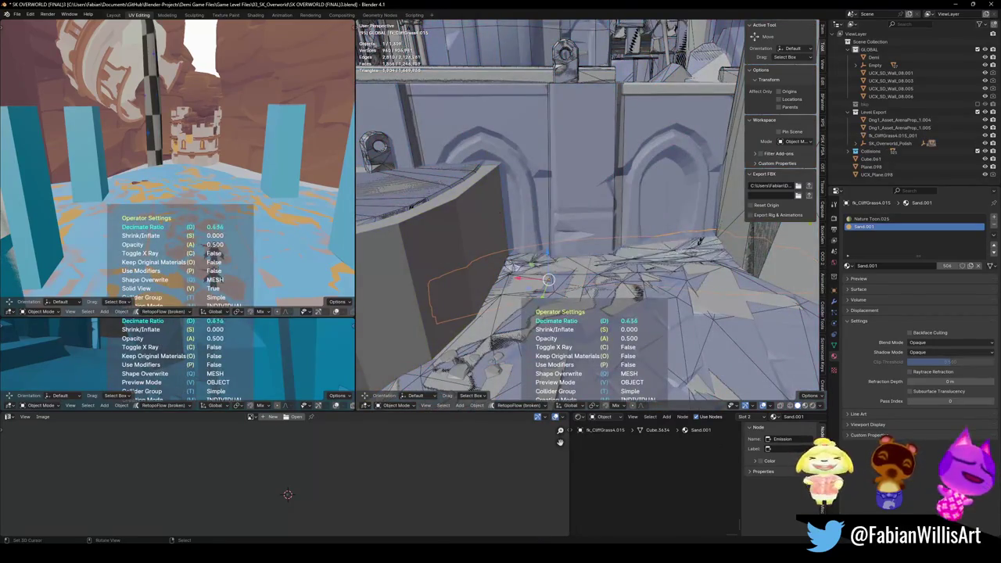
pyautogui.click(348, 229)
pyautogui.hotkey('ctrl', 's')
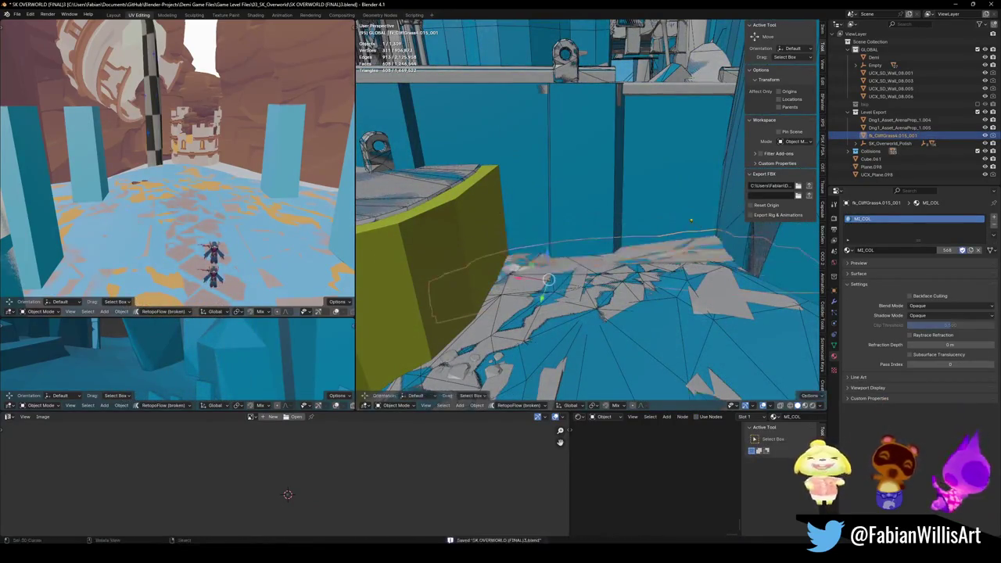
# - Convert the collider into a plain mesh from Quick Favorites and save
pyautogui.press('q')
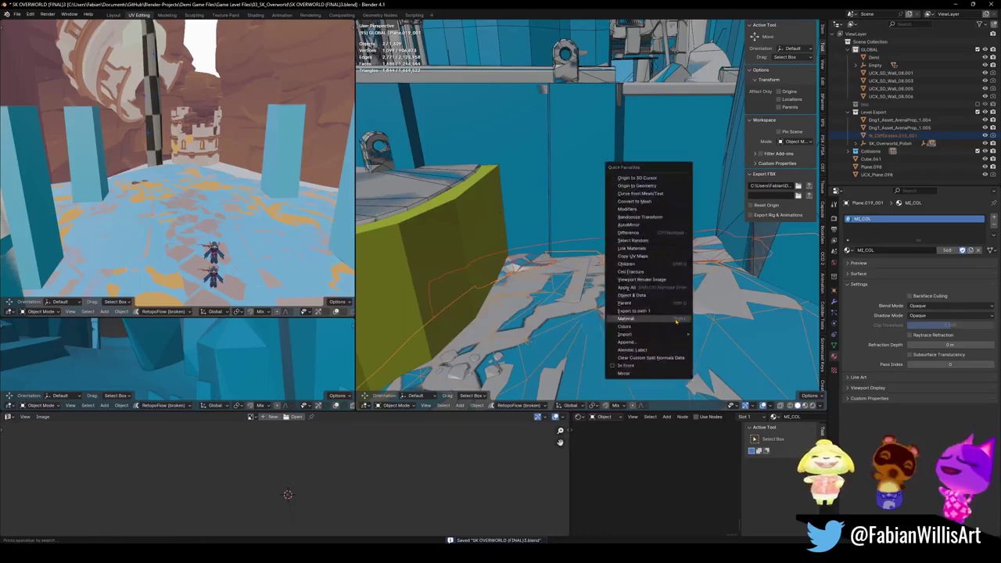
pyautogui.click(646, 203)
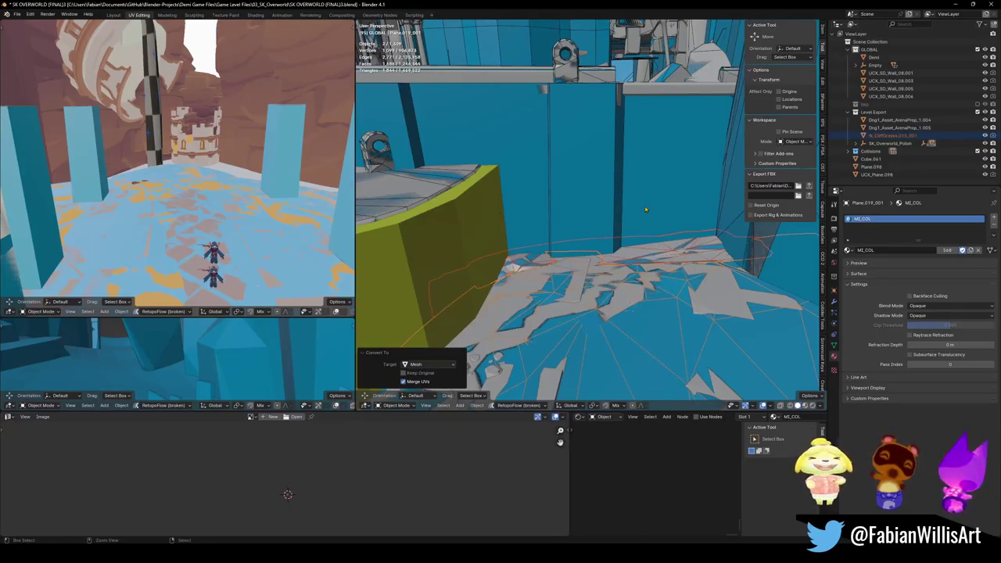
pyautogui.press('Delete')
pyautogui.hotkey('ctrl', 's')
# - Fly over the rock structures and select the DK_Terrain_03.244_001 terrain object
pyautogui.hotkey('shift', '`')
pyautogui.press('w')
pyautogui.press('w')
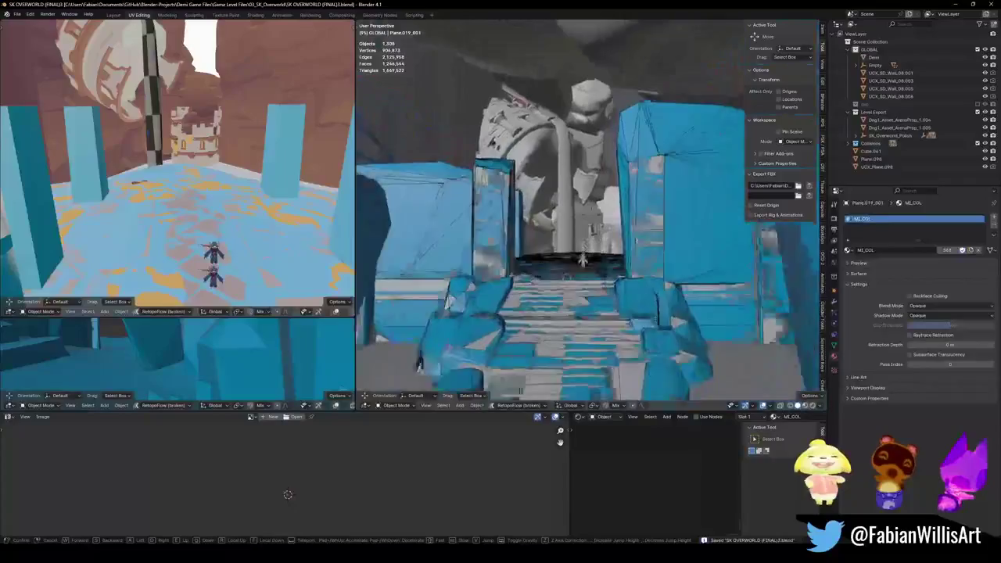
pyautogui.press('w')
pyautogui.click(582, 258)
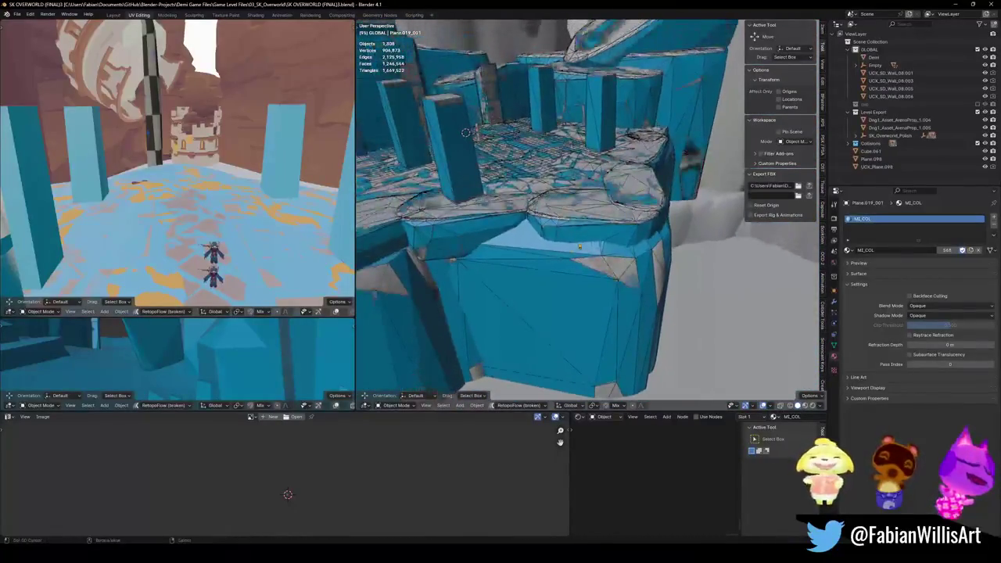
pyautogui.keyDown('alt'); pyautogui.click(579, 247); pyautogui.keyUp('alt')
pyautogui.click(512, 231)
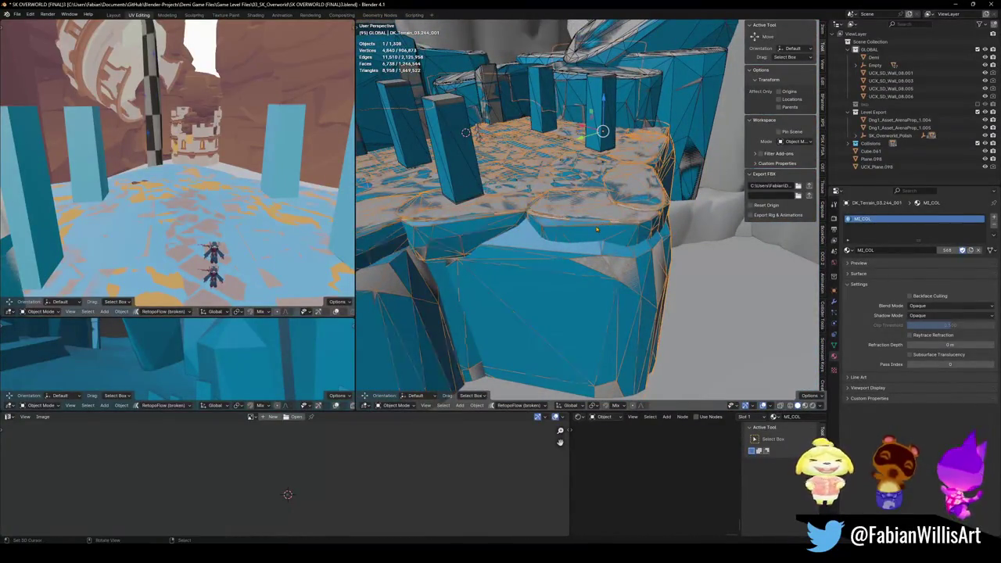
# - Delete the UCX_SD_Wall_08.006 pillar collider and save the blend file
pyautogui.press('q')
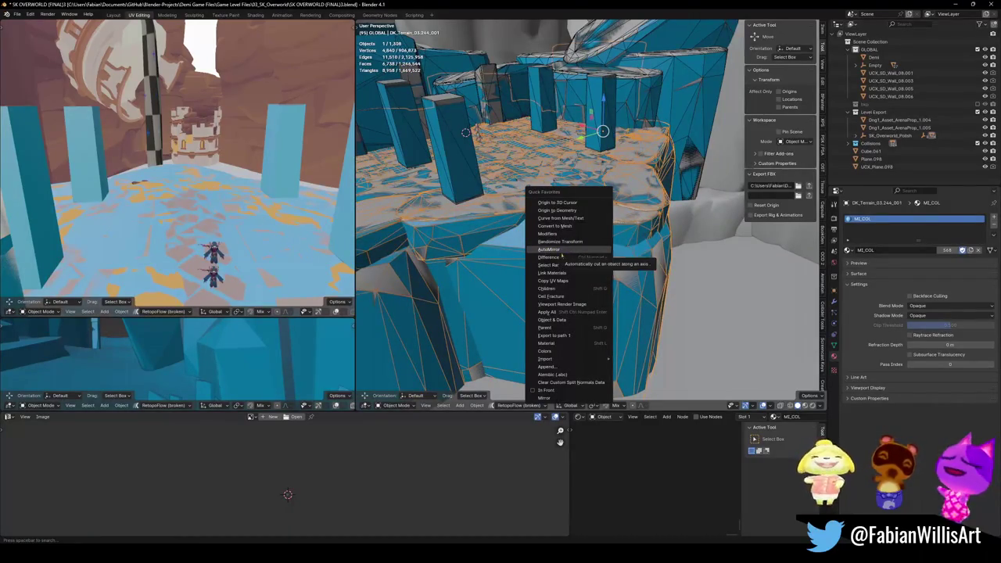
pyautogui.press('Escape')
pyautogui.click(457, 177)
pyautogui.moveTo(457, 177); pyautogui.dragTo(501, 187, button='middle')
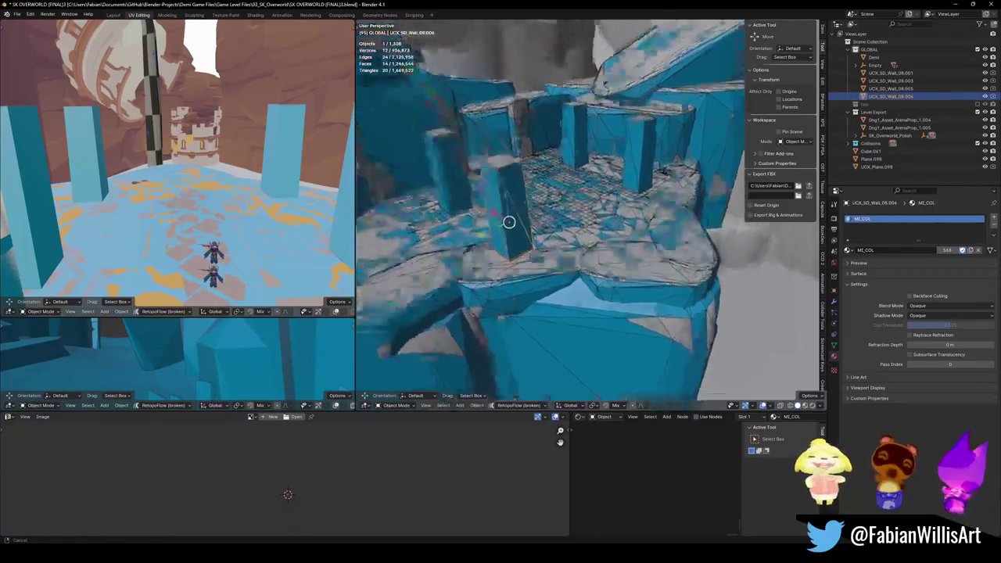
pyautogui.press('Delete')
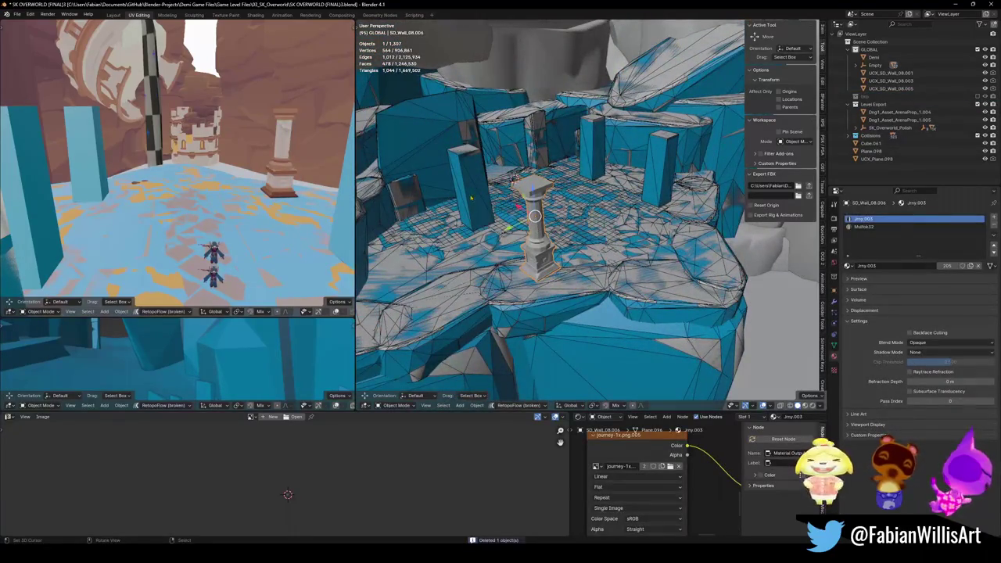
pyautogui.moveTo(477, 198); pyautogui.dragTo(582, 255, button='middle')
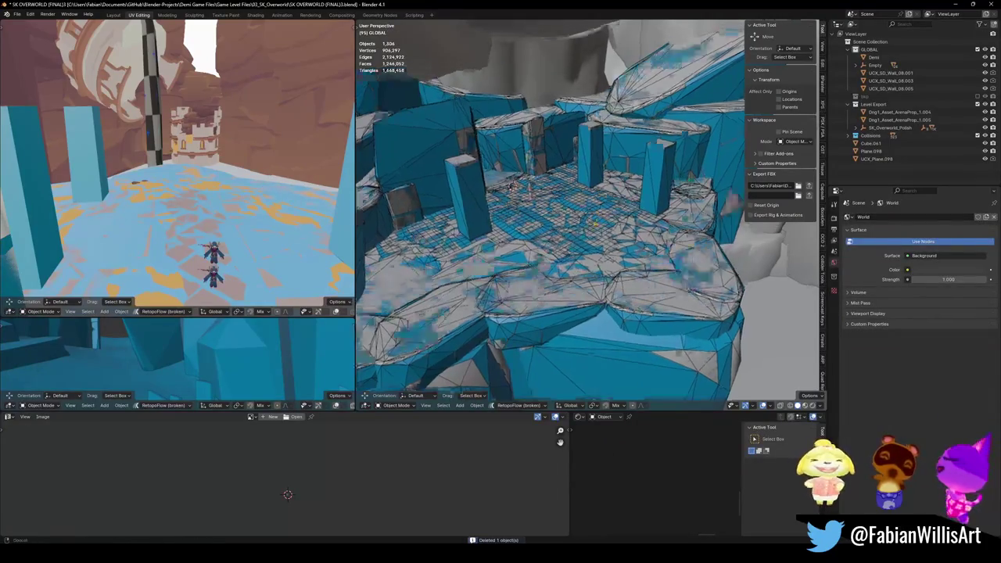
pyautogui.hotkey('ctrl', 's')
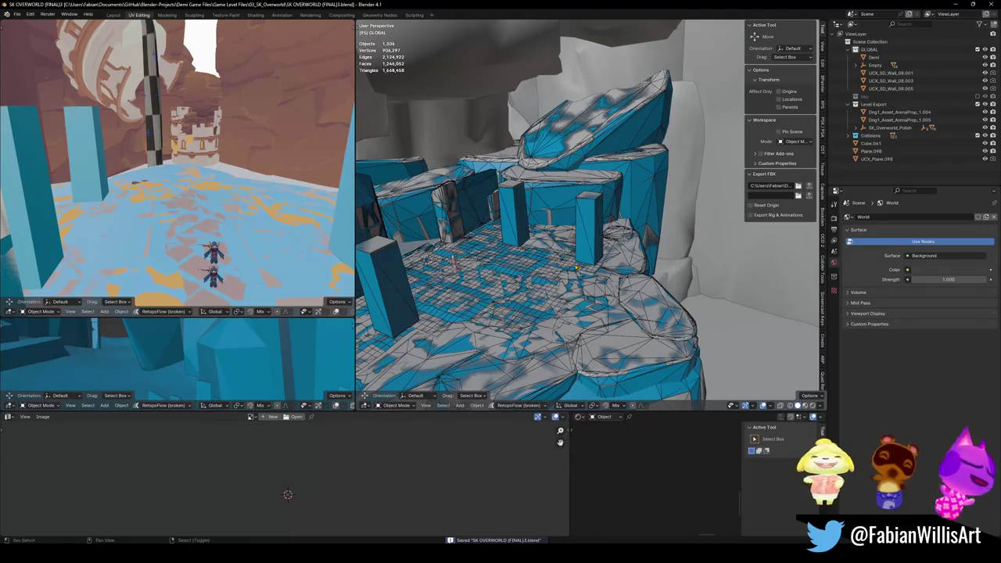
# - Select every object and export the level so Unity reimports SK_Overworld_Polish.fbx
pyautogui.hotkey('shift', '`')
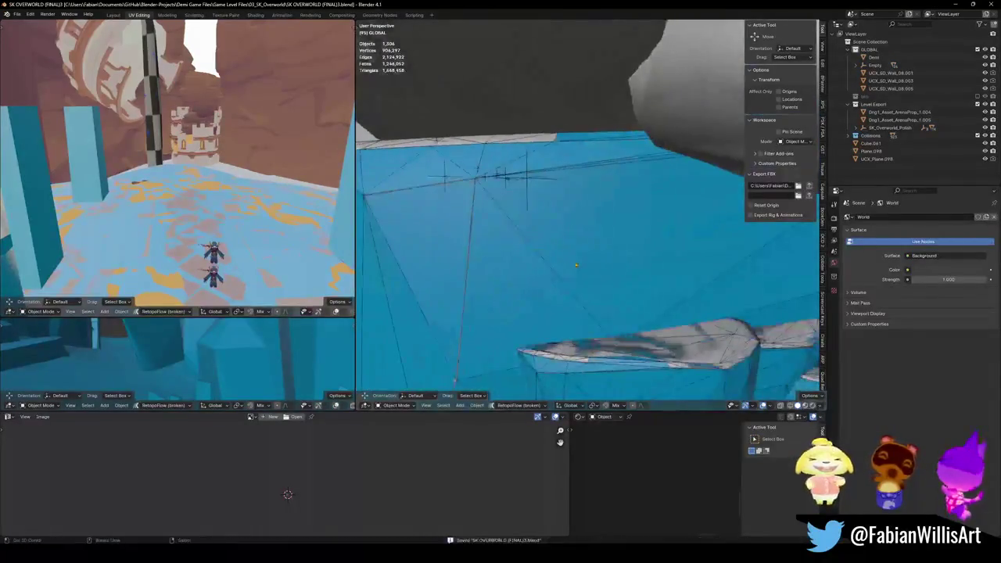
pyautogui.click(526, 180)
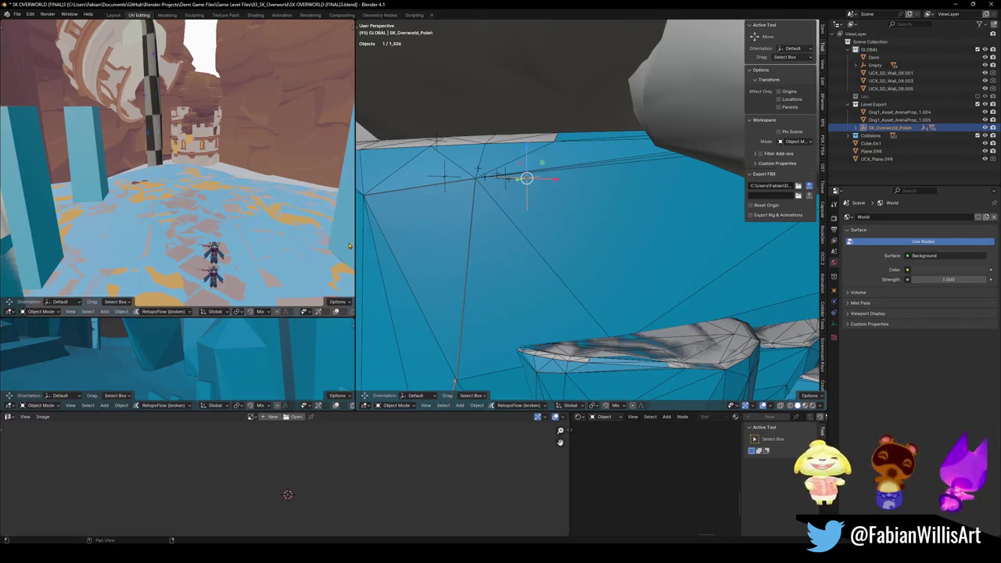
pyautogui.press('a')
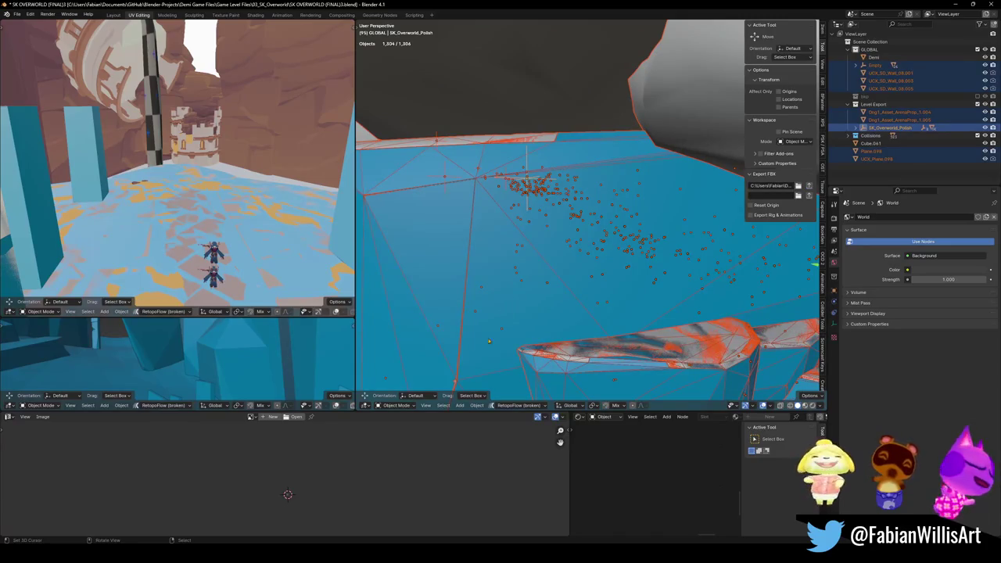
pyautogui.hotkey('alt', 'Tab')
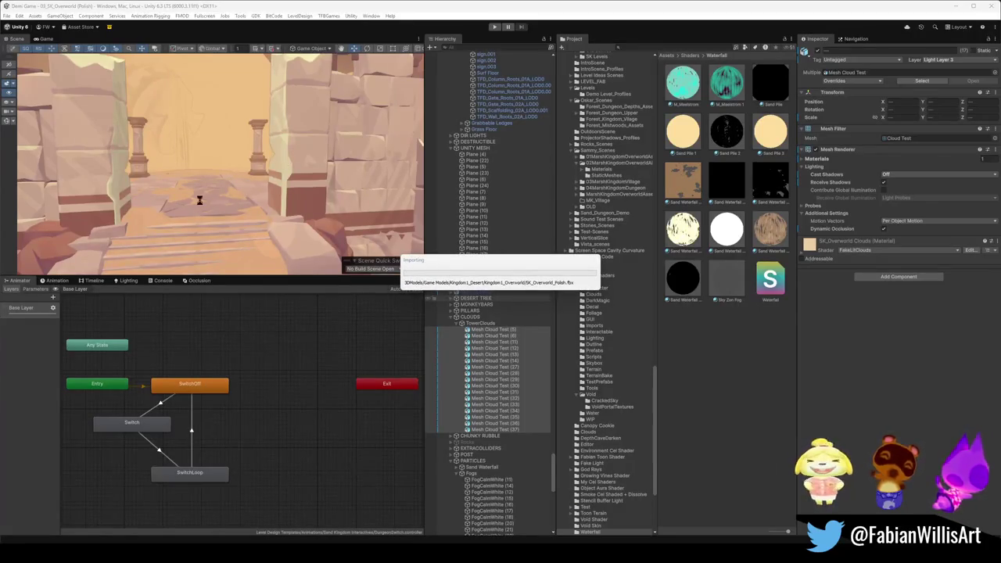
# - Select the SD_MonkeyBar_02 (7) pillar, expand the PILLARS group, and select MonkeyBar (18)
pyautogui.moveTo(172, 201)
pyautogui.mouseDown(button='right')
pyautogui.moveTo(365, 208)
pyautogui.moveTo(362, 185)
pyautogui.moveTo(281, 186)
pyautogui.moveTo(226, 227)
pyautogui.mouseUp(button='right')
pyautogui.click(225, 221)
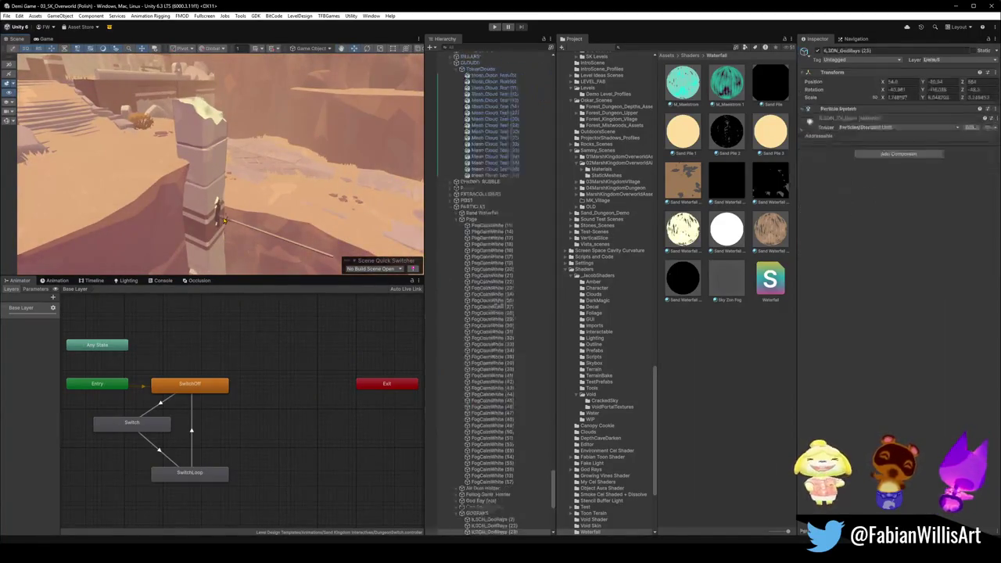
pyautogui.click(217, 220)
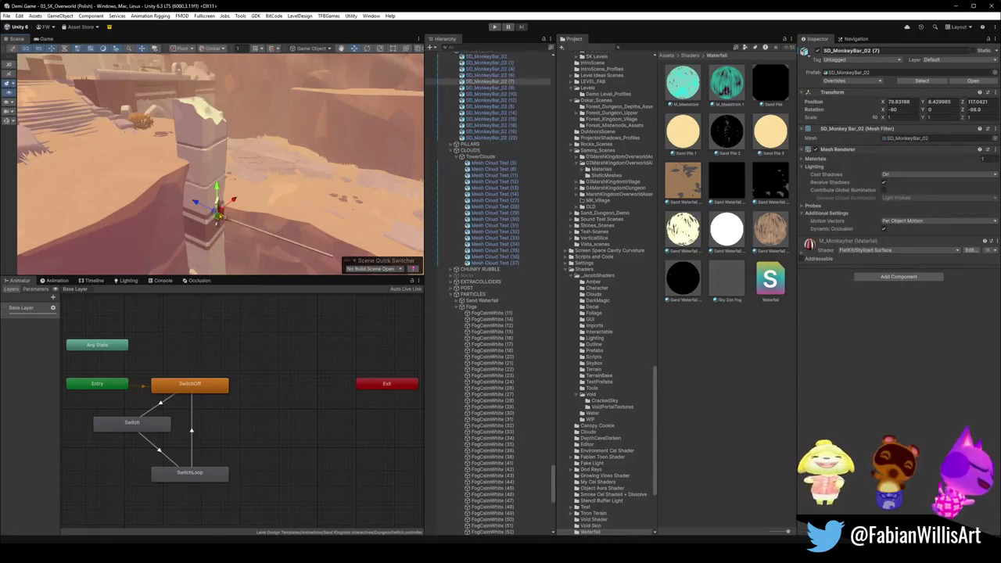
pyautogui.scroll(3, 470, 188)
pyautogui.scroll(2, 463, 184)
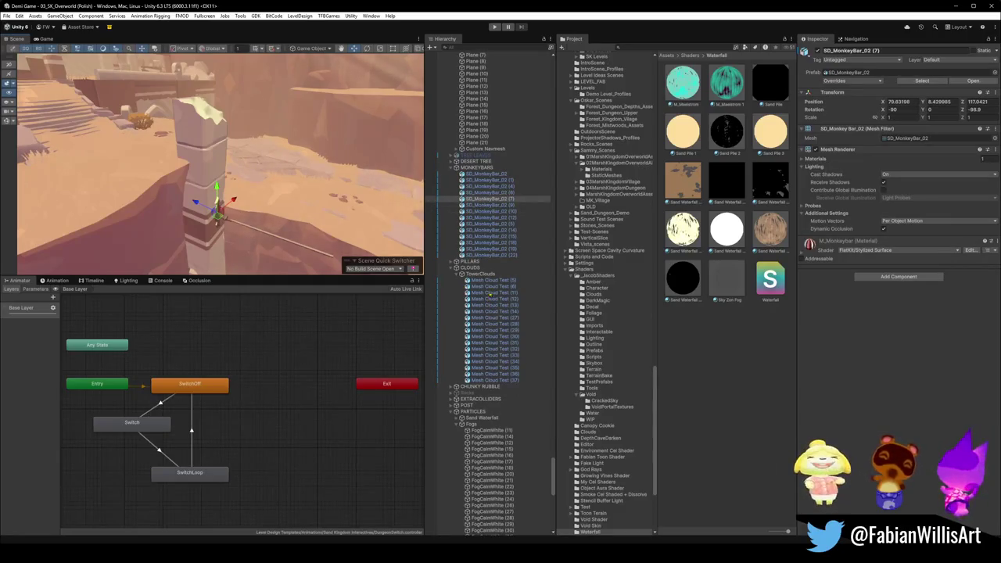
pyautogui.click(452, 261)
pyautogui.write('monk')
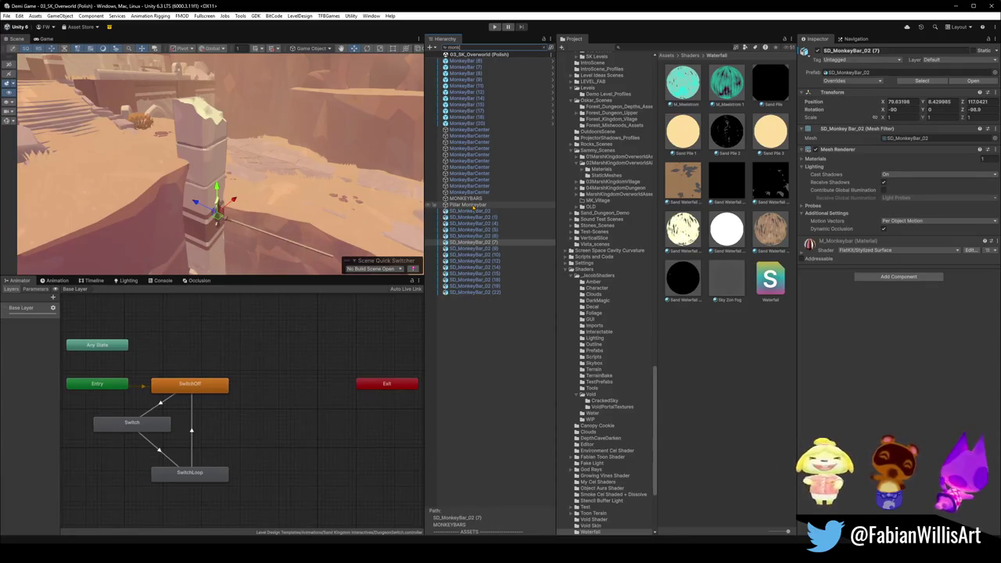
pyautogui.click(472, 117)
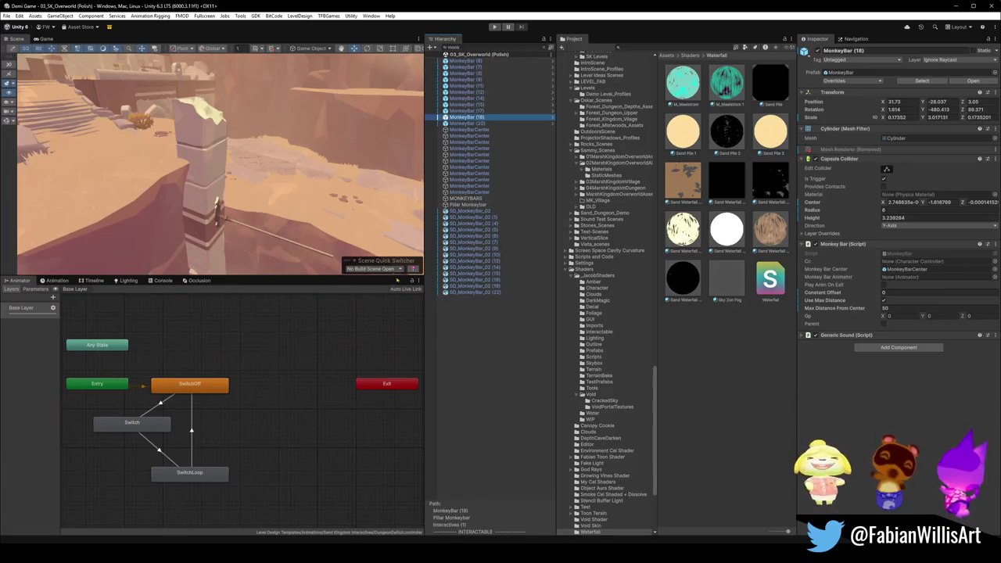
# - Toggle the scene gizmos on and off, then step the filtered selection down to MonkeyBar (9)
pyautogui.click(440, 295)
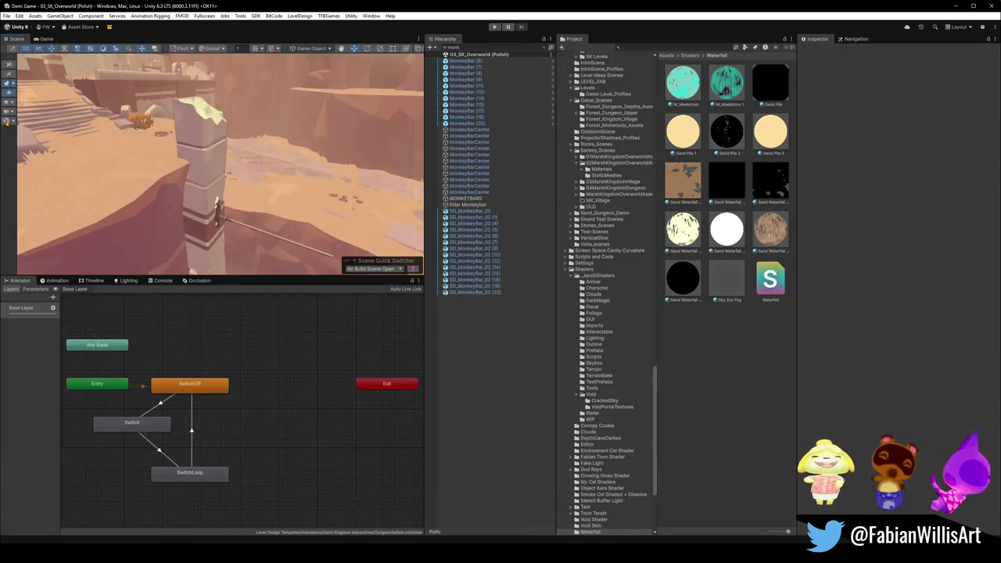
pyautogui.click(7, 122)
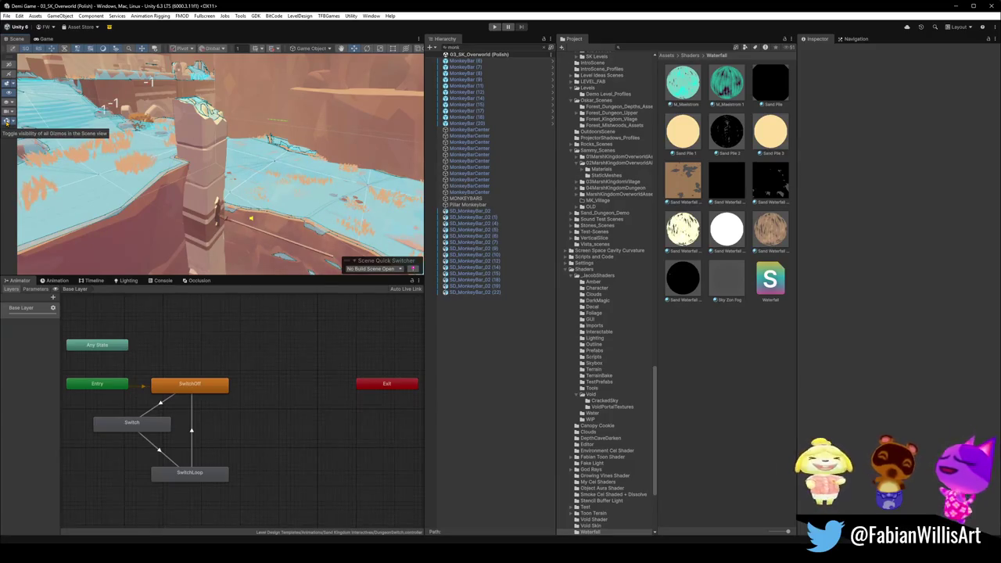
pyautogui.click(7, 121)
pyautogui.click(467, 86)
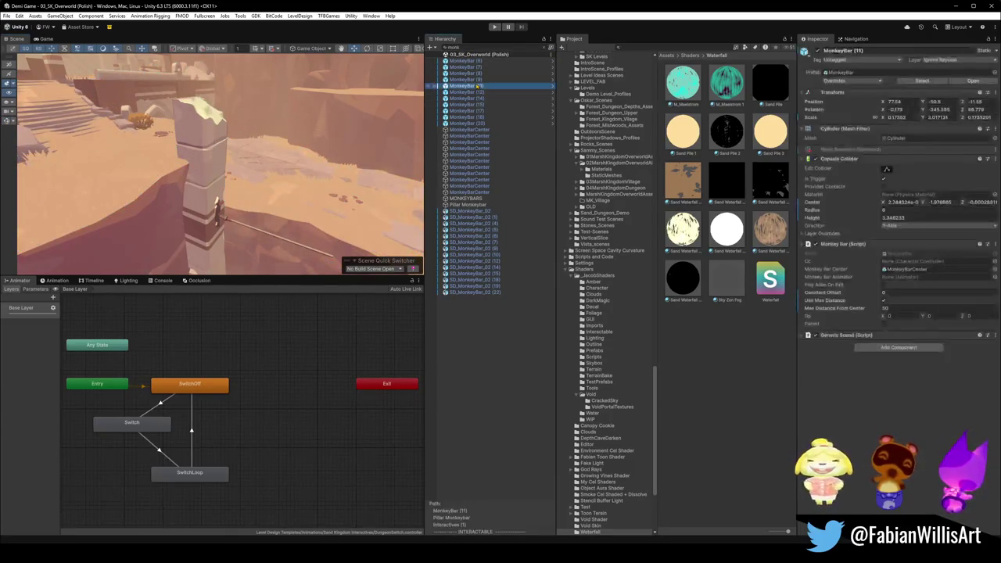
pyautogui.click(508, 61)
pyautogui.press('Down')
pyautogui.press('Down')
pyautogui.press('Down')
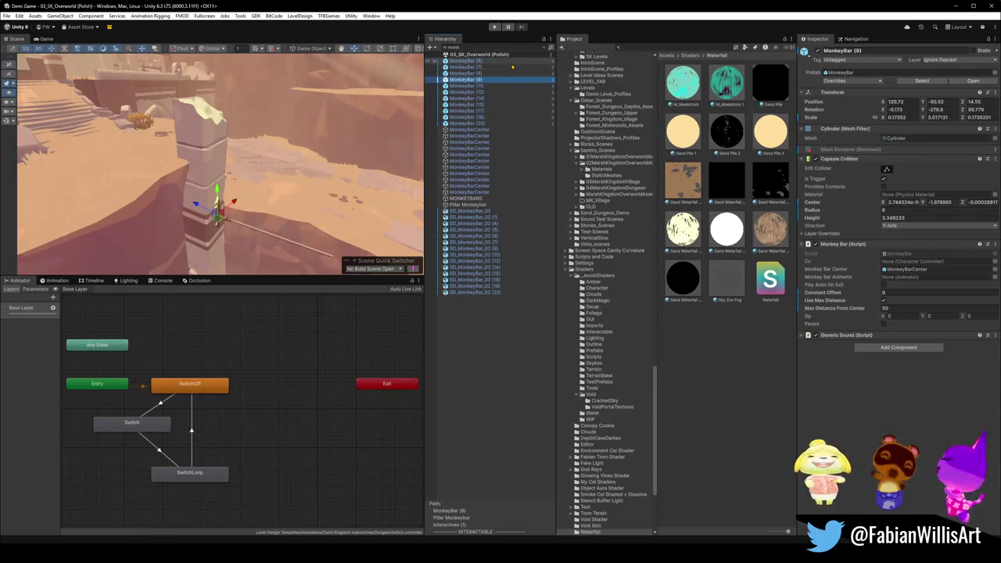
# - Clear the 'monk' Hierarchy filter and inspect MonkeyBar (9)'s children in the full hierarchy
pyautogui.rightClick(294, 156)
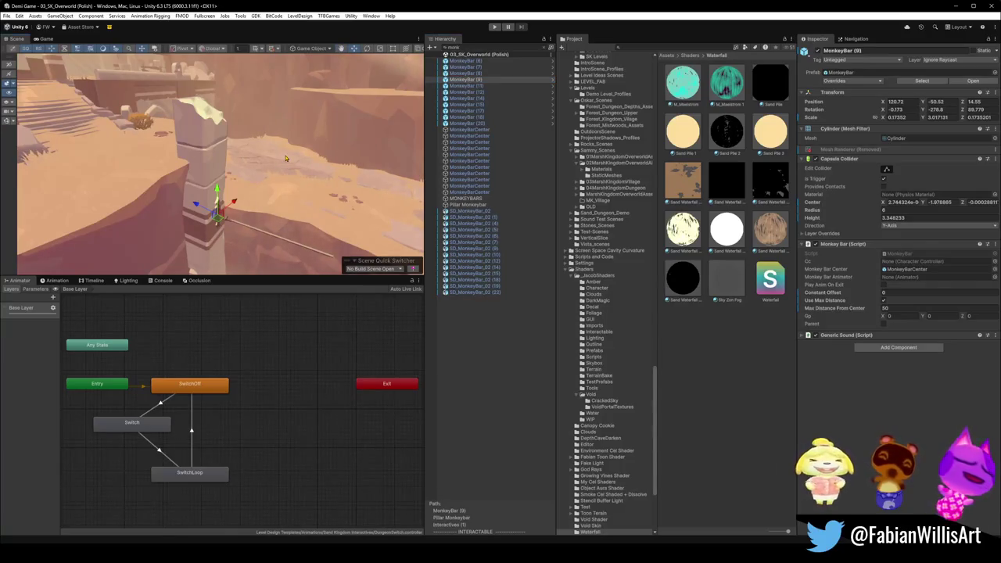
pyautogui.click(477, 80)
pyautogui.click(543, 48)
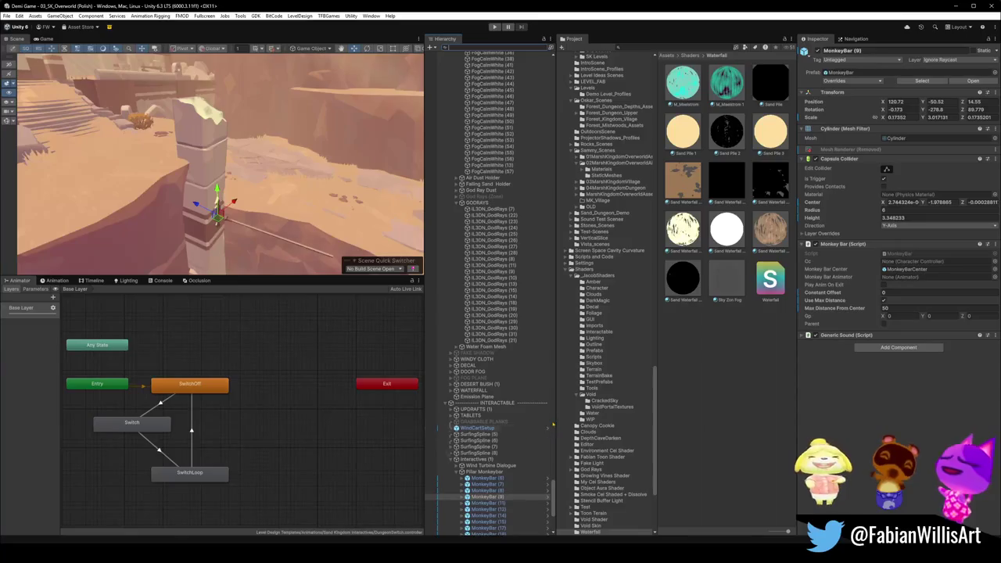
pyautogui.scroll(-3, 465, 479)
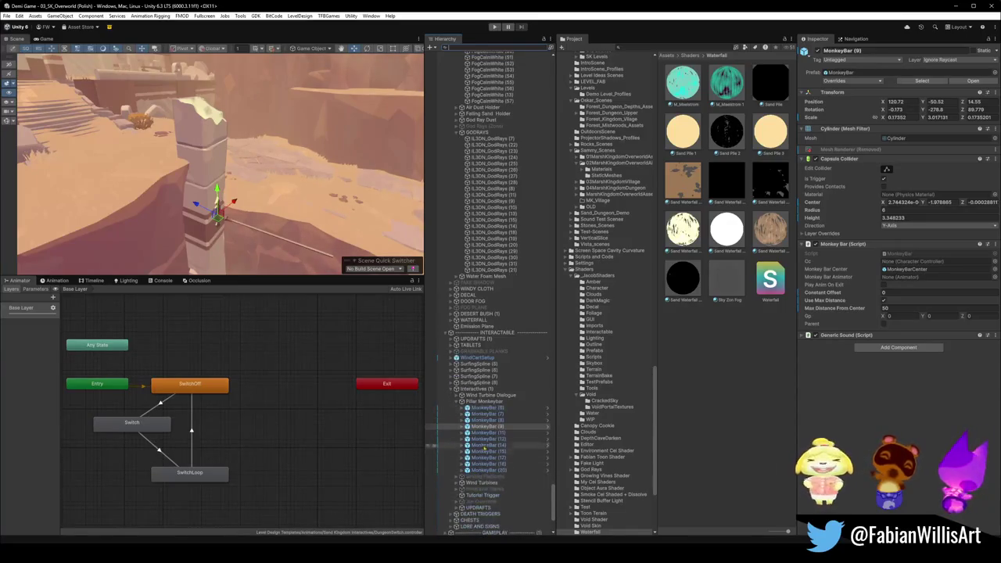
pyautogui.click(461, 427)
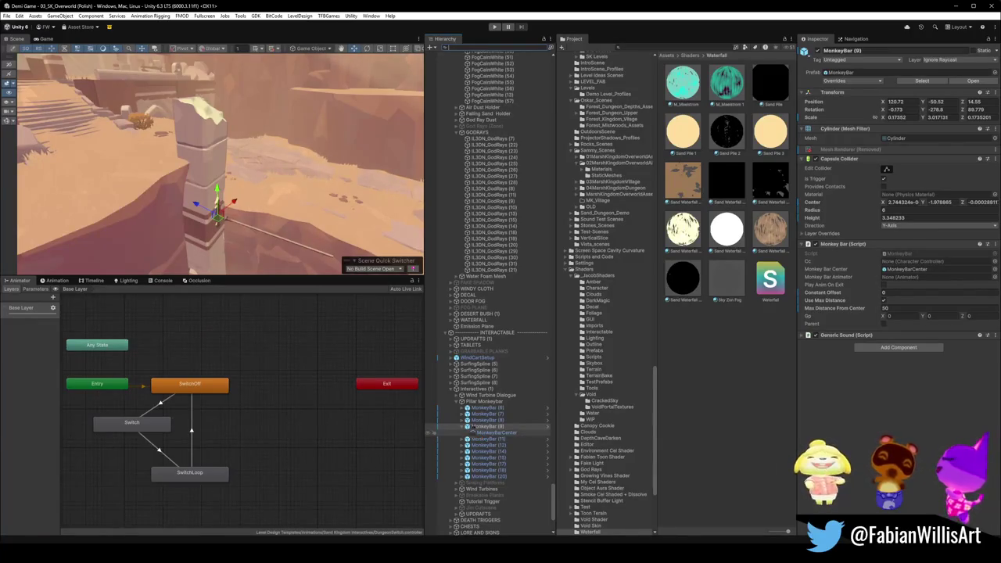
pyautogui.click(462, 427)
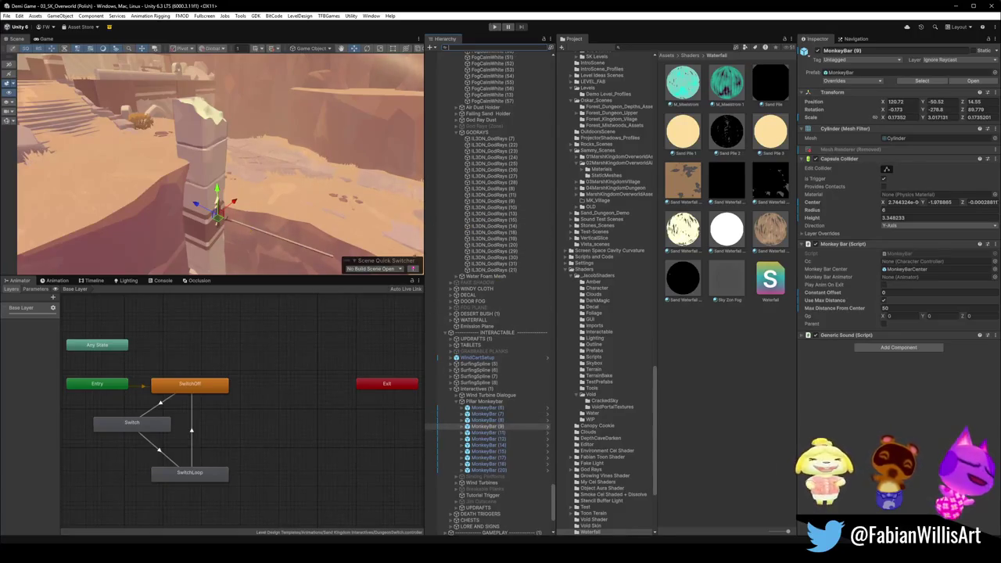
# - Frame MonkeyBar (9) in the Scene view and select its SD_MonkeyBar_02 (7) bar mesh
pyautogui.click(244, 228)
pyautogui.click(245, 229)
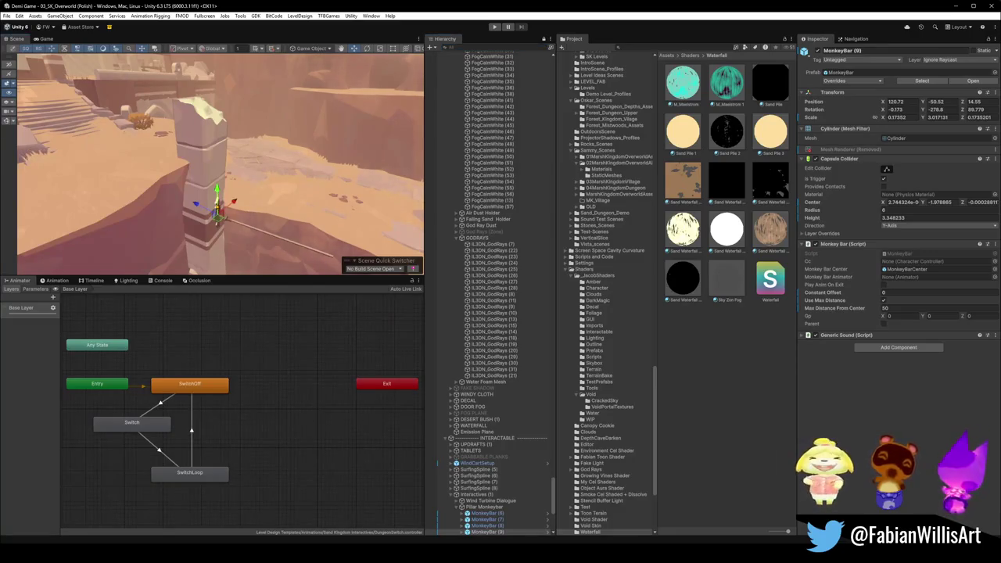
pyautogui.press('f')
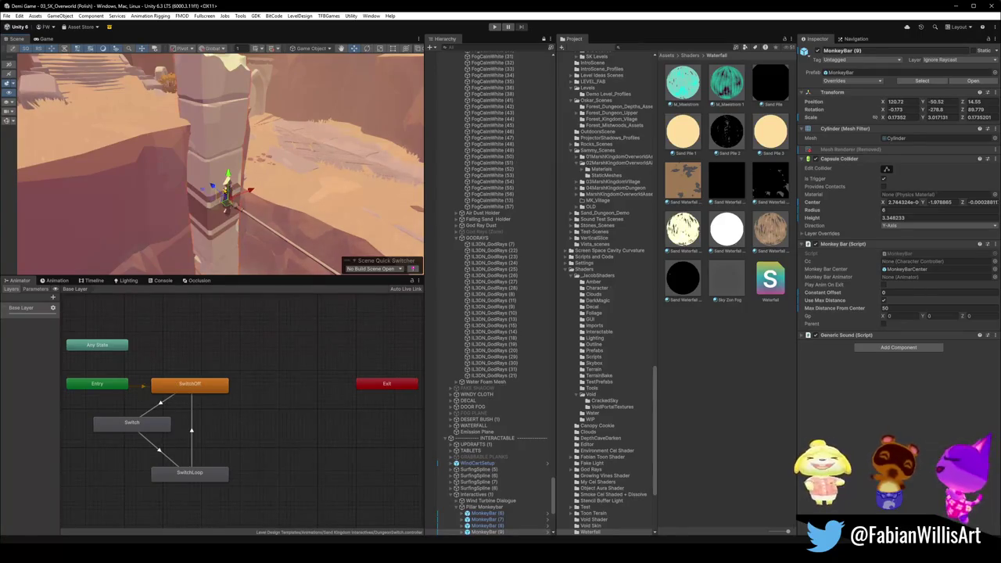
pyautogui.click(228, 192)
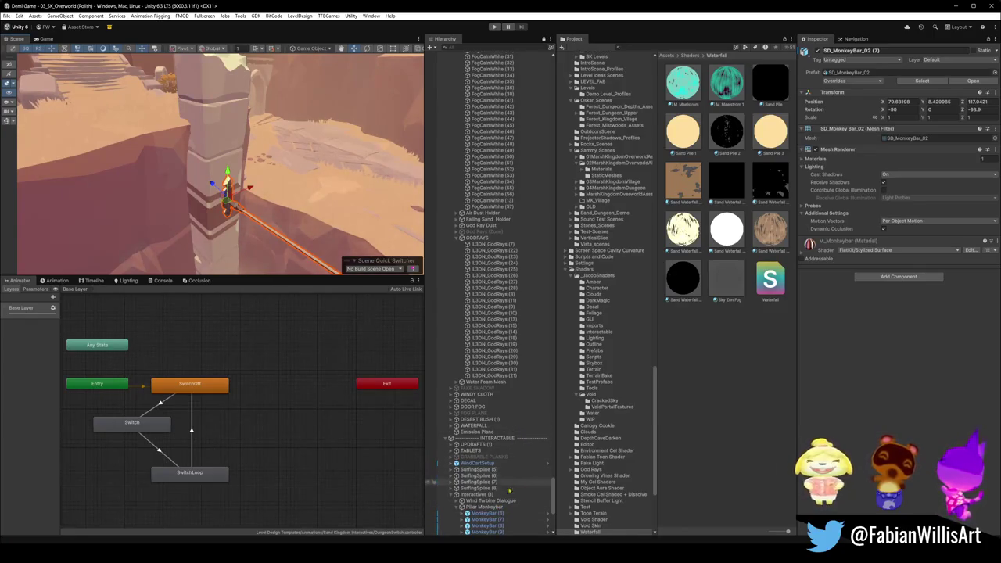
# - Locate SD_MonkeyBar_02 (7) in the Hierarchy and browse the Pillar MonkeyBar entries below it
pyautogui.click(488, 514)
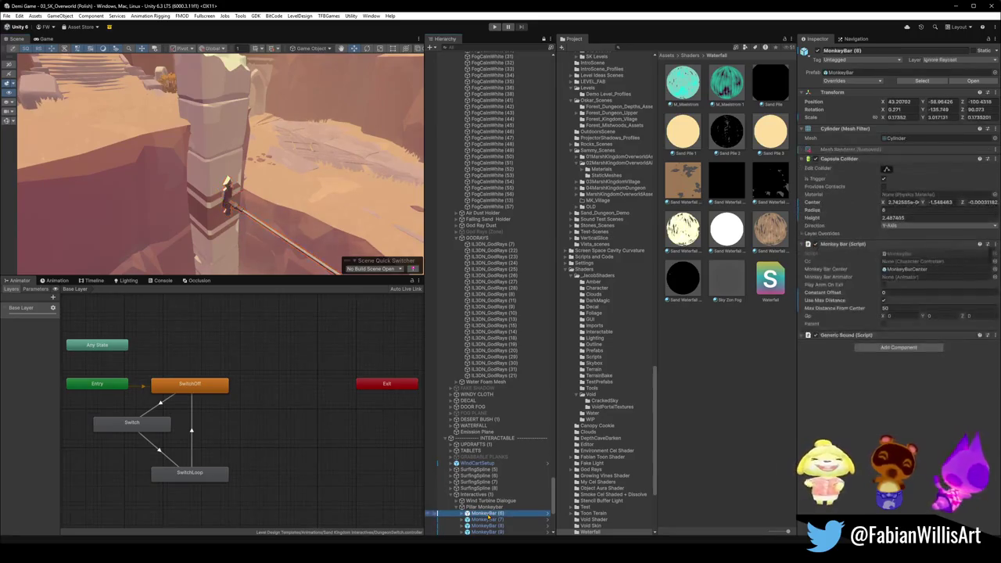
pyautogui.scroll(-2, 485, 524)
pyautogui.scroll(-2, 491, 510)
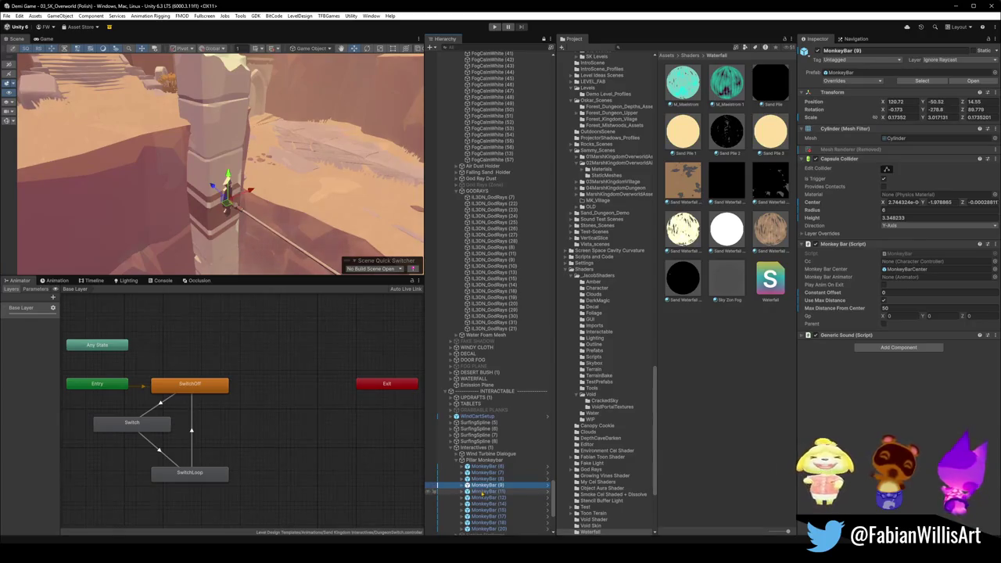
pyautogui.click(482, 491)
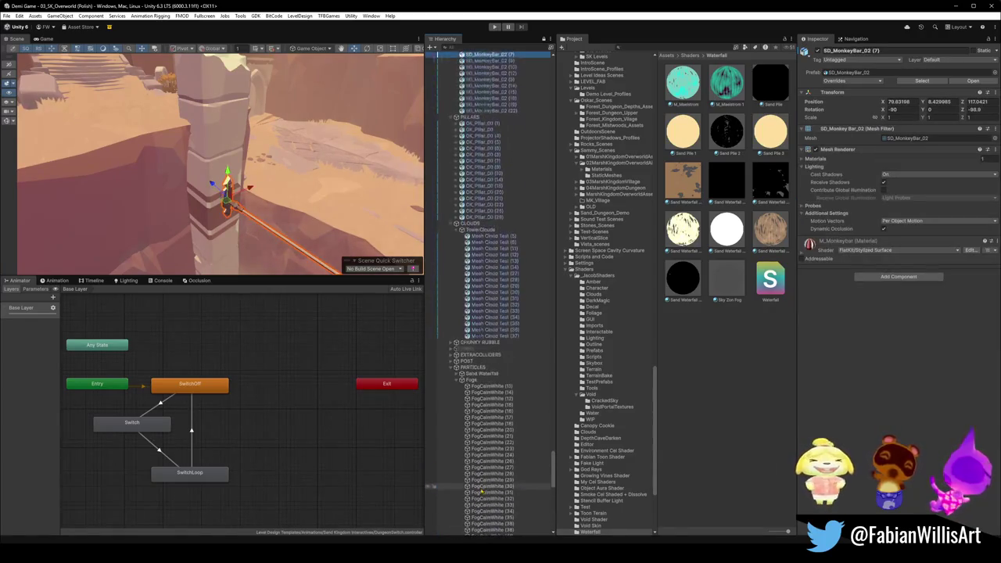
pyautogui.scroll(-3, 486, 484)
pyautogui.scroll(-3, 493, 462)
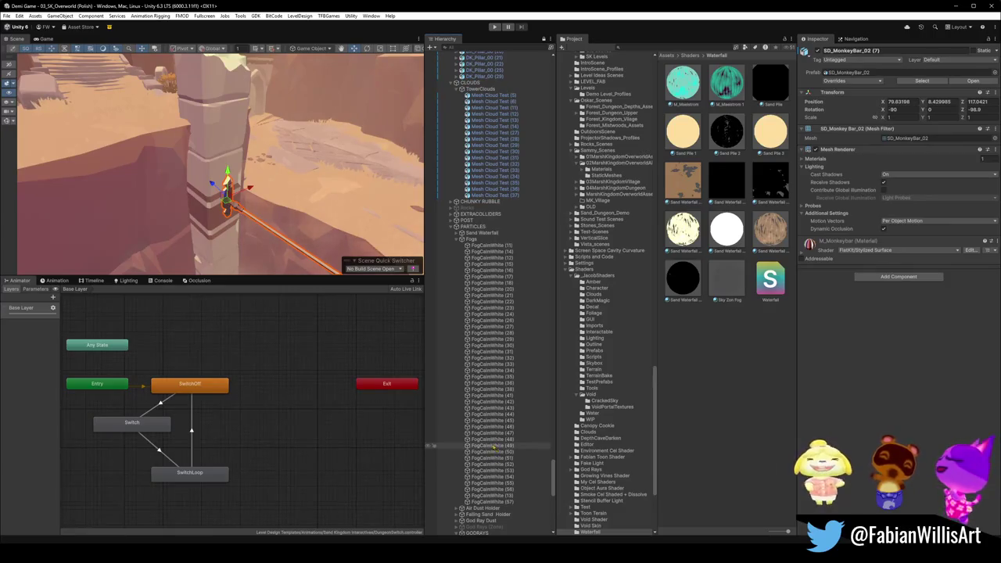
pyautogui.scroll(-5, 494, 447)
pyautogui.scroll(-5, 499, 430)
pyautogui.scroll(-5, 505, 407)
pyautogui.scroll(-5, 509, 387)
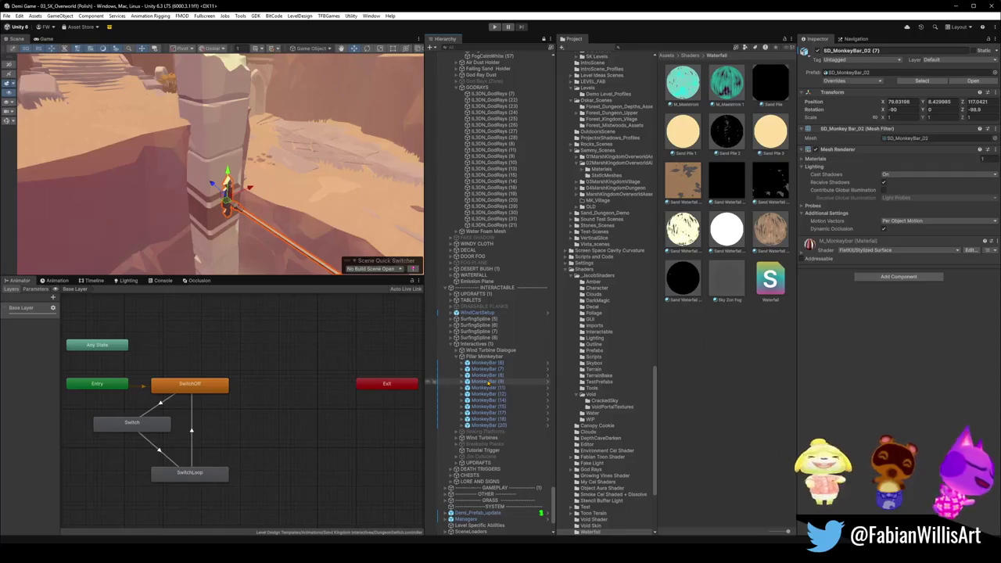
# - Duplicate the MonkeyBar (9) pillar as MonkeyBar (10) and move the copy up and right
pyautogui.keyDown('ctrl'); pyautogui.click(432, 381); pyautogui.keyUp('ctrl')
pyautogui.keyDown('alt'); pyautogui.moveTo(235, 195); pyautogui.dragTo(244, 235); pyautogui.keyUp('alt')
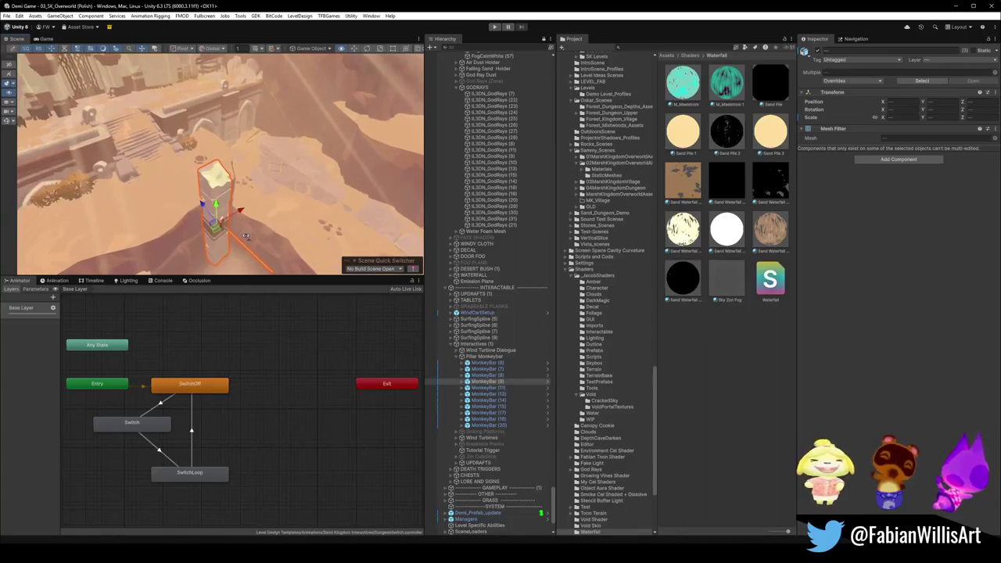
pyautogui.hotkey('ctrl', 'd')
pyautogui.moveTo(215, 207); pyautogui.dragTo(305, 147)
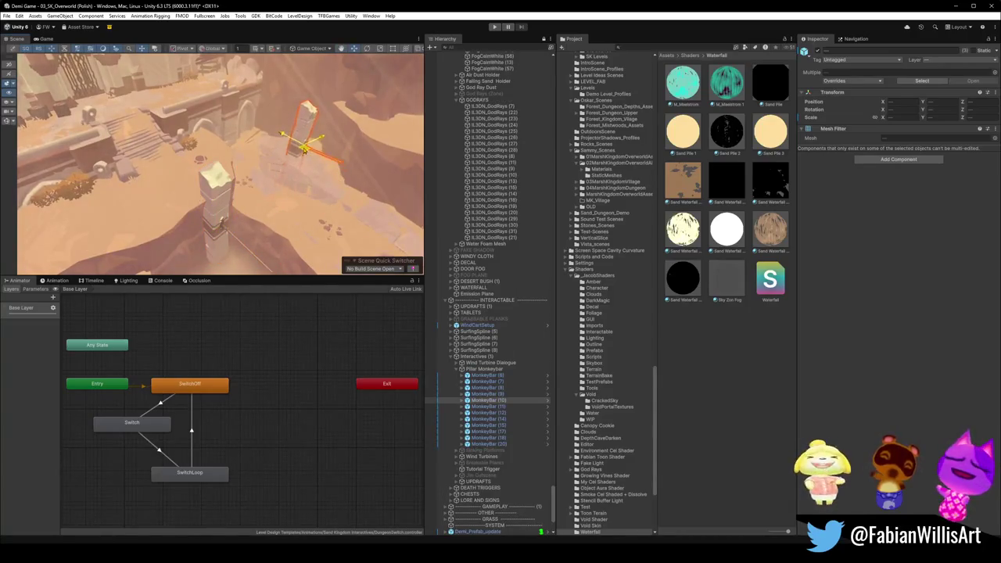
pyautogui.press('e')
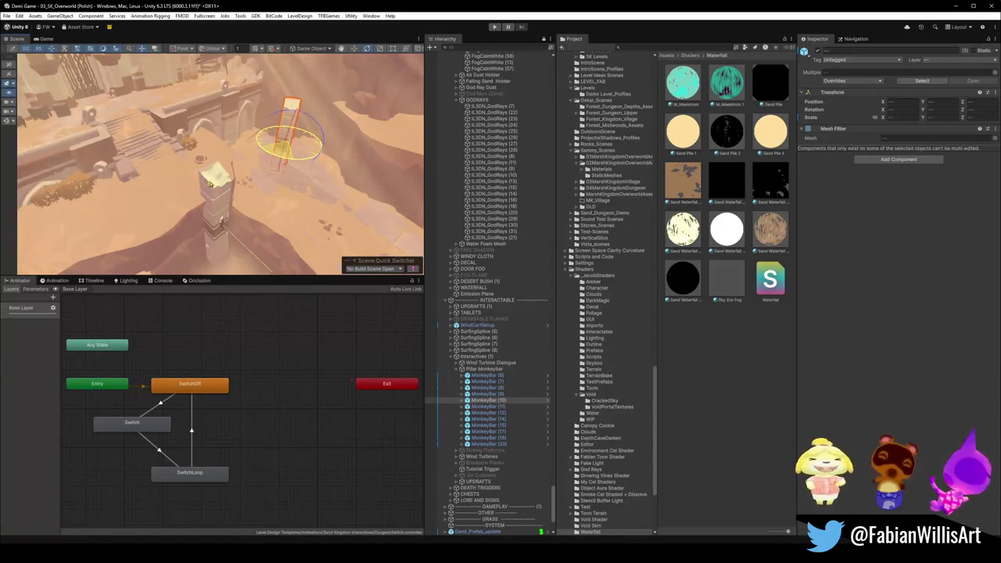
pyautogui.keyDown('alt'); pyautogui.moveTo(210, 183); pyautogui.dragTo(299, 215); pyautogui.keyUp('alt')
pyautogui.press('w')
pyautogui.moveTo(307, 176)
pyautogui.keyDown('alt'); pyautogui.mouseDown()
pyautogui.moveTo(268, 209)
pyautogui.moveTo(201, 218)
pyautogui.moveTo(247, 165)
pyautogui.moveTo(206, 199)
pyautogui.moveTo(232, 188)
pyautogui.moveTo(182, 191)
pyautogui.moveTo(279, 194)
pyautogui.moveTo(270, 208)
pyautogui.mouseUp(); pyautogui.keyUp('alt')
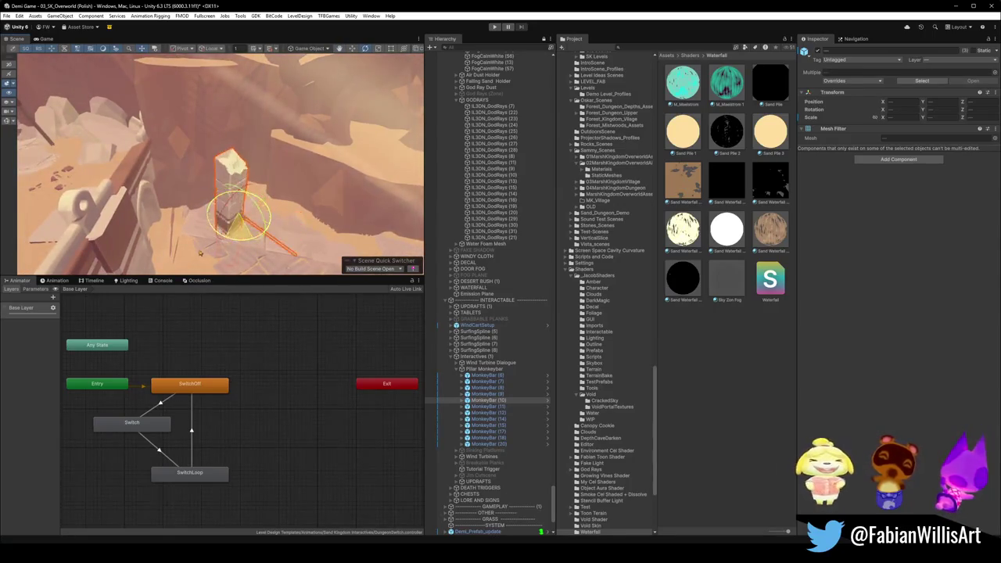
# - With Center pivot, rotate the copied pillar upright and move it left beside the monkey bar
pyautogui.press('z')
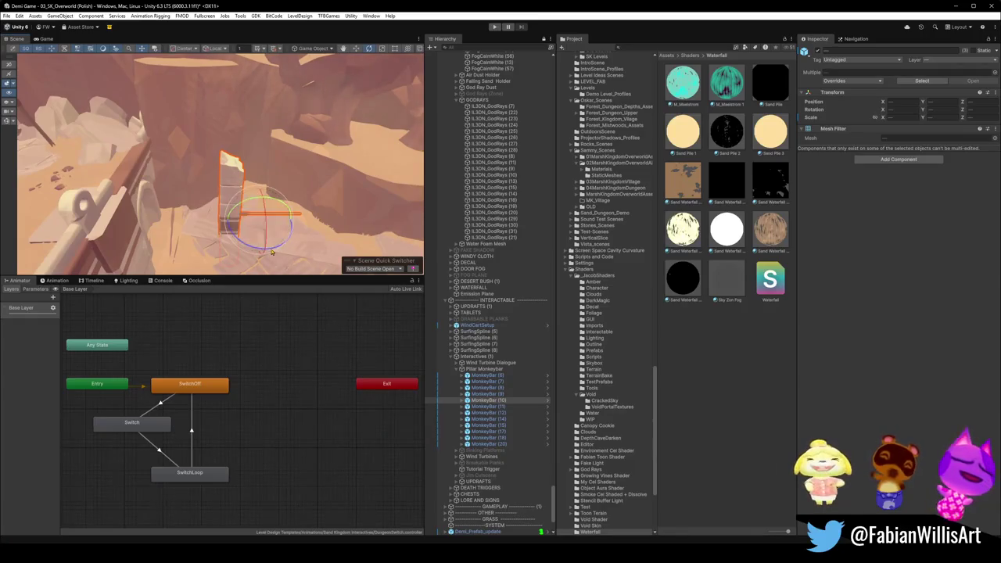
pyautogui.moveTo(262, 253); pyautogui.dragTo(181, 255)
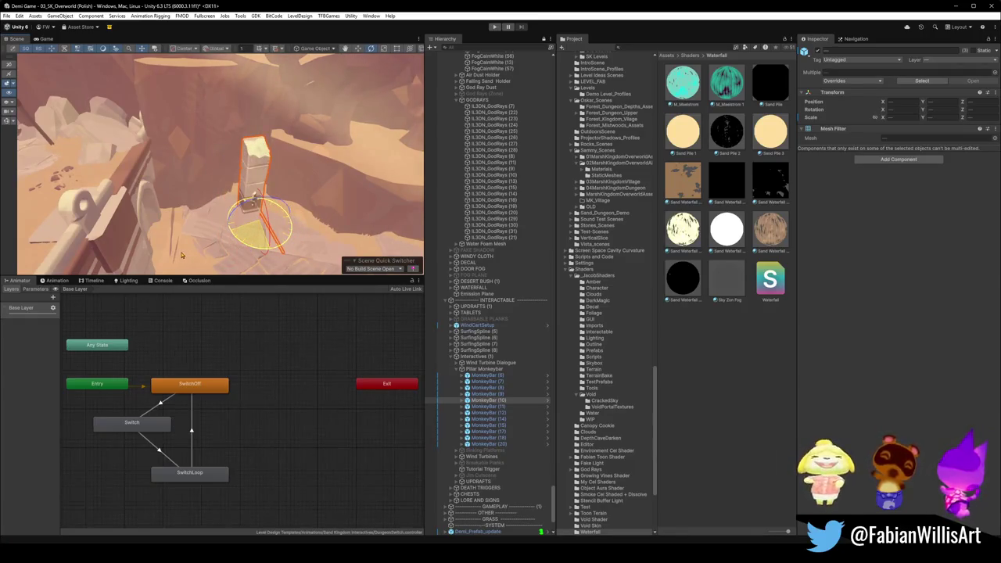
pyautogui.moveTo(257, 225); pyautogui.dragTo(187, 243)
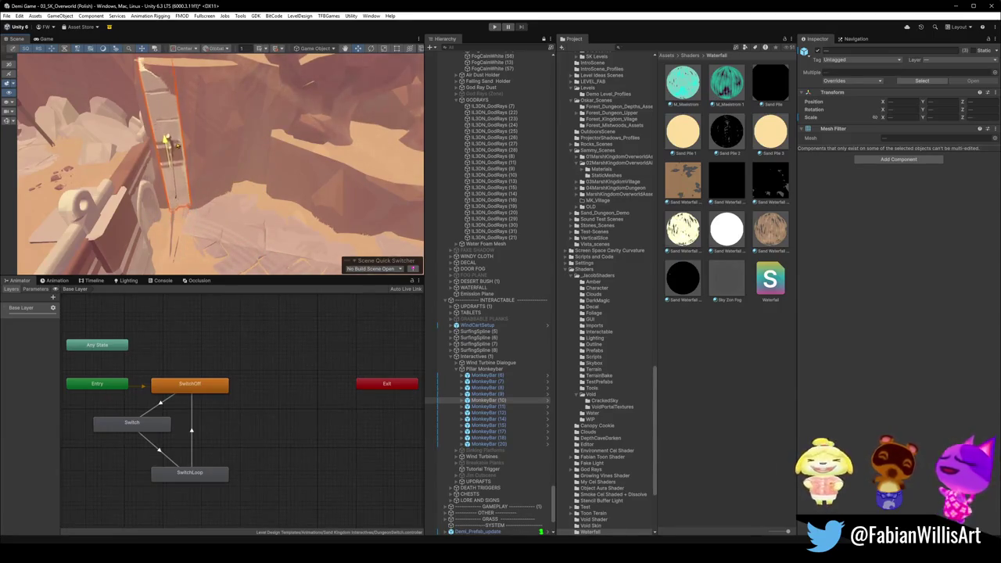
pyautogui.press('f')
pyautogui.moveTo(279, 137)
pyautogui.keyDown('alt'); pyautogui.mouseDown()
pyautogui.moveTo(244, 188)
pyautogui.moveTo(240, 165)
pyautogui.mouseUp(); pyautogui.keyUp('alt')
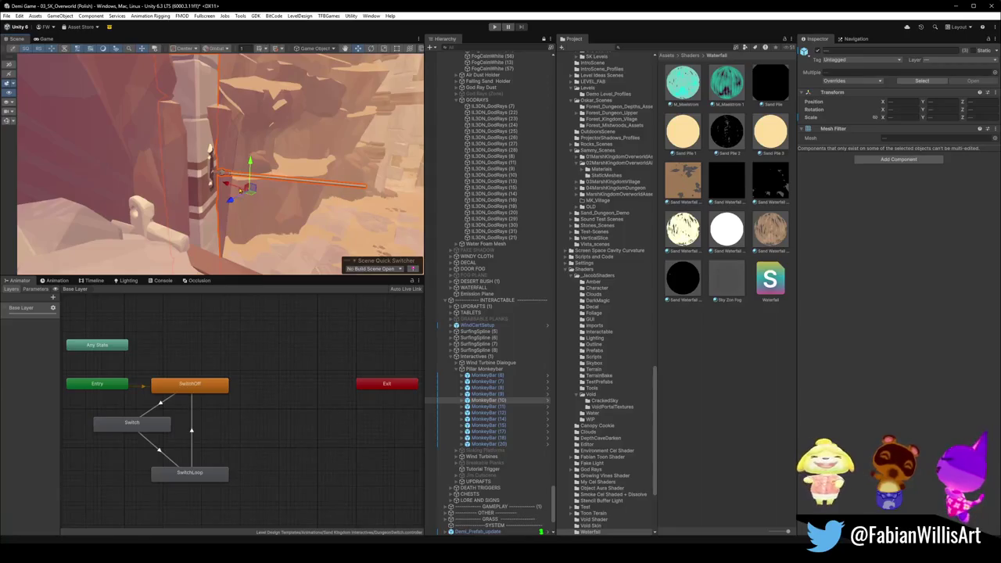
pyautogui.moveTo(227, 196)
pyautogui.keyDown('alt'); pyautogui.mouseDown()
pyautogui.moveTo(239, 193)
pyautogui.moveTo(218, 210)
pyautogui.mouseUp(); pyautogui.keyUp('alt')
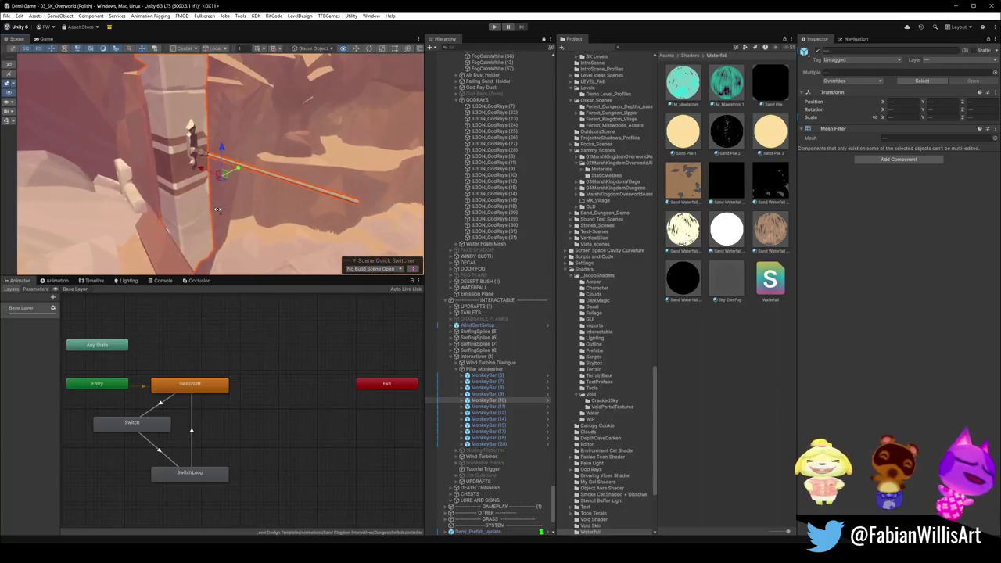
pyautogui.moveTo(221, 178)
pyautogui.keyDown('alt'); pyautogui.mouseDown()
pyautogui.moveTo(225, 200)
pyautogui.moveTo(378, 182)
pyautogui.mouseUp(); pyautogui.keyUp('alt')
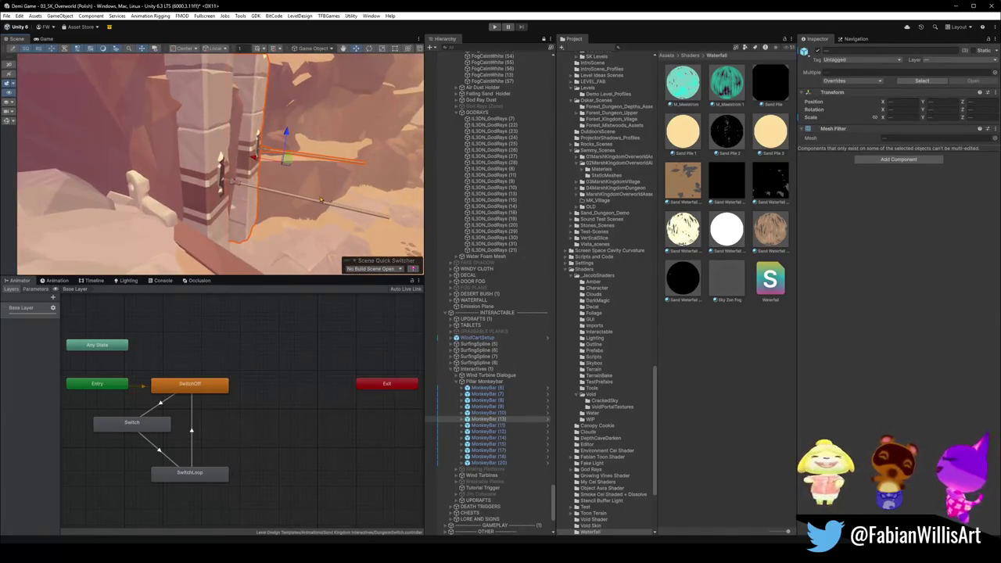